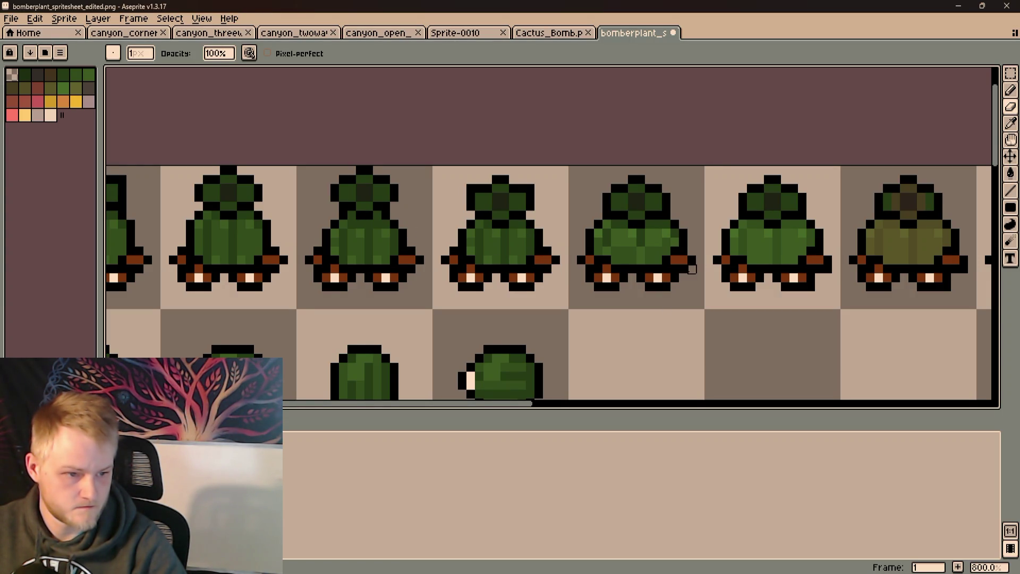
Pan along the sprite rows to find the circle sprites.
left_click_drag(692, 270, 333, 276)
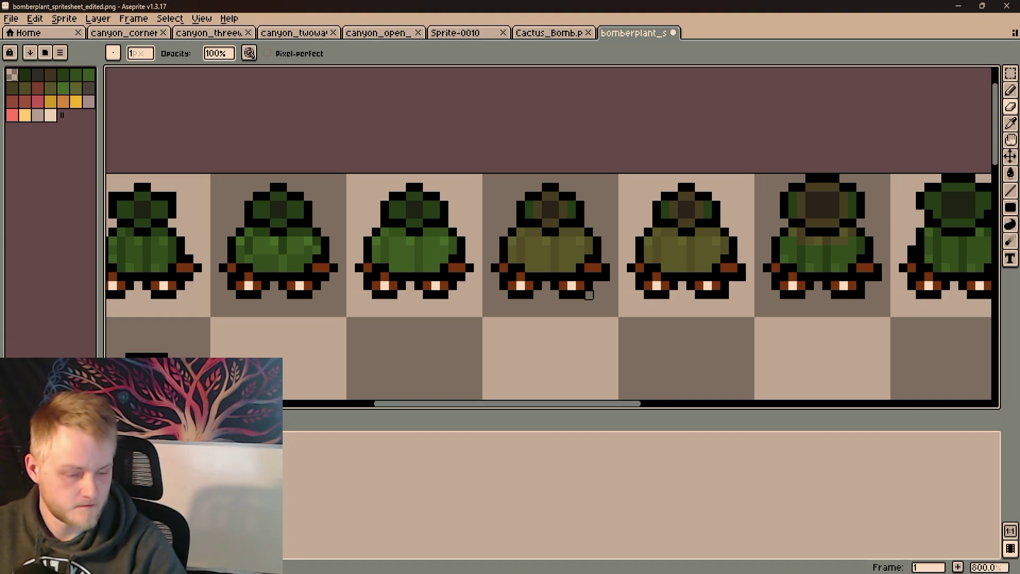
left_click_drag(683, 251, 454, 256)
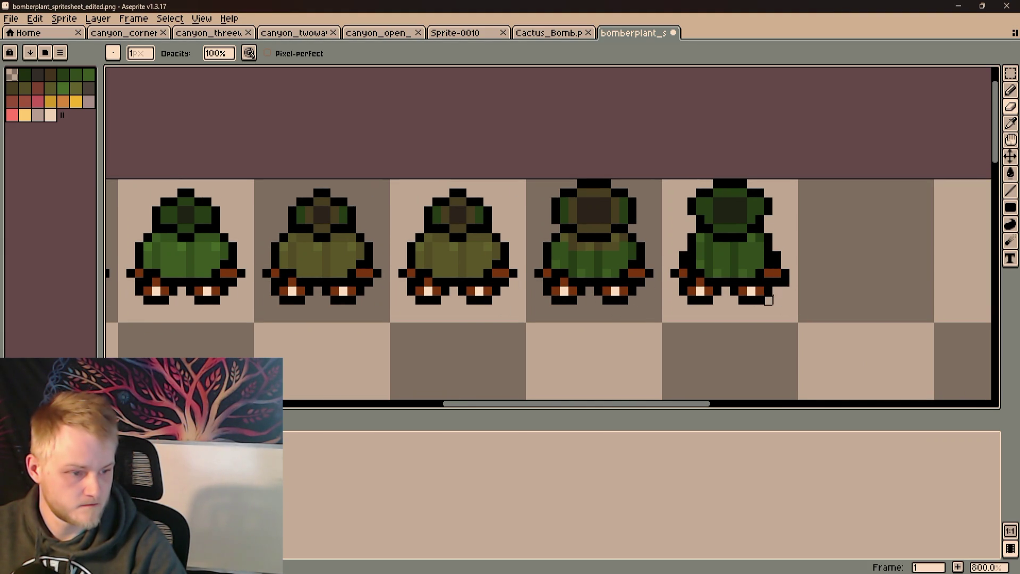
scroll(695, 289, "down", 2)
scroll(466, 233, "down", 2)
scroll(467, 232, "left", 3)
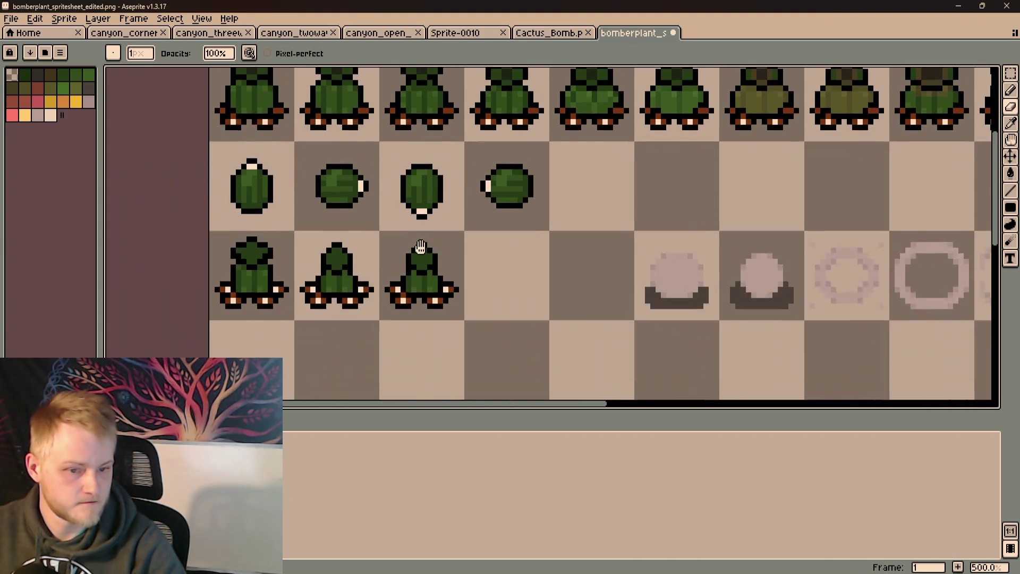
scroll(297, 250, "up", 1)
scroll(278, 255, "up", 2)
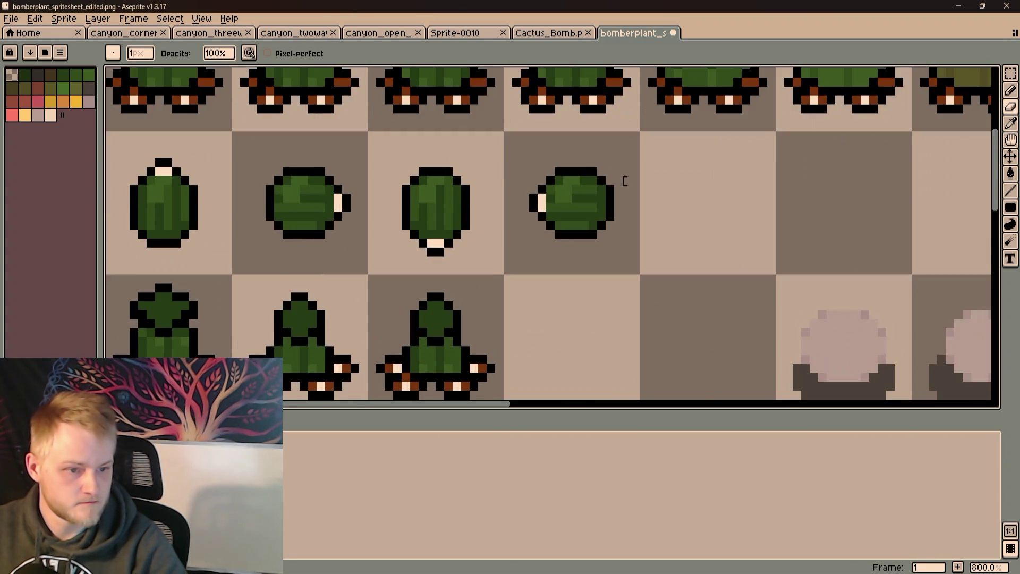
scroll(315, 205, "right", 3)
scroll(537, 209, "down", 3)
scroll(420, 197, "right", 2)
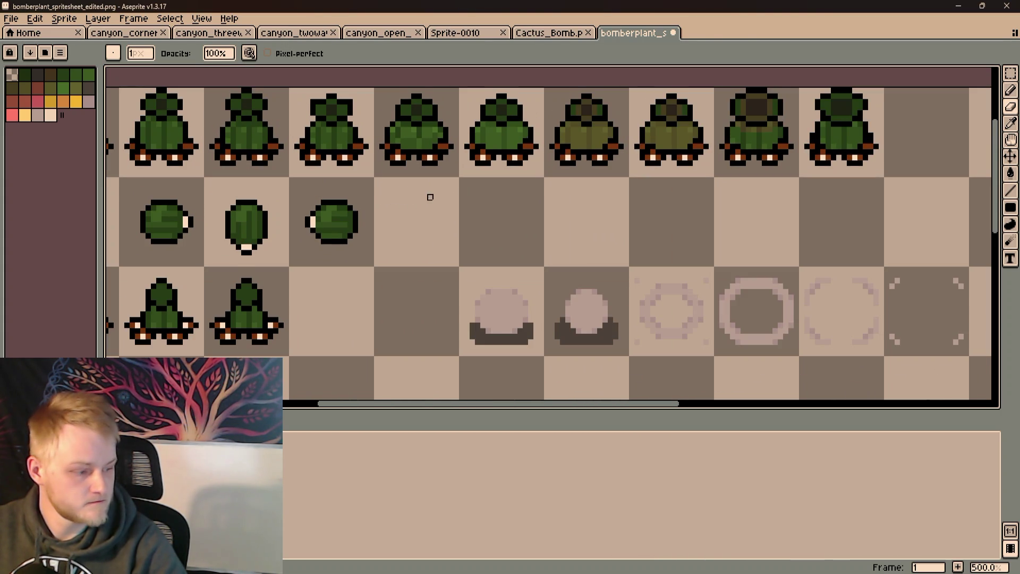
scroll(467, 223, "down", 1)
scroll(490, 239, "left", 1)
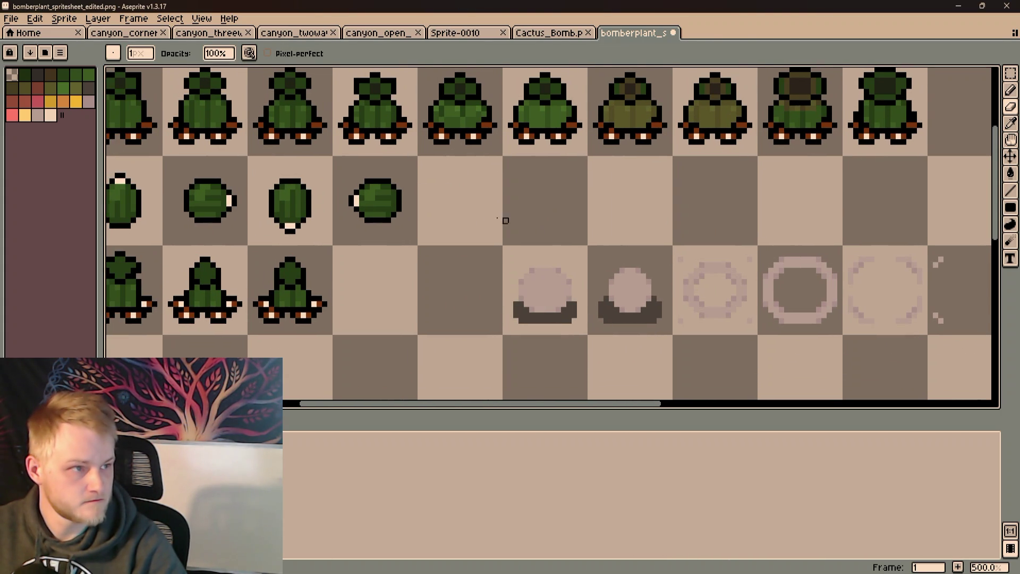
mouse_move(452, 220)
left_mouse_down()
mouse_move(654, 199)
mouse_move(681, 167)
mouse_move(629, 166)
mouse_move(543, 198)
mouse_move(343, 208)
mouse_move(310, 198)
mouse_move(854, 330)
left_mouse_up()
Marquee the circle sprite row and move it left, right beside the plant frames.
key("m")
scroll(638, 239, "down", 4)
scroll(638, 239, "left", 6)
left_click(785, 219)
left_click_drag(785, 219, 621, 236)
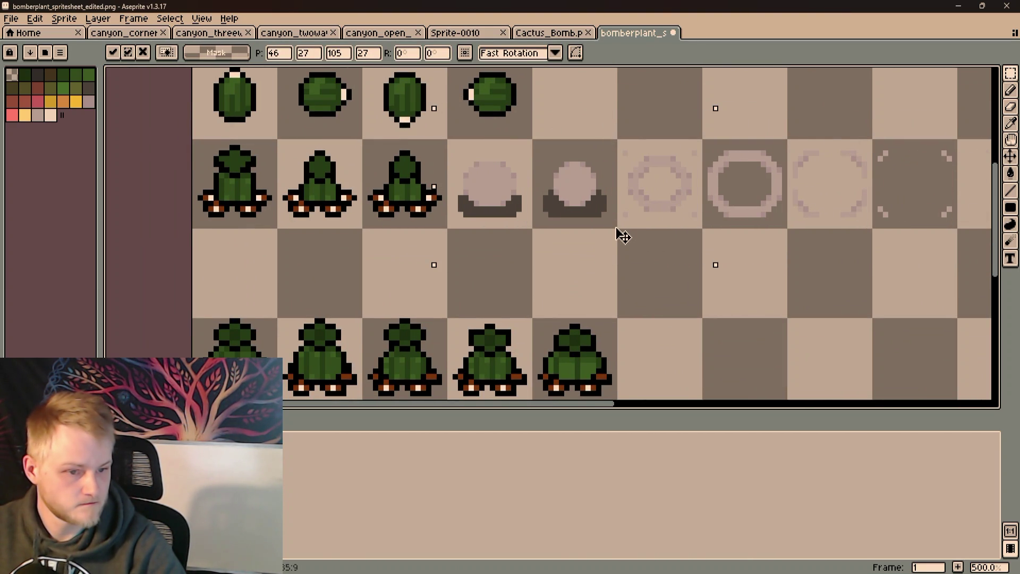
key("Return")
Sample the cream colour and bucket-fill the mauve circles and rings with it.
scroll(515, 112, "up", 2)
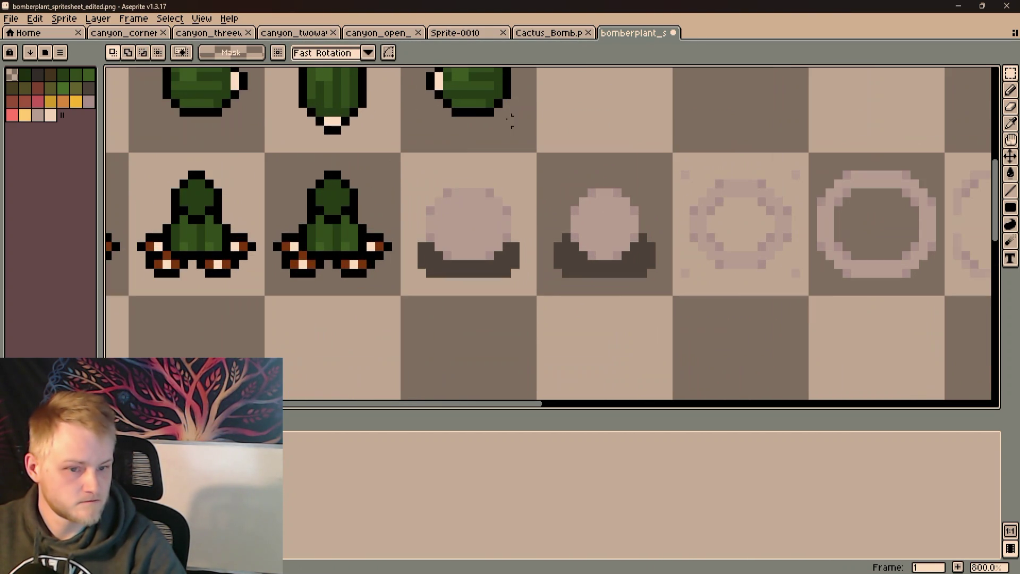
scroll(439, 166, "up", 1)
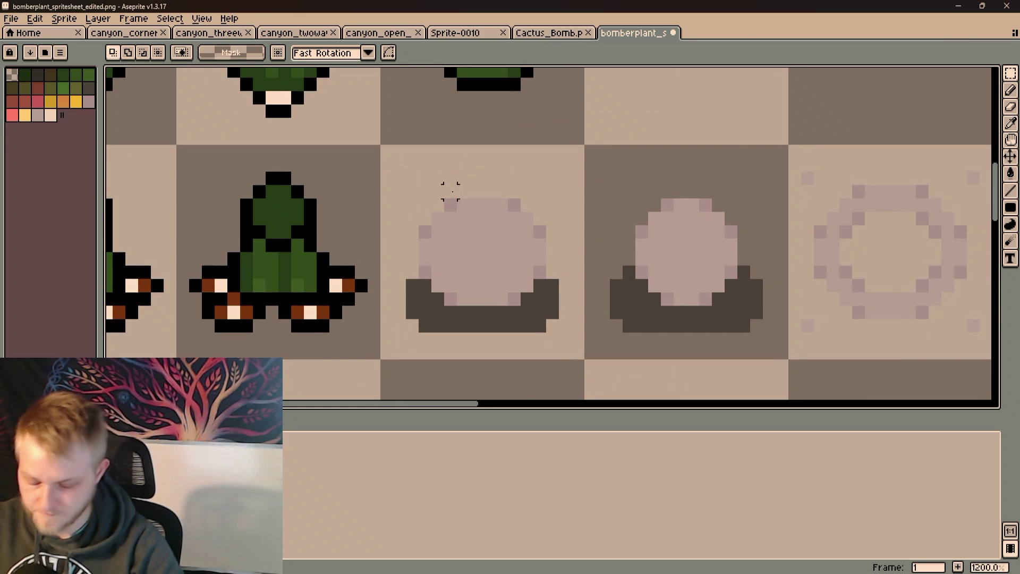
key("i")
left_click(237, 315)
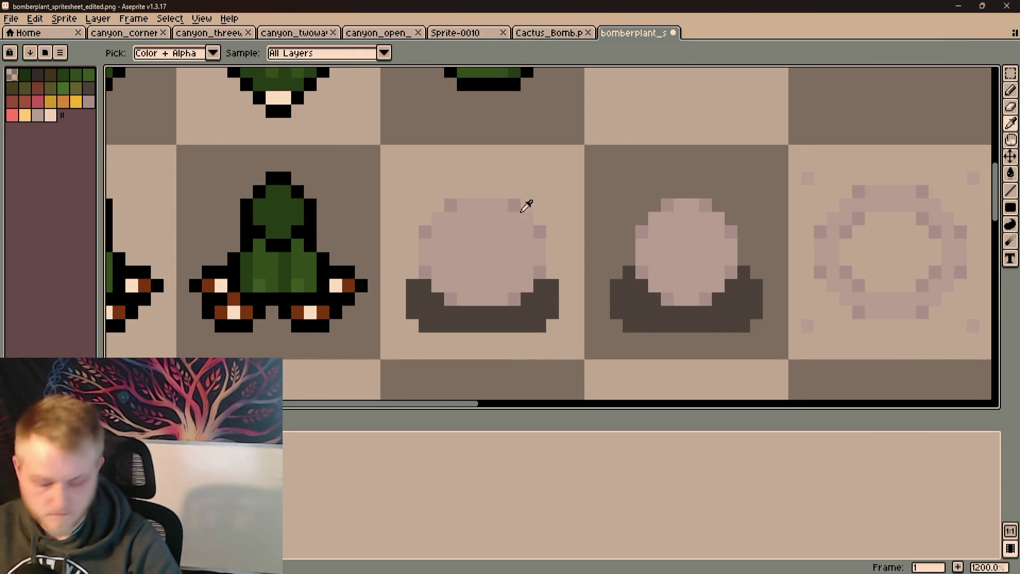
key("g")
left_click(487, 244)
left_click(653, 247)
left_click_drag(769, 233, 407, 262)
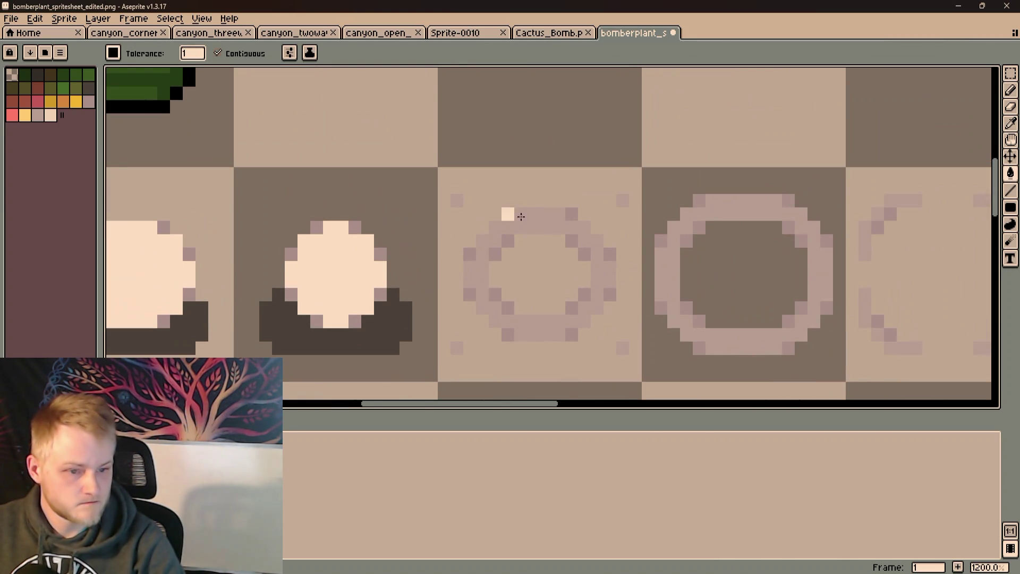
left_click(535, 222)
left_click(741, 209)
mouse_move(740, 209)
left_mouse_down()
mouse_move(627, 221)
mouse_move(319, 222)
left_mouse_up()
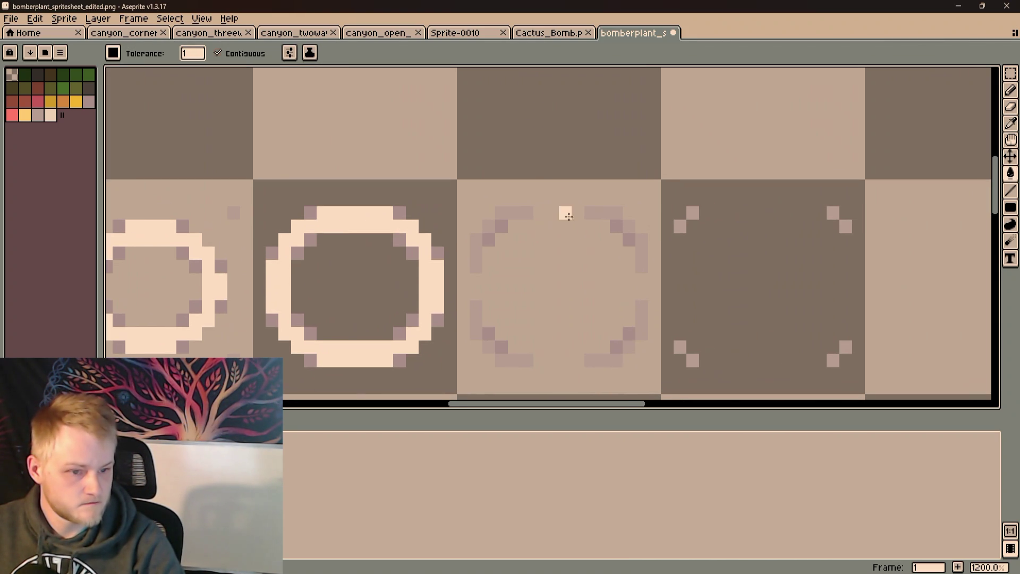
Undo the cream fills, draw a cream test stroke, and bring up Replace Color.
key("v")
key("ctrl+z")
key("ctrl+z")
left_click_drag(138, 316, 677, 273)
key("ctrl+z")
key("ctrl+z")
key("b")
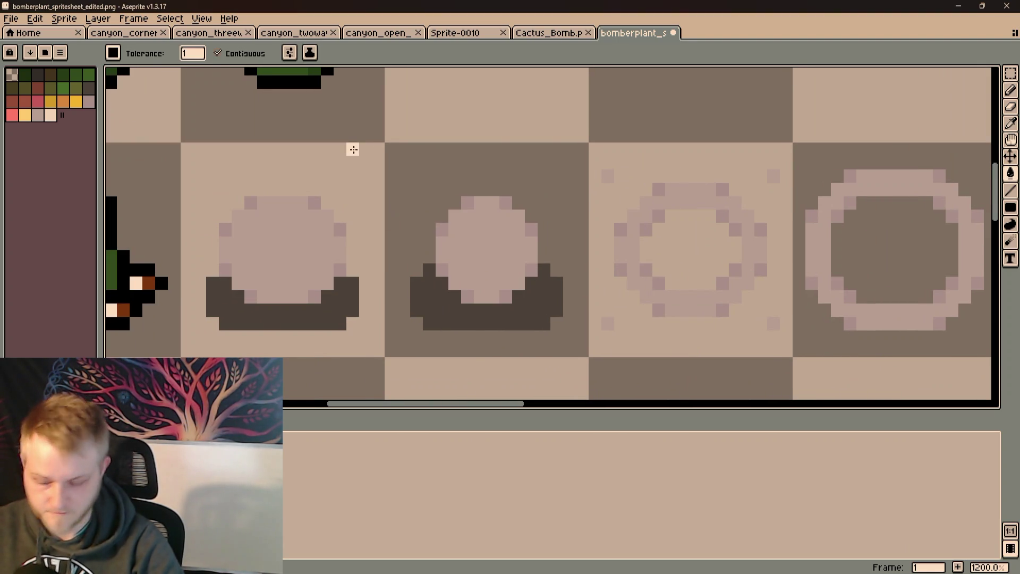
left_click_drag(353, 150, 447, 158)
key("shift+r")
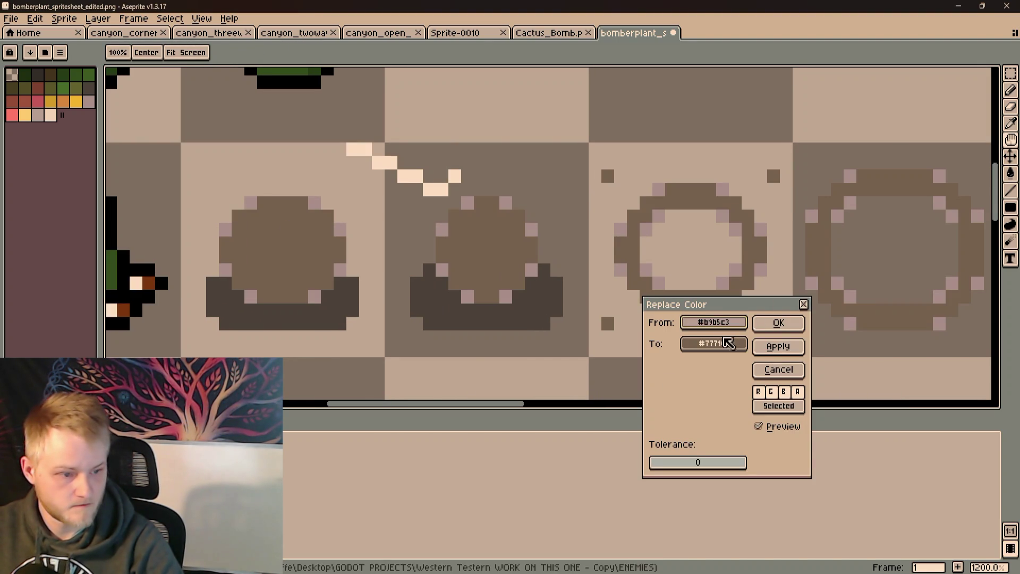
Replace #FFFFFF with cream and lighten the faint pixels above the left circle.
mouse_move(715, 342)
left_mouse_down()
mouse_move(713, 325)
mouse_move(458, 177)
left_mouse_up()
scroll(221, 194, "right", 10)
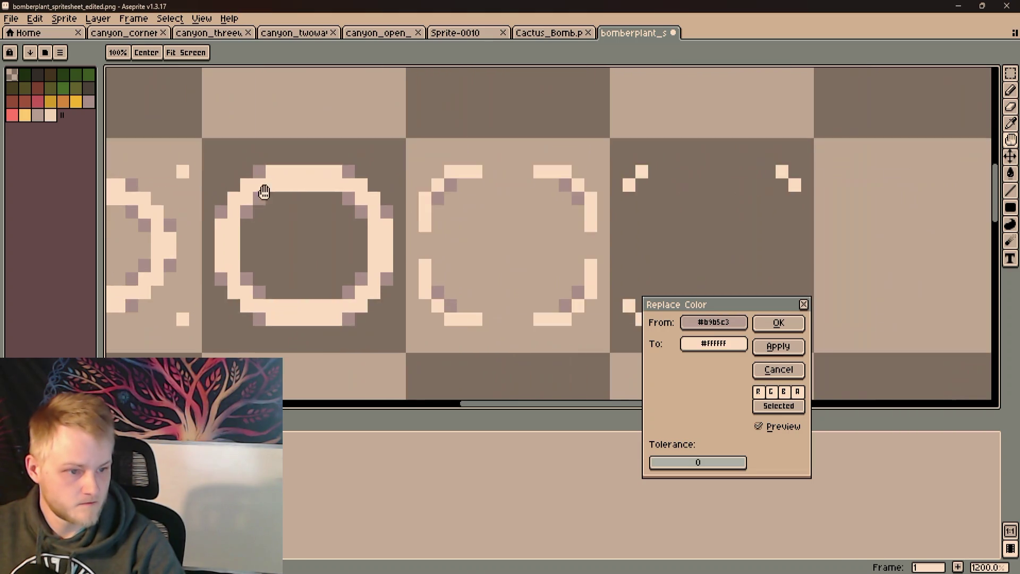
scroll(195, 250, "down", 2)
scroll(195, 250, "left", 8)
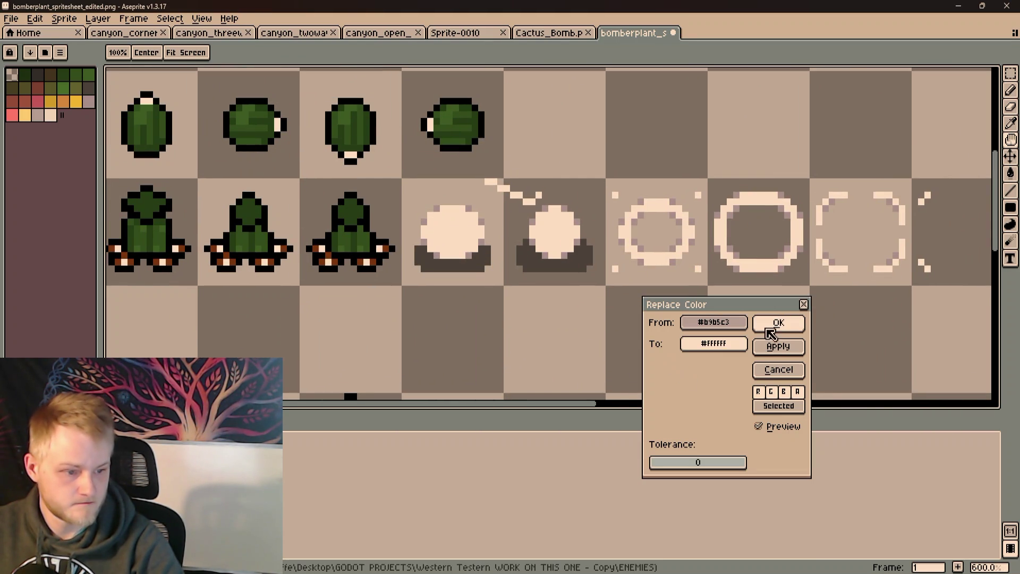
left_click(778, 323)
scroll(485, 207, "up", 3)
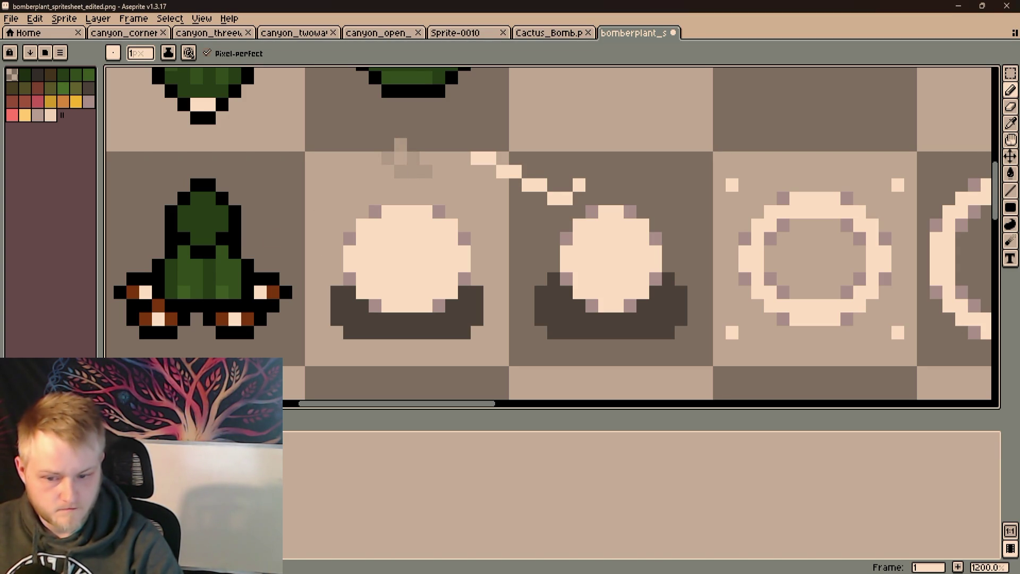
mouse_move(420, 168)
left_mouse_down()
mouse_move(401, 159)
mouse_move(420, 169)
mouse_move(390, 171)
left_mouse_up()
Replace colour #aaa5b6 with light grey #d7d7d7 across the sheet.
key("shift+r")
left_click(455, 209)
left_click(454, 209)
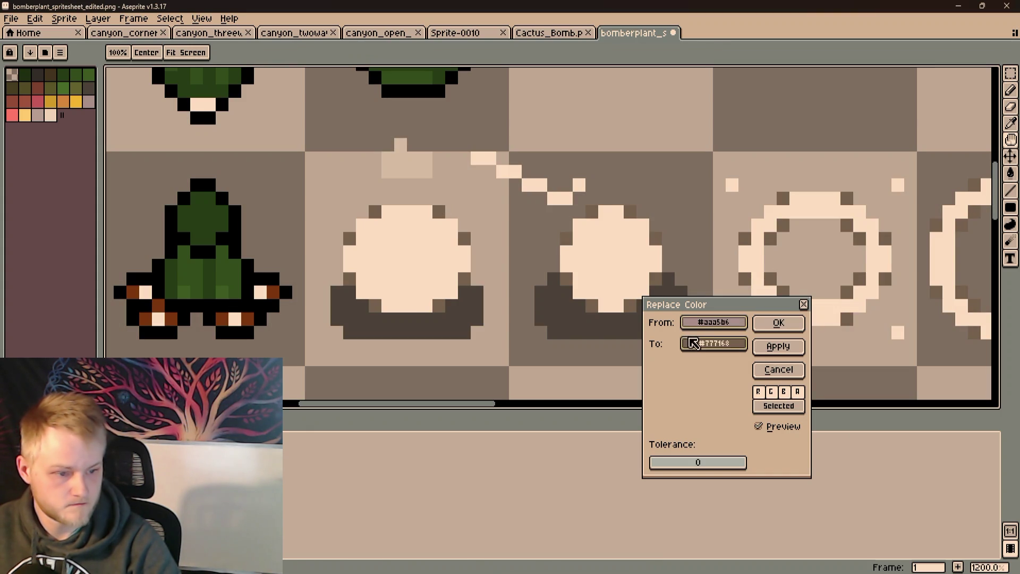
right_click(429, 150)
scroll(532, 159, "down", 2)
scroll(637, 229, "right", 3)
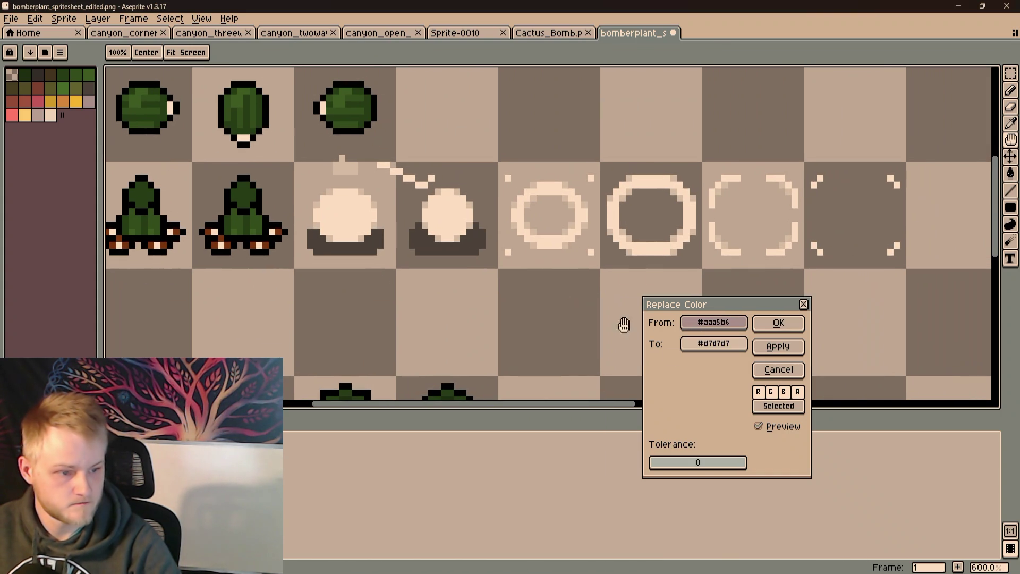
left_click(783, 348)
left_click(779, 323)
scroll(361, 175, "up", 2)
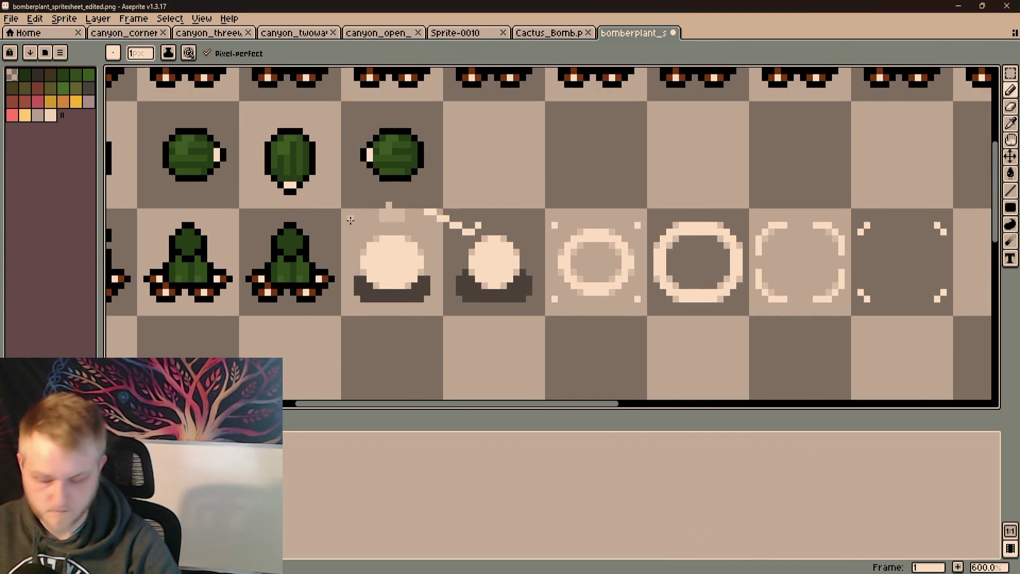
scroll(363, 174, "up", 1)
Delete the stray light pixels around the circles with a marquee and pencil erasing.
left_click_drag(363, 174, 638, 221)
key("Delete")
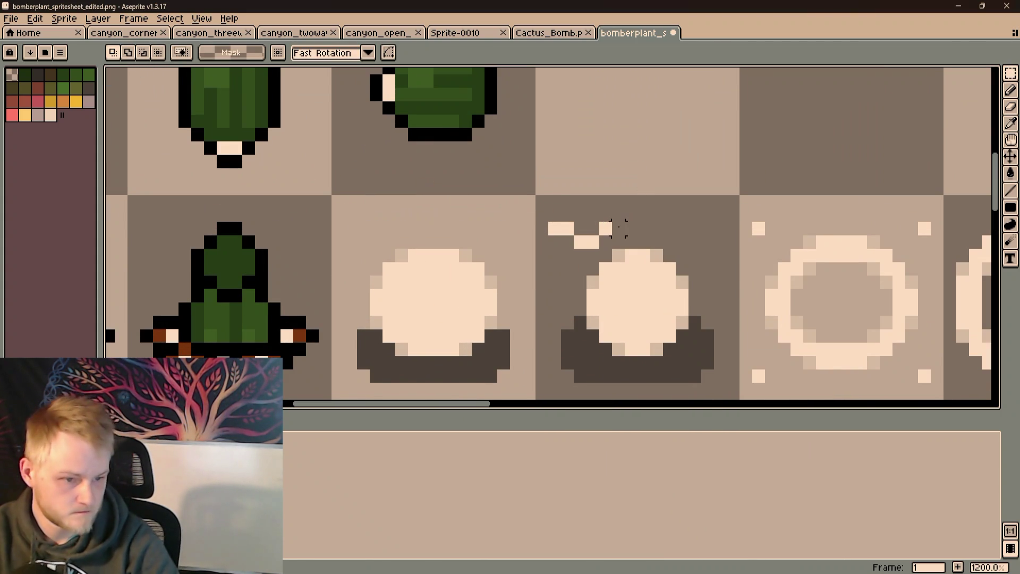
key("b")
right_click(580, 243)
right_click(554, 228)
right_click(593, 243)
scroll(381, 216, "down", 5)
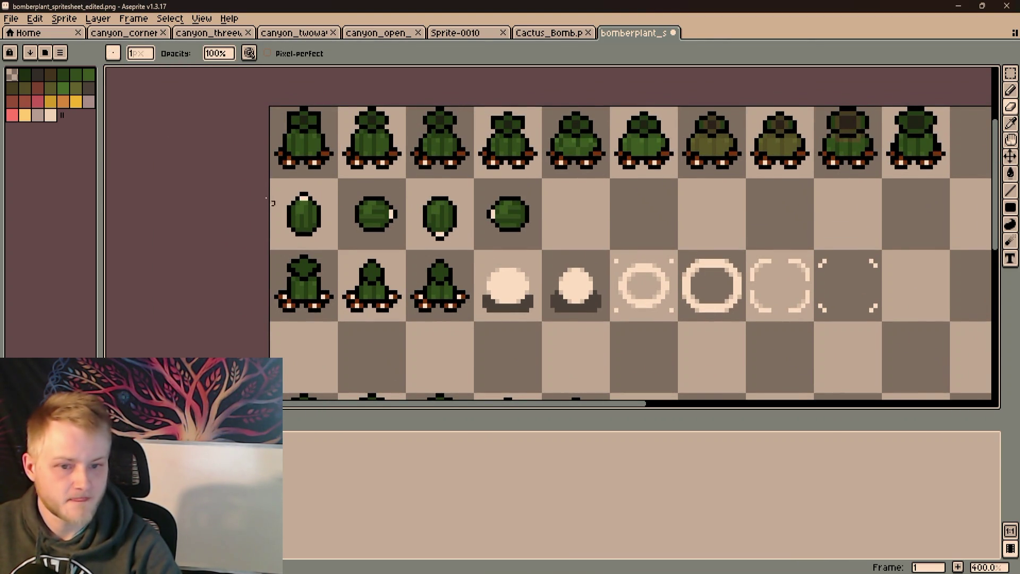
Undo and redo the recent erases while panning back to the row's first sprites.
scroll(290, 213, "up", 8)
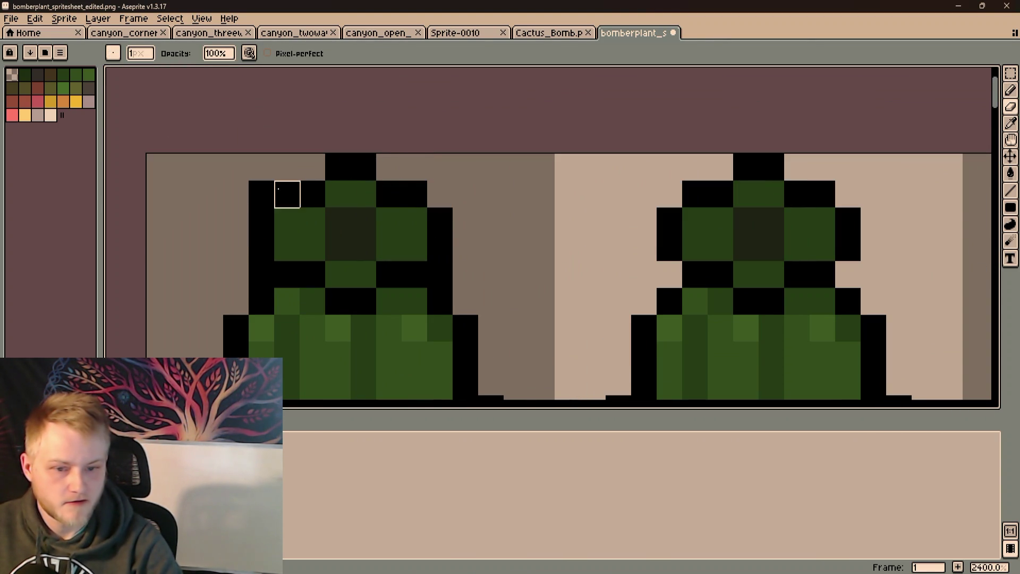
scroll(379, 182, "down", 6)
left_click_drag(485, 233, 417, 214)
key("v")
key("ctrl+z")
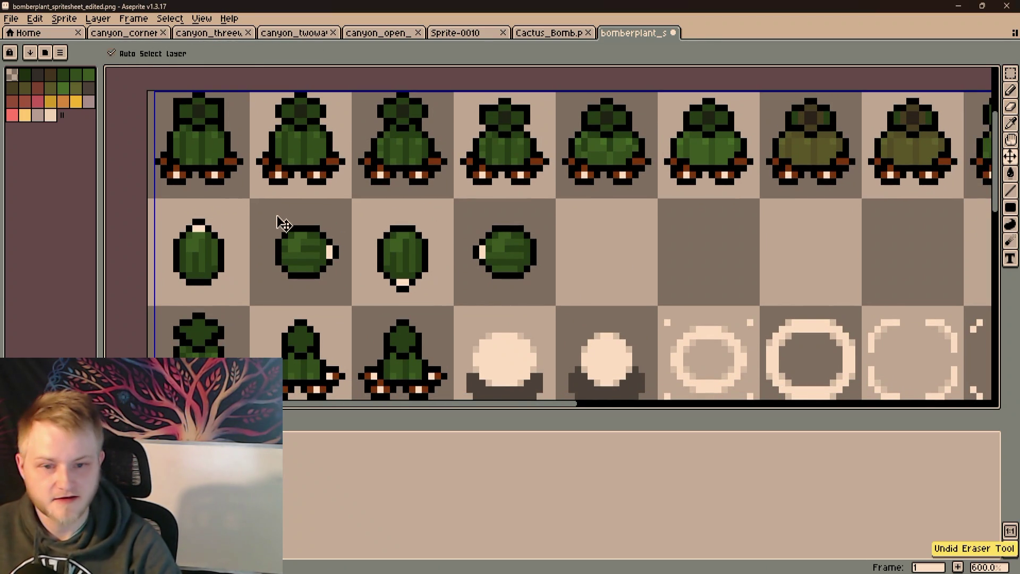
mouse_move(202, 130)
left_mouse_down()
mouse_move(243, 198)
mouse_move(320, 234)
left_mouse_up()
left_click_drag(588, 275, 452, 284)
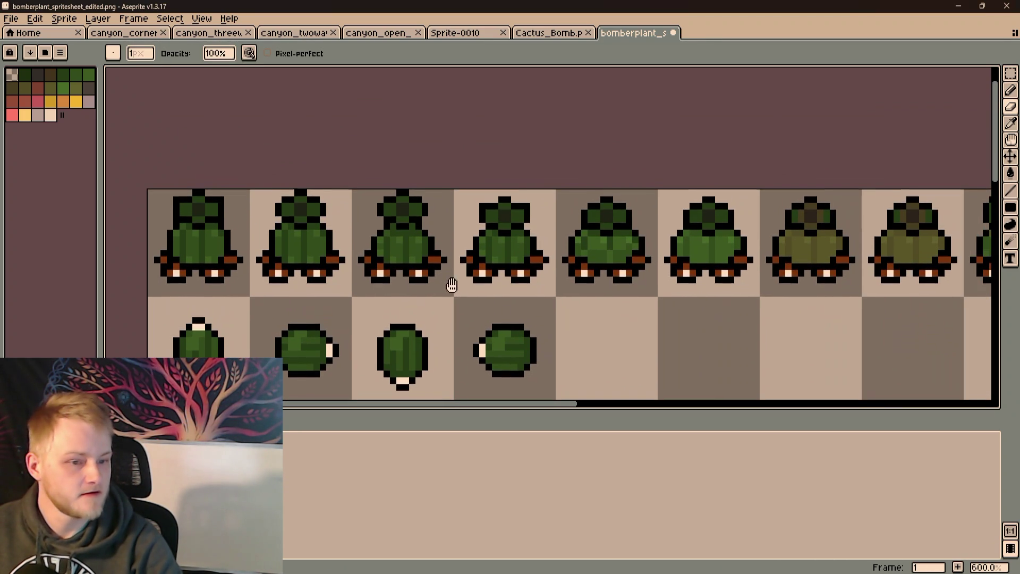
scroll(464, 195, "up", 3)
scroll(467, 236, "down", 3)
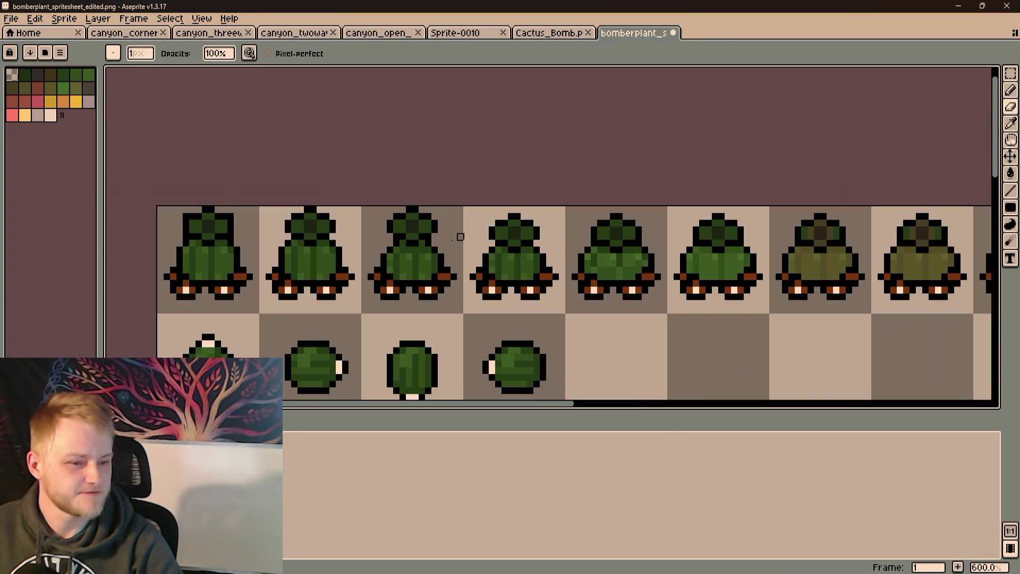
scroll(243, 230, "up", 3)
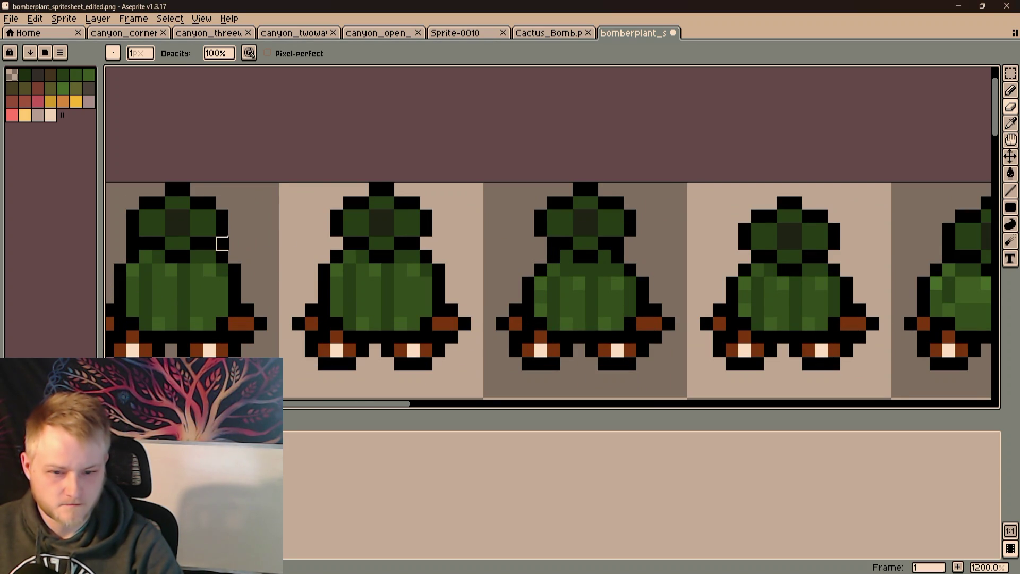
scroll(133, 244, "down", 3)
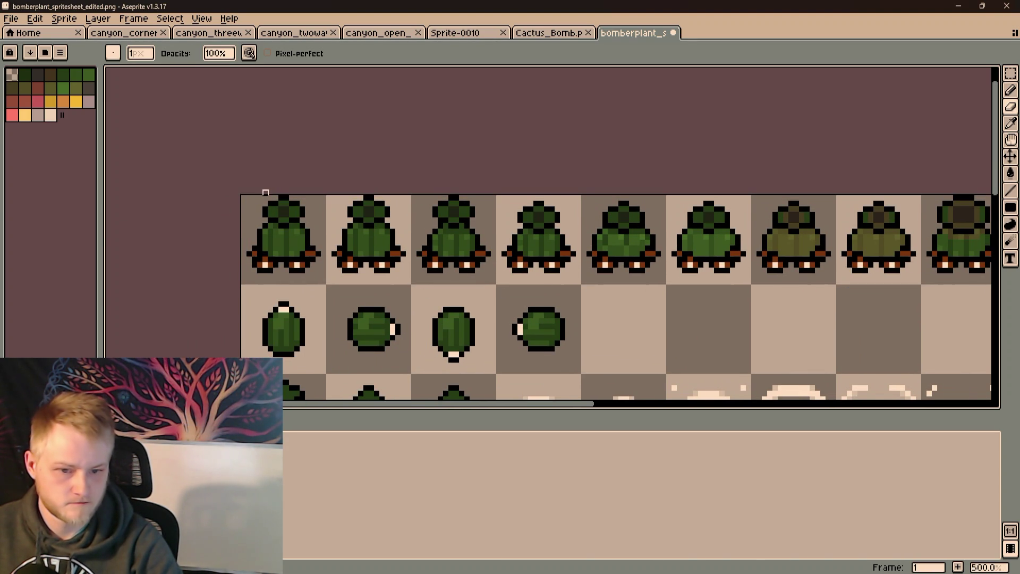
key("ctrl+z")
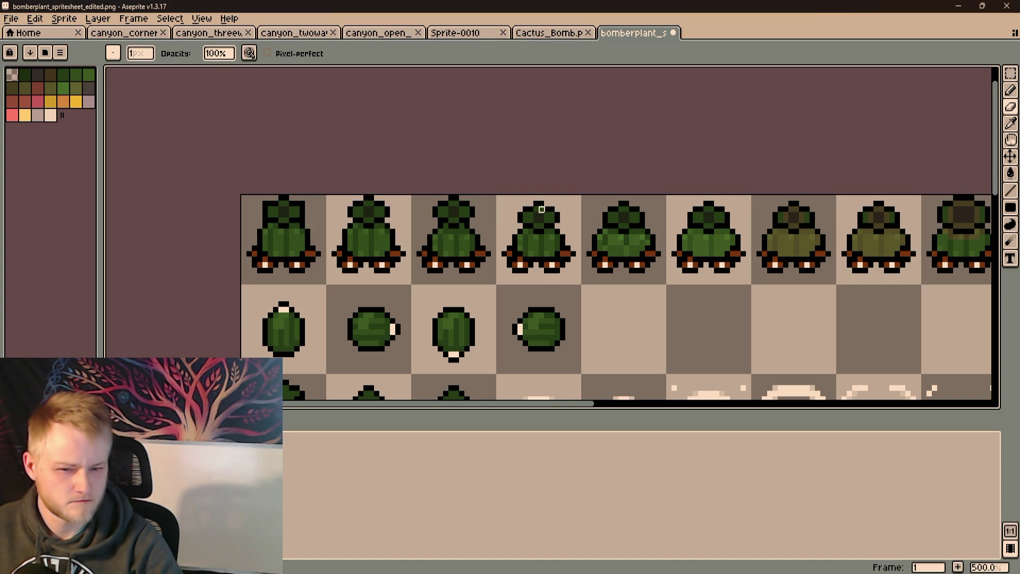
key("ctrl+y")
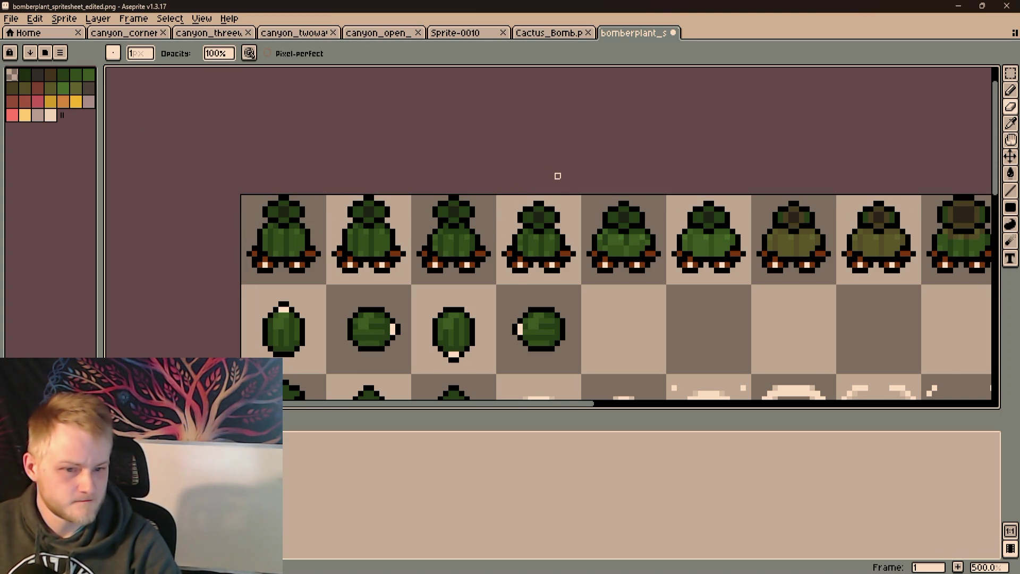
scroll(558, 181, "up", 2)
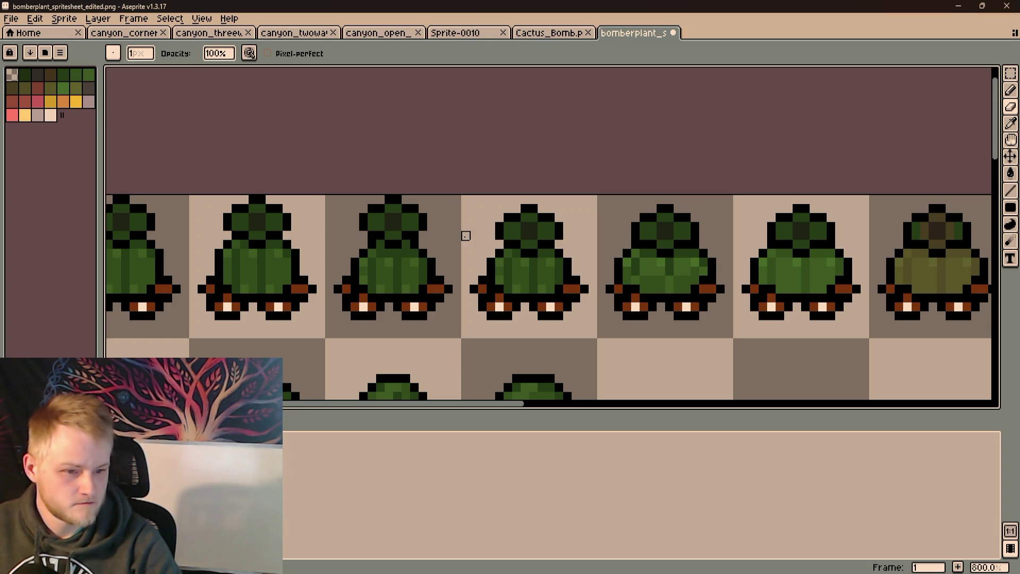
left_click_drag(200, 245, 255, 248)
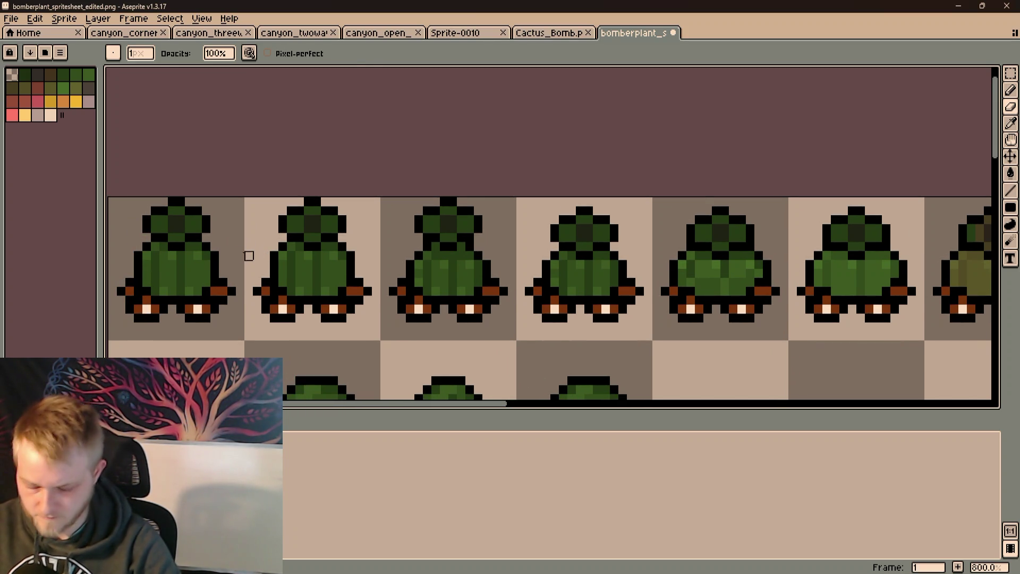
Marquee-delete the first frame cell, a leftover black pixel, and the next leading sprite.
key("m")
mouse_move(238, 337)
left_mouse_down()
mouse_move(114, 166)
mouse_move(143, 197)
left_mouse_up()
key("Delete")
mouse_move(239, 341)
left_mouse_down()
mouse_move(114, 277)
mouse_move(141, 198)
left_mouse_up()
key("Delete")
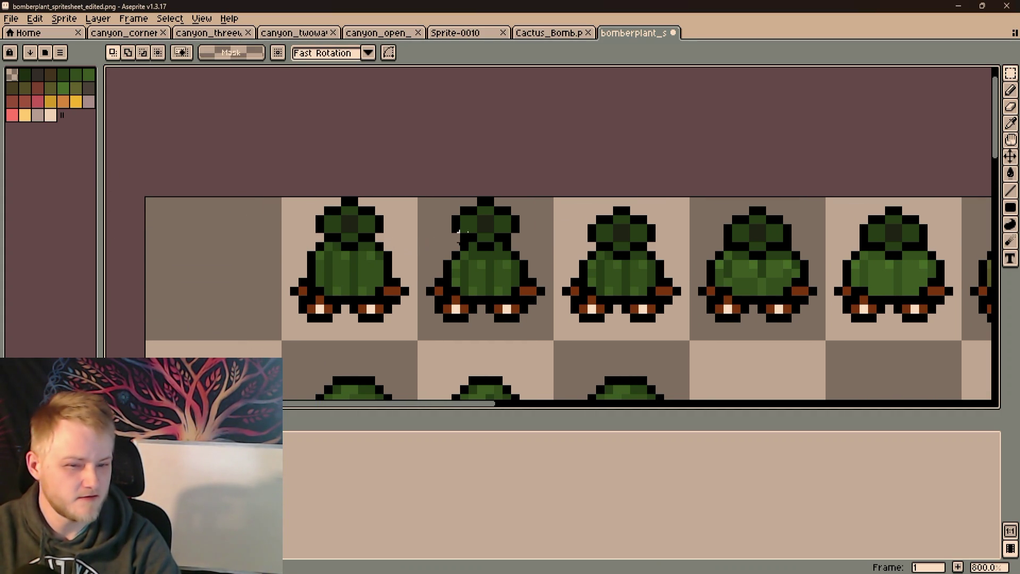
mouse_move(413, 335)
left_mouse_down()
mouse_move(291, 239)
mouse_move(202, 197)
left_mouse_up()
key("Delete")
mouse_move(536, 196)
left_mouse_down()
mouse_move(667, 319)
mouse_move(538, 338)
mouse_move(399, 273)
mouse_move(711, 273)
mouse_move(699, 289)
mouse_move(576, 266)
mouse_move(496, 273)
mouse_move(512, 273)
left_mouse_up()
Shift the selected top plant row left to start at the first cell.
scroll(704, 263, "down", 1)
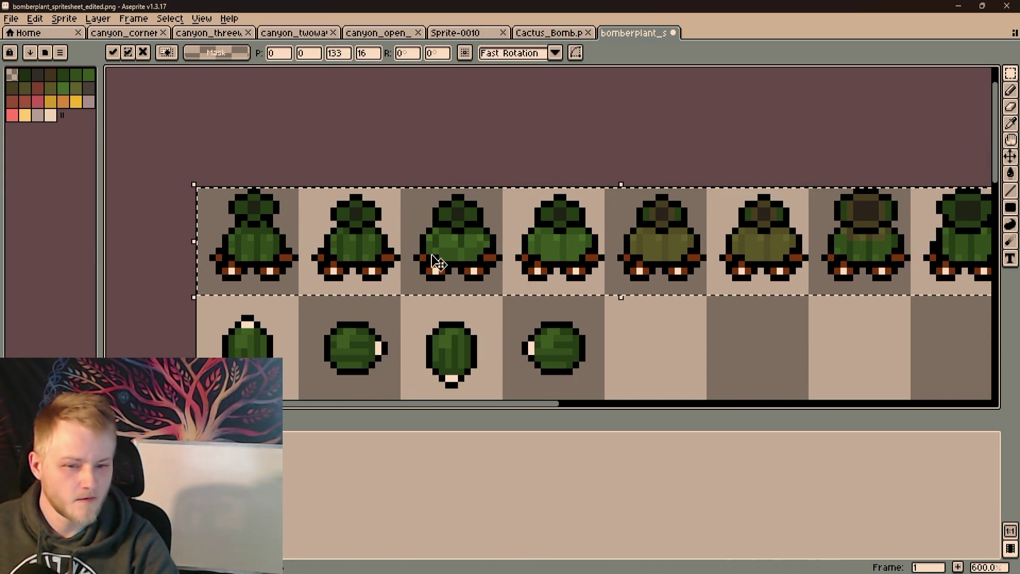
key("Left")
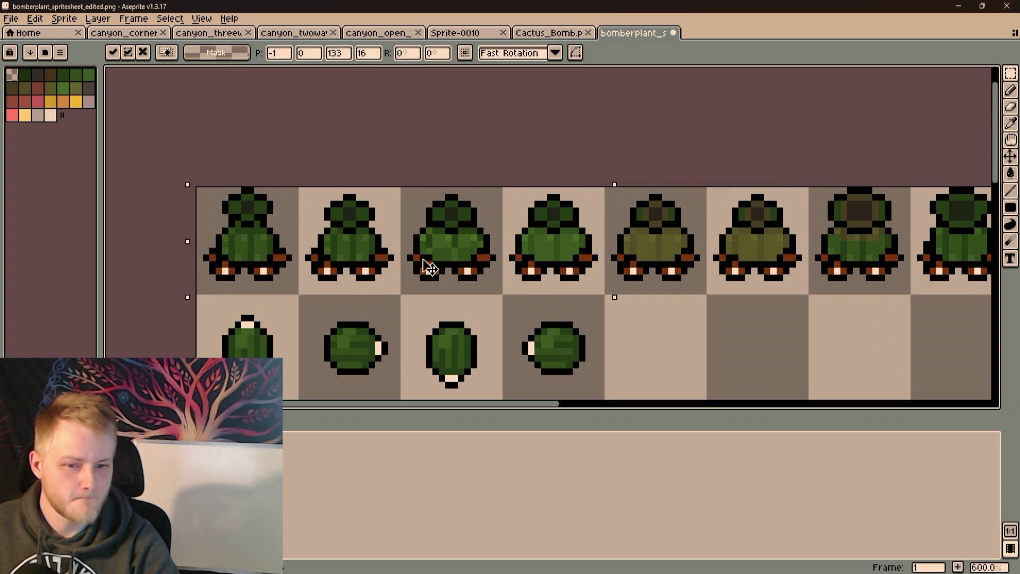
scroll(611, 319, "right", 3)
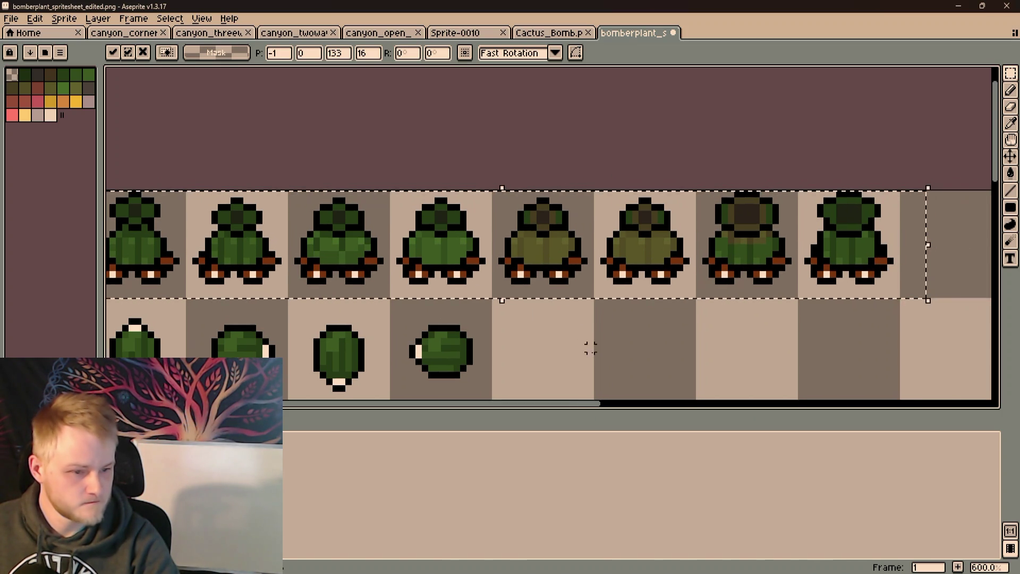
left_click(598, 354)
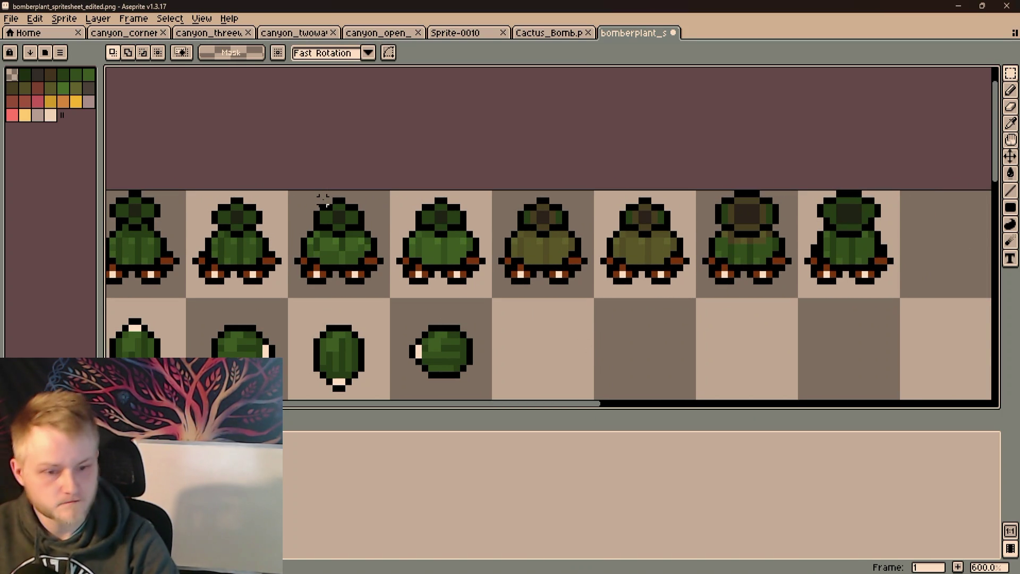
Cut the duplicate third sprite and move the five following sprites one cell left.
left_click_drag(290, 194, 389, 298)
key("ctrl+x")
mouse_move(376, 190)
left_mouse_down()
mouse_move(824, 284)
mouse_move(900, 287)
mouse_move(903, 300)
left_mouse_up()
mouse_move(522, 245)
left_mouse_down()
mouse_move(618, 219)
mouse_move(586, 242)
mouse_move(563, 237)
left_mouse_up()
left_click(763, 335)
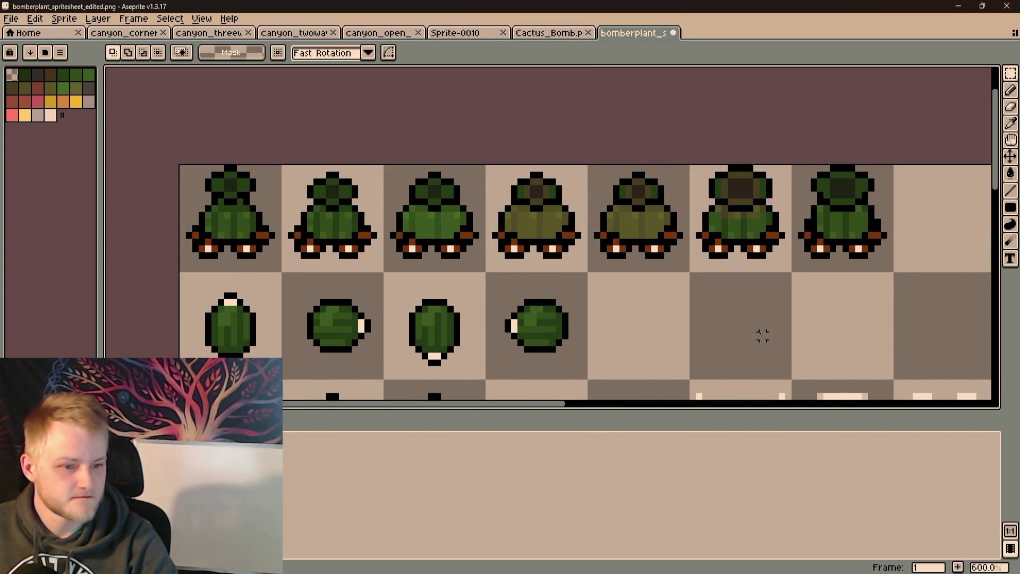
Sample a colour and paint a patch of green pixels on the olive sprite's body.
scroll(744, 317, "down", 1)
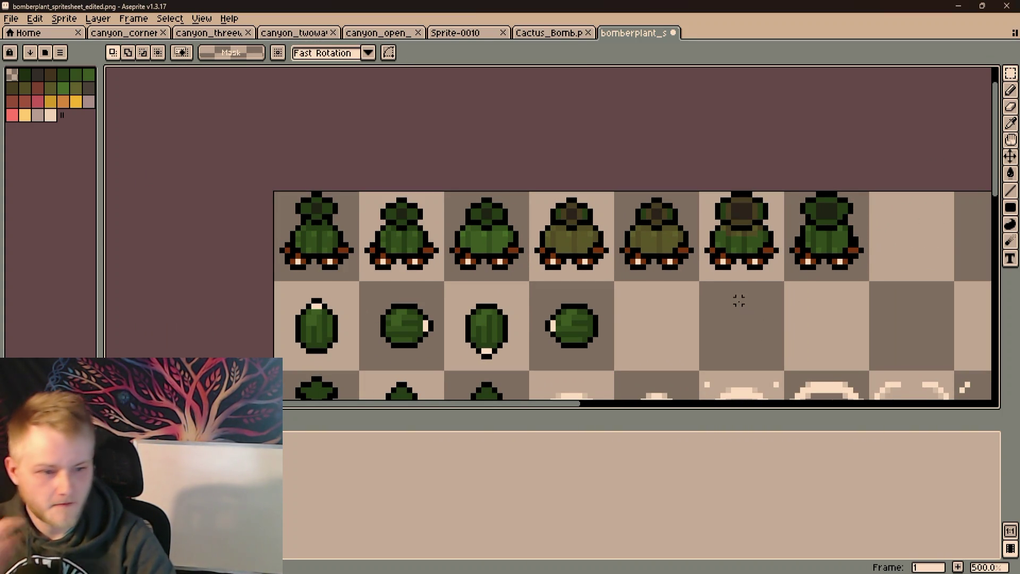
scroll(553, 298, "up", 2)
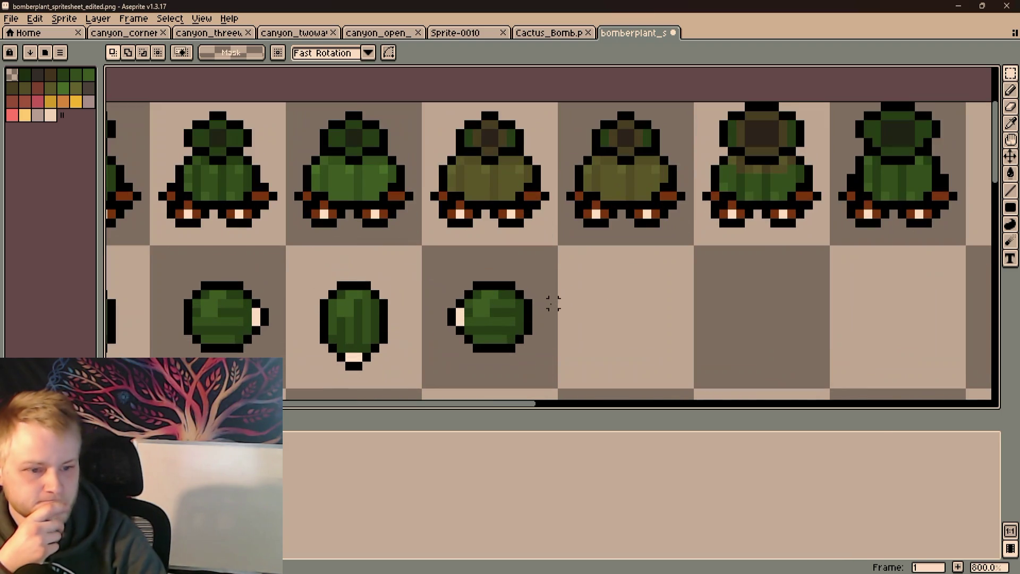
scroll(553, 377, "up", 3)
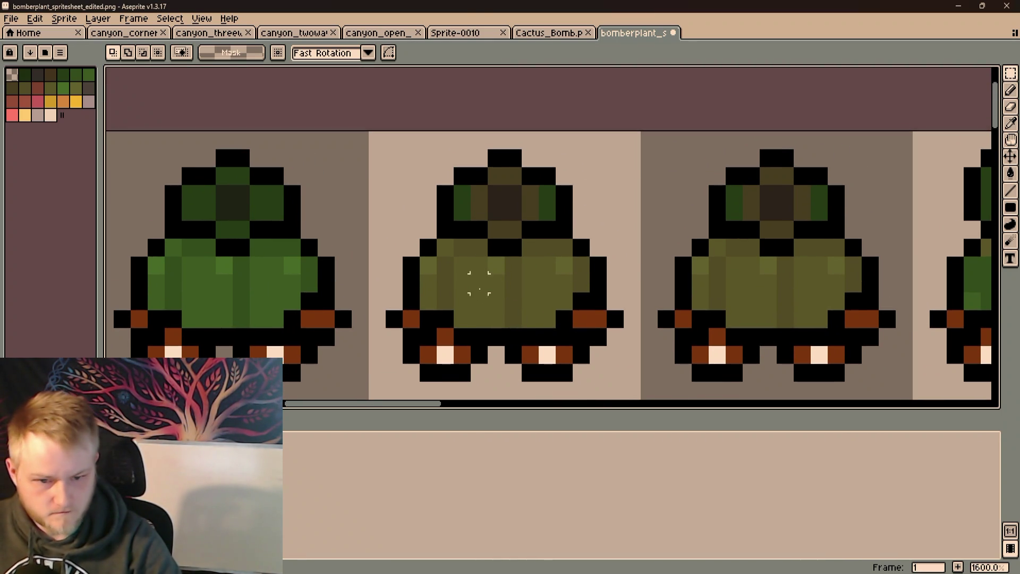
scroll(478, 283, "down", 1)
key("i")
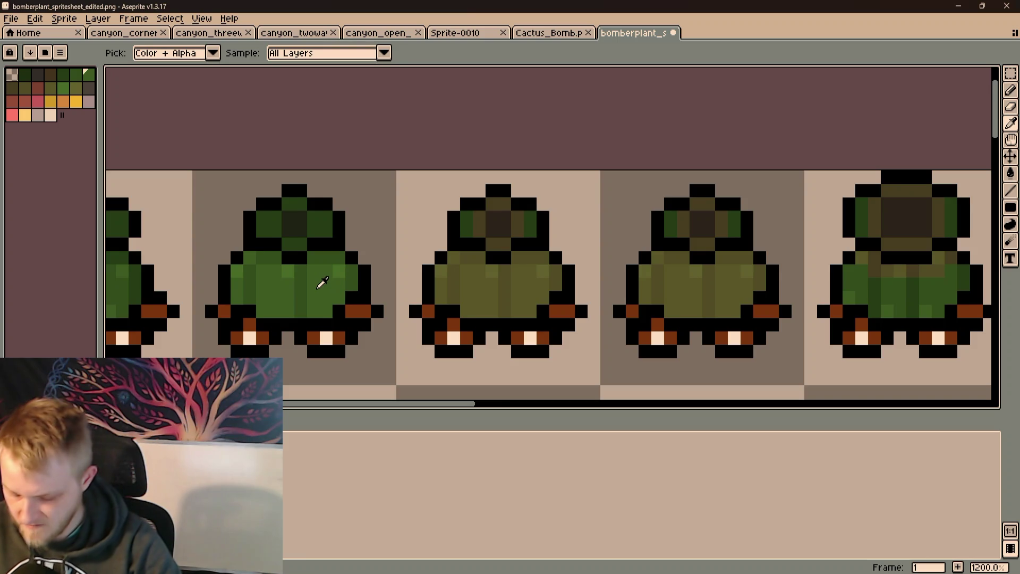
scroll(332, 293, "up", 1)
key("b")
left_click_drag(529, 281, 532, 298)
left_click(549, 314)
left_click(542, 285)
left_click(529, 311)
left_click(542, 295)
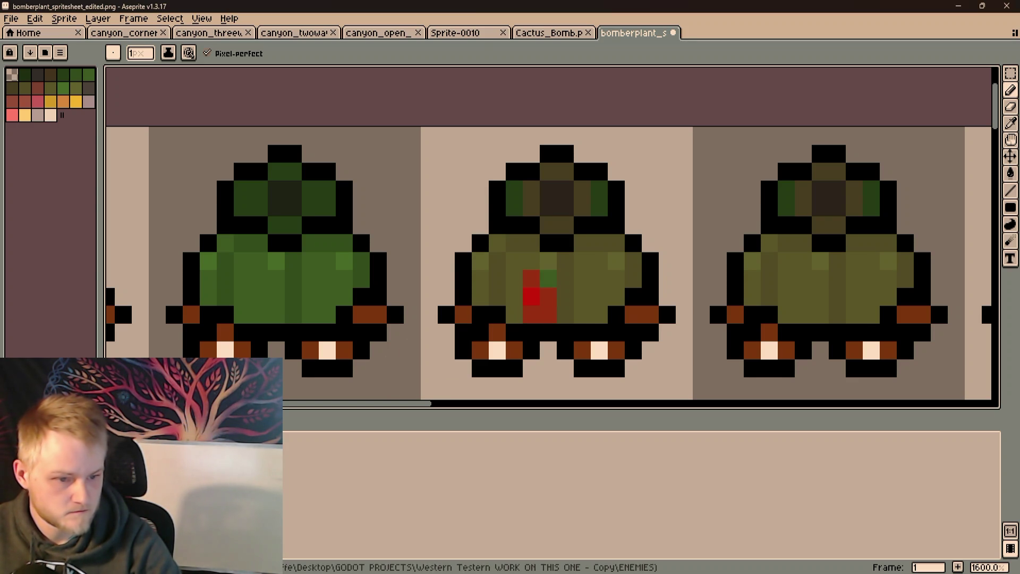
Paint red pixels over the olive sprite's body, then undo the red strokes.
key("ctrl+z")
mouse_move(550, 278)
left_mouse_down()
mouse_move(544, 261)
mouse_move(514, 261)
mouse_move(522, 301)
left_mouse_up()
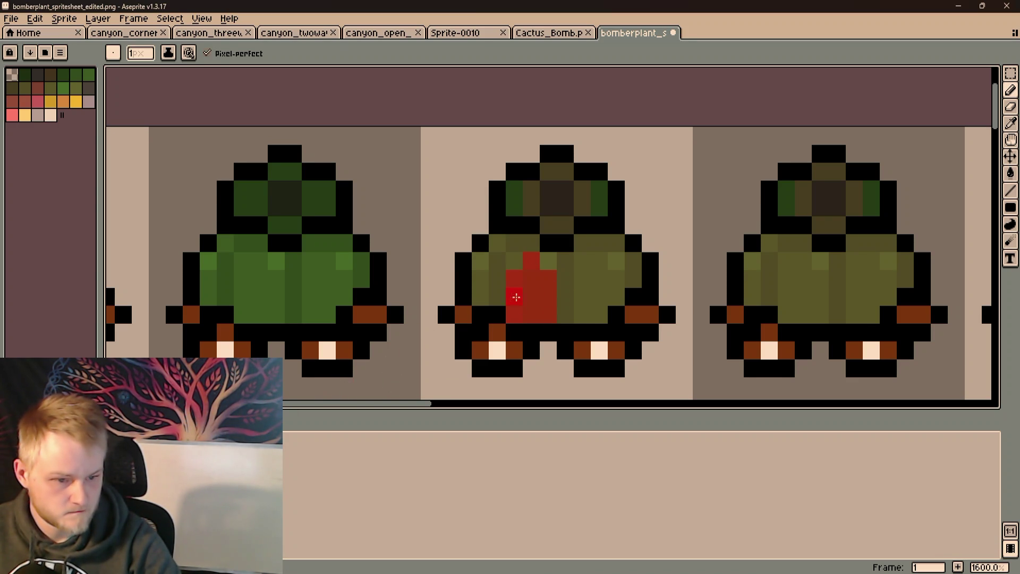
scroll(659, 300, "down", 2)
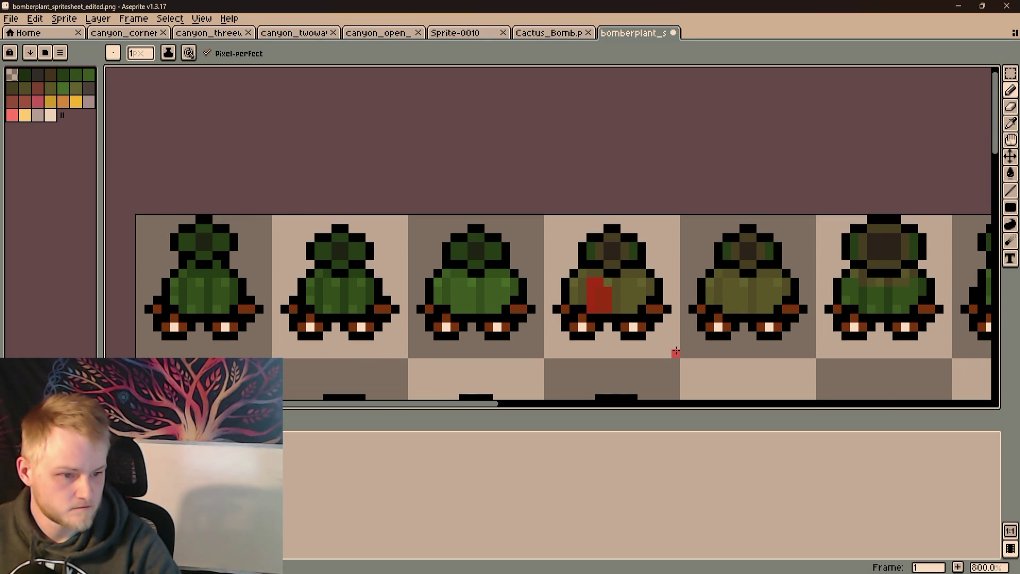
scroll(677, 352, "up", 2)
key("v")
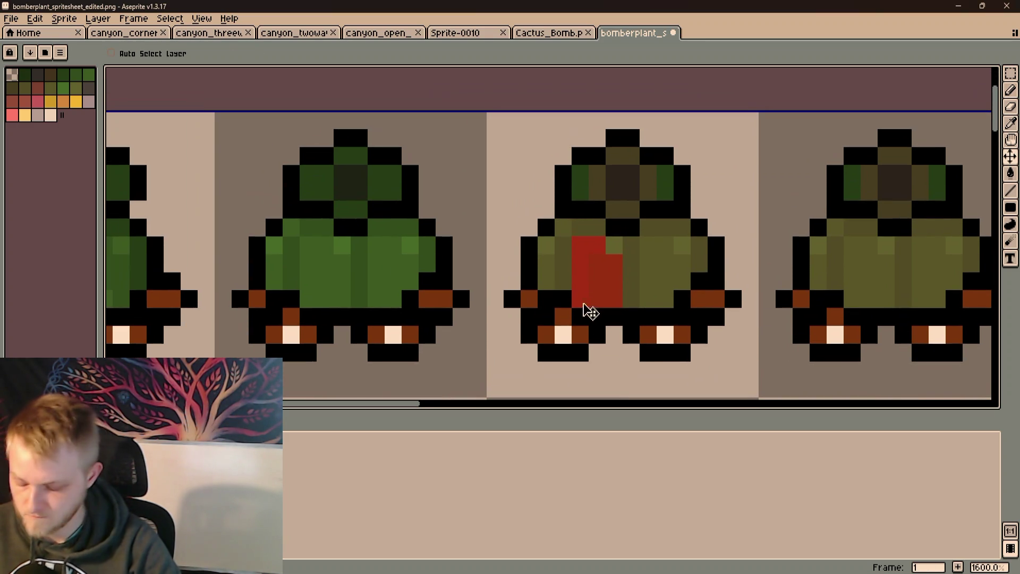
key("ctrl+z")
key("ctrl+z")
key("ctrl+z")
key("ctrl+z")
Clear the remaining red pixels and redo the step that cleared the selection.
key("b")
scroll(594, 318, "down", 2)
key("ctrl+z")
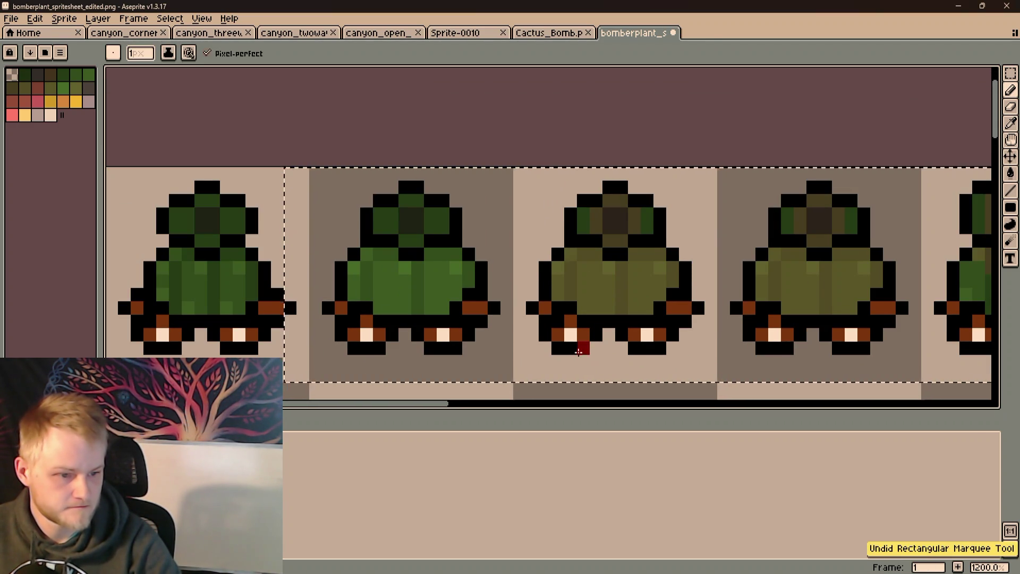
scroll(580, 350, "down", 1)
left_click_drag(580, 349, 497, 319)
key("ctrl+y")
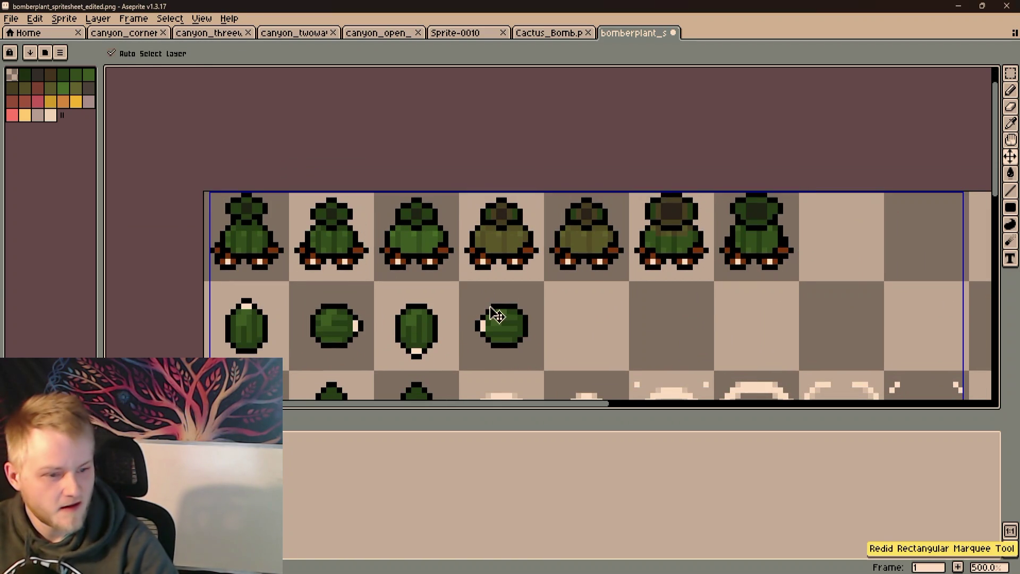
Select the Eraser and pan across the plant, bomb and ring rows to inspect them.
scroll(500, 299, "up", 1)
scroll(599, 273, "down", 2)
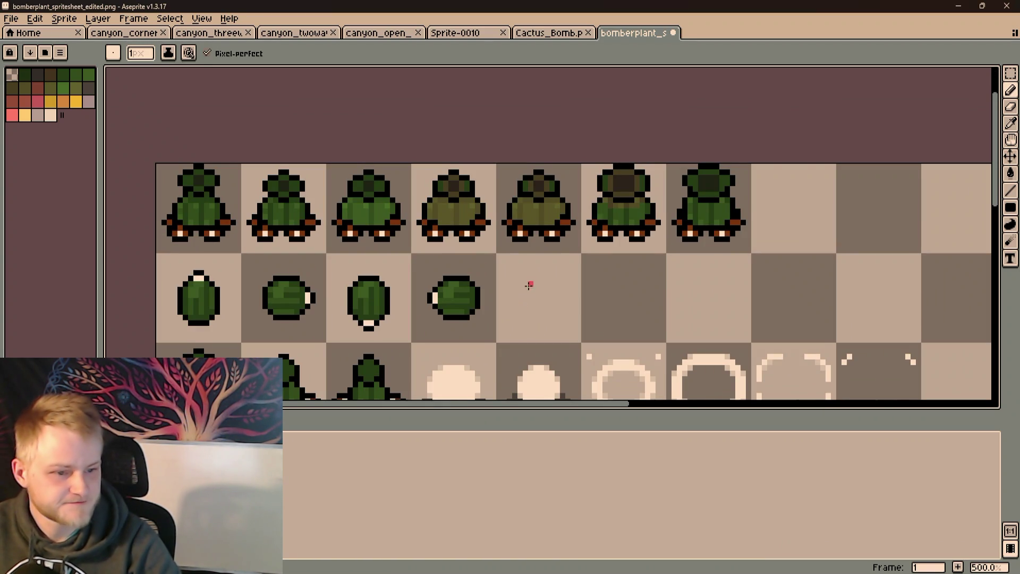
mouse_move(653, 288)
left_mouse_down()
mouse_move(479, 291)
mouse_move(531, 292)
mouse_move(496, 342)
left_mouse_up()
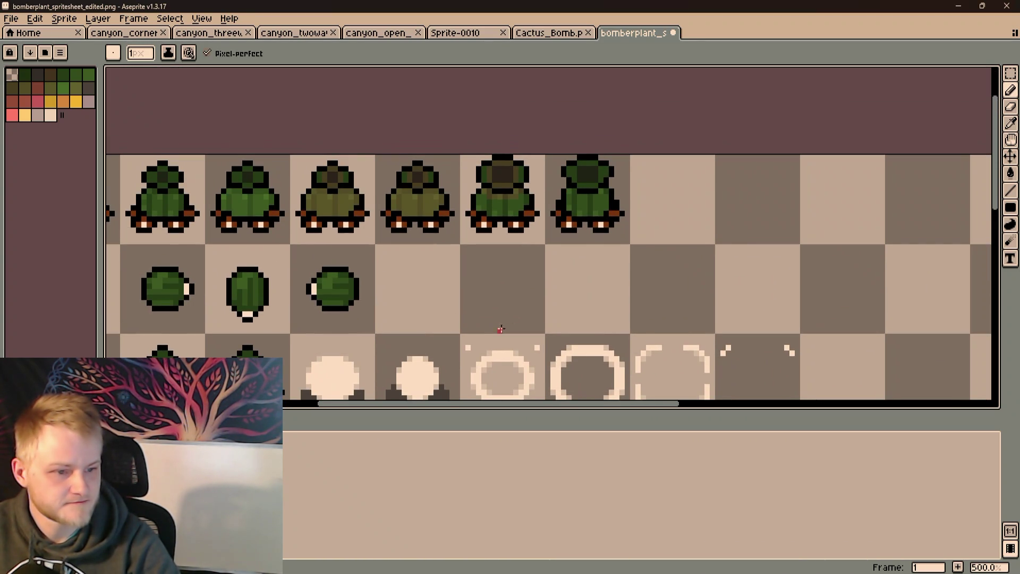
scroll(537, 298, "up", 2)
key("e")
scroll(598, 229, "up", 2)
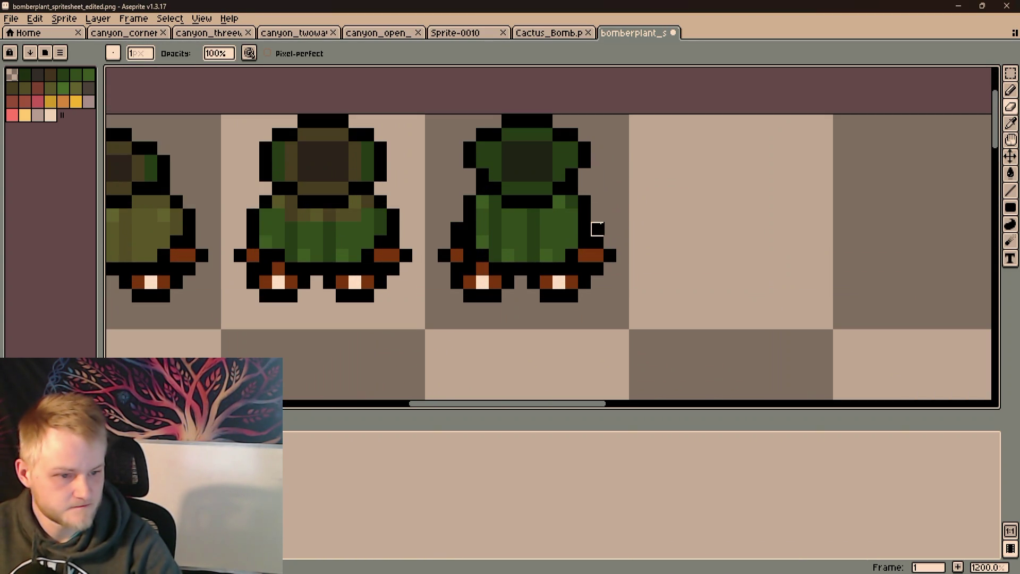
scroll(786, 137, "down", 2)
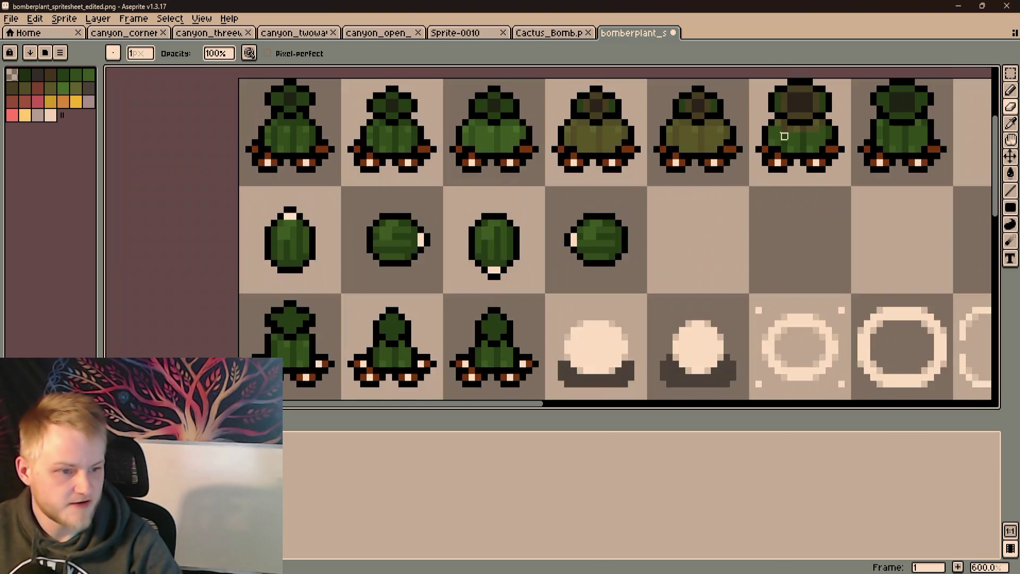
left_click_drag(552, 344, 638, 205)
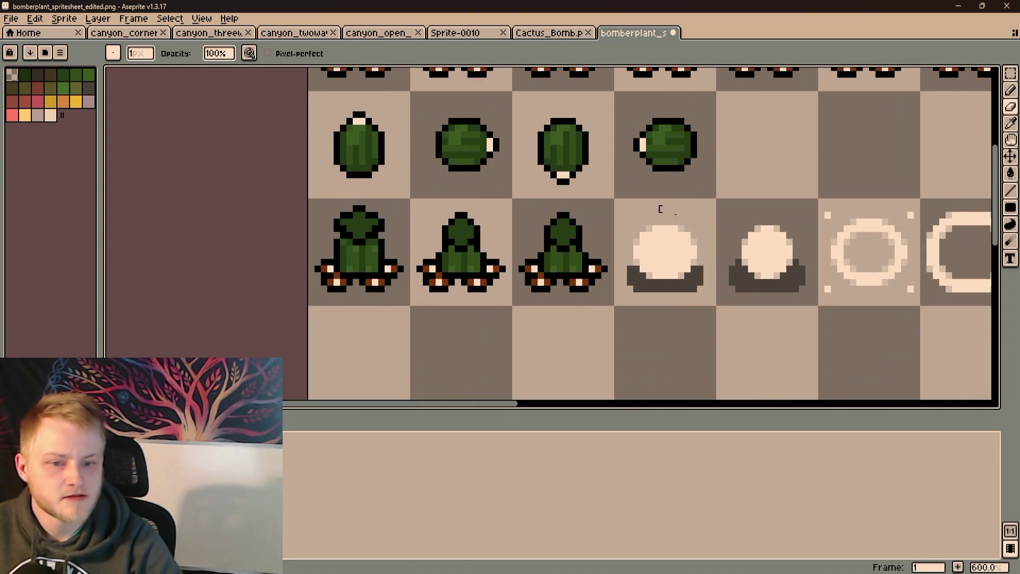
left_click_drag(807, 274, 665, 253)
scroll(689, 256, "down", 1)
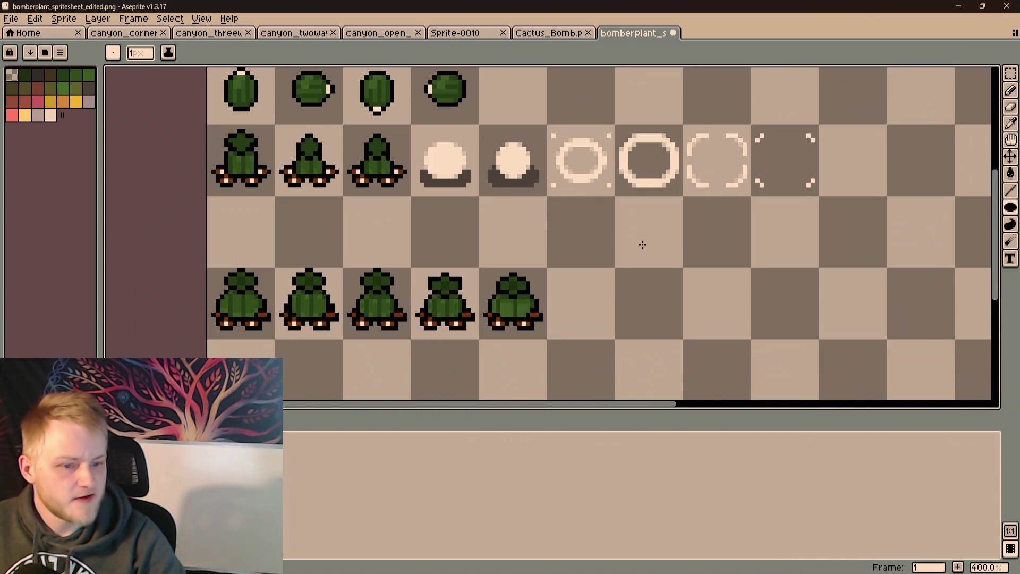
scroll(473, 211, "up", 1)
mouse_move(485, 186)
left_mouse_down()
mouse_move(553, 341)
mouse_move(500, 269)
left_mouse_up()
scroll(462, 250, "up", 4)
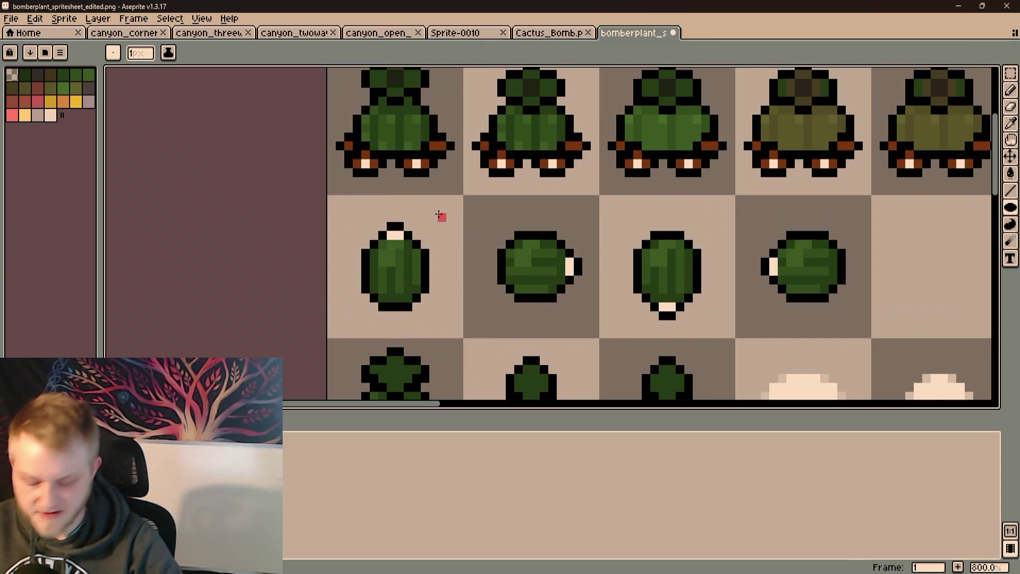
mouse_move(433, 258)
left_mouse_down()
mouse_move(390, 301)
mouse_move(253, 347)
mouse_move(377, 358)
left_mouse_up()
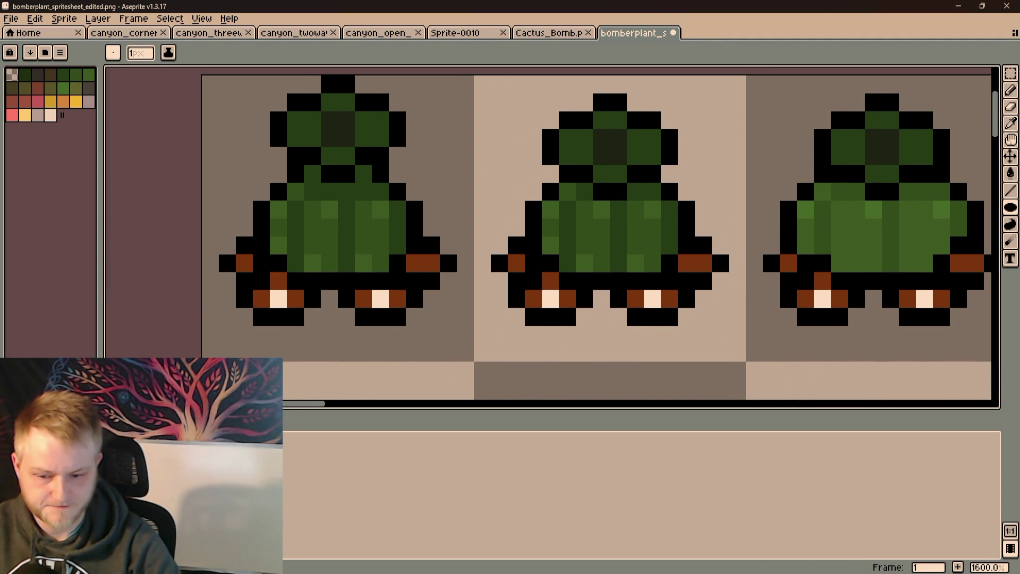
Paint dark grey shadow pixels between and below the first walking sprite's feet.
left_click(329, 299)
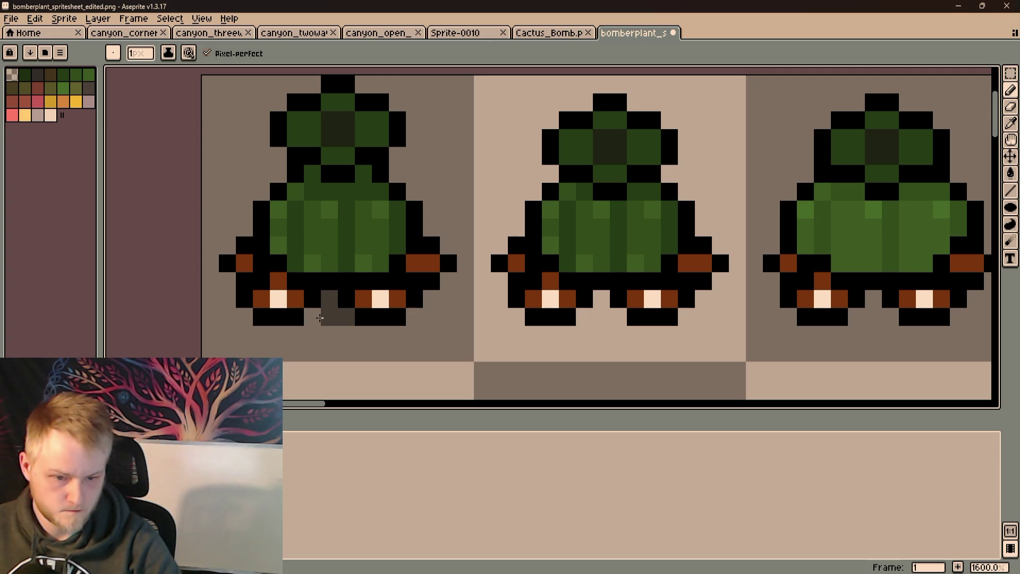
left_click(411, 318)
left_click(448, 280)
left_click(245, 317)
left_click(227, 280)
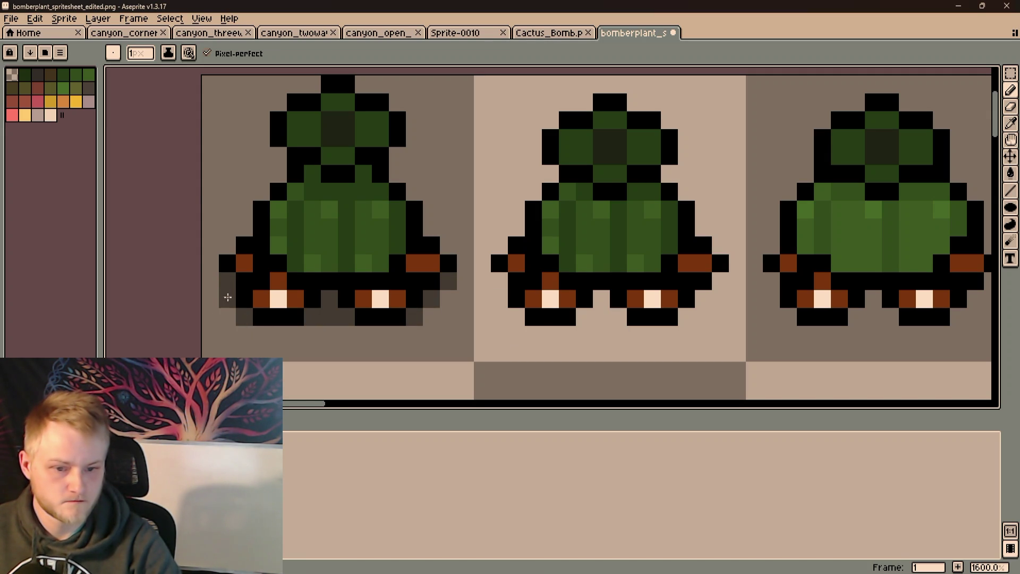
Paint a shadow strip under the middle sprite's left foot and between its feet.
scroll(338, 282, "right", 3)
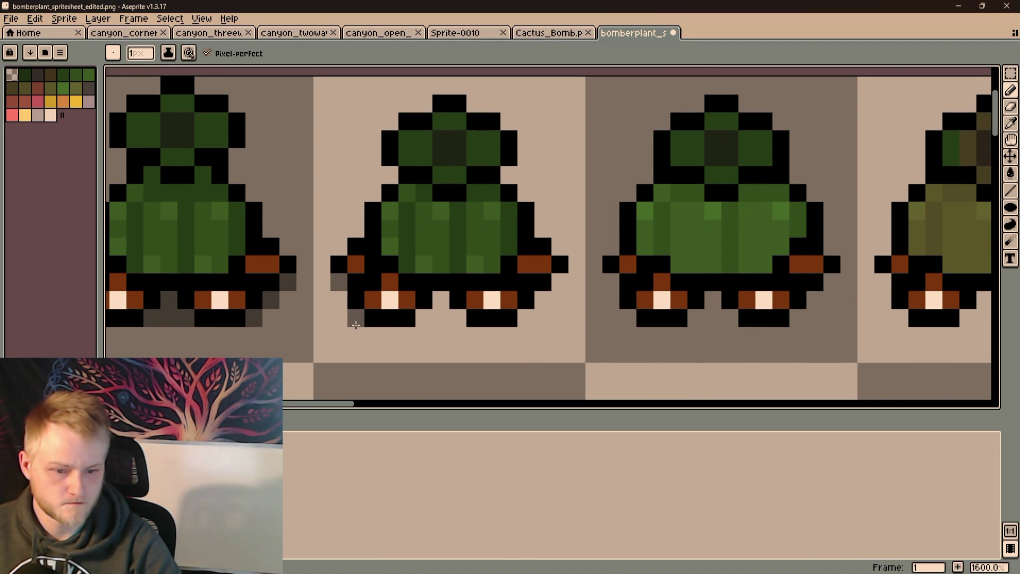
left_click_drag(369, 337, 407, 337)
left_click(441, 301)
left_click_drag(450, 318, 438, 317)
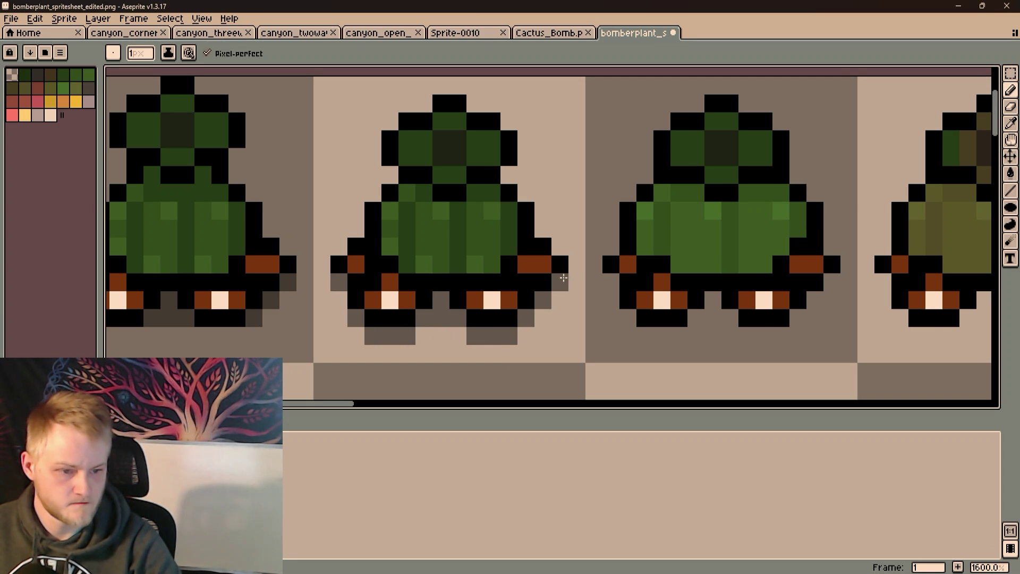
Extend the shadow beneath the next sprite's feet, undoing a stray stroke.
left_click_drag(660, 210, 300, 210)
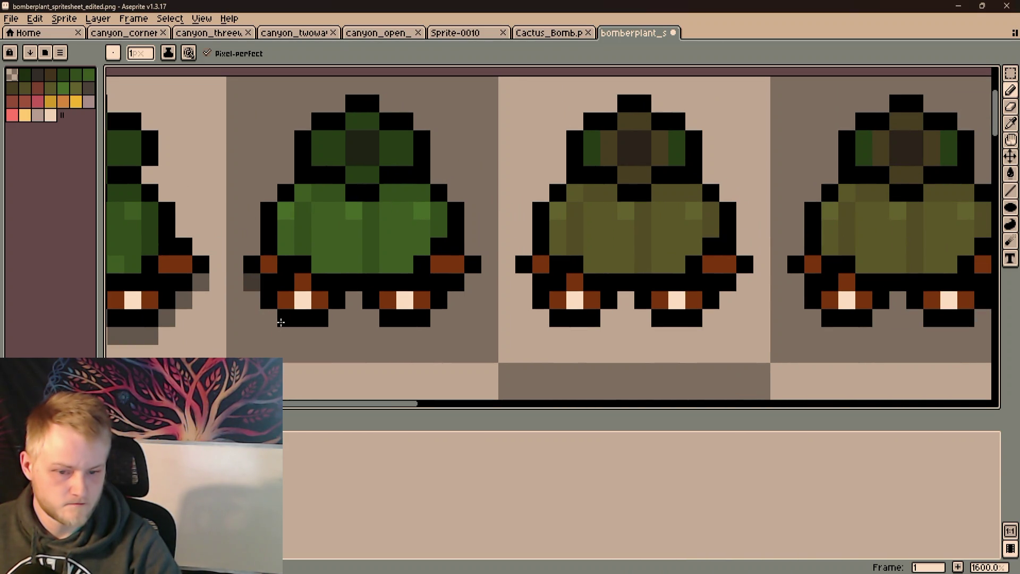
mouse_move(269, 318)
left_mouse_down()
mouse_move(286, 336)
mouse_move(326, 335)
mouse_move(360, 303)
left_mouse_up()
left_click_drag(393, 342, 420, 340)
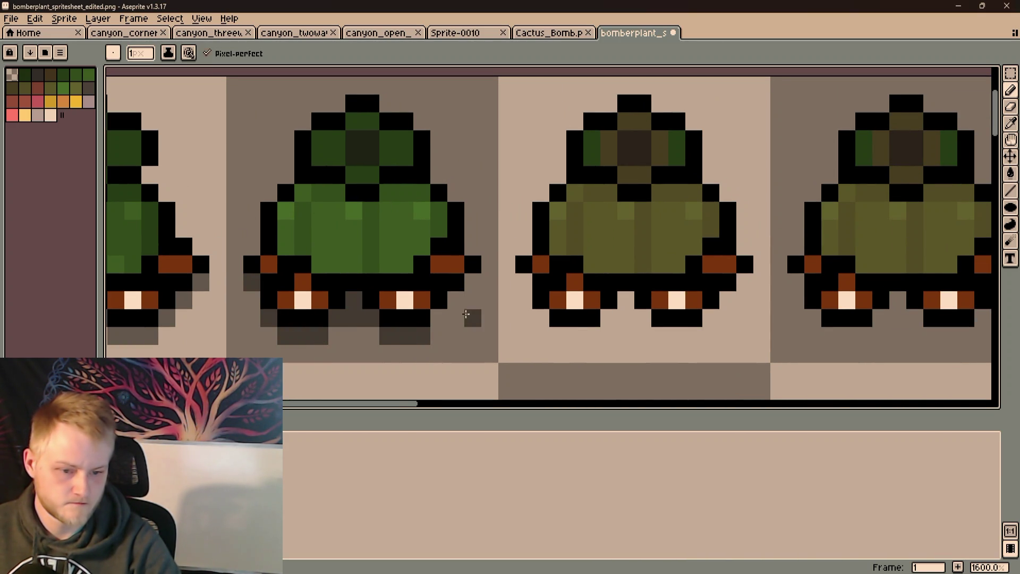
mouse_move(461, 288)
left_mouse_down()
mouse_move(184, 277)
mouse_move(44, 258)
mouse_move(149, 242)
left_mouse_up()
mouse_move(238, 276)
left_mouse_down()
mouse_move(298, 290)
mouse_move(278, 287)
mouse_move(291, 277)
mouse_move(285, 293)
mouse_move(315, 254)
mouse_move(346, 288)
mouse_move(385, 288)
mouse_move(450, 228)
mouse_move(504, 270)
left_mouse_up()
key("ctrl+z")
key("ctrl+z")
Add shadow pixels between and below the next green sprite's feet, erasing stray pixels.
mouse_move(547, 295)
left_mouse_down()
mouse_move(589, 269)
mouse_move(623, 294)
mouse_move(649, 295)
mouse_move(666, 274)
mouse_move(324, 274)
left_mouse_up()
right_click(640, 283)
left_click(582, 273)
left_click(382, 252)
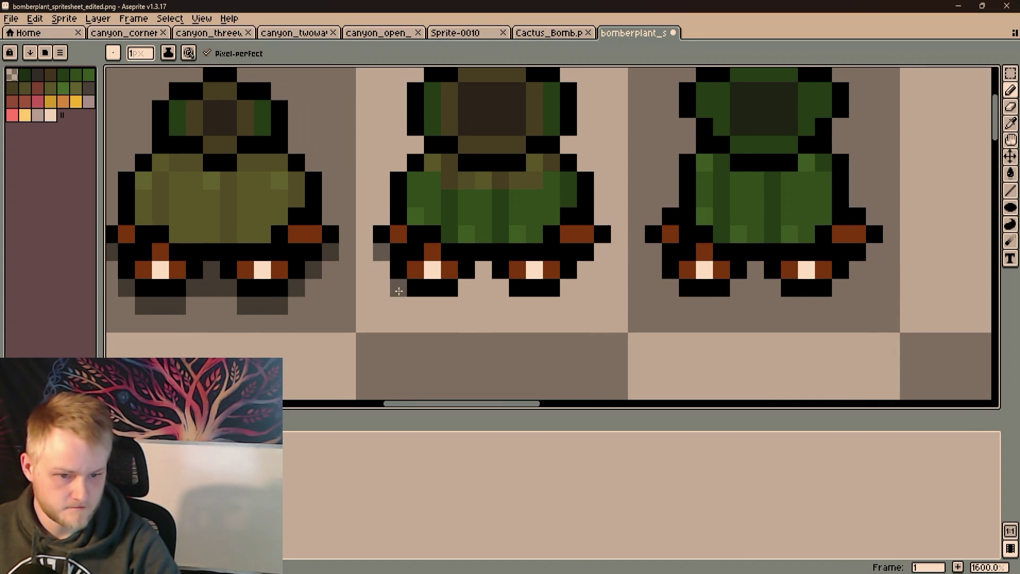
left_click(466, 287)
left_click(501, 287)
mouse_move(517, 305)
left_mouse_down()
mouse_move(530, 317)
mouse_move(566, 300)
left_mouse_up()
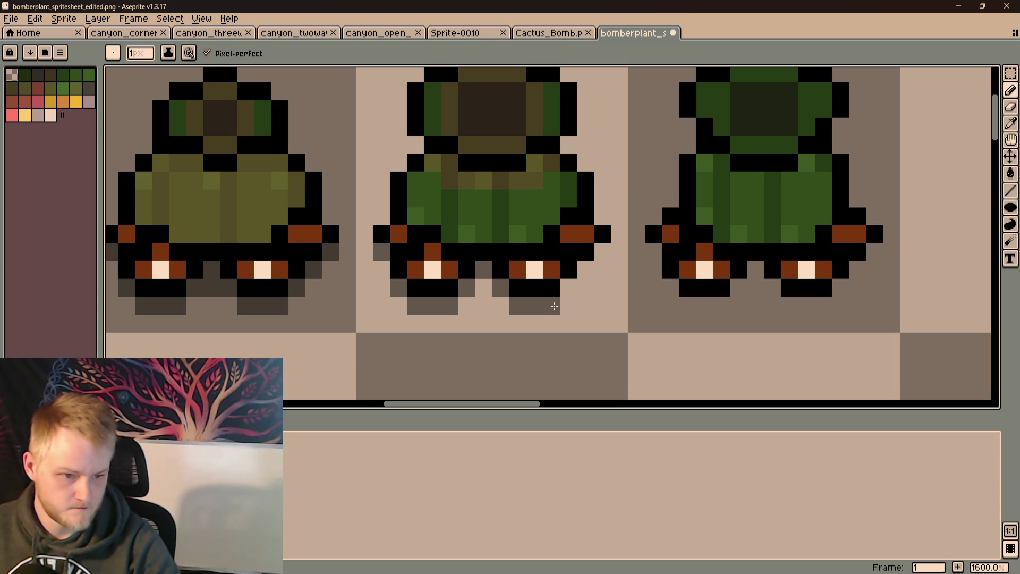
left_click(586, 269)
left_click(603, 252)
left_click(483, 287)
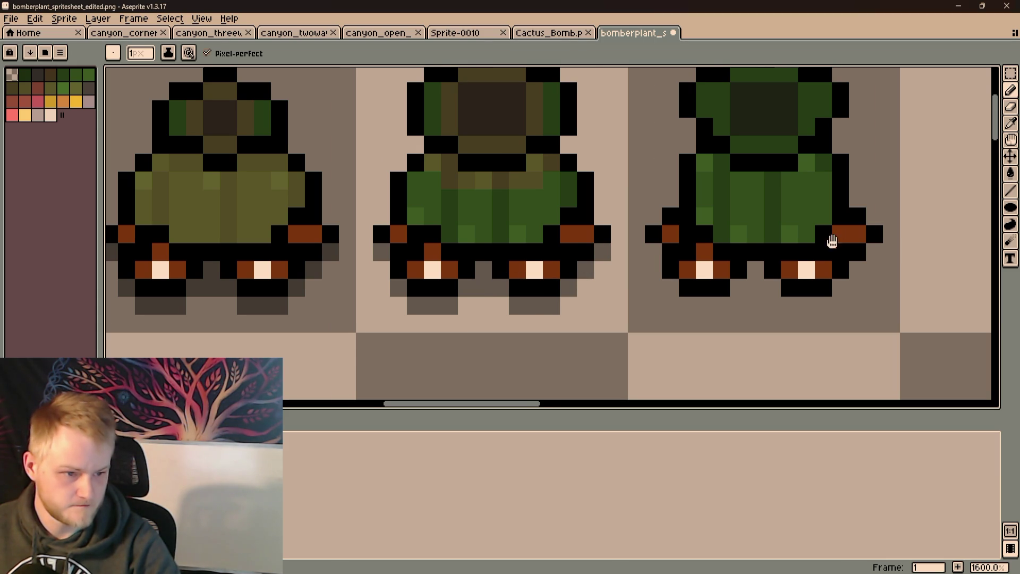
Shade beneath the middle sprite's left foot and beside its right foot.
scroll(848, 238, "right", 5)
mouse_move(429, 297)
left_mouse_down()
mouse_move(480, 315)
mouse_move(521, 280)
mouse_move(563, 312)
mouse_move(547, 312)
mouse_move(579, 315)
left_mouse_up()
left_click_drag(616, 274, 639, 264)
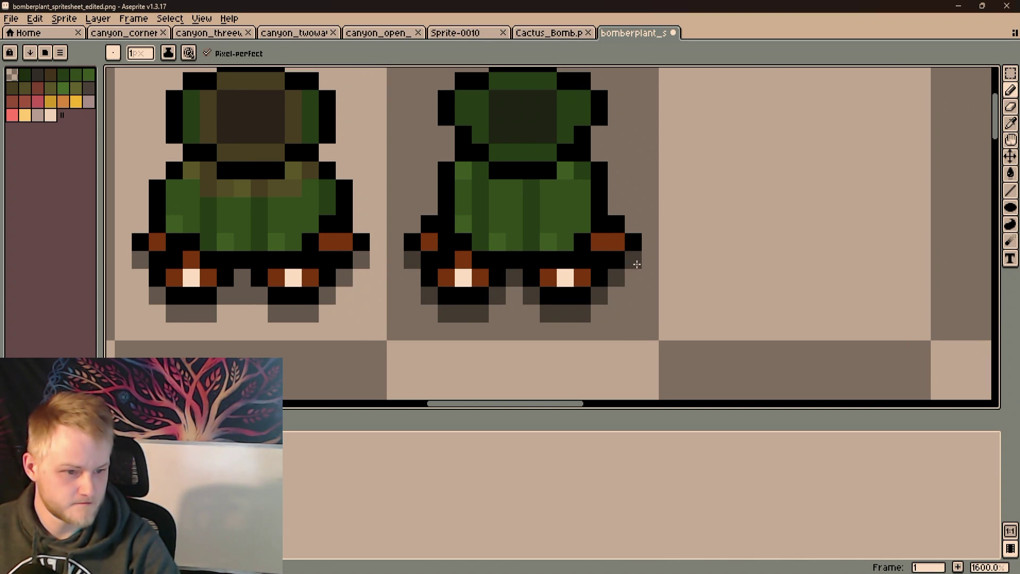
scroll(529, 304, "down", 3)
Zoom in to 1200% on the plant-and-sphere row and add a shadow pixel beside the second plant's foot.
left_click_drag(436, 228, 761, 159)
scroll(302, 188, "up", 1)
scroll(305, 172, "up", 2)
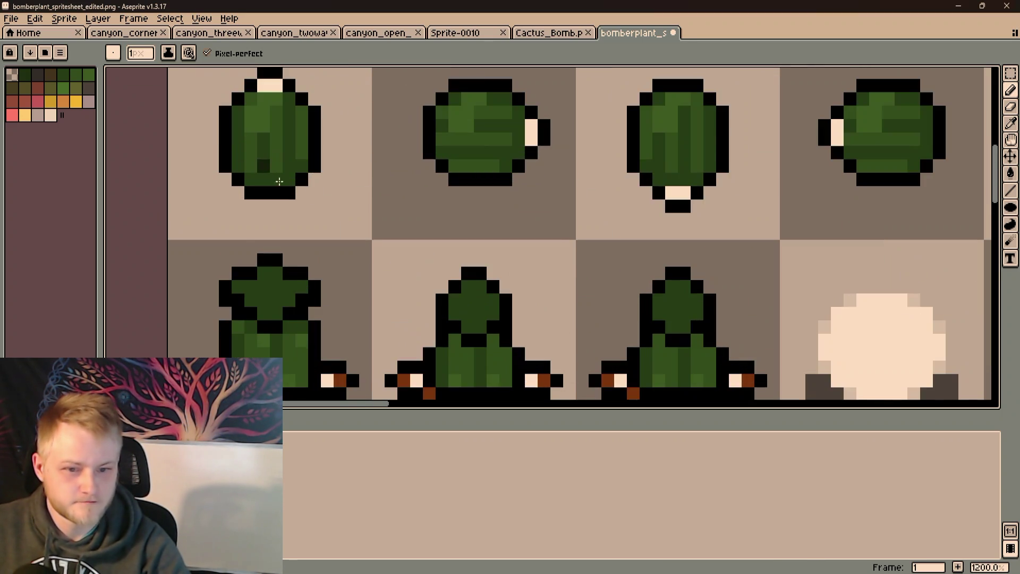
scroll(328, 207, "down", 2)
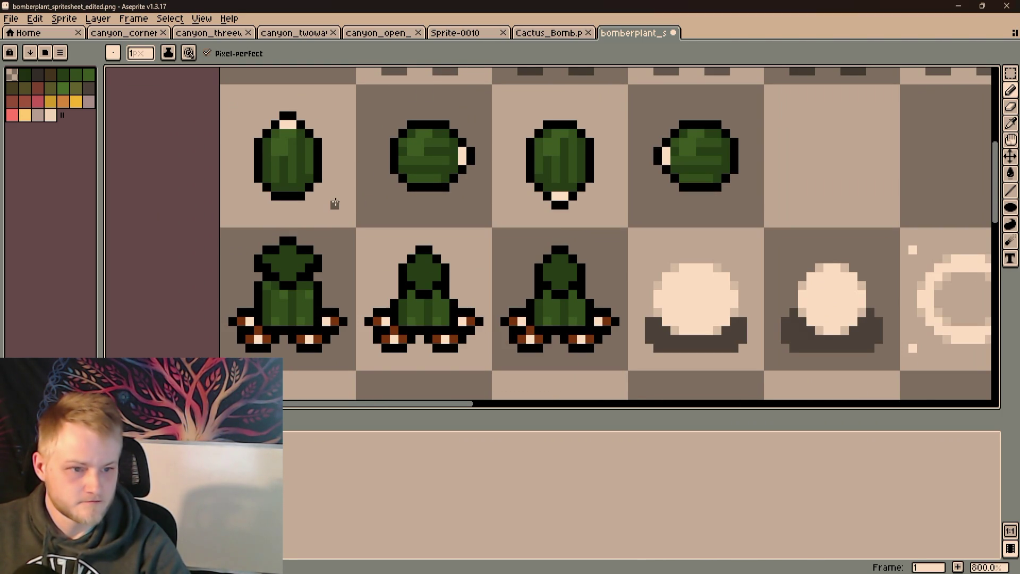
scroll(334, 204, "down", 1)
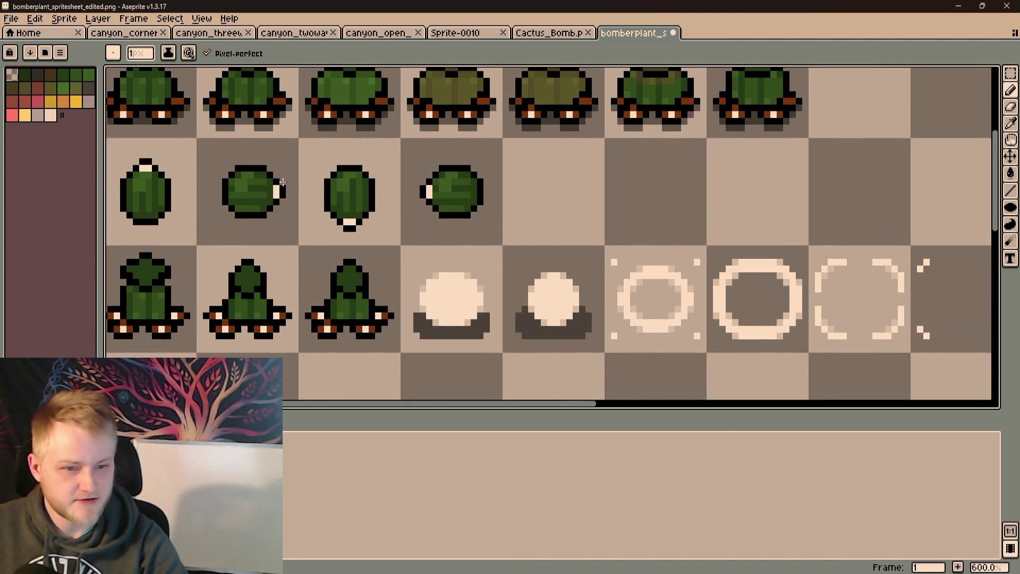
scroll(662, 235, "down", 2)
scroll(661, 235, "down", 1)
mouse_move(339, 234)
left_mouse_down()
mouse_move(438, 334)
mouse_move(451, 283)
left_mouse_up()
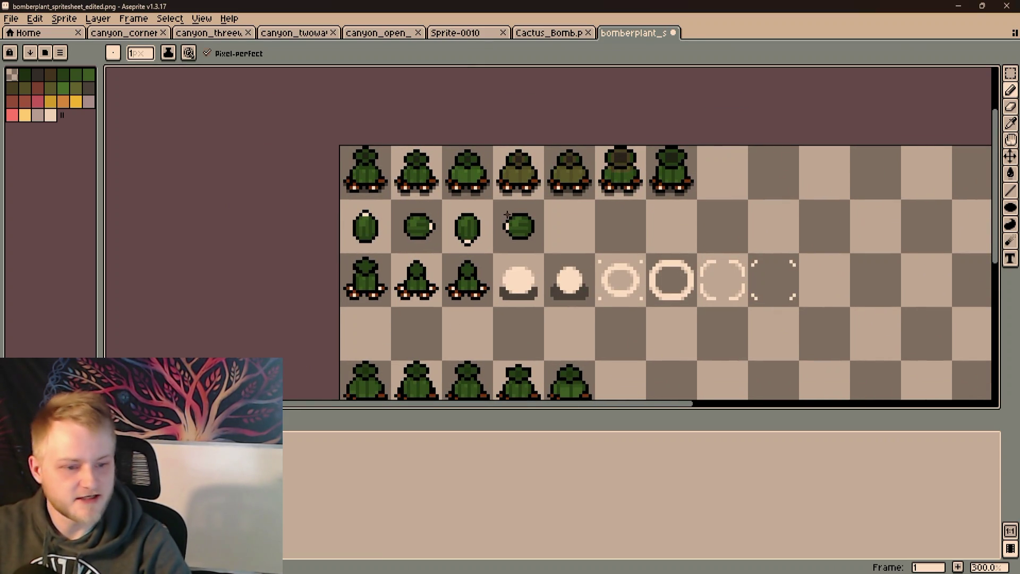
scroll(460, 322, "up", 2)
mouse_move(461, 322)
left_mouse_down()
mouse_move(326, 281)
mouse_move(359, 183)
mouse_move(440, 247)
left_mouse_up()
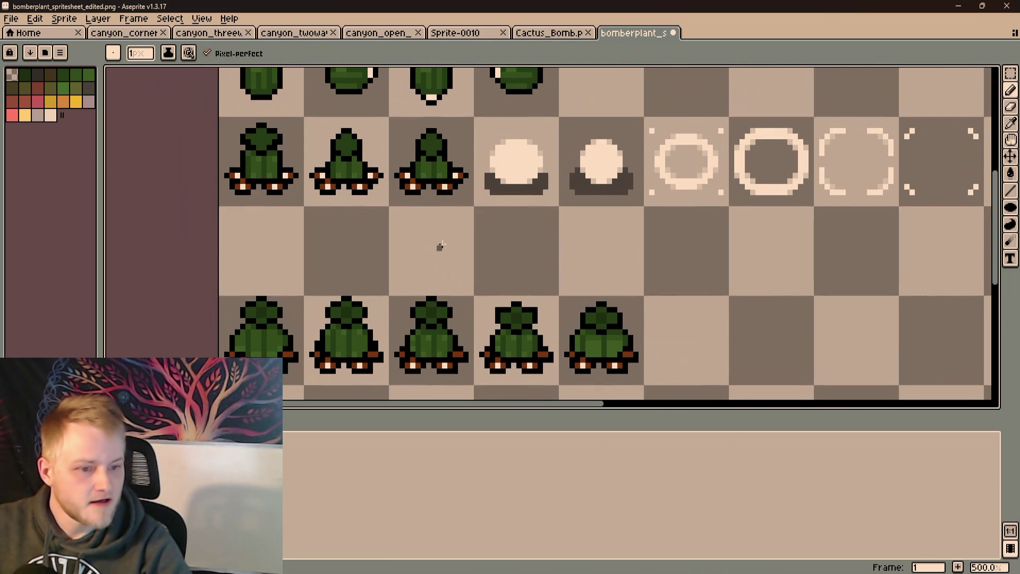
left_click_drag(535, 170, 538, 179)
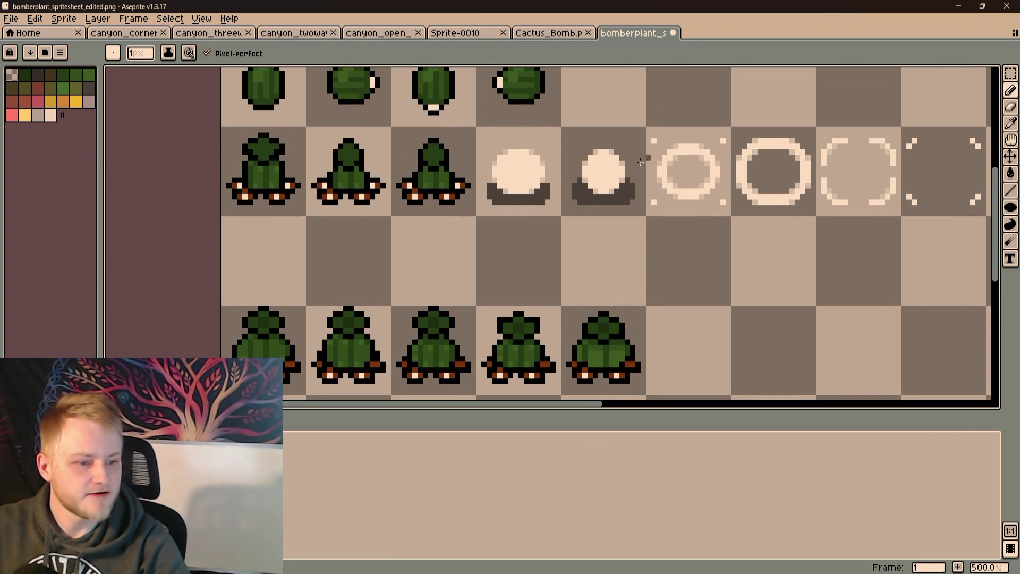
scroll(549, 216, "up", 4)
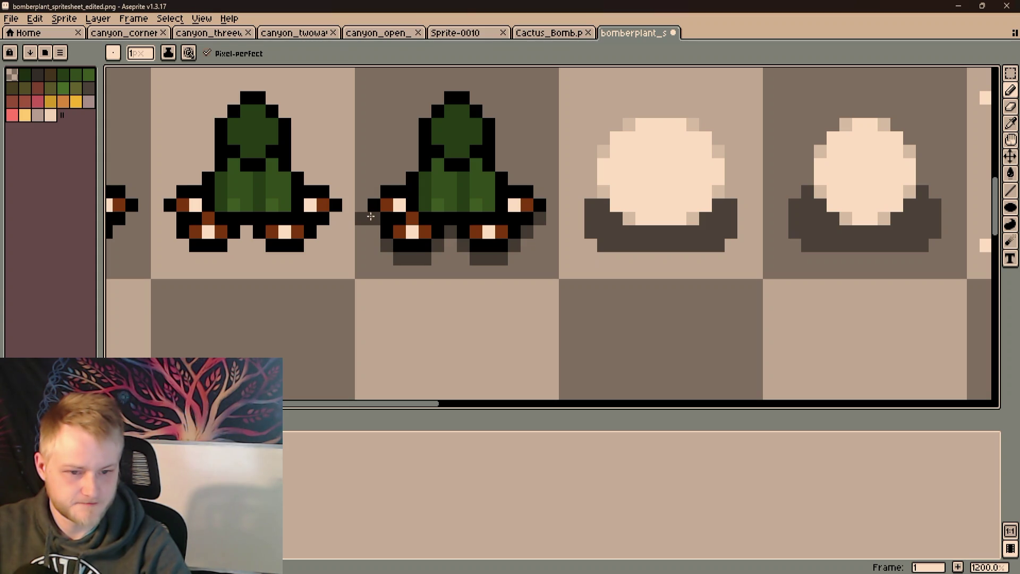
left_click(370, 216)
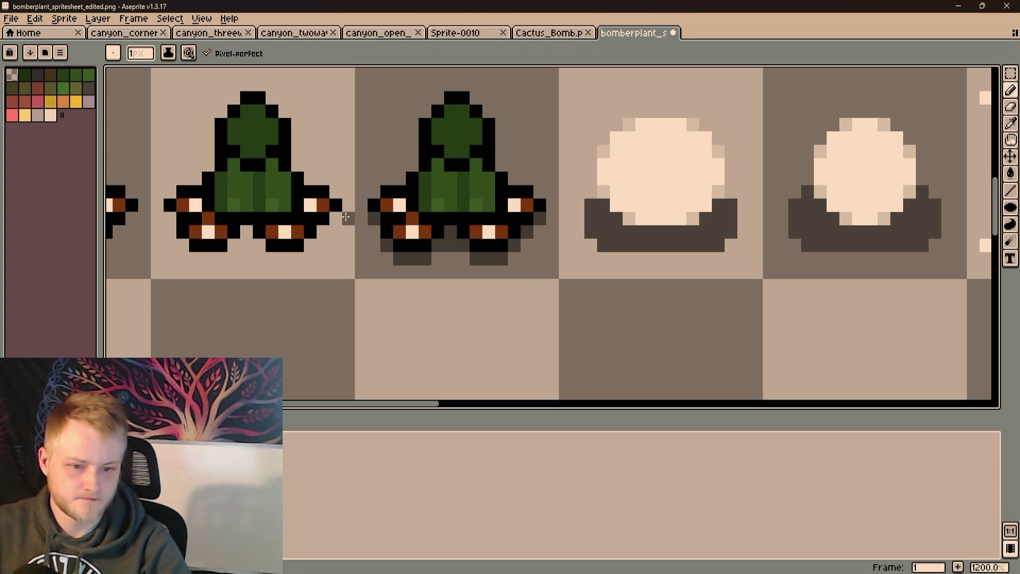
Widen the dark shadow under the first plant's feet with diagonal strokes, then pan to the next plant.
left_click_drag(336, 218, 294, 263)
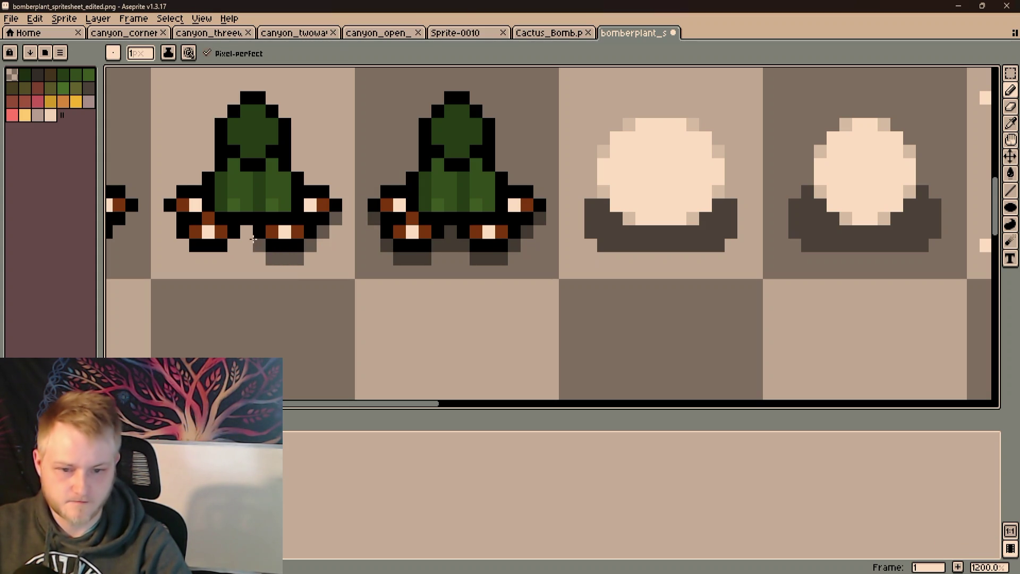
left_click_drag(247, 234, 220, 259)
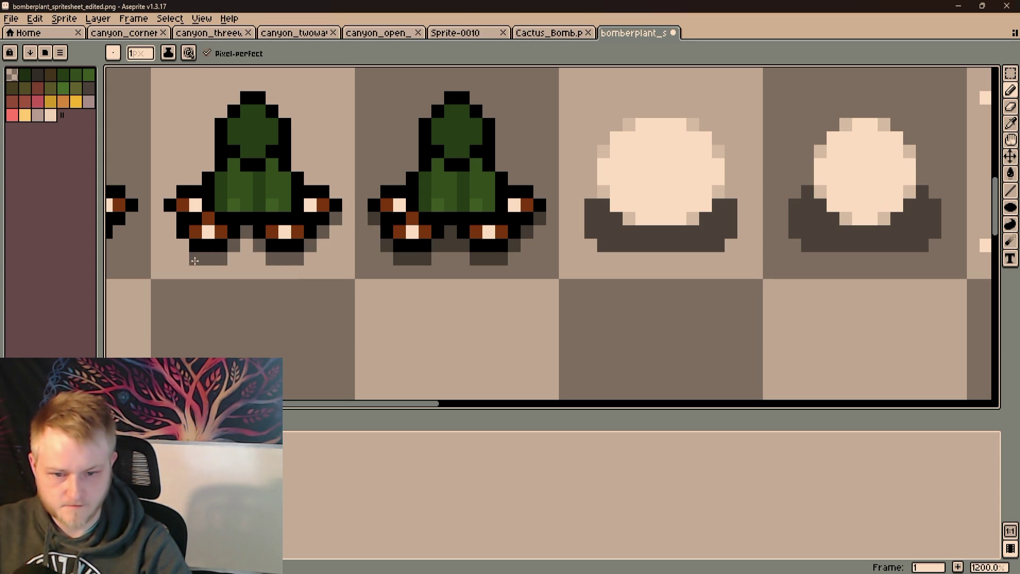
mouse_move(170, 219)
left_mouse_down()
mouse_move(513, 184)
mouse_move(479, 224)
mouse_move(494, 231)
mouse_move(413, 239)
mouse_move(417, 225)
mouse_move(452, 226)
mouse_move(447, 212)
left_mouse_up()
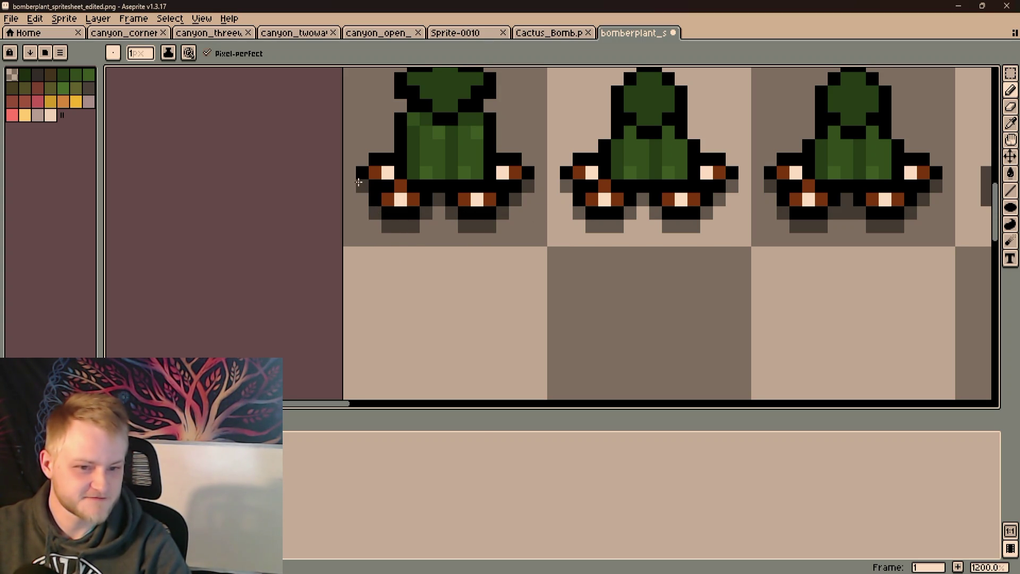
mouse_move(886, 293)
left_mouse_down()
mouse_move(839, 269)
mouse_move(730, 320)
left_mouse_up()
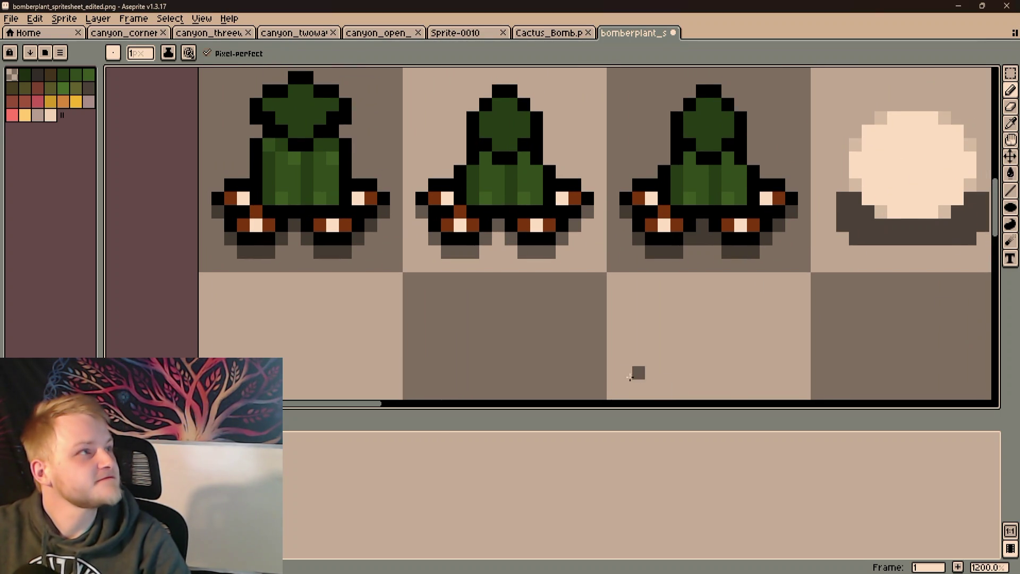
scroll(606, 276, "down", 2)
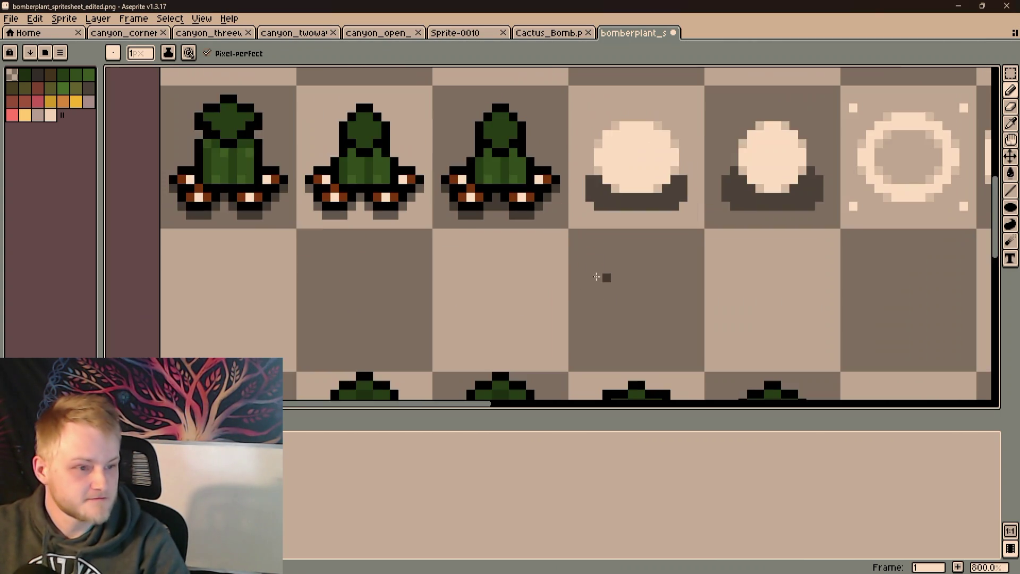
left_click_drag(606, 276, 502, 299)
scroll(479, 249, "up", 2)
key("i")
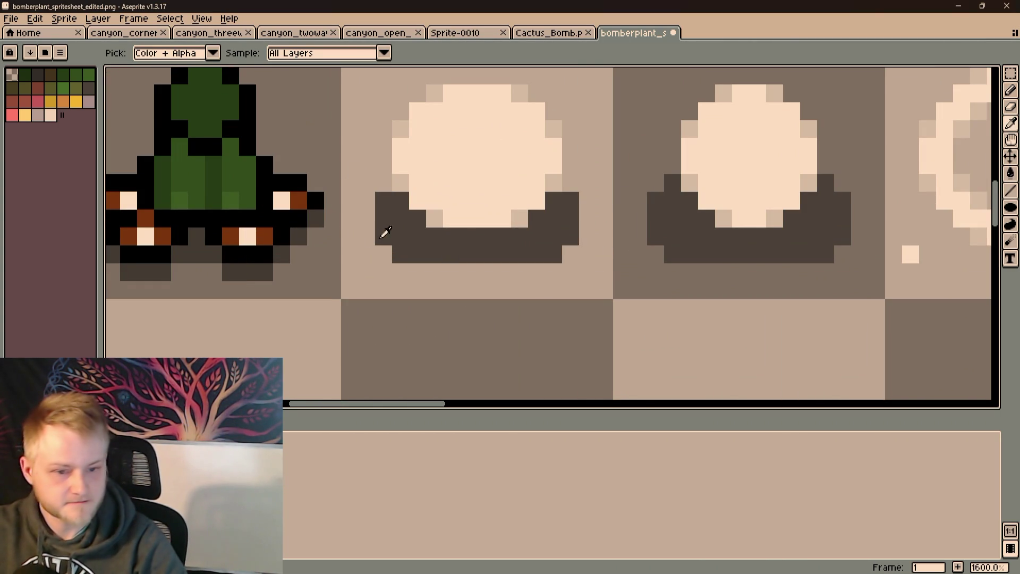
scroll(360, 179, "down", 4)
mouse_move(465, 274)
left_mouse_down()
mouse_move(579, 310)
mouse_move(554, 296)
mouse_move(439, 304)
left_mouse_up()
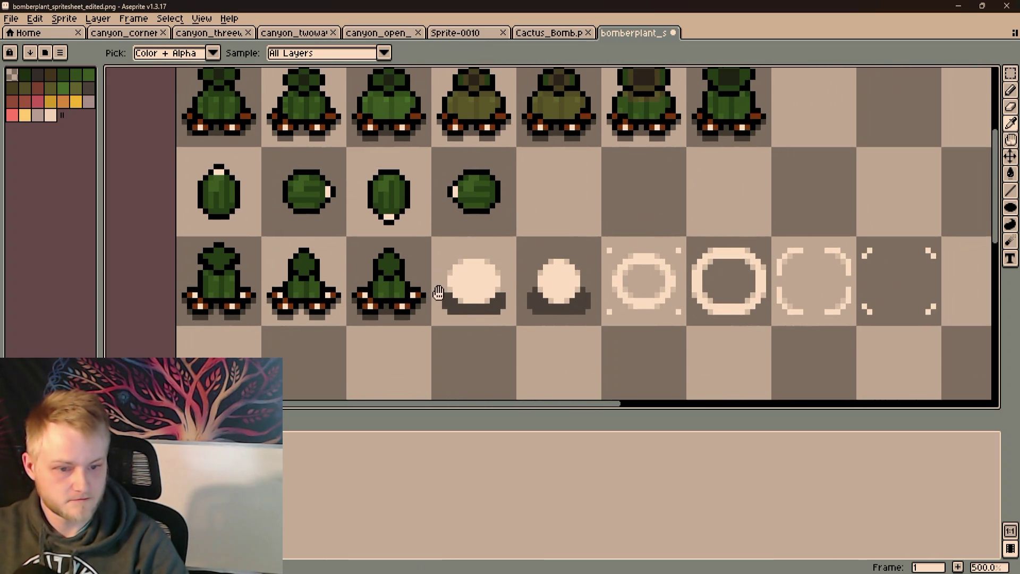
scroll(435, 308, "up", 3)
scroll(433, 308, "up", 1)
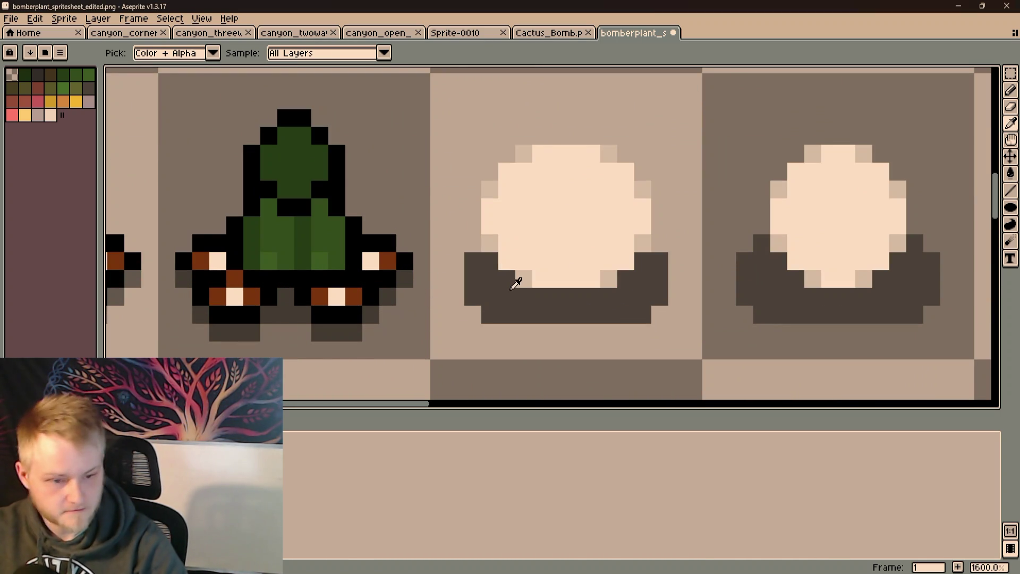
key("w")
left_click(499, 302)
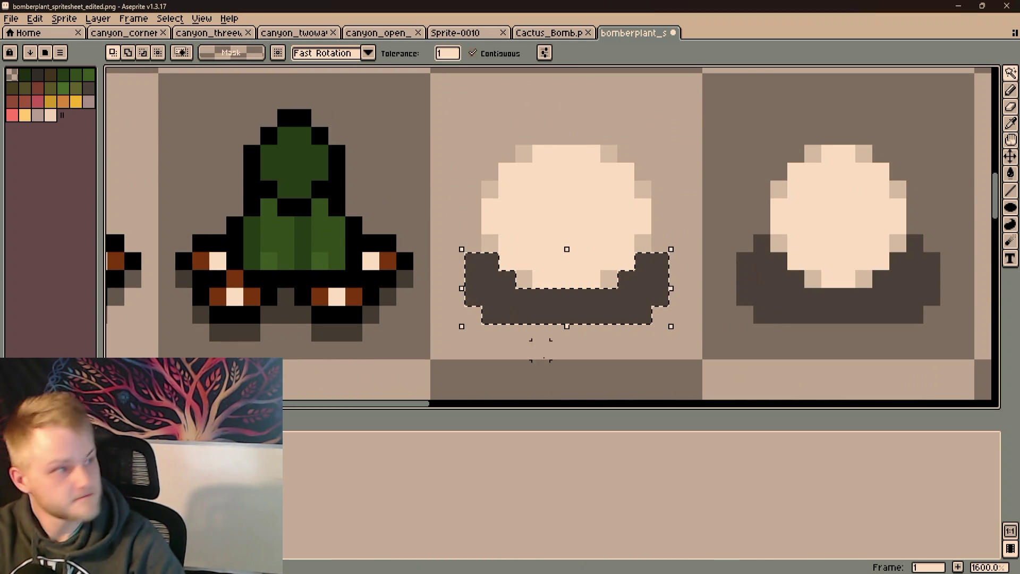
key("ctrl+z")
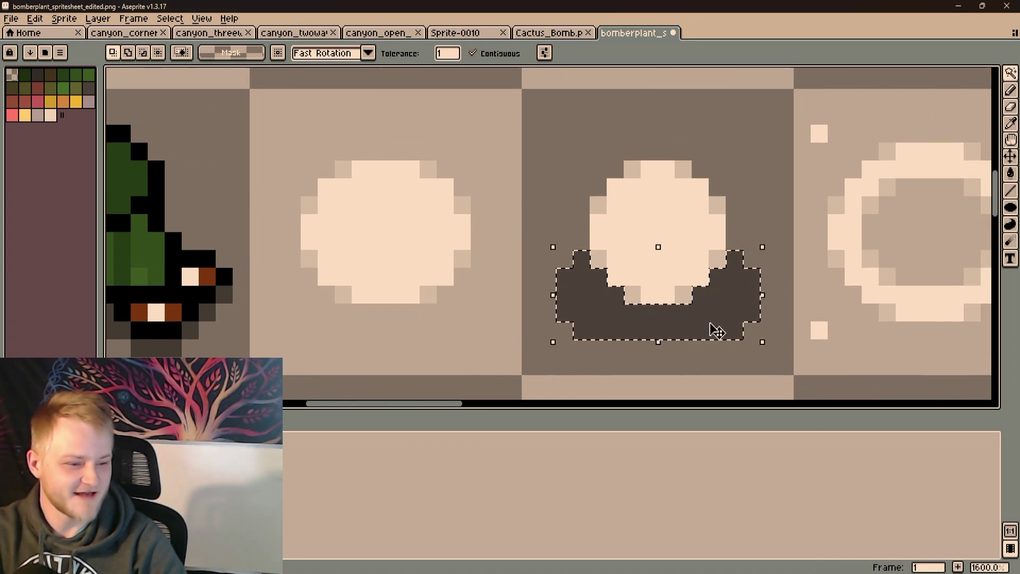
key("Delete")
scroll(732, 331, "down", 2)
key("ctrl+z")
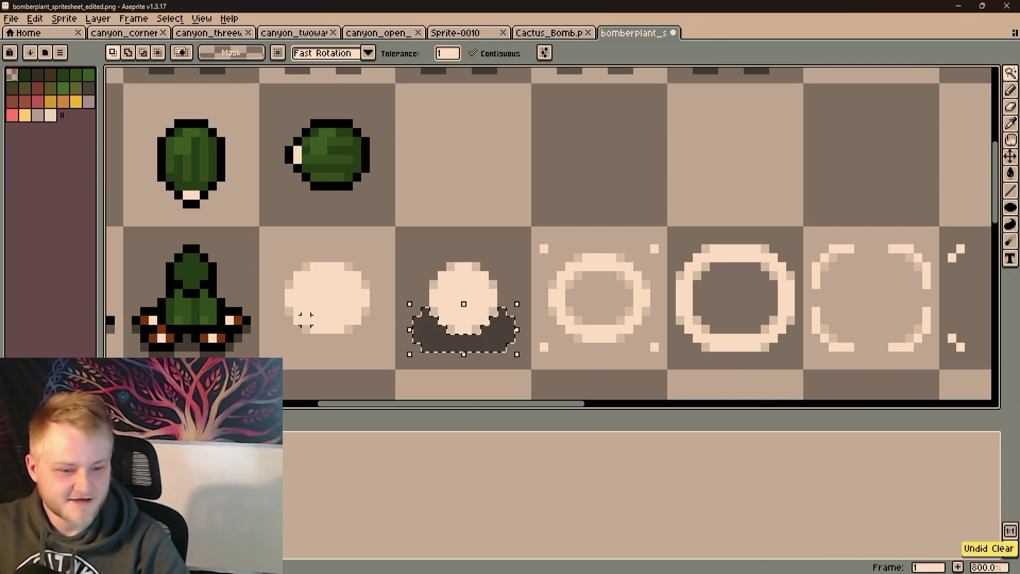
key("ctrl+z")
key("ctrl+z")
scroll(445, 284, "up", 1)
key("ctrl+z")
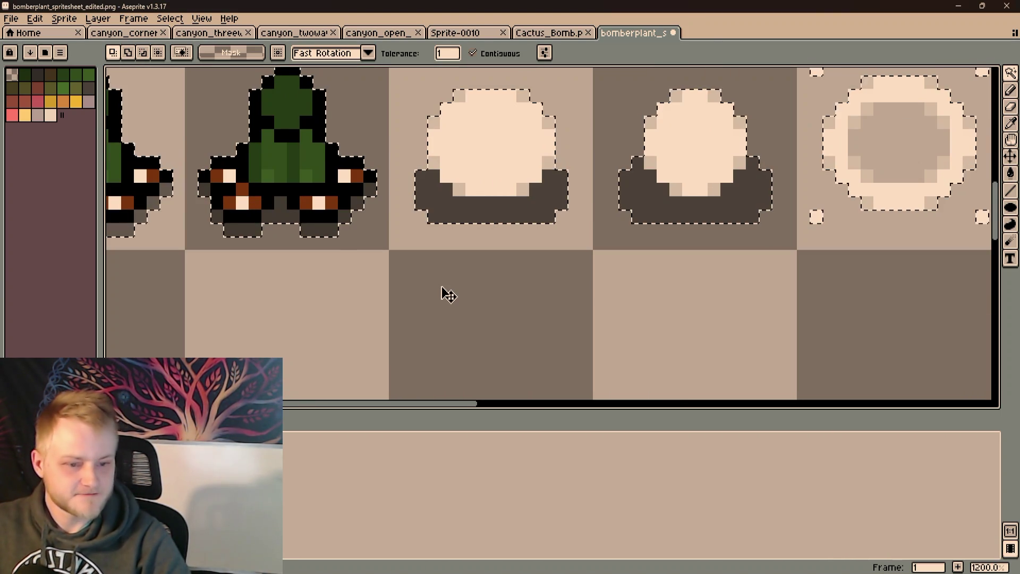
key("ctrl+y")
key("ctrl+d")
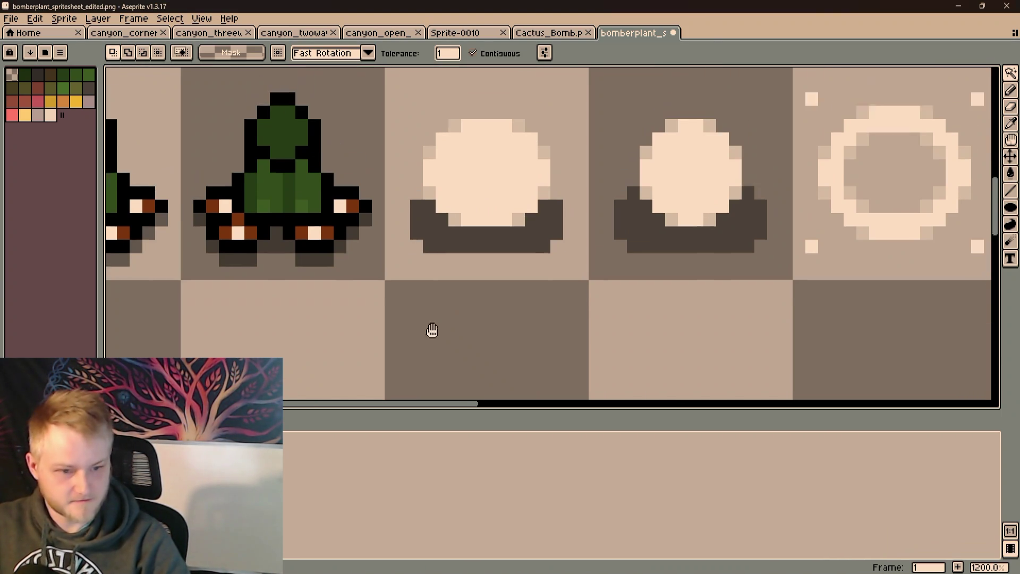
scroll(437, 314, "up", 3)
scroll(324, 264, "down", 1)
key("i")
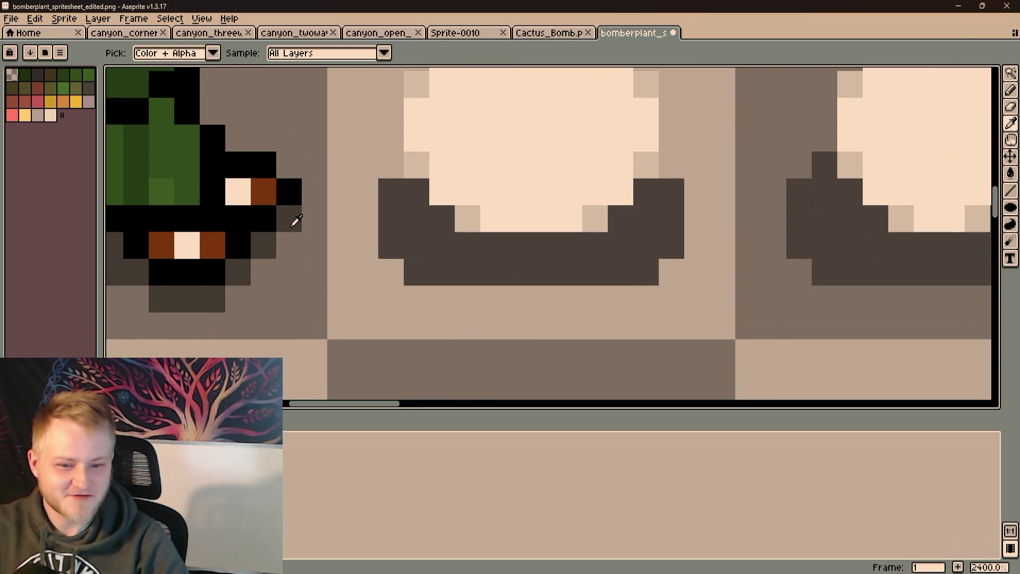
scroll(320, 320, "up", 1)
left_click_drag(305, 341, 405, 312)
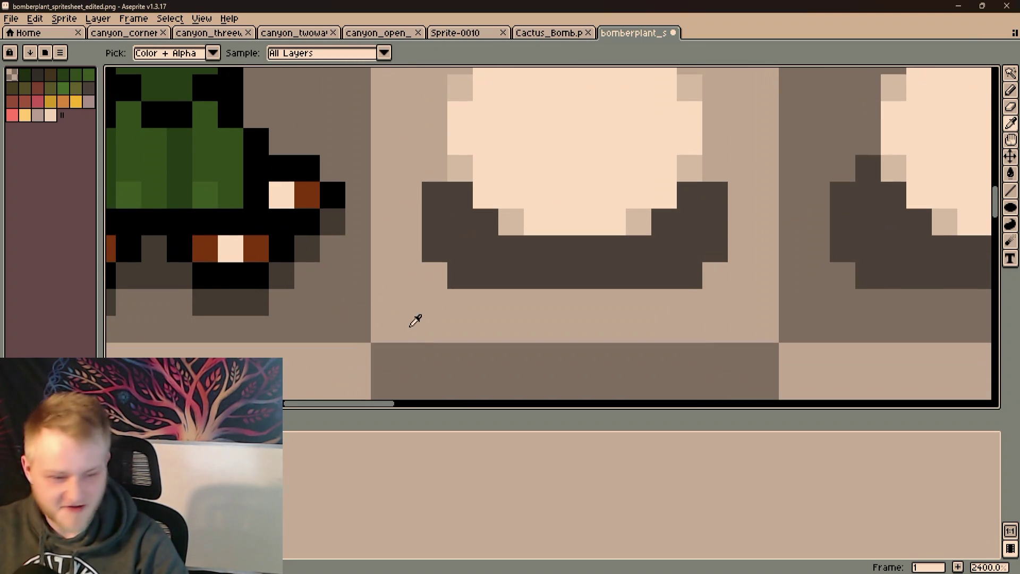
Erase dark pixels from the first circle's base along its left edge and middle row.
key("b")
left_click(441, 215)
key("ctrl+z")
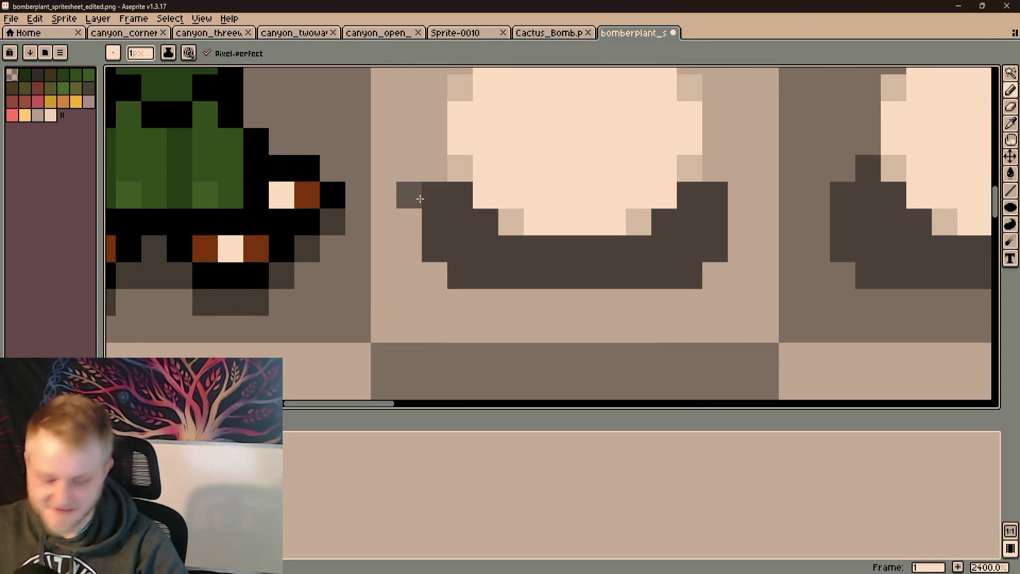
key("e")
mouse_move(445, 202)
left_mouse_down()
mouse_move(462, 200)
mouse_move(436, 226)
mouse_move(487, 226)
mouse_move(462, 200)
mouse_move(429, 198)
mouse_move(437, 230)
mouse_move(481, 224)
mouse_move(438, 250)
mouse_move(716, 250)
left_mouse_up()
key("b")
key("e")
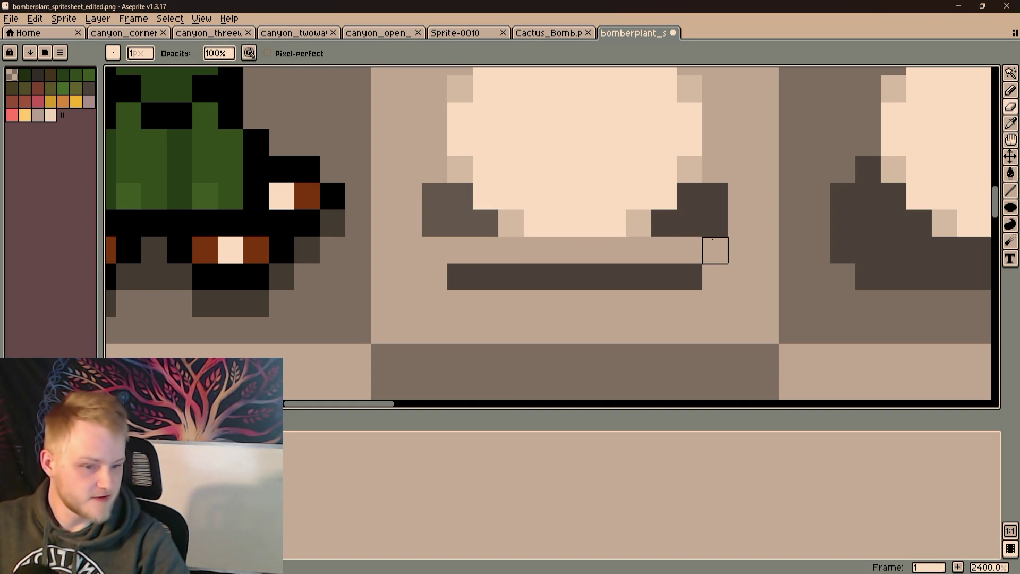
key("ctrl+z")
key("ctrl+z")
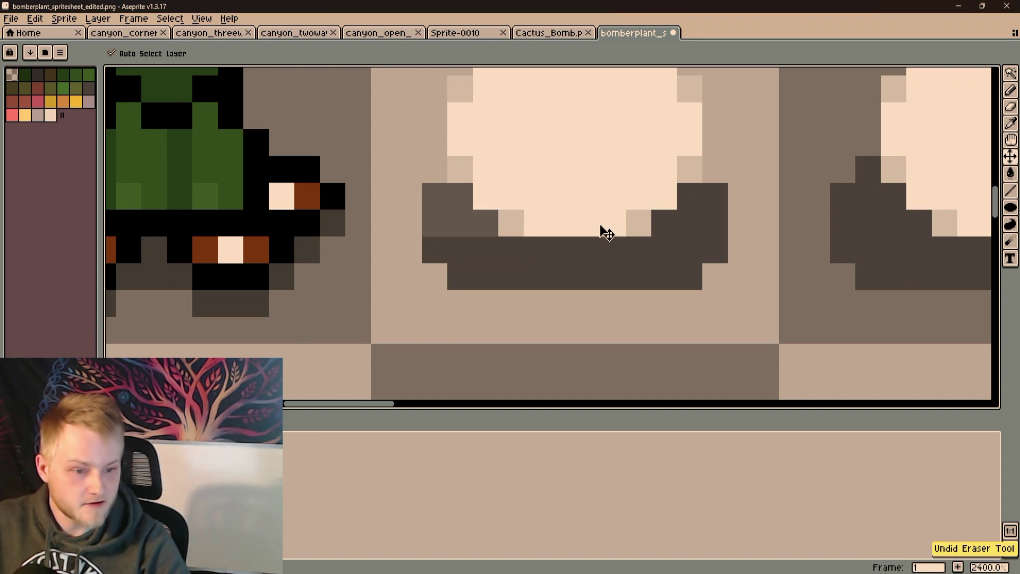
key("ctrl+y")
key("ctrl+y")
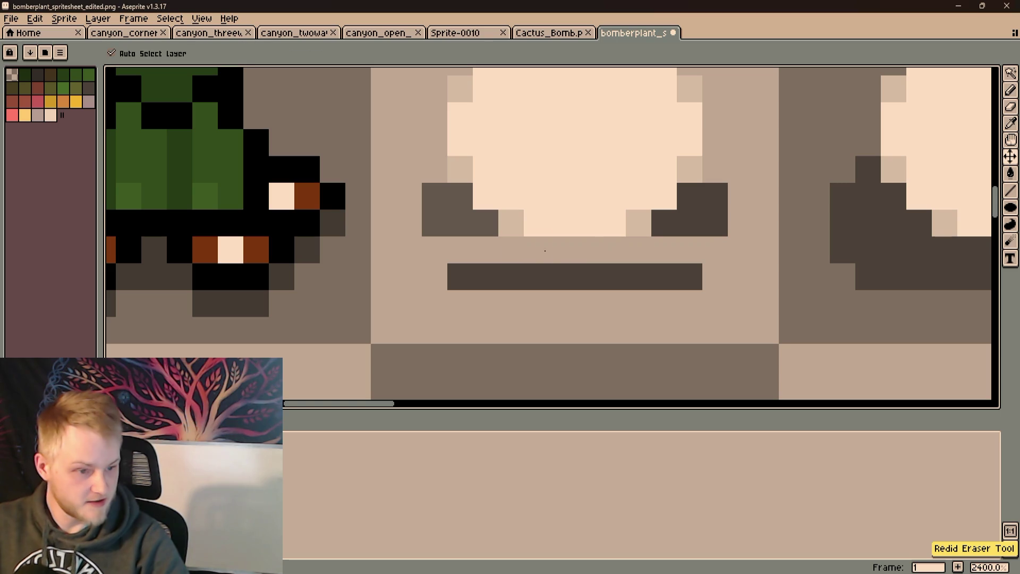
Redraw the base's middle and bottom rows as straight dark lines.
key("b")
left_click(435, 250)
left_click(717, 257, "shift")
key("e")
mouse_move(691, 275)
left_mouse_down()
mouse_move(561, 303)
mouse_move(460, 277)
left_mouse_up()
key("b")
left_click(460, 277)
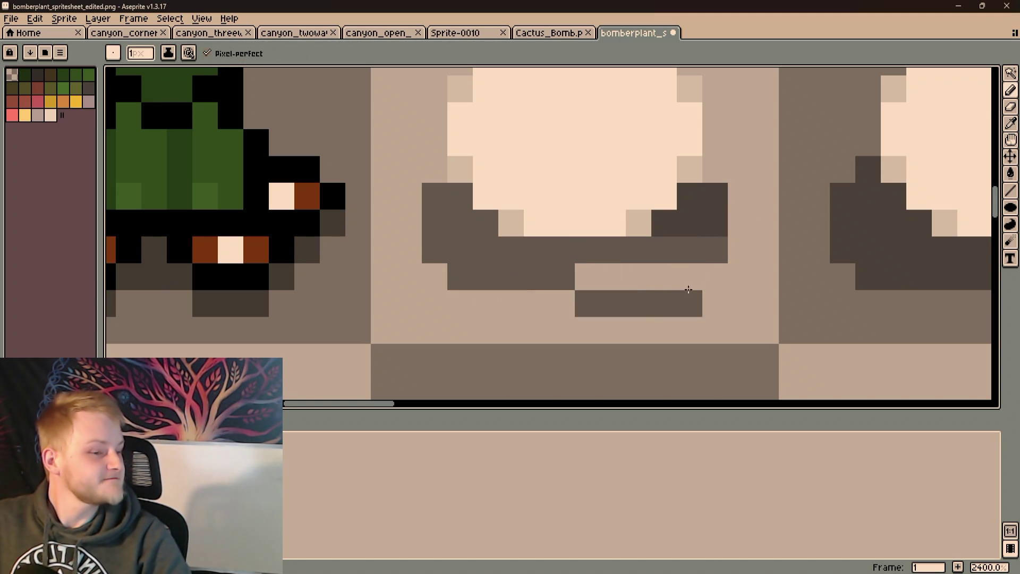
left_click(690, 276, "shift")
Erase and redraw the dark pixels on the base's upper-right side.
key("e")
left_click(716, 197)
left_click(690, 197)
mouse_move(705, 226)
left_mouse_down()
mouse_move(668, 221)
mouse_move(720, 222)
left_mouse_up()
key("b")
left_click(712, 197)
left_click(698, 205)
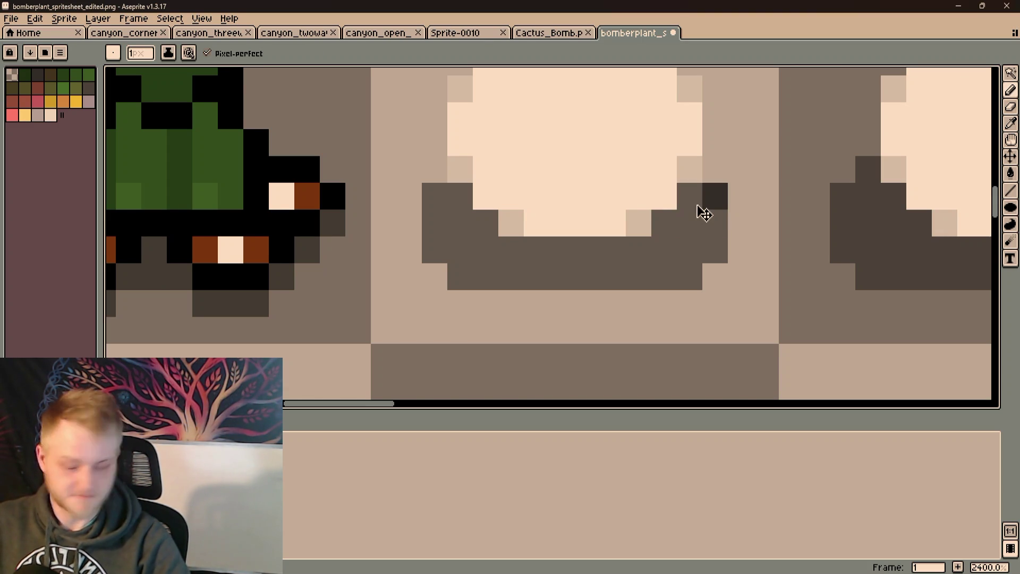
Pan to the next sprite and open Replace Color from #000000 to #777168 at tolerance 0.
scroll(859, 194, "right", 5)
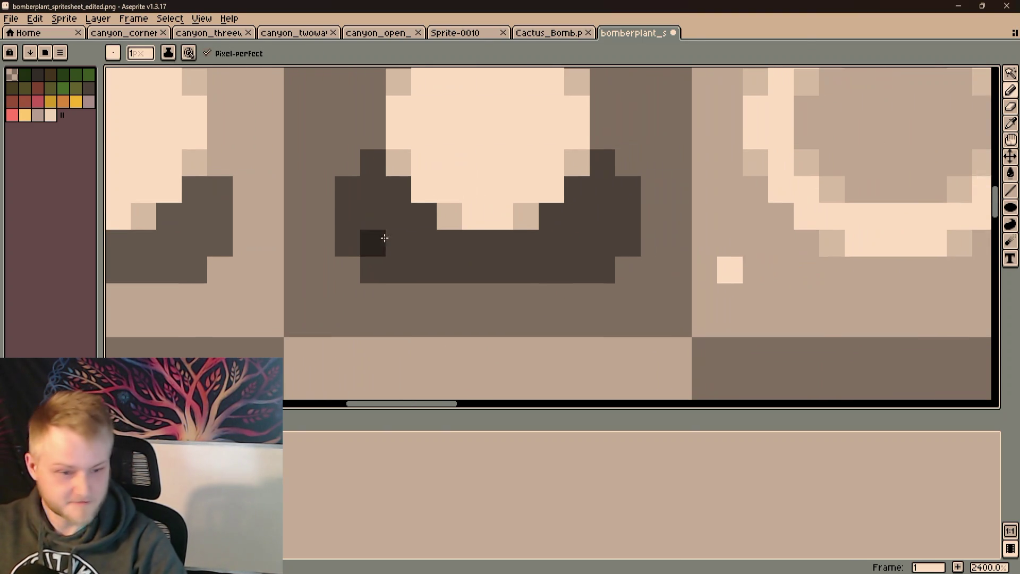
scroll(383, 234, "up", 1)
key("w")
scroll(383, 254, "left", 3)
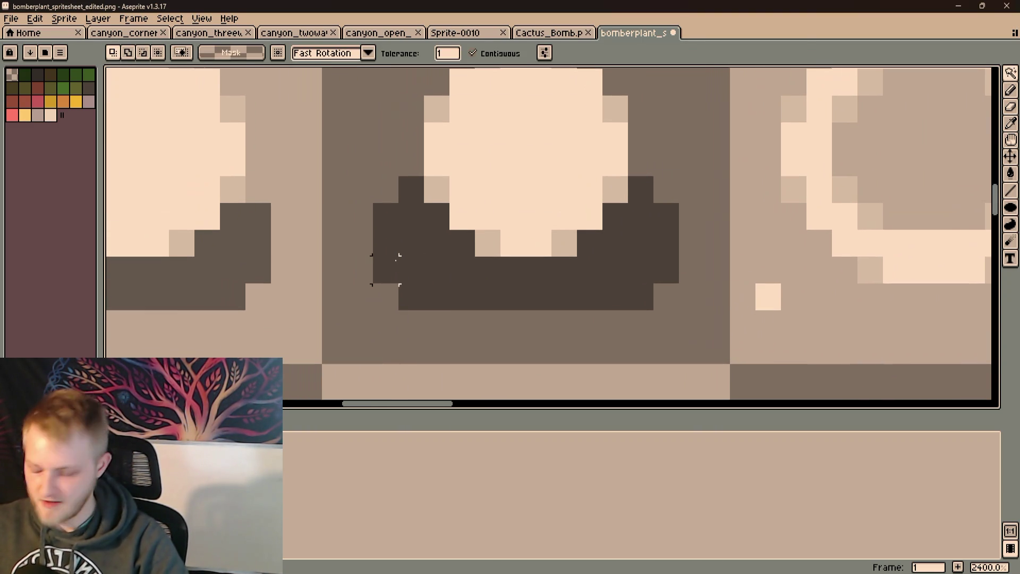
key("shift+r")
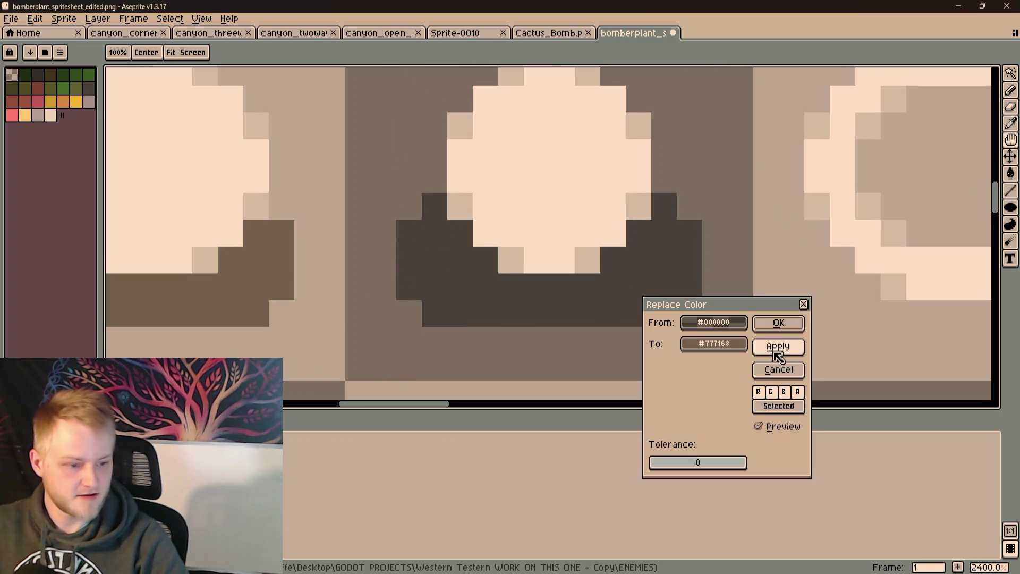
Apply Replace Color with a black target, then add a dark pixel at the base's upper left.
right_click(543, 295)
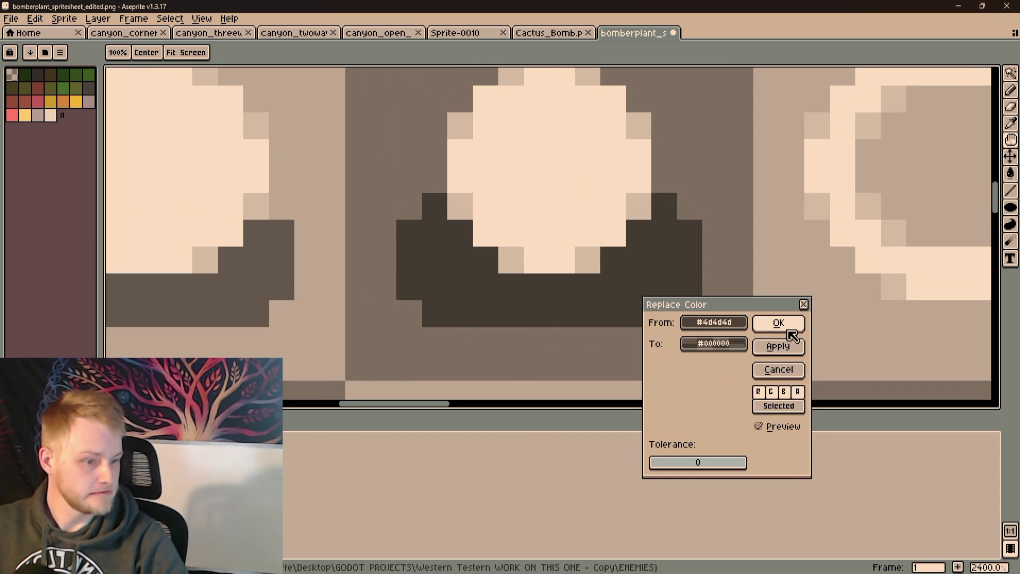
left_click(779, 370)
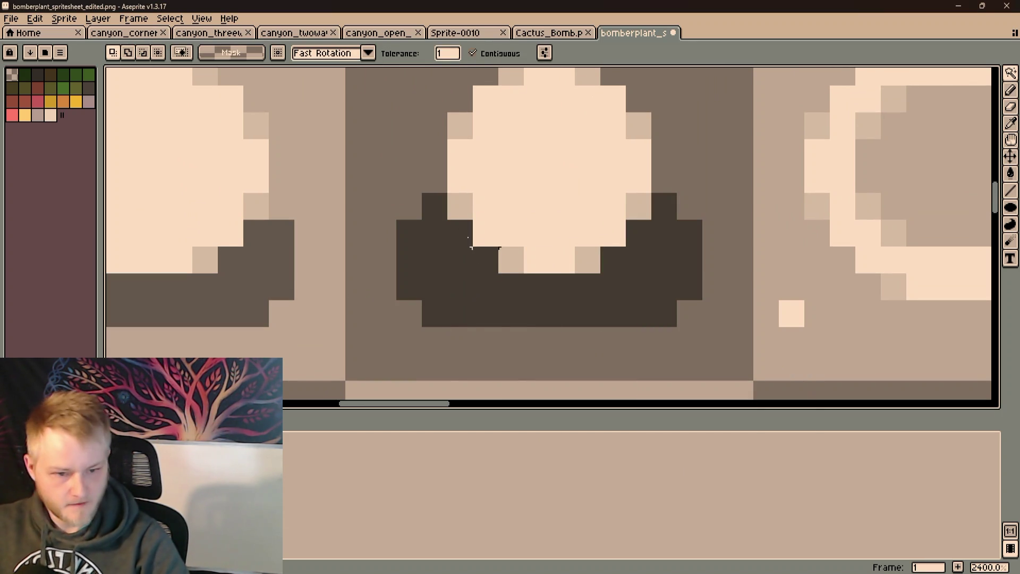
key("b")
left_click(435, 206)
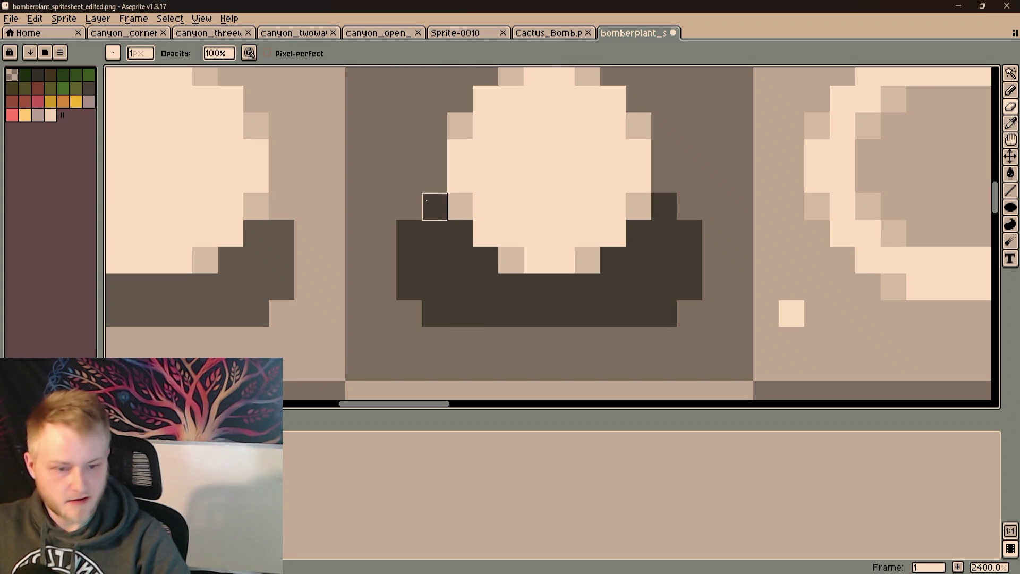
key("b")
left_click(435, 206)
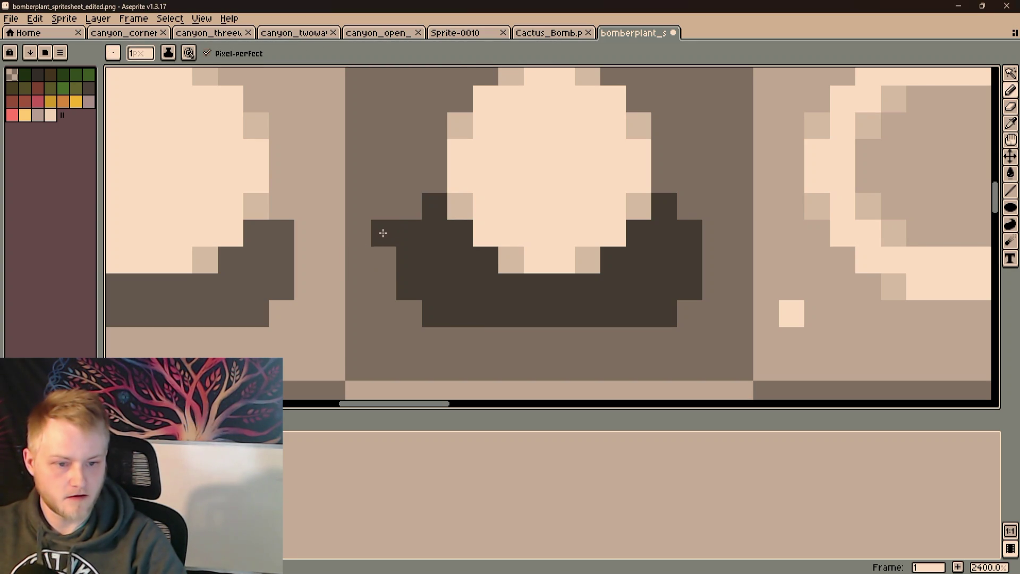
scroll(418, 289, "down", 3)
scroll(611, 276, "up", 1)
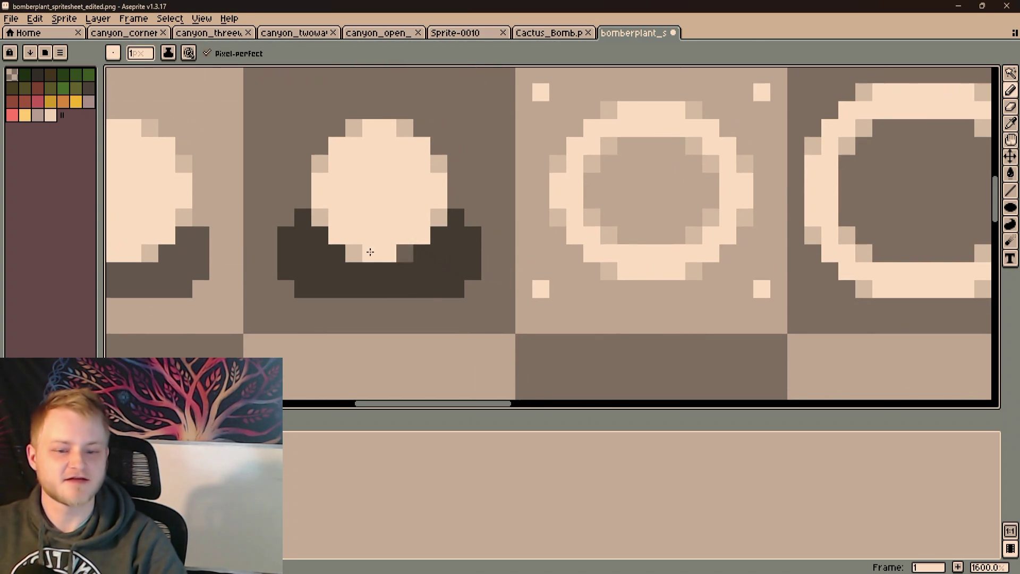
scroll(457, 277, "down", 2)
scroll(452, 287, "up", 2)
scroll(467, 266, "up", 3)
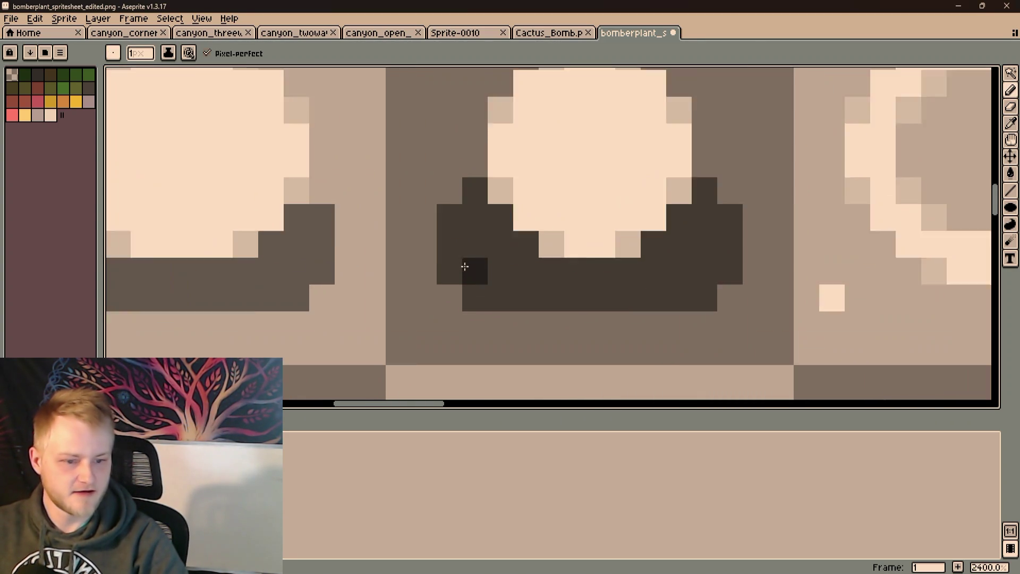
key("w")
scroll(465, 256, "down", 5)
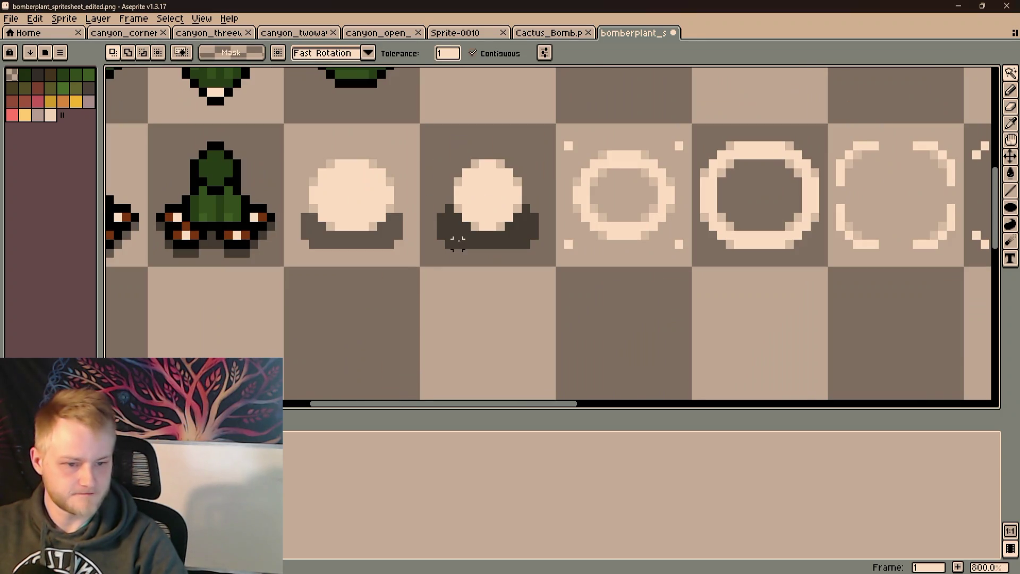
Select the second circle's dark base and move it into the tile below.
left_click(459, 235)
scroll(458, 244, "up", 1)
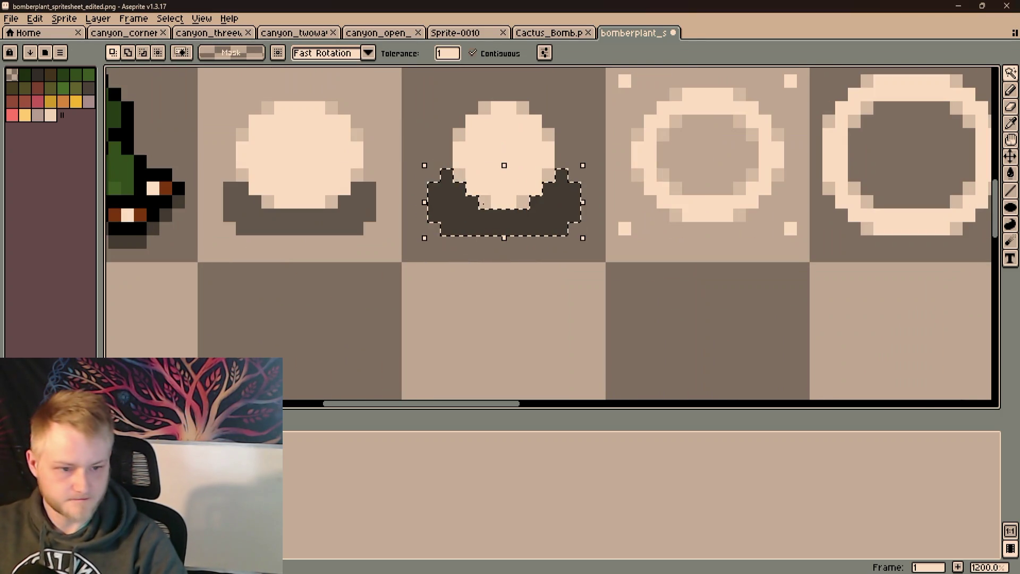
mouse_move(480, 216)
left_mouse_down()
mouse_move(471, 289)
mouse_move(480, 323)
mouse_move(485, 313)
left_mouse_up()
key("w")
left_click(563, 242)
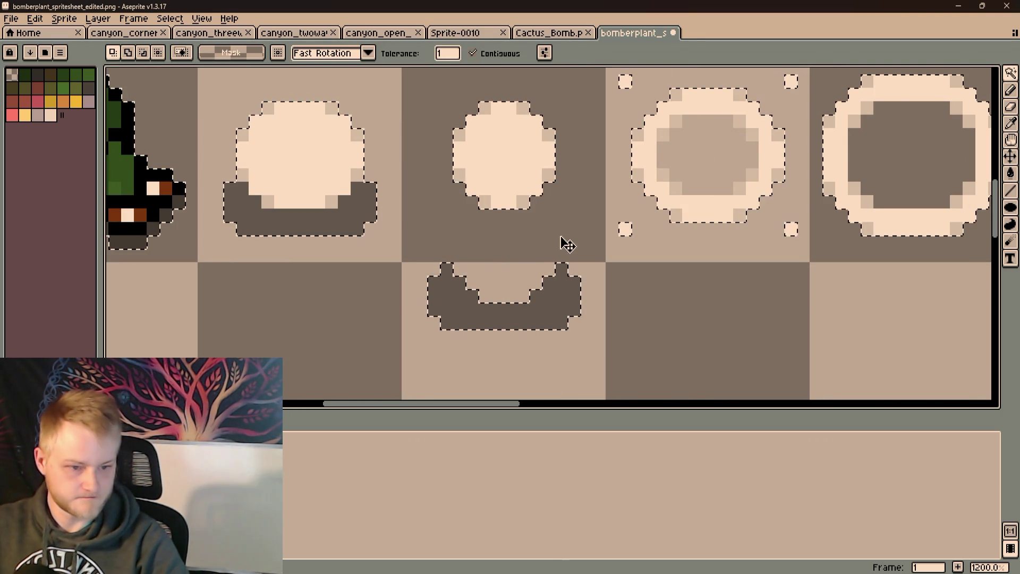
Draw a new dark base outline under the circle, curving up its right and left sides.
key("b")
scroll(562, 216, "up", 2)
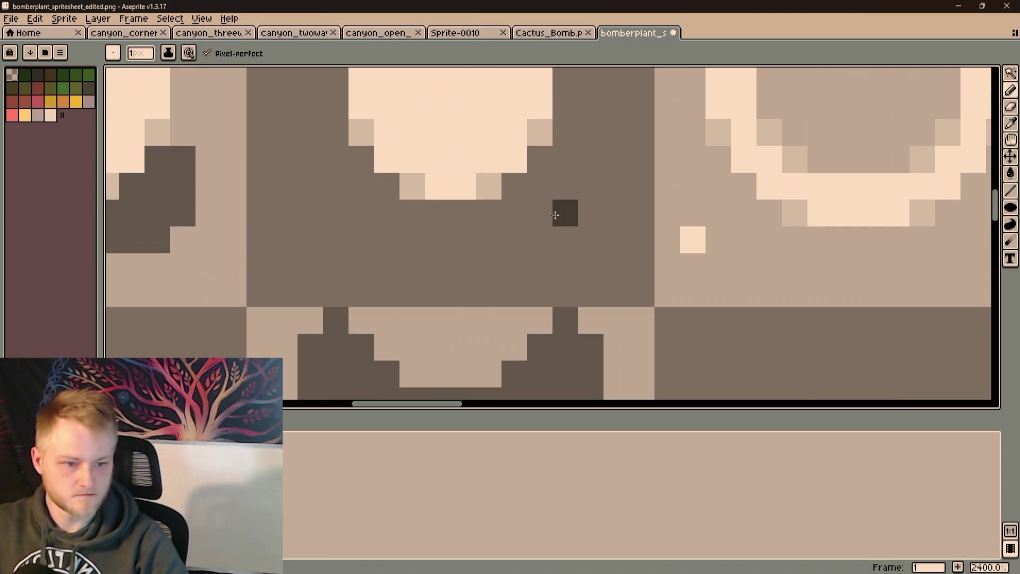
scroll(540, 215, "down", 1)
left_click(543, 174)
left_click_drag(525, 190, 560, 192)
mouse_move(458, 209)
left_mouse_down()
mouse_move(510, 209)
mouse_move(509, 229)
mouse_move(457, 223)
mouse_move(519, 216)
left_mouse_up()
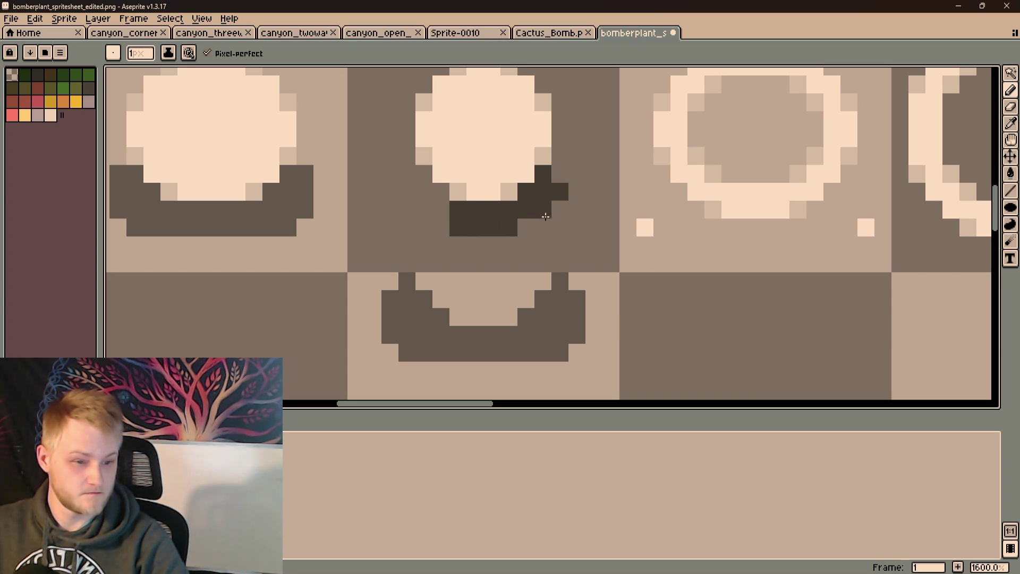
left_click_drag(543, 225, 442, 229)
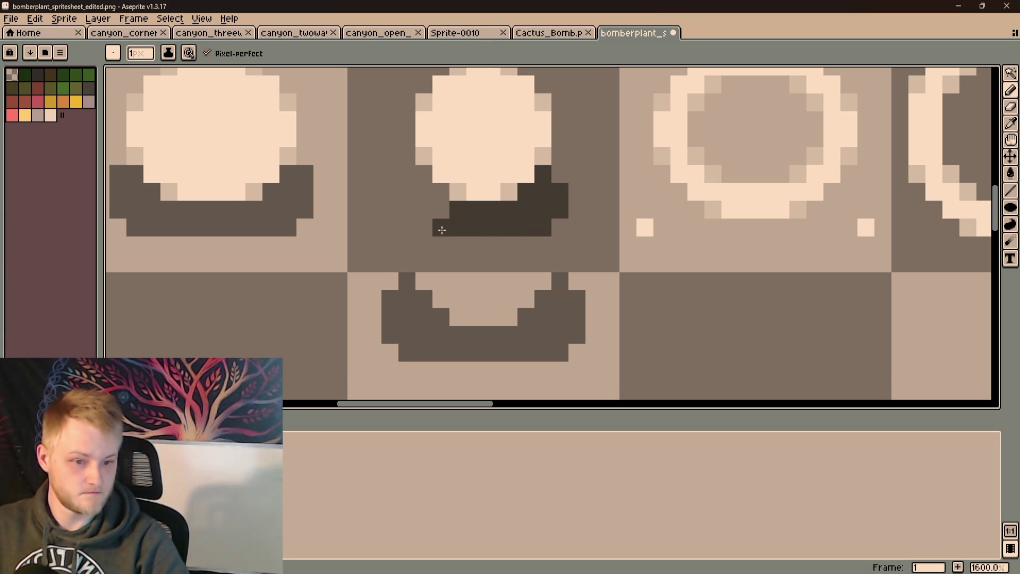
left_click(561, 223)
left_click_drag(572, 204, 565, 178)
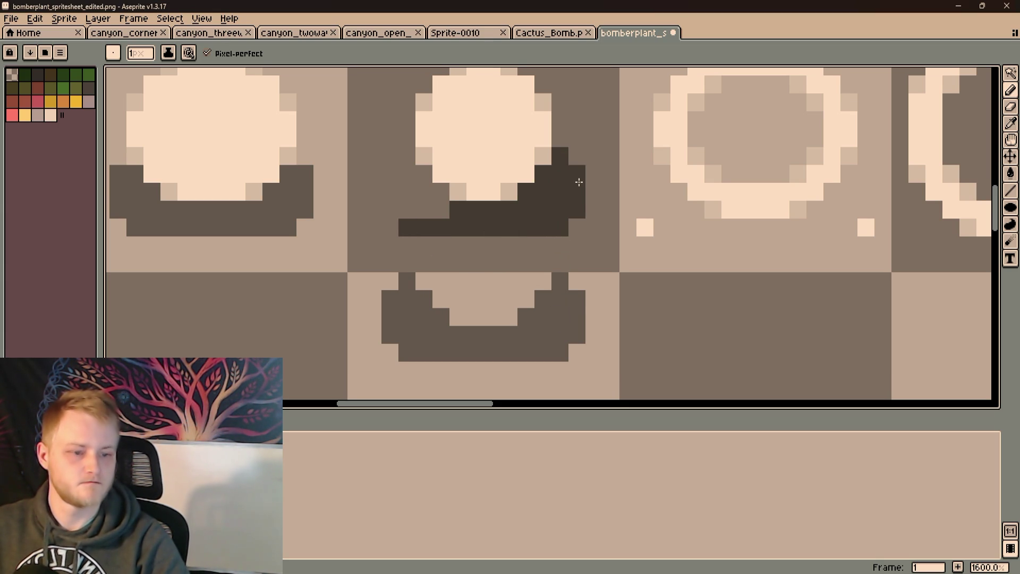
left_click(405, 165)
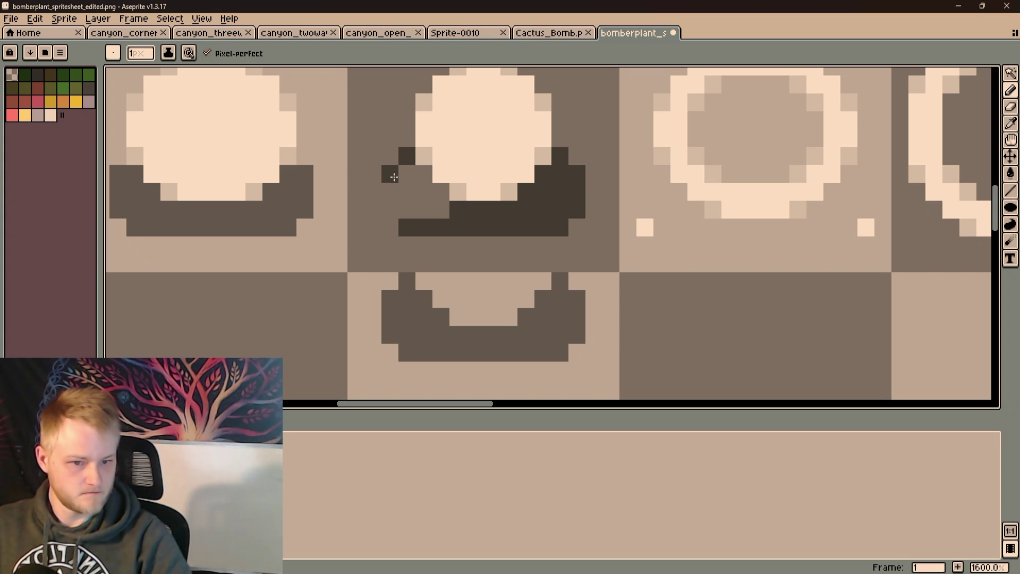
Fill the lighter patch inside the new base with the dark colour.
key("g")
left_click(420, 196)
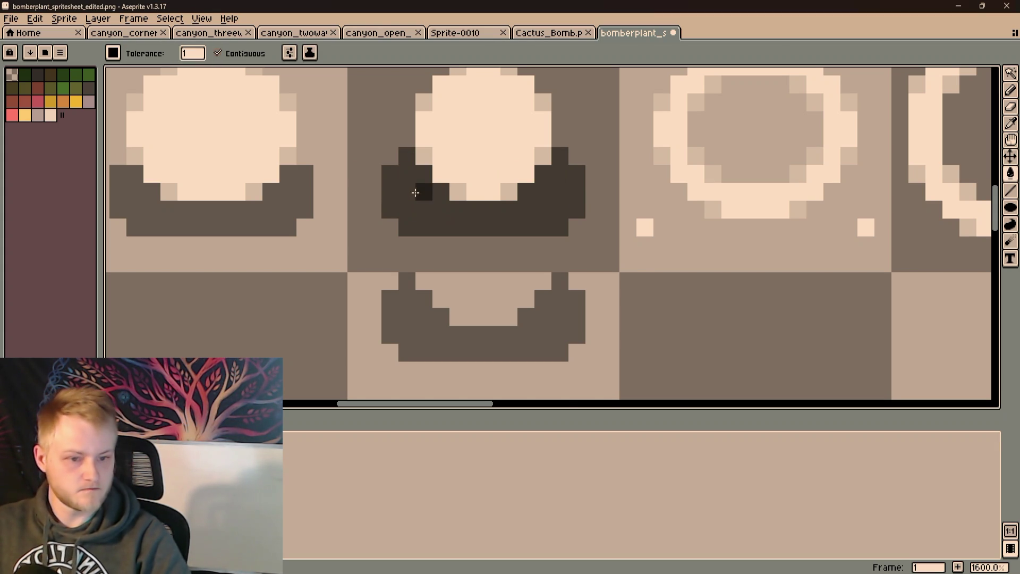
scroll(473, 225, "down", 3)
scroll(430, 234, "right", 3)
scroll(392, 244, "up", 3)
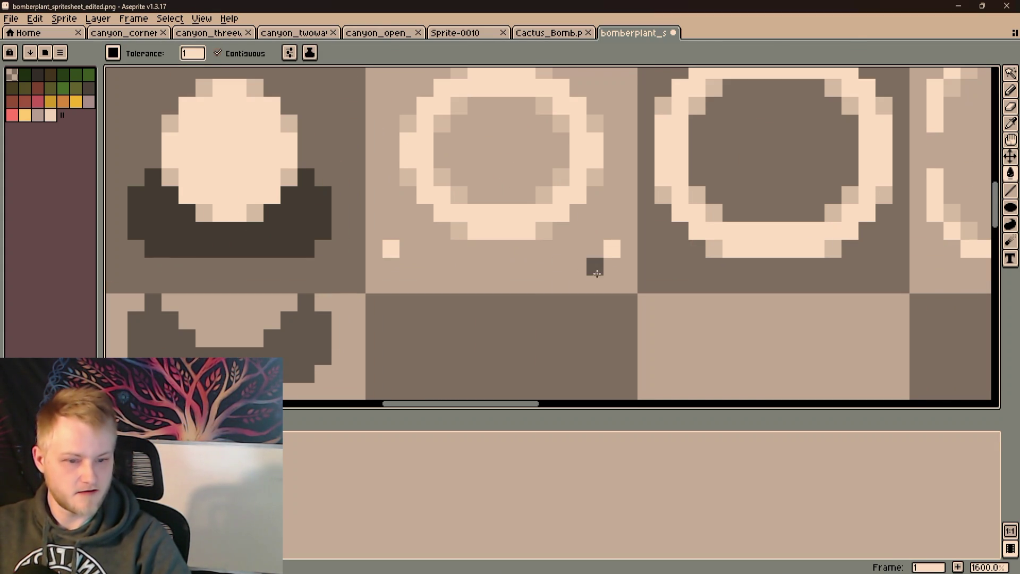
With the Pencil, shade the first ring's lower-left edge and its inner top and right edges dark.
scroll(488, 270, "down", 3)
key("b")
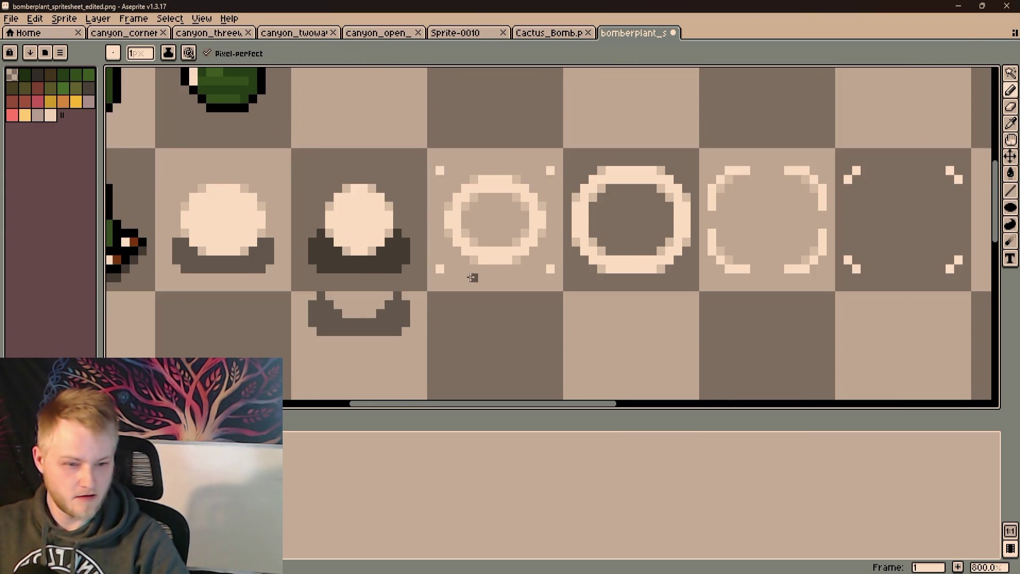
scroll(470, 276, "up", 2)
scroll(464, 278, "up", 1)
mouse_move(428, 207)
left_mouse_down()
mouse_move(475, 262)
mouse_move(569, 261)
mouse_move(613, 208)
mouse_move(598, 228)
left_mouse_up()
scroll(569, 256, "down", 2)
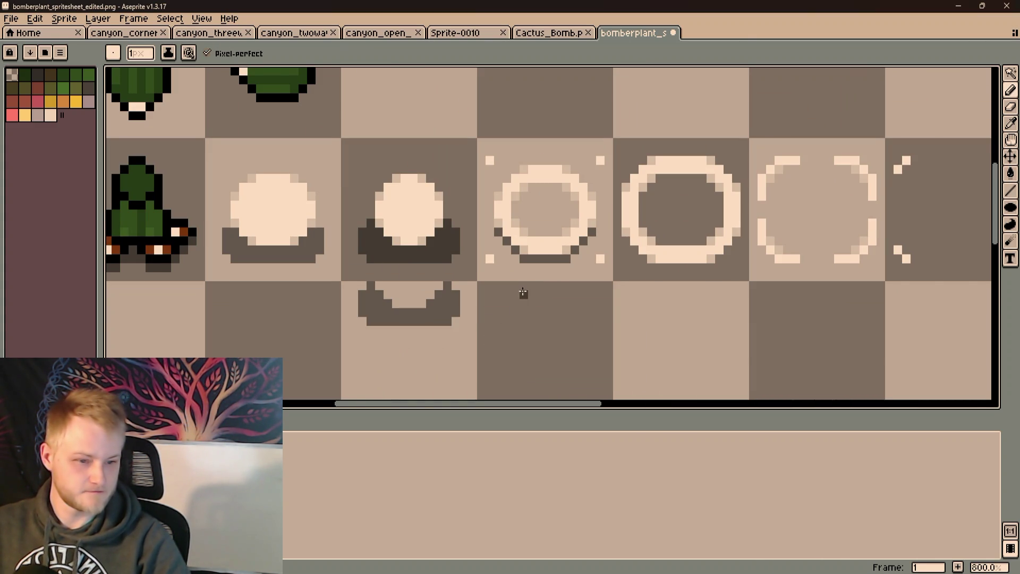
scroll(497, 335, "up", 2)
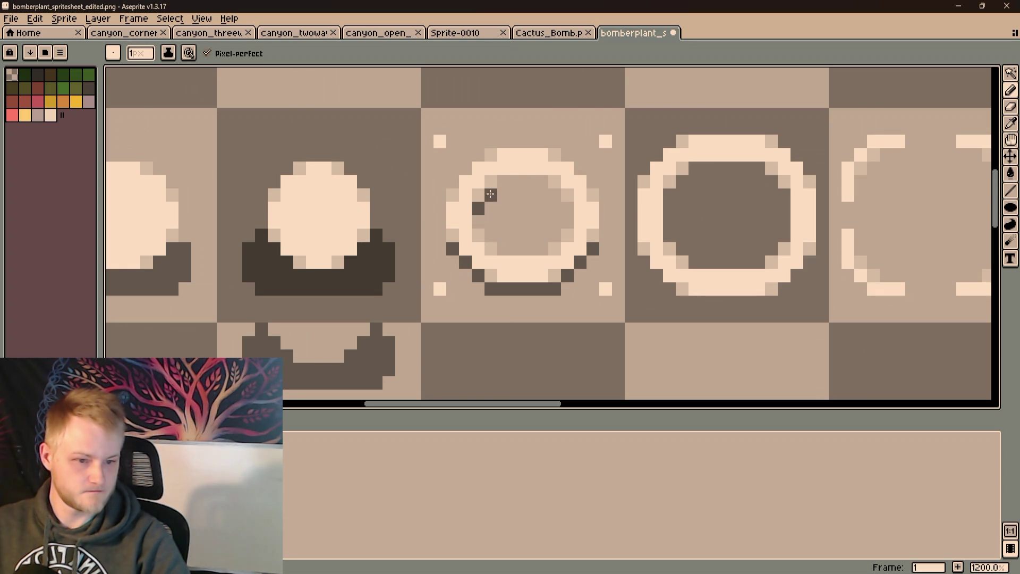
mouse_move(501, 185)
left_mouse_down()
mouse_move(547, 186)
mouse_move(563, 212)
left_mouse_up()
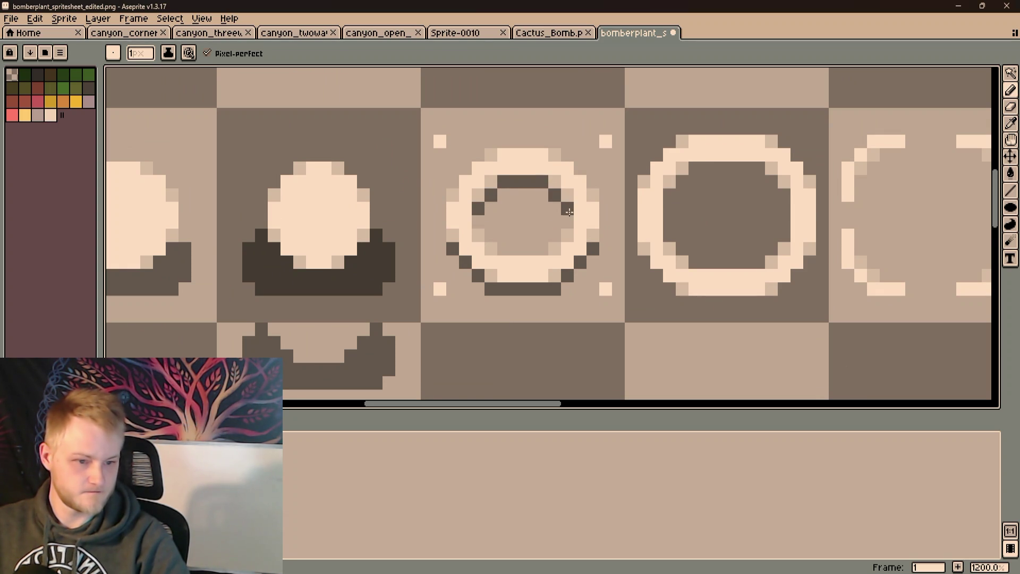
scroll(569, 212, "down", 3)
scroll(687, 326, "up", 1)
Outline the next rings' lower-left edges, undersides, inner top edges and lower-right with dark pixels.
left_click_drag(683, 320, 553, 312)
scroll(528, 321, "up", 1)
scroll(479, 289, "up", 2)
mouse_move(480, 249)
left_mouse_down()
mouse_move(528, 289)
mouse_move(519, 289)
mouse_move(591, 290)
mouse_move(609, 288)
mouse_move(645, 250)
left_mouse_up()
mouse_move(626, 185)
left_mouse_down()
mouse_move(591, 157)
mouse_move(530, 157)
mouse_move(508, 184)
left_mouse_up()
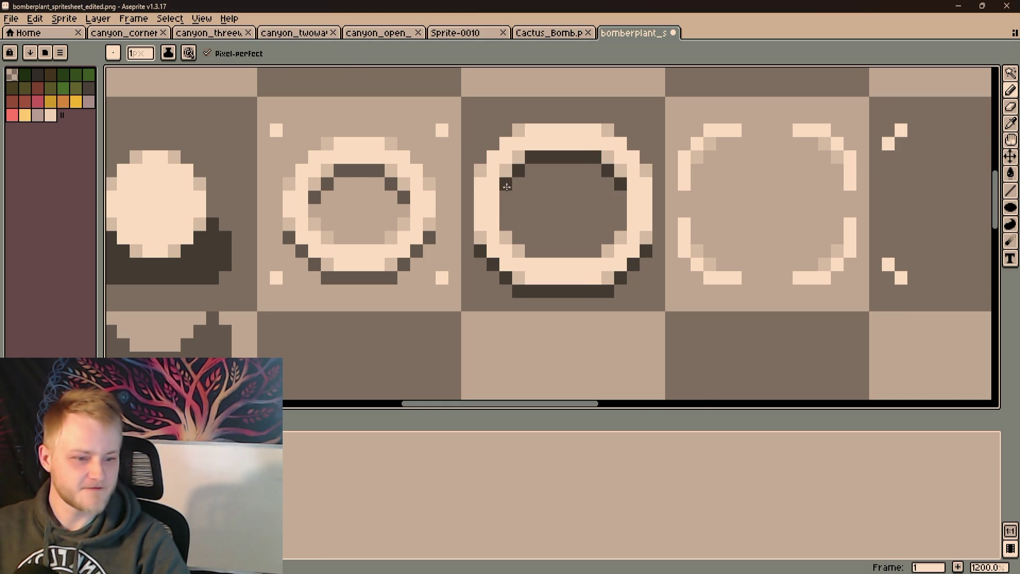
scroll(508, 184, "down", 3)
scroll(521, 264, "up", 3)
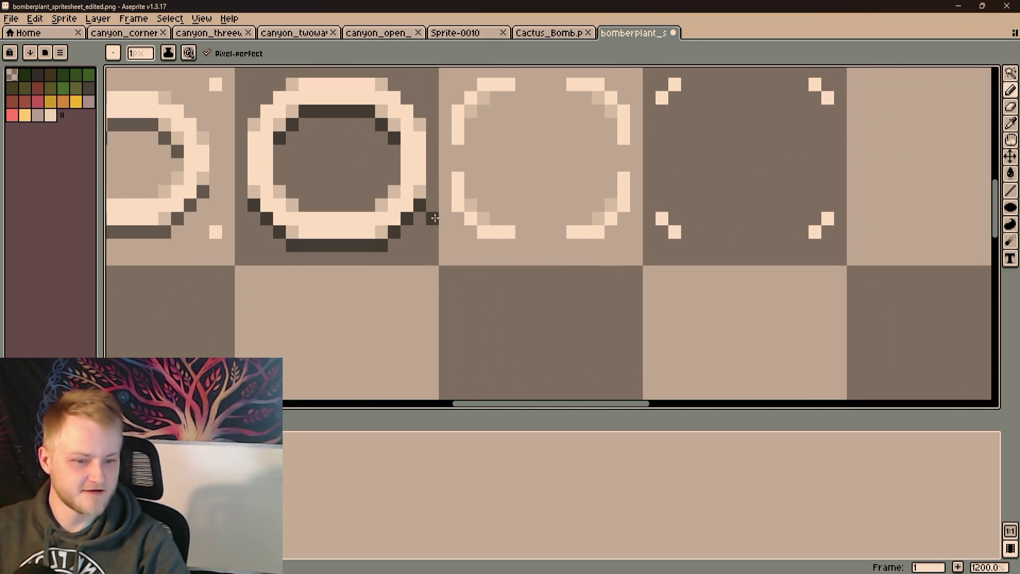
mouse_move(449, 219)
left_mouse_down()
mouse_move(486, 246)
mouse_move(514, 247)
mouse_move(598, 245)
mouse_move(624, 218)
left_mouse_up()
left_click_drag(620, 155, 607, 224)
Shade the left and right bracket frames' upper diagonals dark, undoing one stray stroke.
left_click(444, 222)
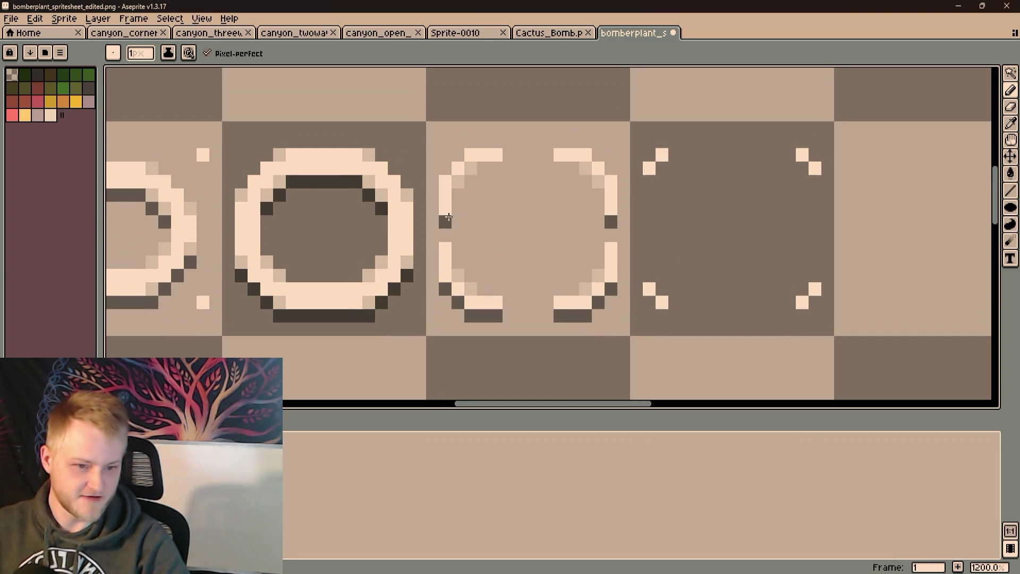
left_click_drag(456, 197, 484, 170)
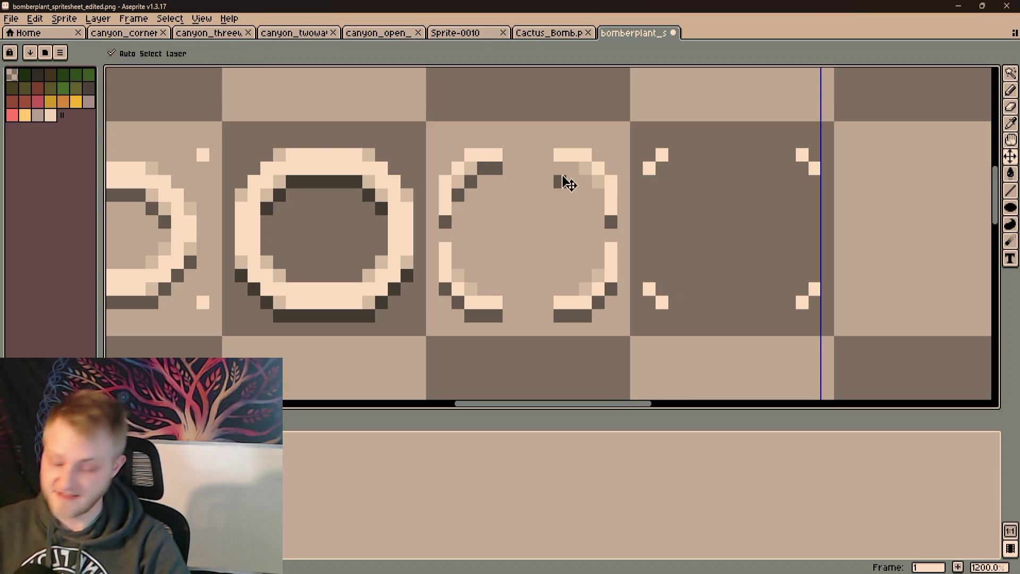
key("ctrl+z")
left_click_drag(568, 169, 607, 206)
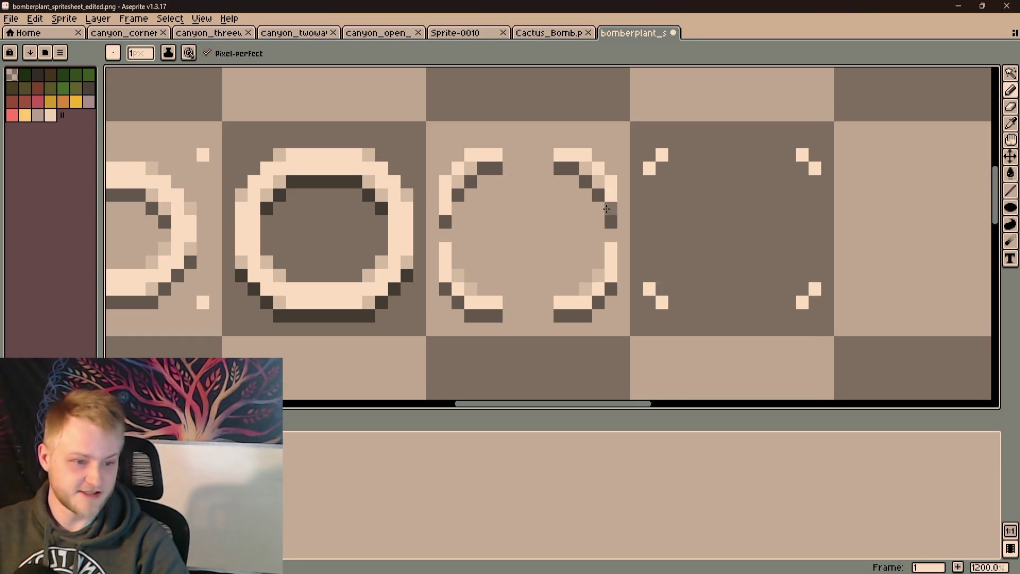
Add dark shading pixels to the top-left, top-right, bottom-right and bottom-left corner marks.
scroll(700, 248, "right", 3)
scroll(605, 250, "up", 2)
left_click_drag(581, 229, 593, 219)
left_click_drag(734, 216, 747, 229)
left_click(747, 323)
left_click(747, 349)
left_click(734, 363)
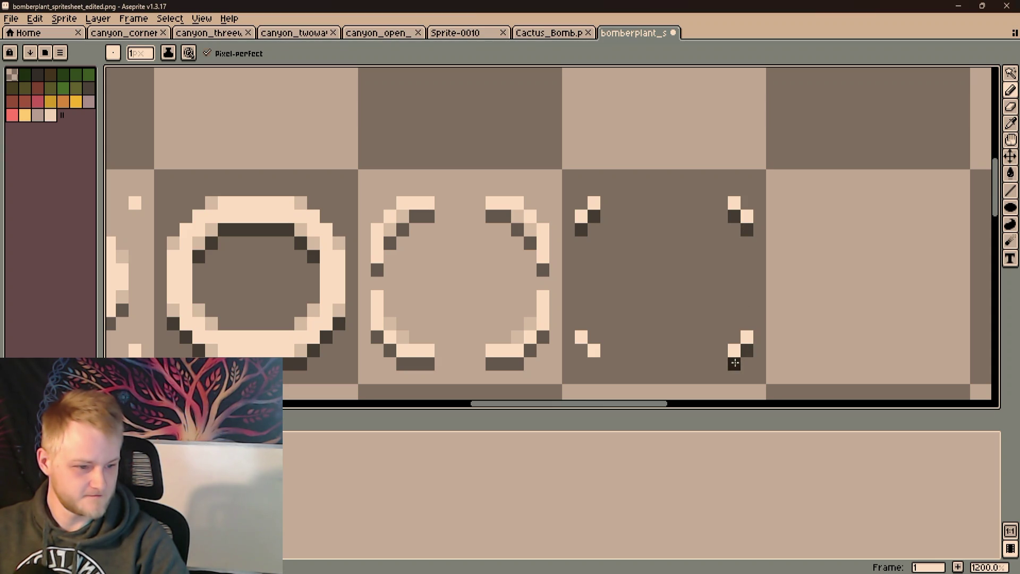
left_click_drag(596, 365, 587, 354)
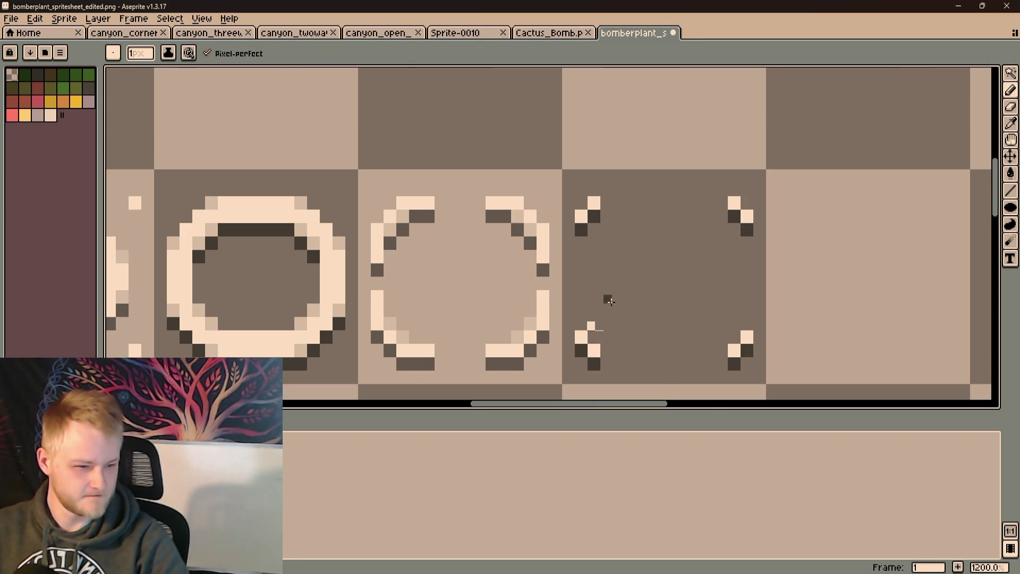
scroll(610, 302, "down", 5)
scroll(494, 250, "up", 1)
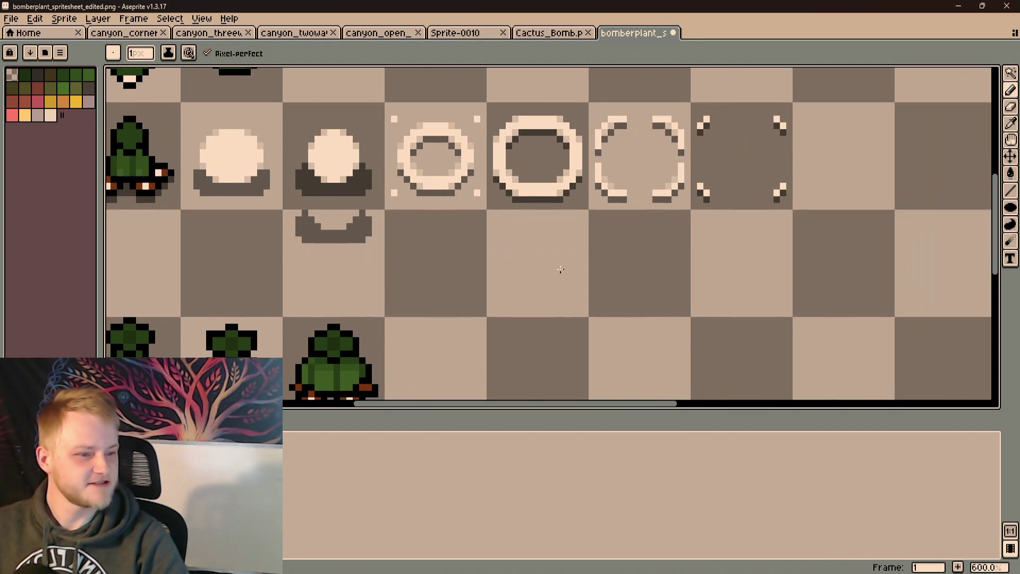
Add dark pixels under the four ring corner marks.
scroll(433, 230, "up", 3)
left_click(438, 241)
left_click(603, 240)
left_click(603, 94)
left_click(437, 94)
scroll(496, 212, "down", 4)
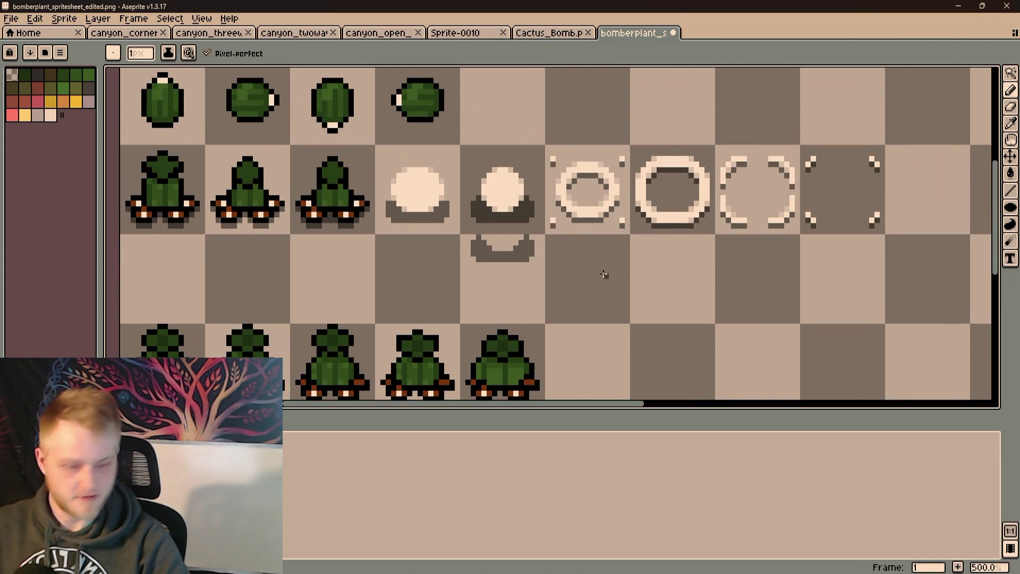
Select and delete the stray shadow below the white ball.
key("m")
scroll(420, 276, "up", 2)
left_click_drag(447, 192, 614, 277)
key("Delete")
Select the lower sprite rows and start moving them.
scroll(457, 293, "down", 3)
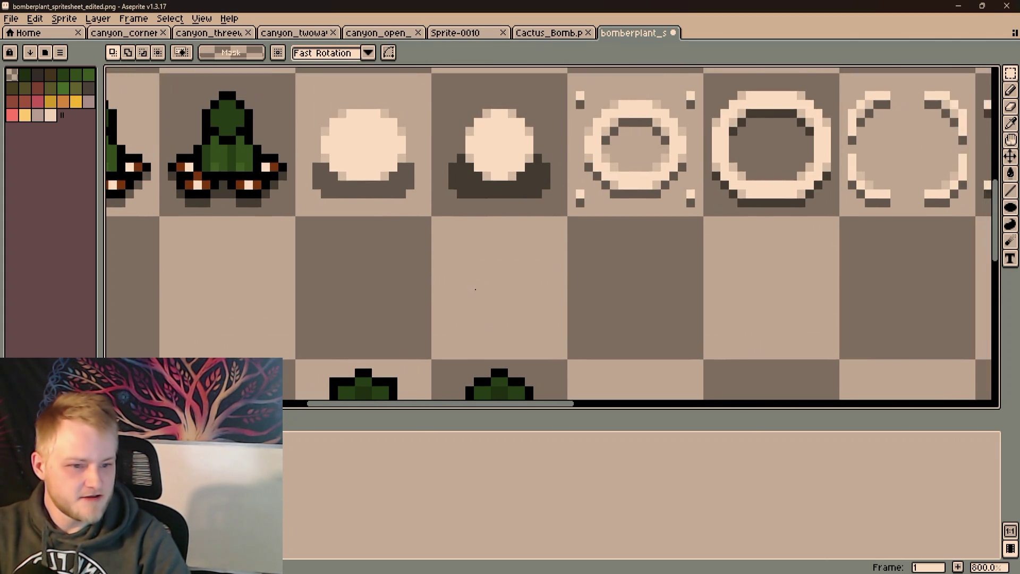
left_click_drag(481, 273, 501, 191)
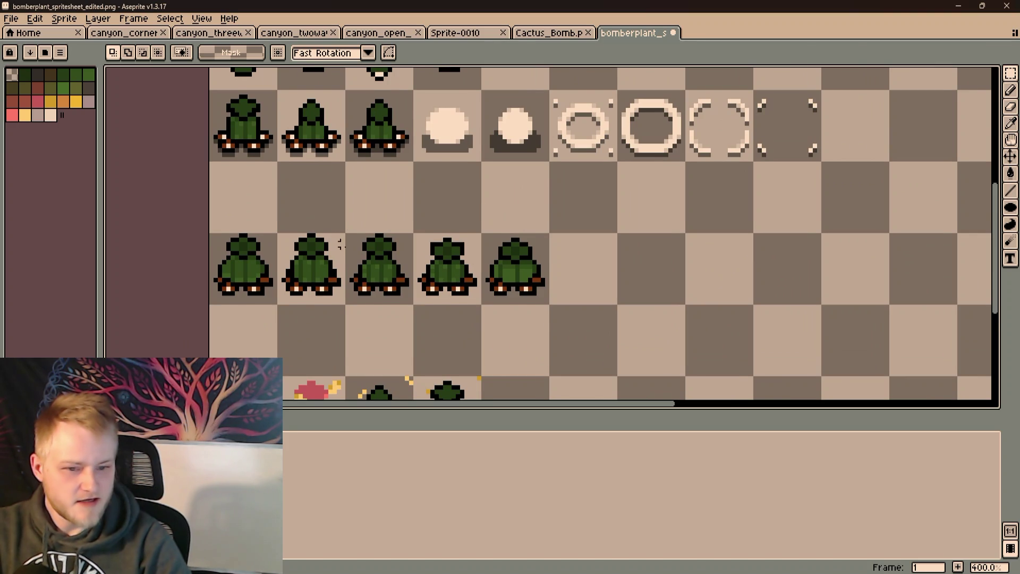
scroll(332, 237, "down", 1)
mouse_move(457, 255)
left_mouse_down()
mouse_move(498, 162)
mouse_move(551, 314)
left_mouse_up()
scroll(378, 204, "right", 4)
scroll(378, 205, "down", 2)
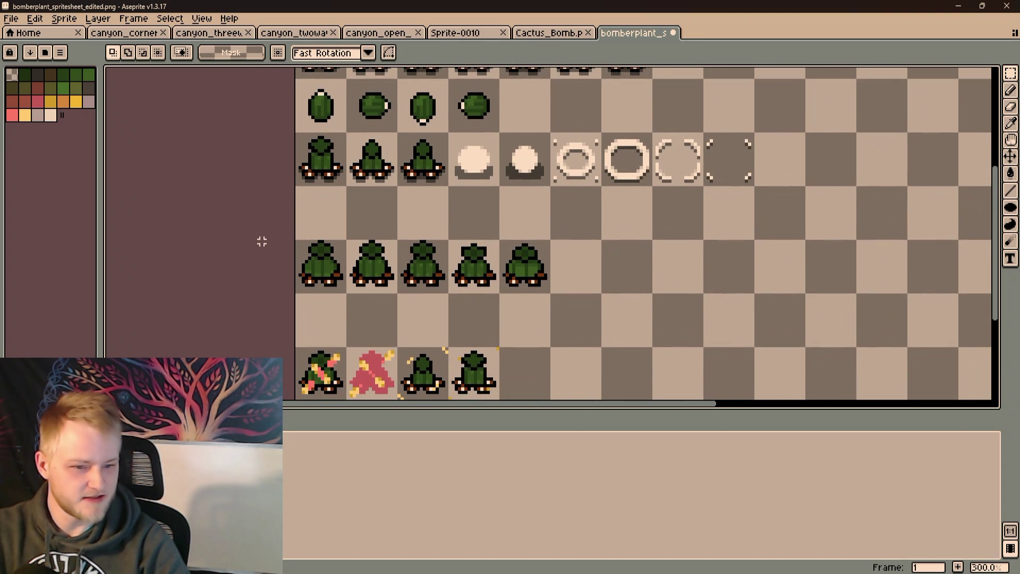
mouse_move(578, 224)
left_mouse_down()
mouse_move(517, 319)
mouse_move(294, 382)
left_mouse_up()
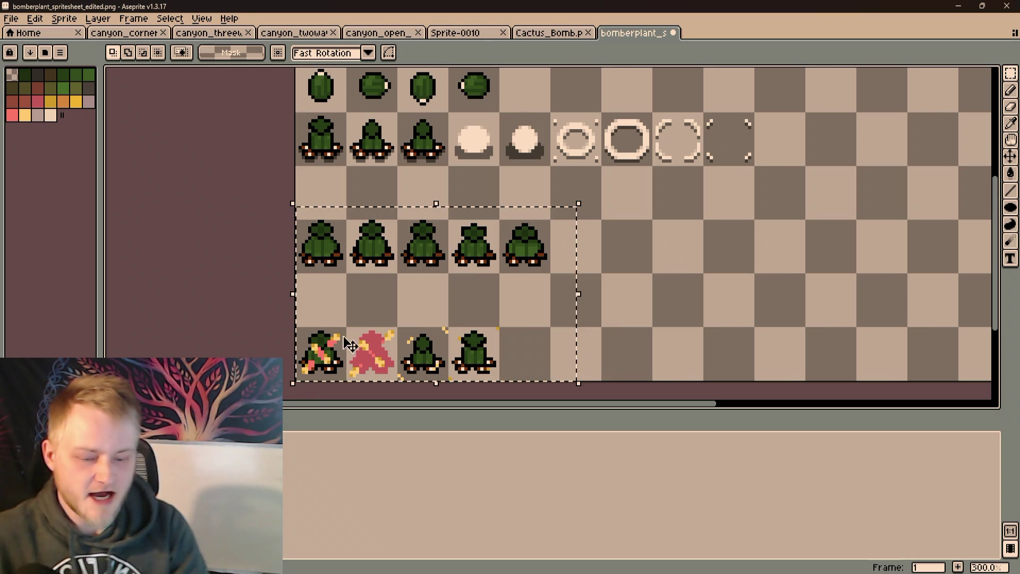
left_click(376, 301)
Cancel that selection and move the yellow sparkle up above the red plant.
scroll(376, 301, "up", 2)
scroll(431, 208, "left", 2)
scroll(431, 207, "down", 1)
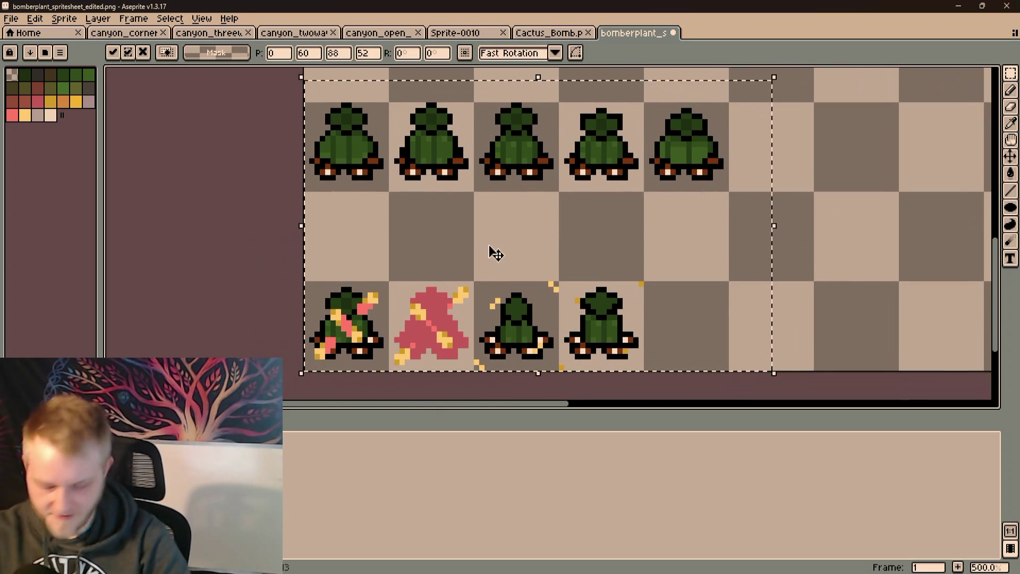
key("ctrl+d")
key("b")
scroll(446, 266, "up", 4)
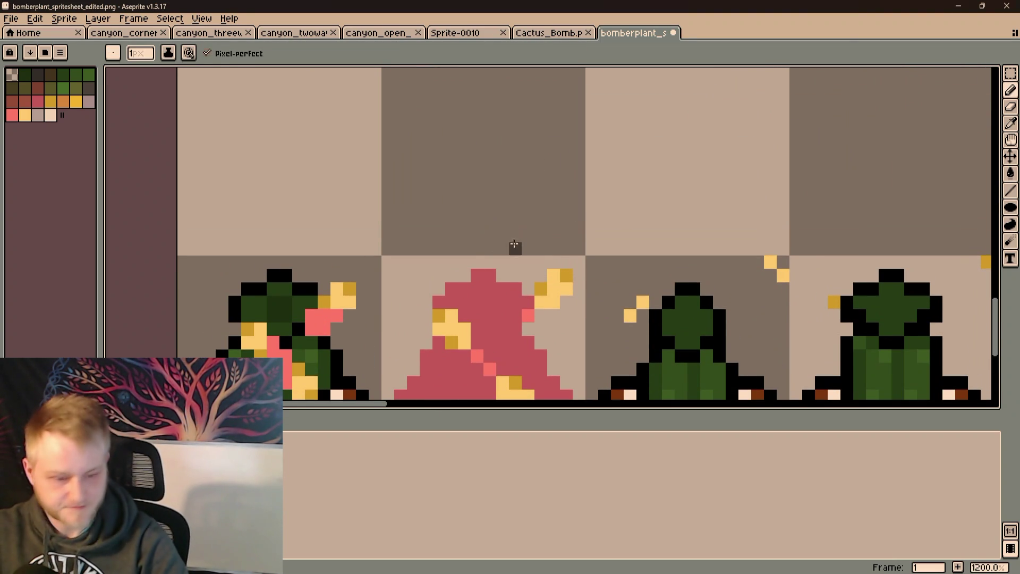
key("i")
scroll(540, 196, "up", 1)
key("m")
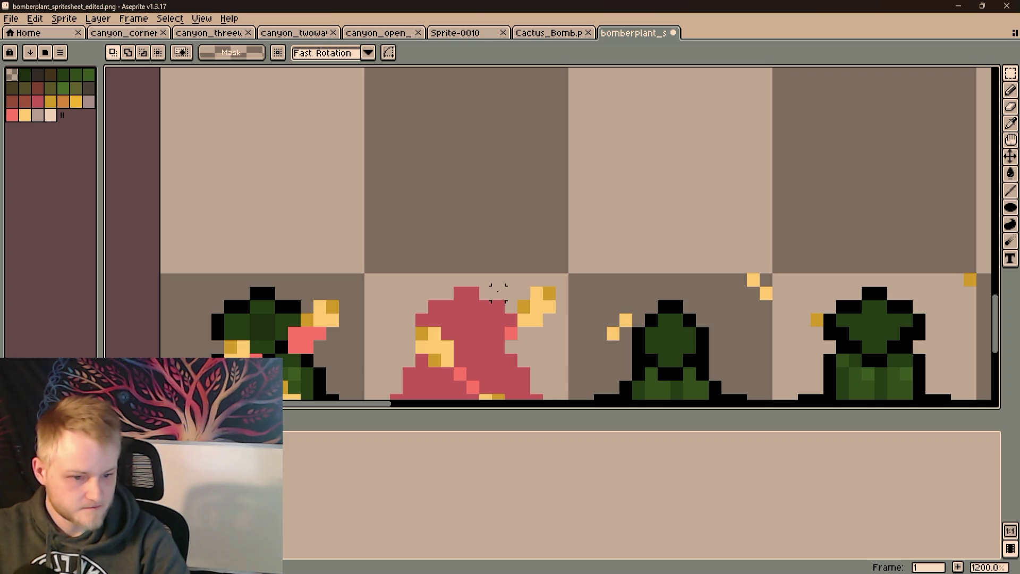
mouse_move(511, 285)
left_mouse_down()
mouse_move(555, 329)
mouse_move(481, 146)
left_mouse_up()
key("ctrl+d")
Delete the fourth plant row, then undo both that deletion and the sparkle move.
scroll(677, 158, "down", 2)
scroll(480, 239, "up", 1)
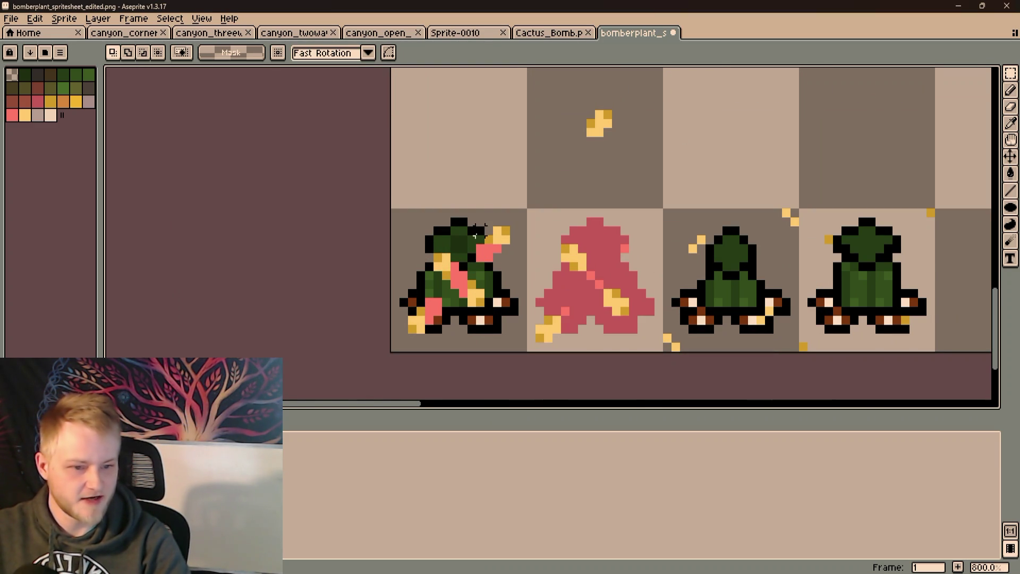
left_click_drag(579, 169, 552, 239)
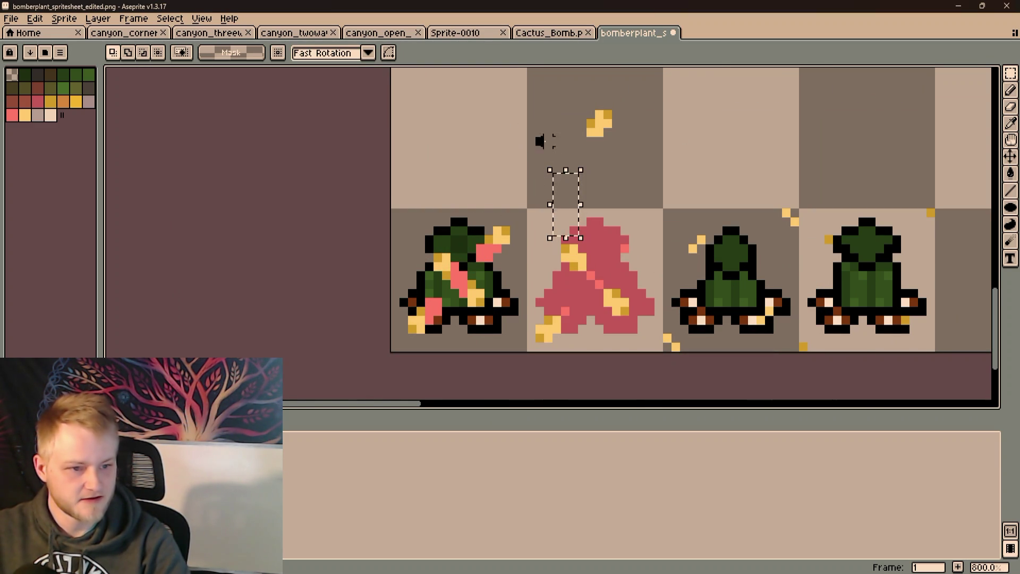
left_click_drag(534, 133, 555, 150)
scroll(449, 282, "down", 2)
scroll(772, 244, "down", 2)
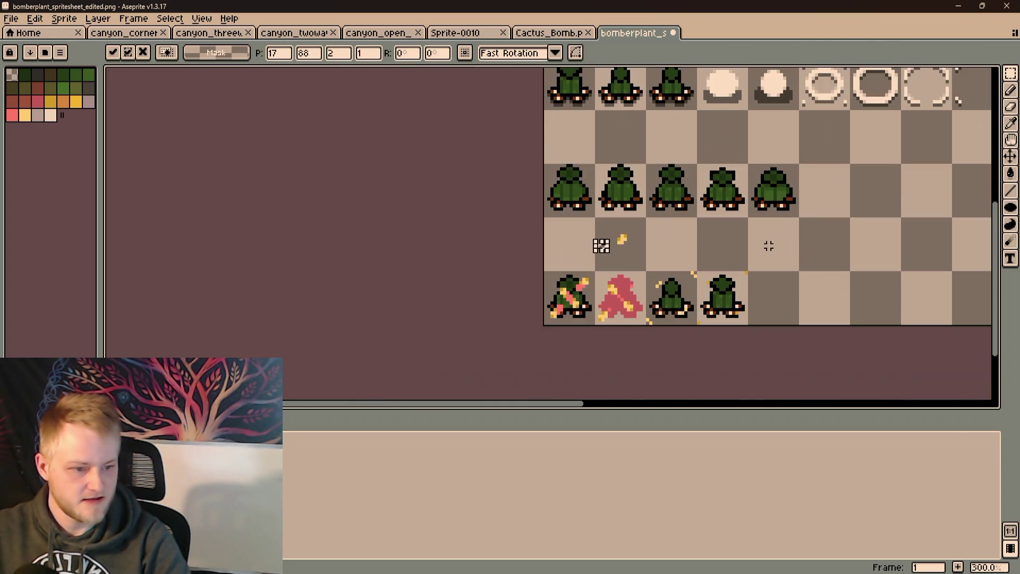
left_click_drag(772, 244, 598, 314)
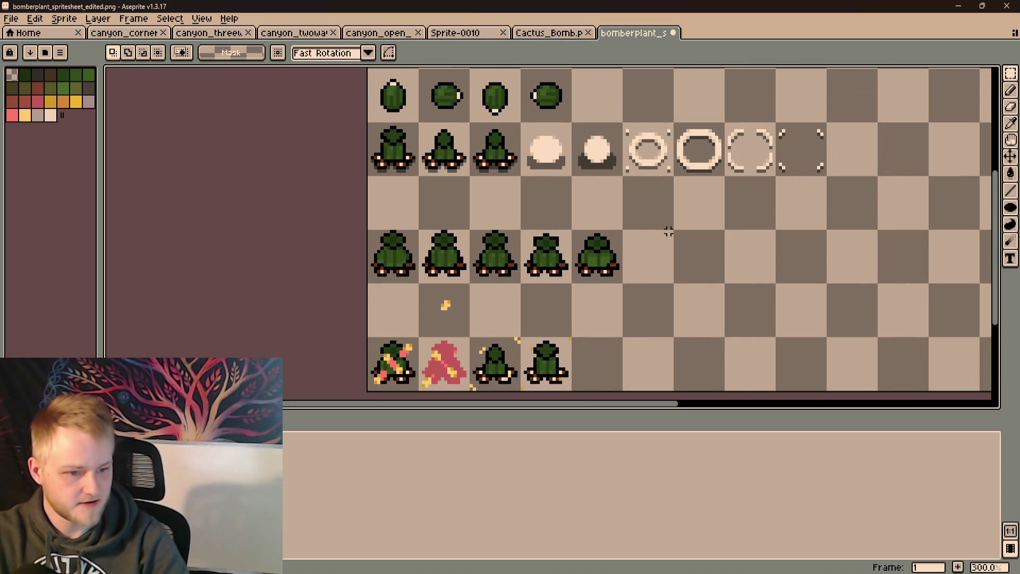
left_click_drag(632, 218, 346, 265)
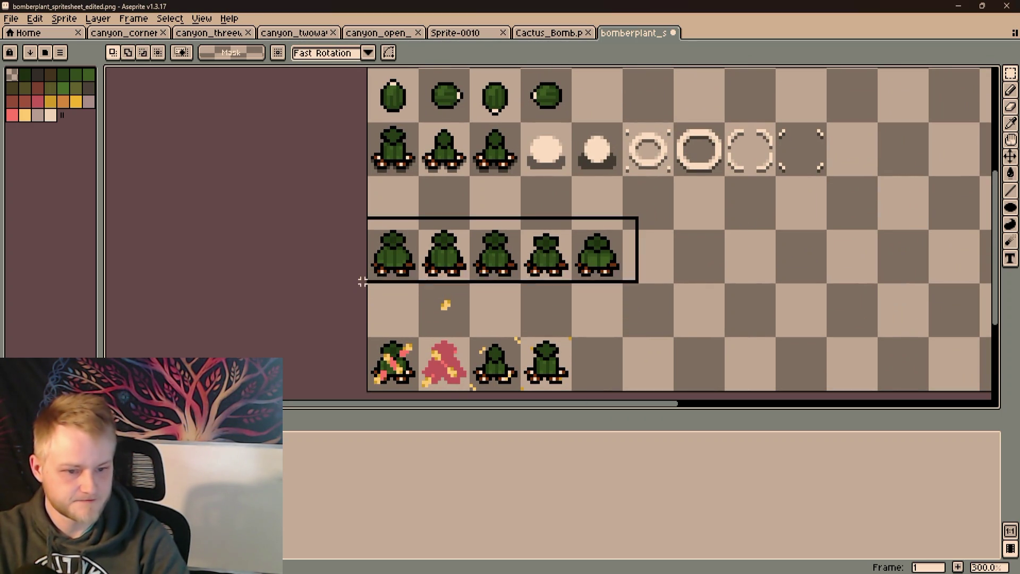
key("Delete")
key("ctrl+z")
key("ctrl+z")
key("ctrl+z")
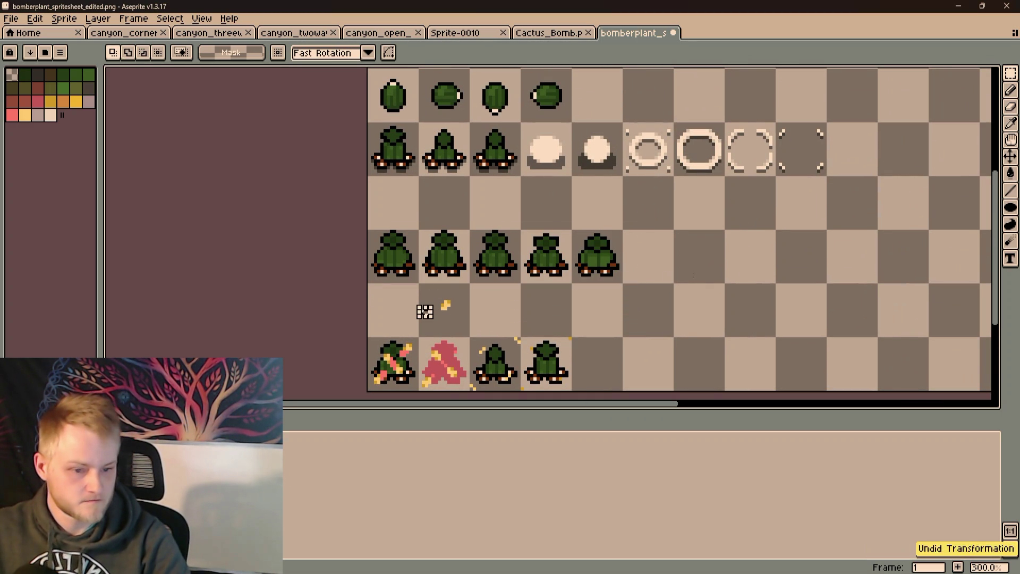
key("ctrl+z")
key("ctrl+z")
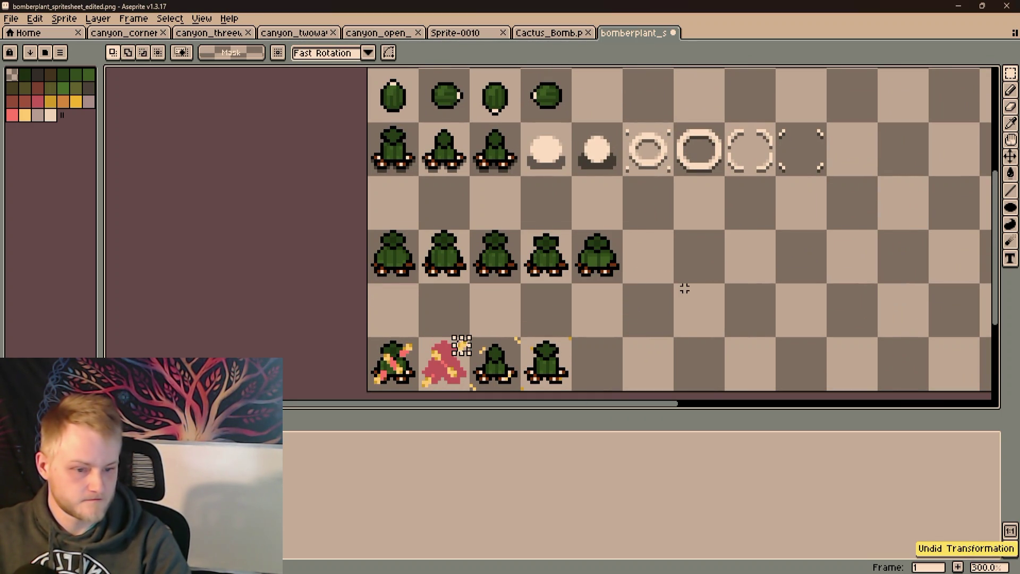
Select and delete the fourth row of plant sprites again.
left_click_drag(635, 307, 251, 203)
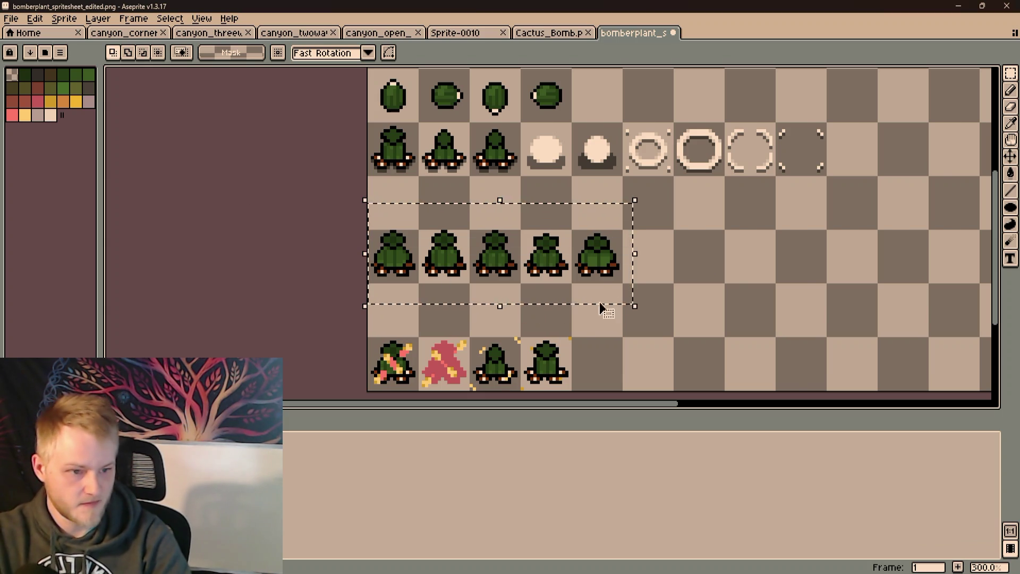
key("Delete")
scroll(560, 312, "down", 3)
scroll(563, 297, "up", 3)
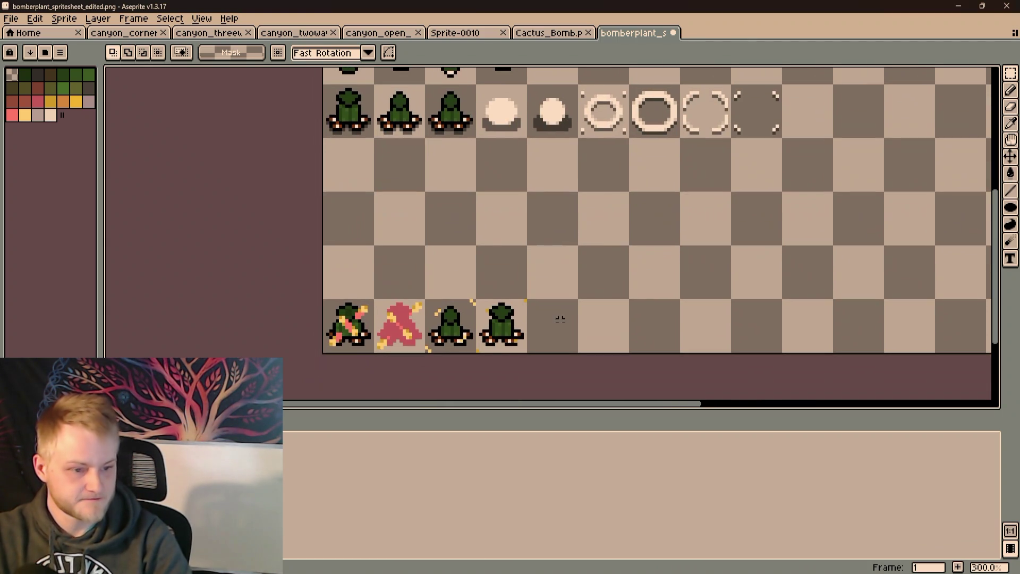
scroll(633, 228, "down", 3)
Move the bottom plant row up into the emptied row, nudge it up and commit.
mouse_move(636, 209)
left_mouse_down()
mouse_move(397, 308)
mouse_move(378, 298)
left_mouse_up()
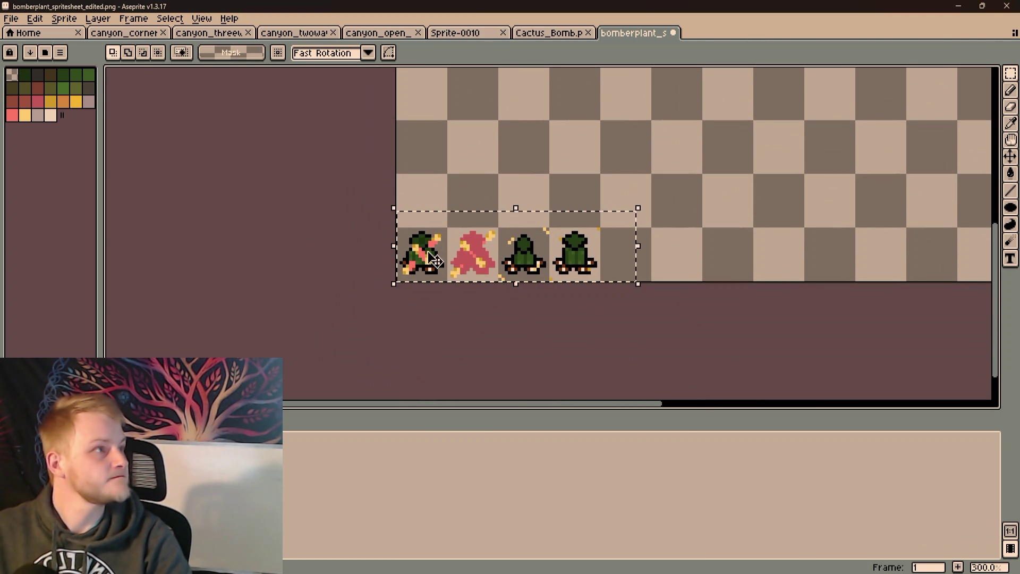
left_click_drag(533, 91, 555, 156)
left_click_drag(497, 319, 497, 165)
scroll(458, 195, "up", 2)
left_click_drag(459, 195, 508, 310)
key("Up")
key("Up")
key("Up")
scroll(552, 272, "down", 2)
mouse_move(553, 234)
left_mouse_down()
mouse_move(564, 305)
mouse_move(575, 244)
left_mouse_up()
scroll(585, 239, "up", 1)
left_click(843, 312)
left_click_drag(843, 311, 722, 304)
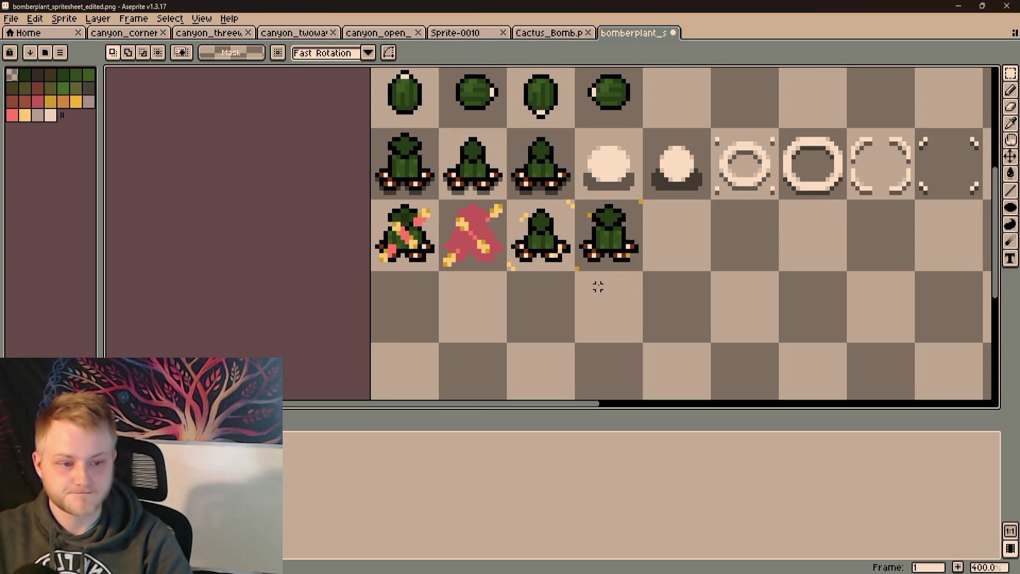
scroll(599, 287, "down", 1)
mouse_move(716, 274)
left_mouse_down()
mouse_move(697, 323)
mouse_move(655, 294)
mouse_move(660, 281)
mouse_move(531, 262)
left_mouse_up()
scroll(534, 259, "down", 1)
scroll(534, 257, "up", 2)
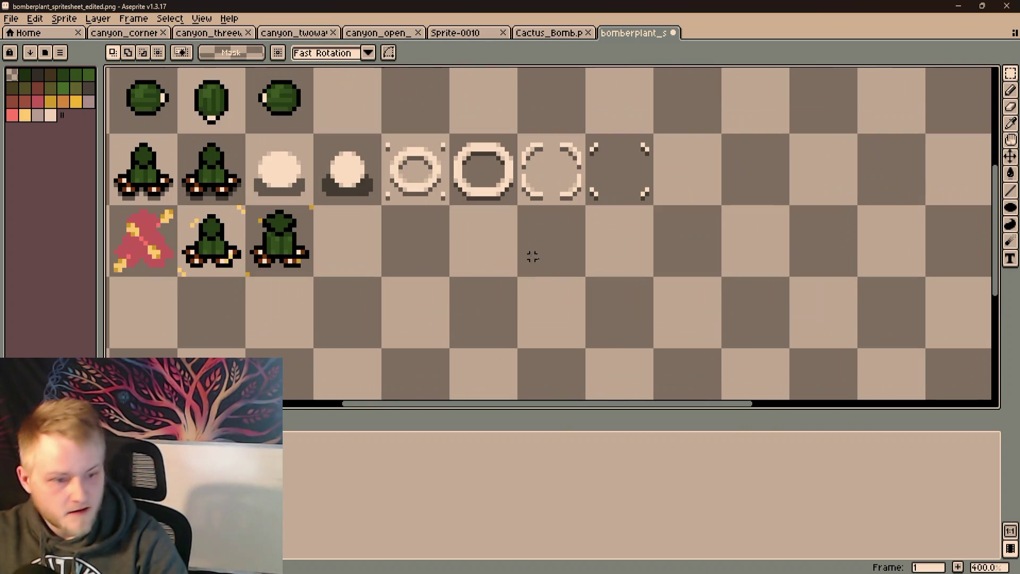
scroll(651, 275, "down", 3)
scroll(555, 233, "up", 3)
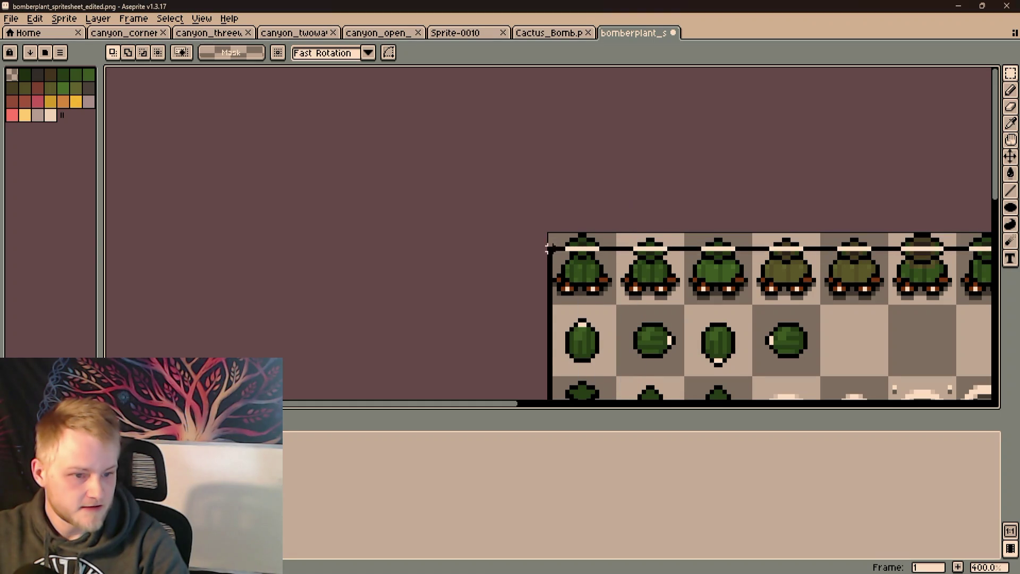
Select the whole spritesheet and create a new blank sprite with the default settings.
key("ctrl+a")
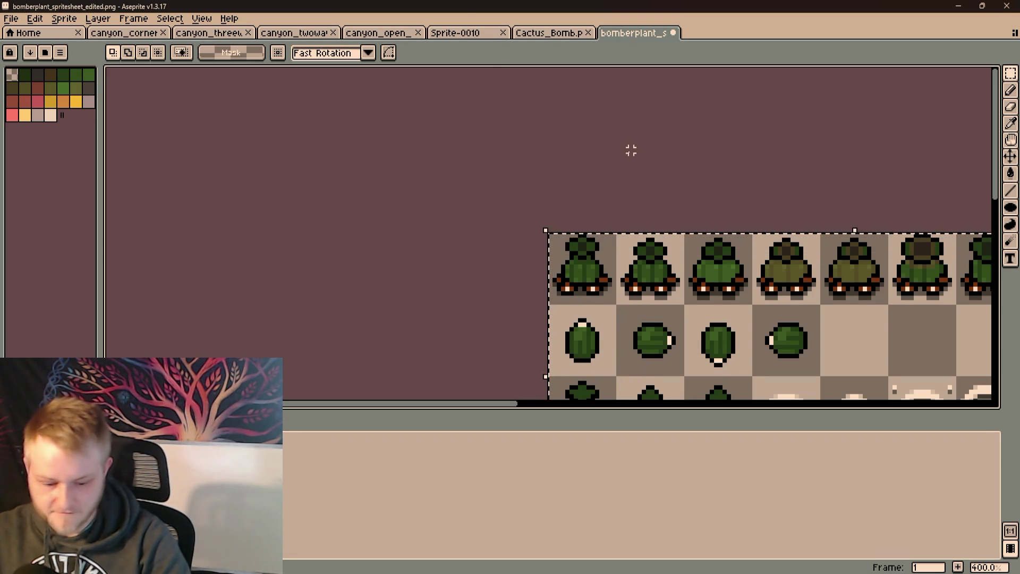
scroll(559, 195, "down", 1)
middle_click(559, 195)
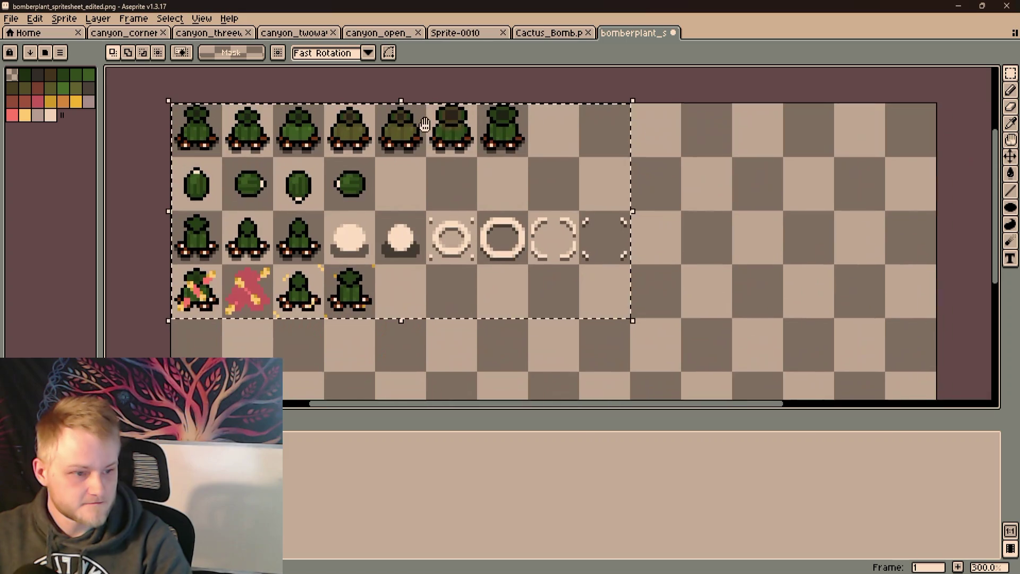
left_click(12, 18)
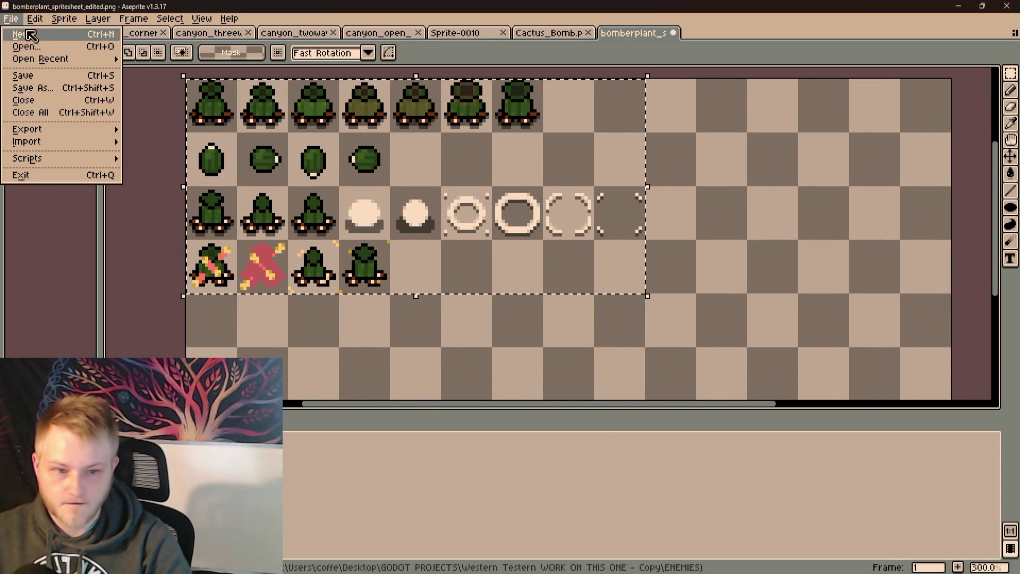
left_click(25, 33)
left_click(486, 397)
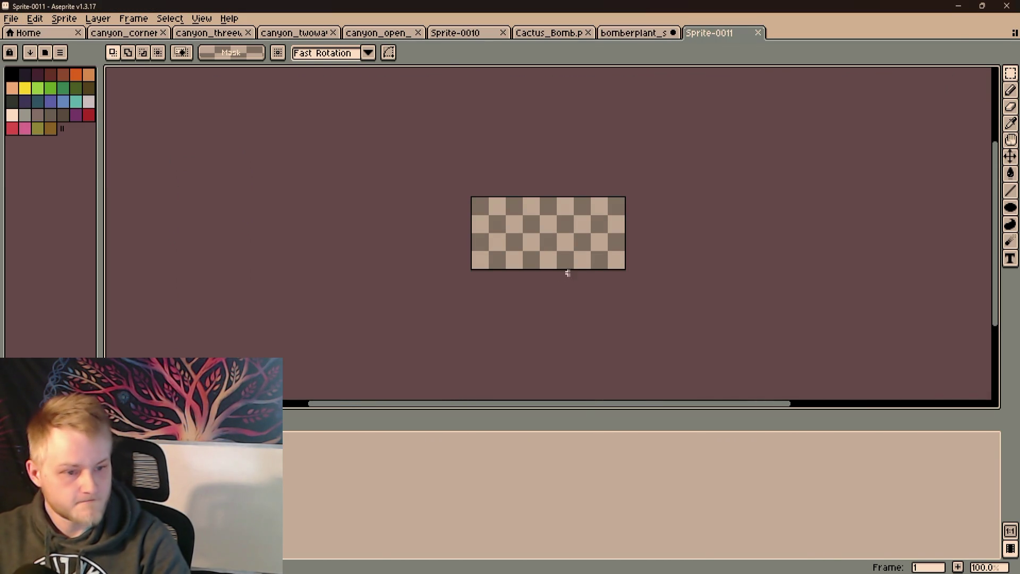
Paste the copied bomber plant frames into the new sprite, commit them, and centre the view.
key("ctrl+v")
scroll(473, 239, "up", 1)
key("Return")
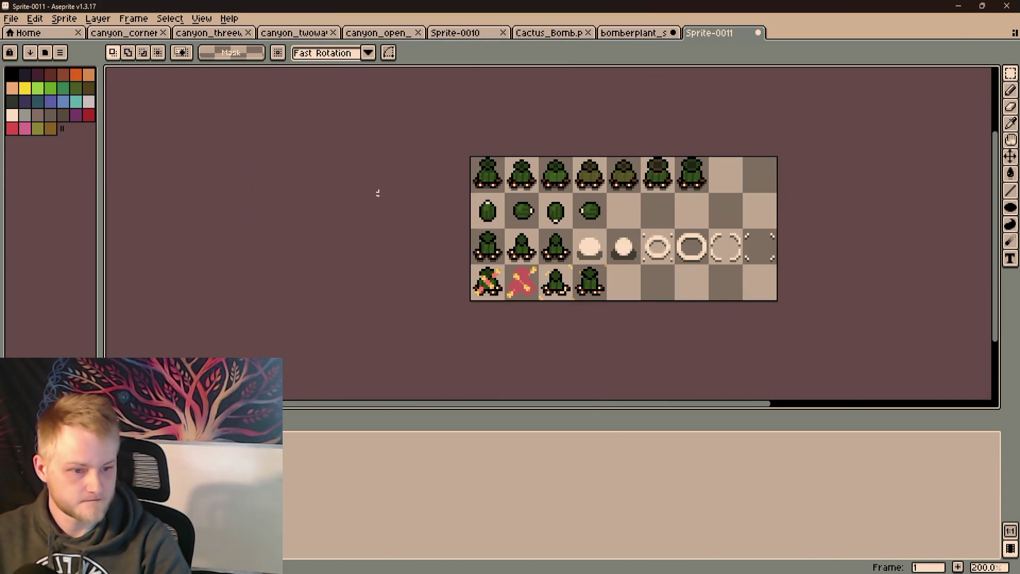
left_click_drag(374, 187, 327, 254)
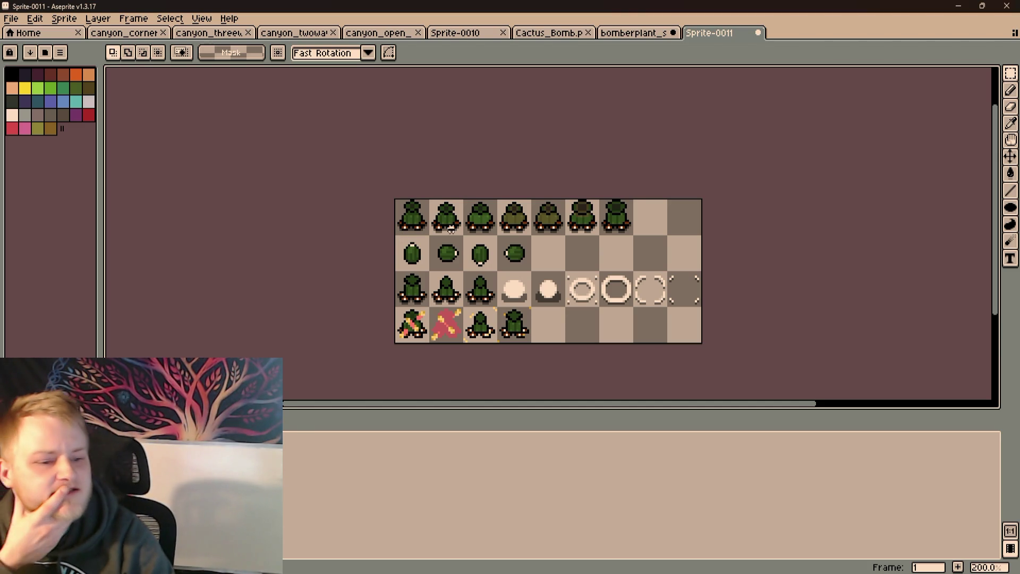
scroll(555, 243, "up", 1)
left_click_drag(575, 275, 568, 210)
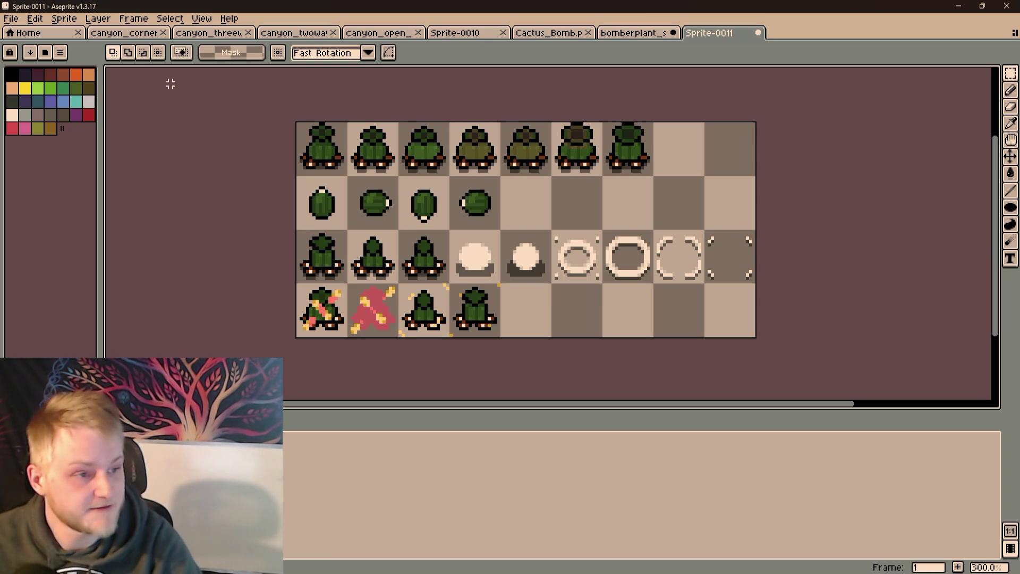
left_click(12, 21)
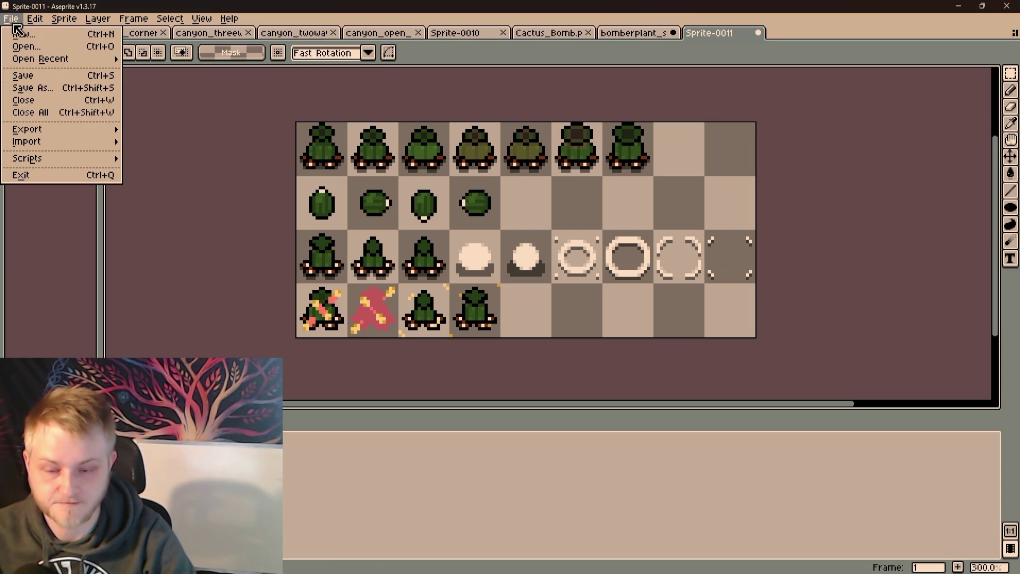
Save the sprite as CactusBomberSpritesheet, type png, in Cactus Juice Redo > ENEMIES.
left_click(56, 92)
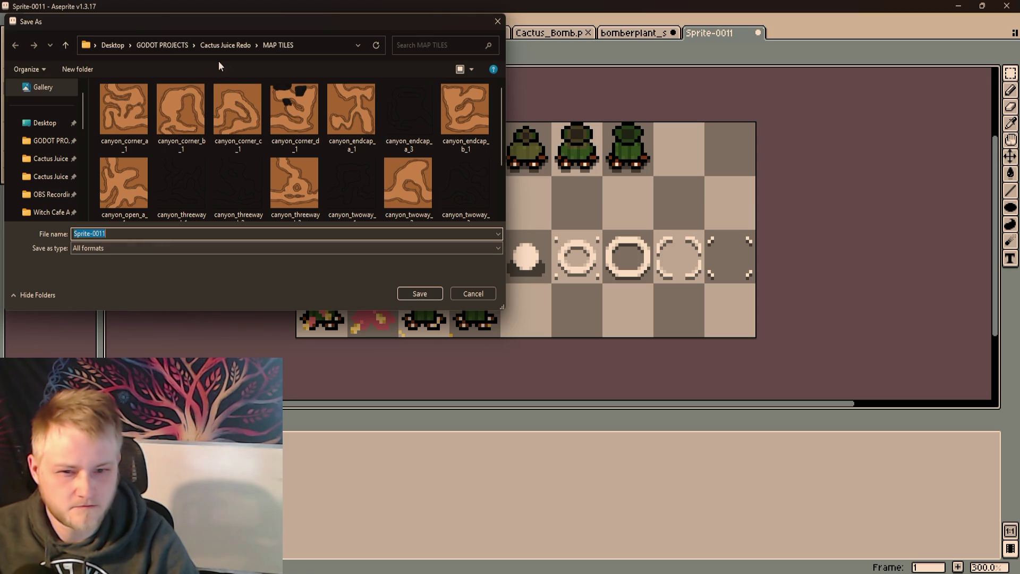
left_click(229, 46)
double_click(141, 134)
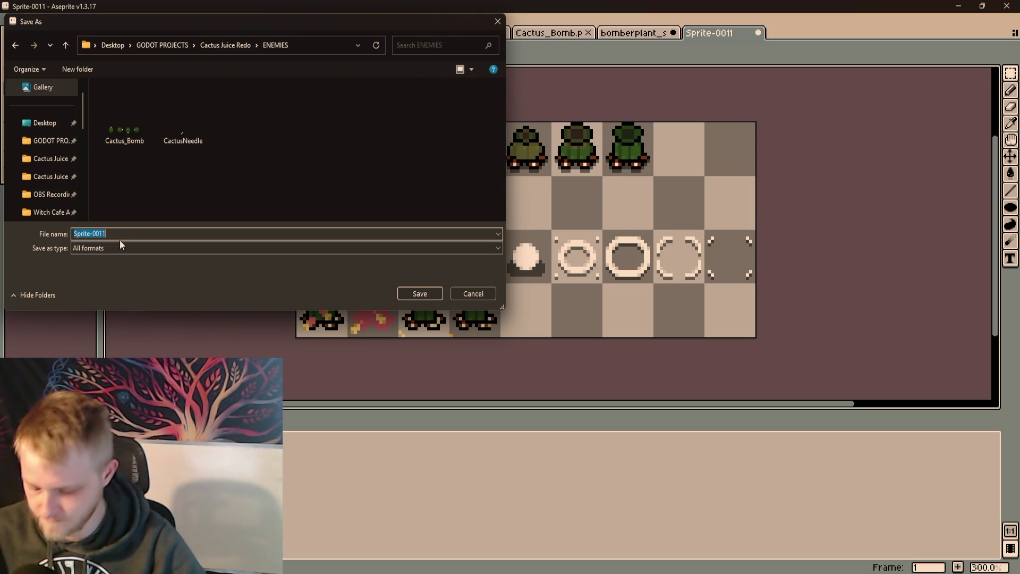
type("CactusBomber")
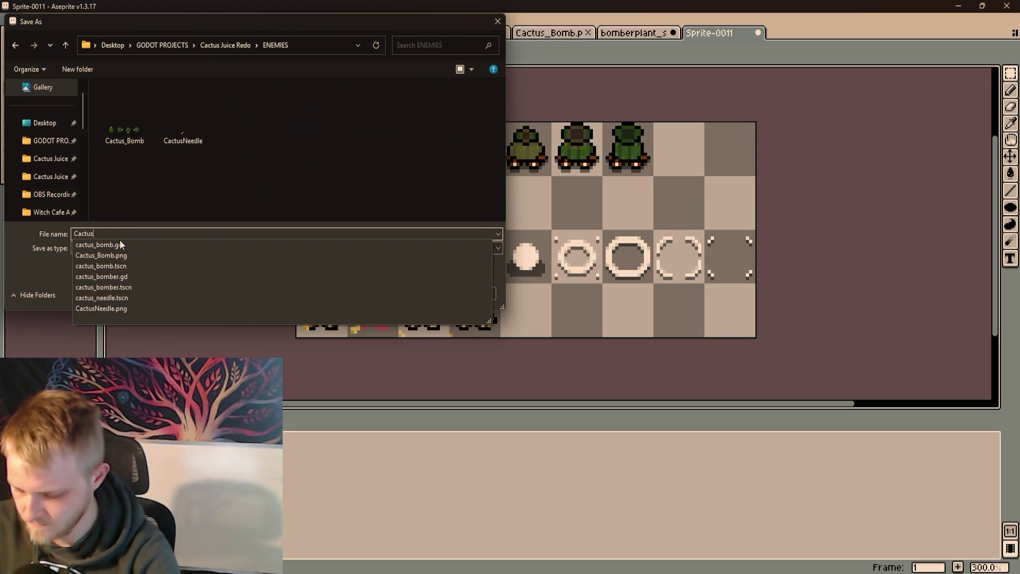
type("Sprites")
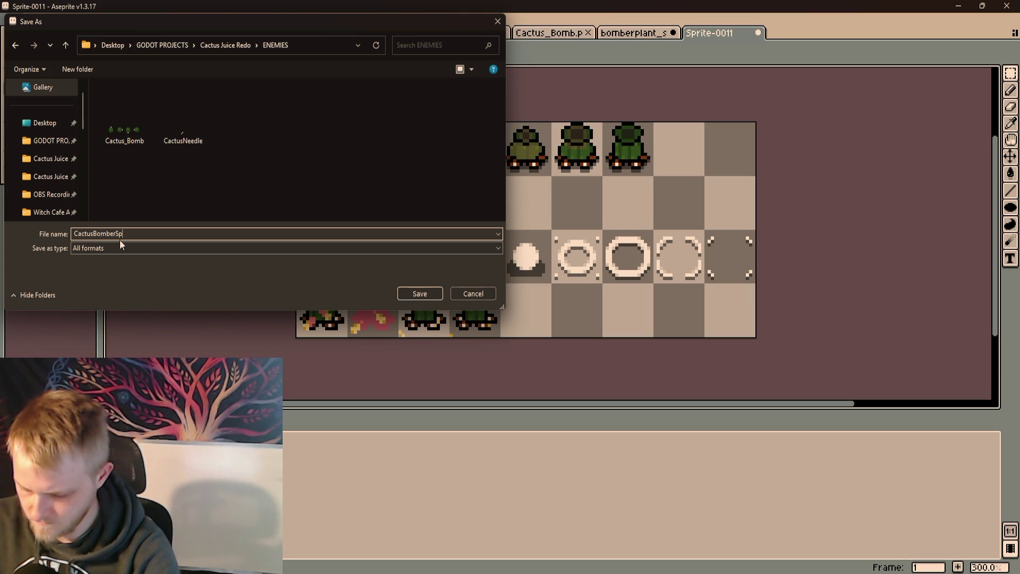
type("heet")
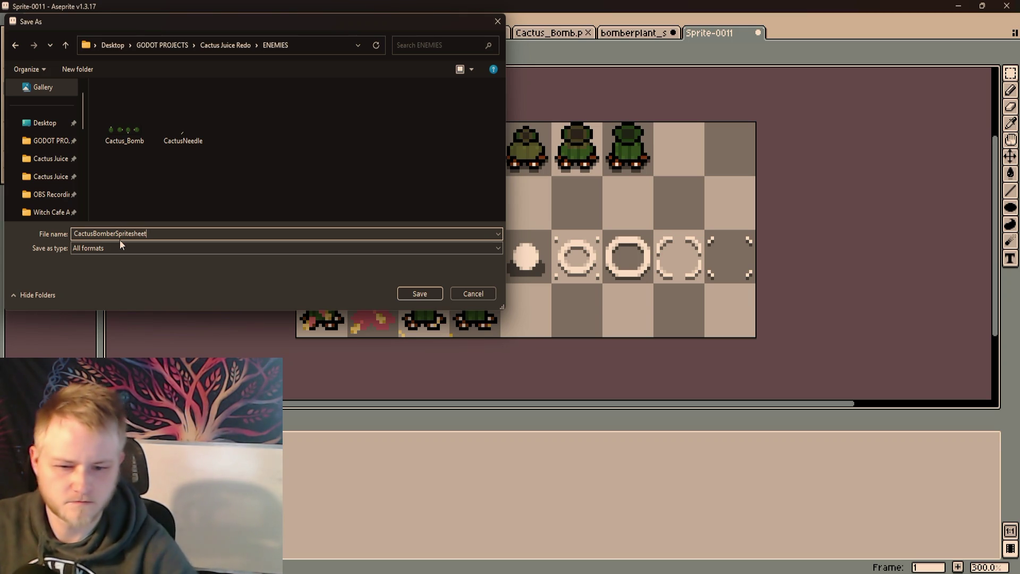
left_click(102, 248)
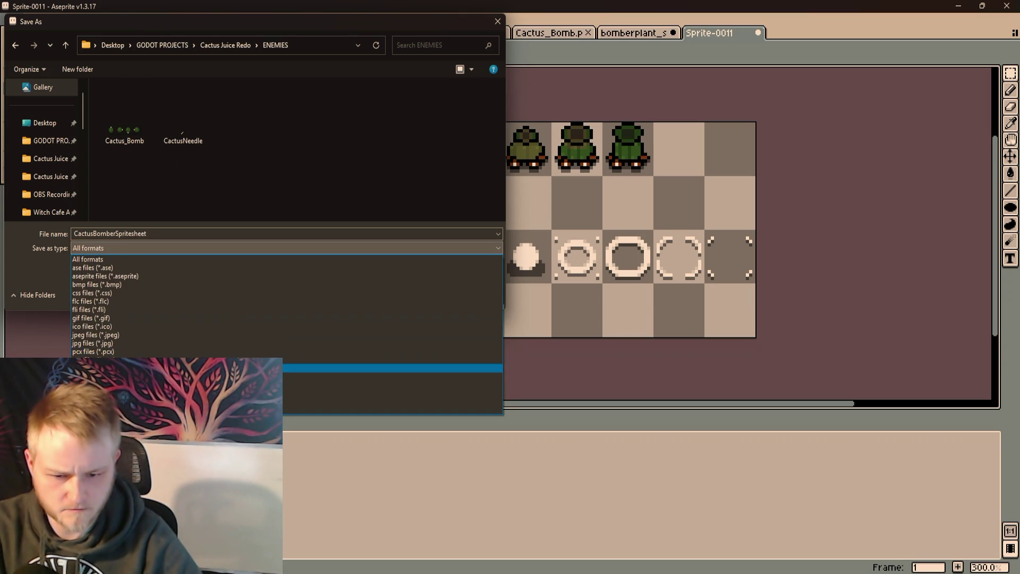
left_click(202, 369)
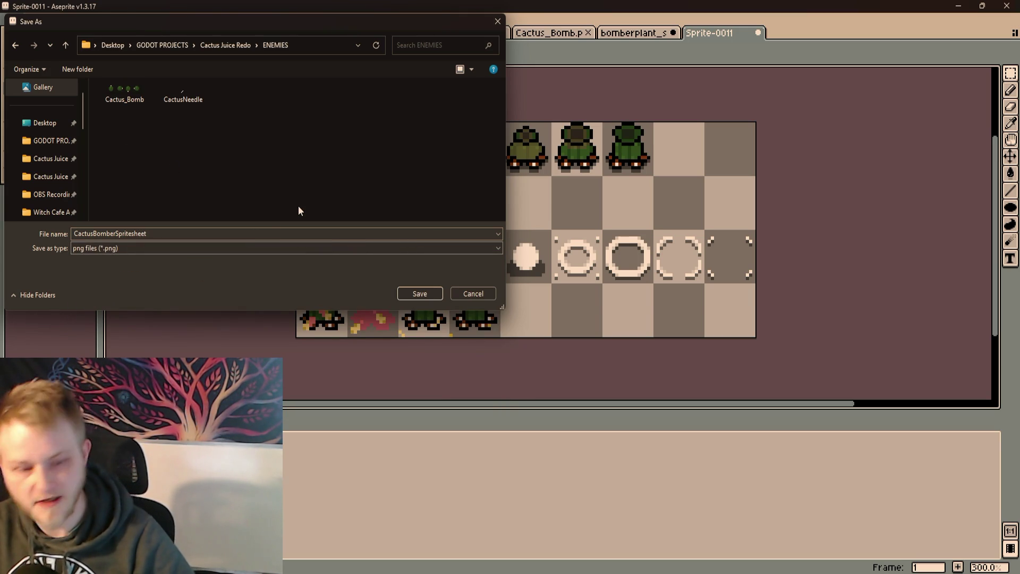
key("Return")
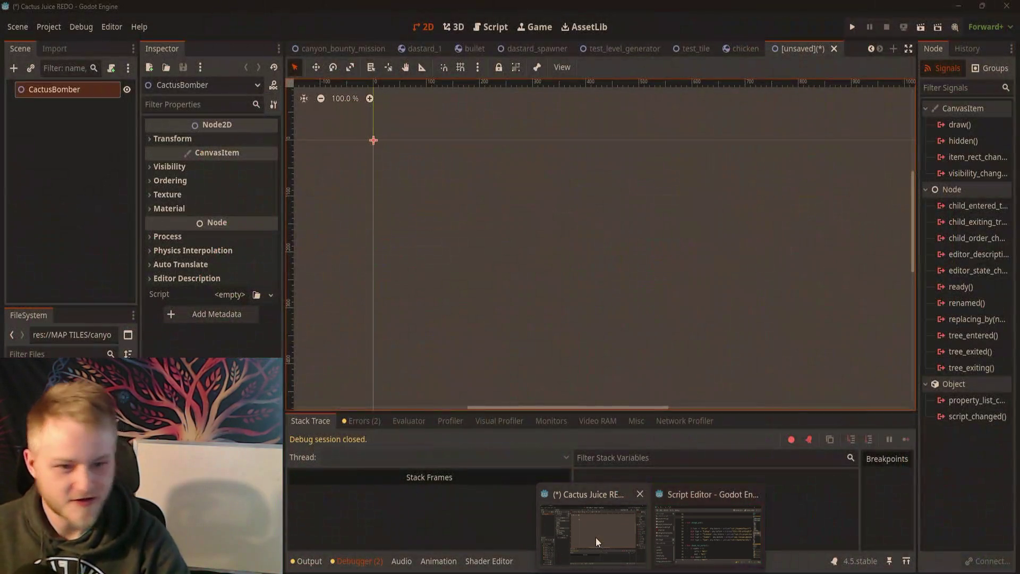
In Godot, zoom to the scene origin and search 'anim' in Create New Node.
left_click(595, 538)
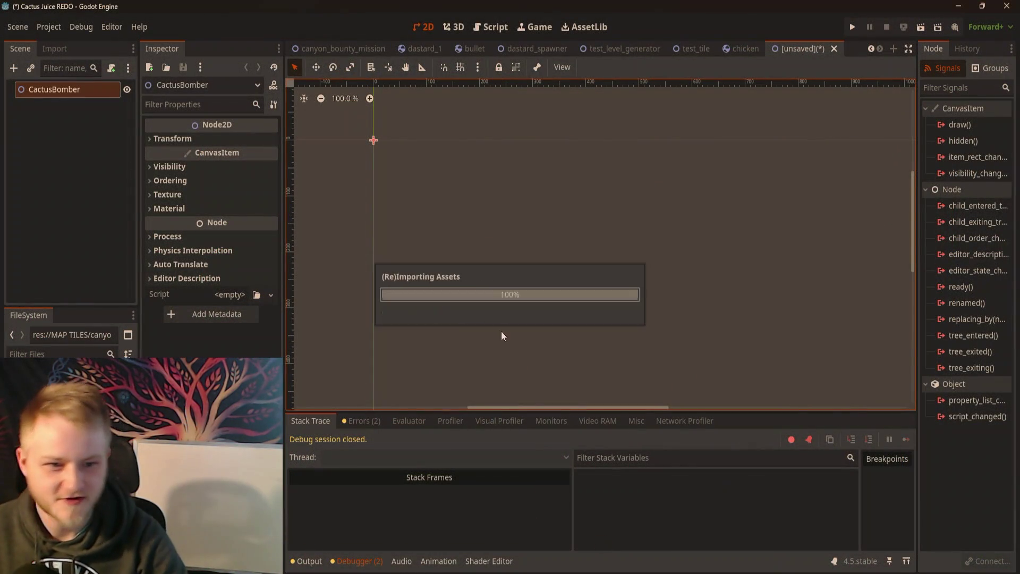
scroll(372, 160, "up", 7)
scroll(546, 255, "up", 9)
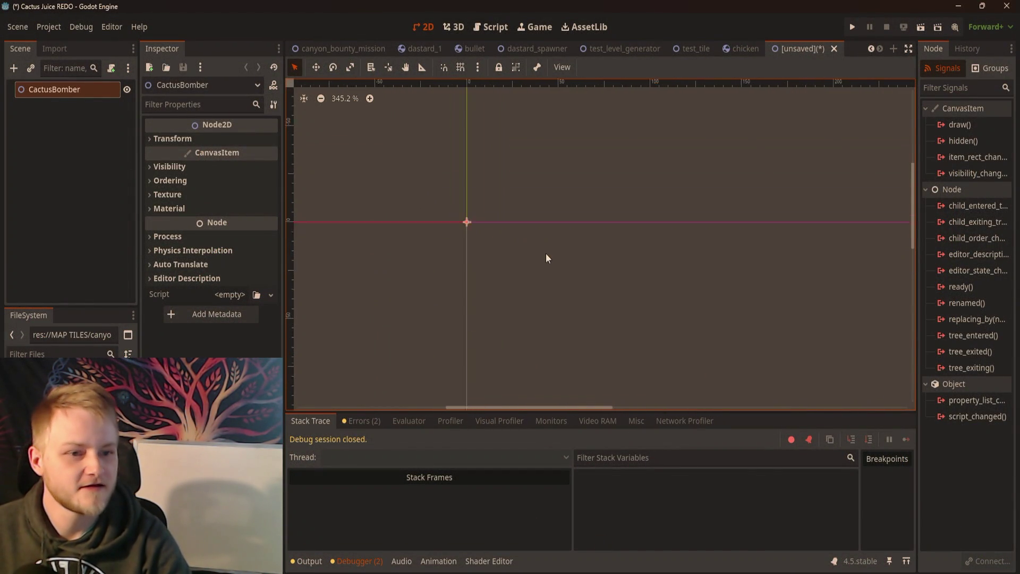
mouse_move(394, 178)
left_mouse_down()
mouse_move(510, 196)
mouse_move(529, 188)
left_mouse_up()
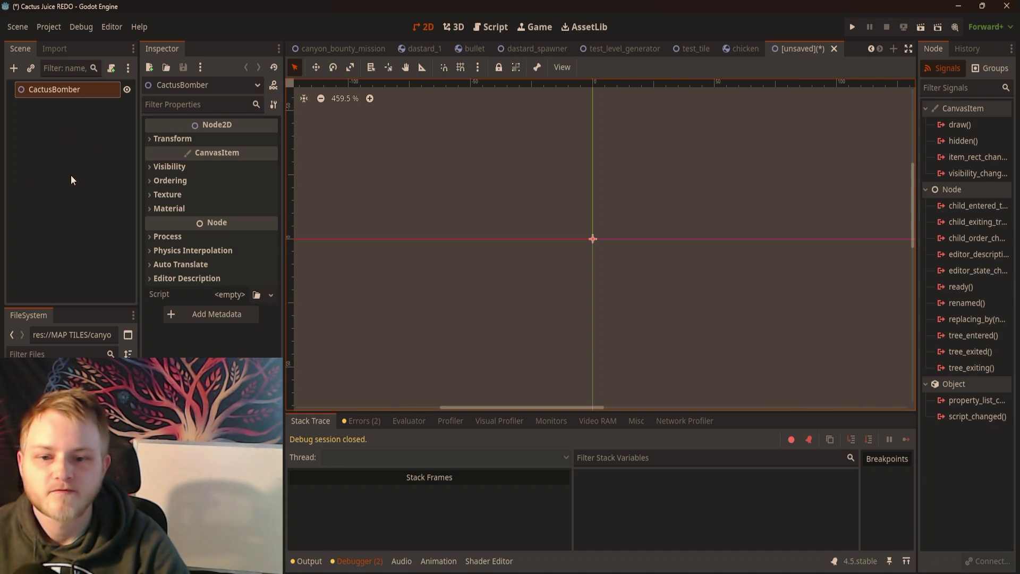
scroll(596, 243, "up", 5)
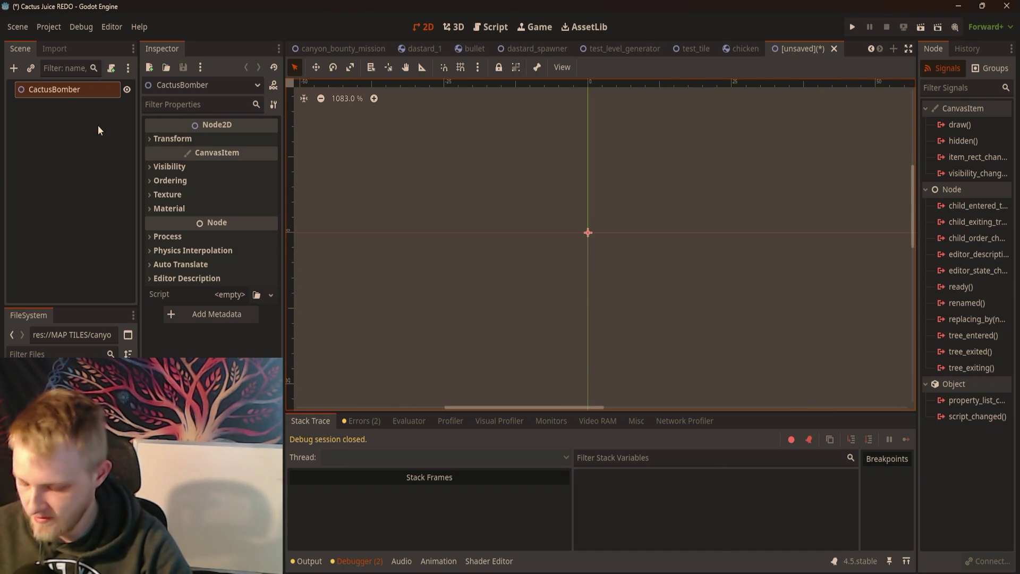
key("ctrl+a")
type("anim")
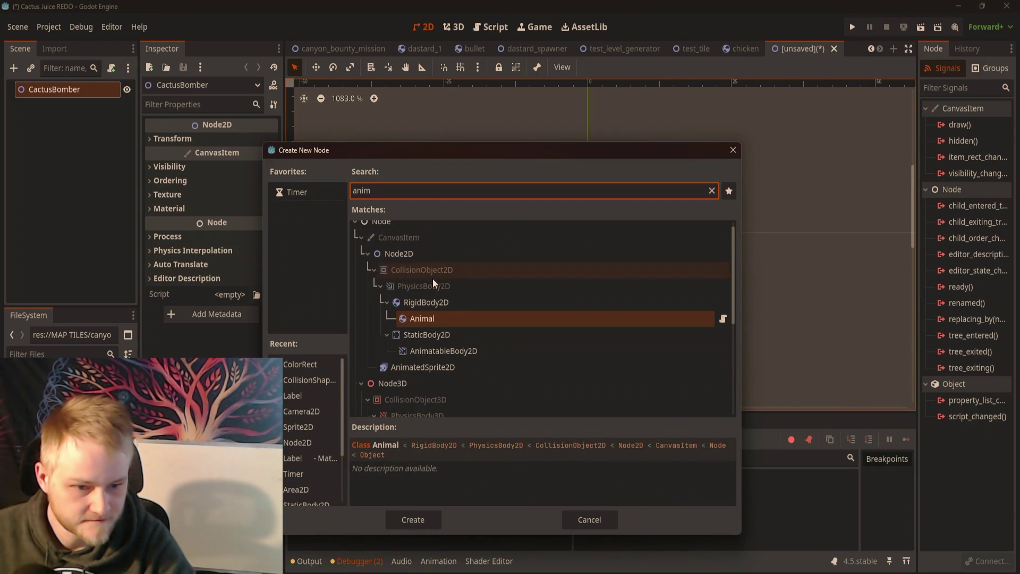
Cancel the Create New Node dialog so no node is added.
left_click(732, 150)
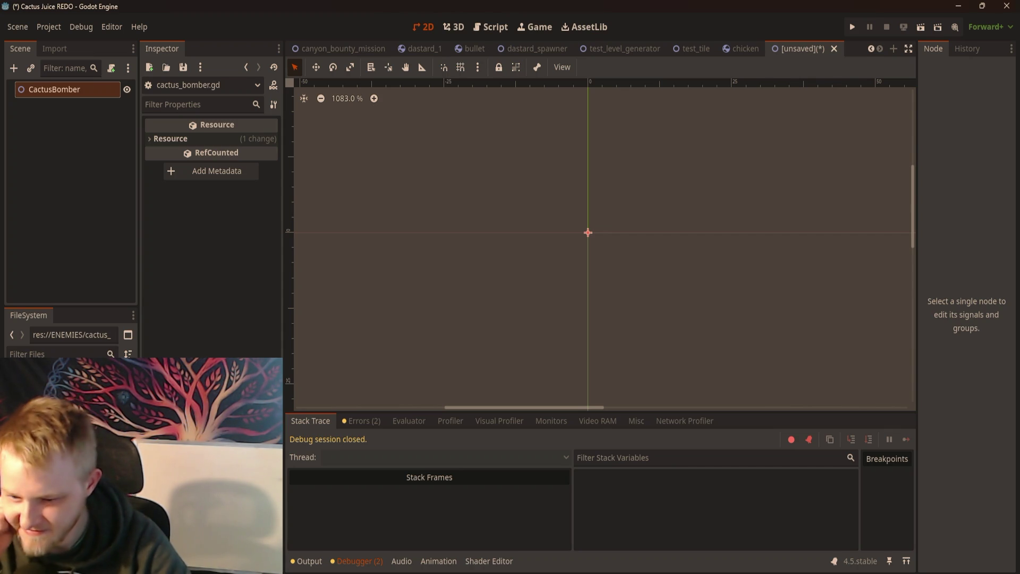
Read through cactus_bomber.gd in a maximised floating script window, then return to the 2D editor.
key("ctrl+F3")
left_click_drag(597, 59, 452, 95)
double_click(452, 95)
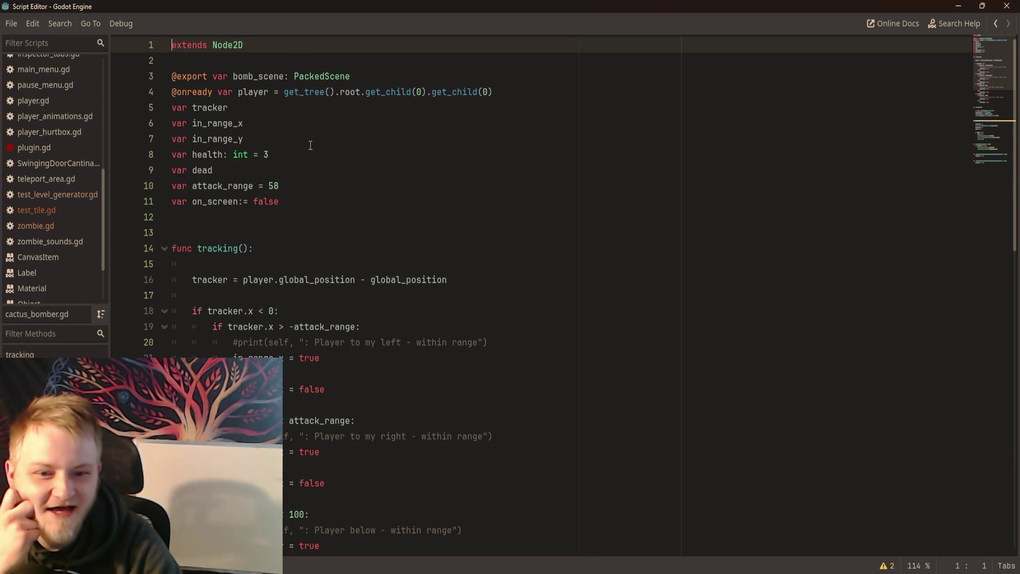
scroll(380, 240, "down", 1)
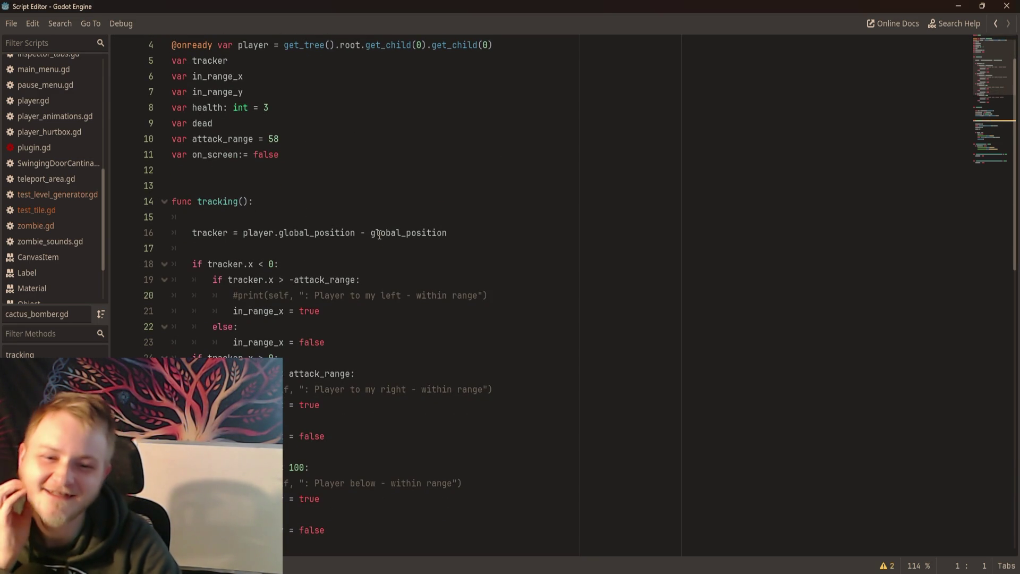
scroll(379, 235, "up", 1)
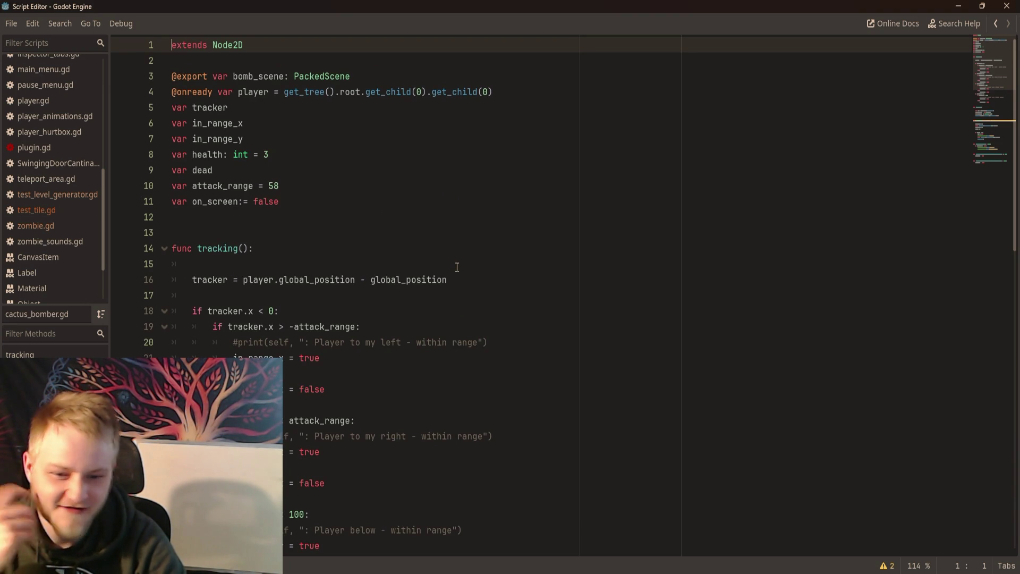
scroll(457, 267, "down", 1)
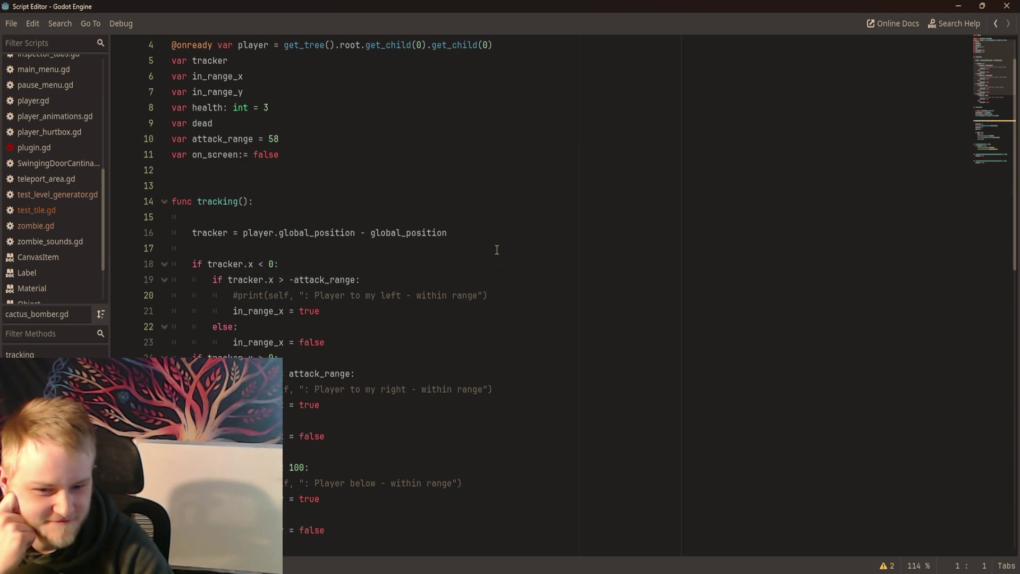
scroll(495, 245, "down", 7)
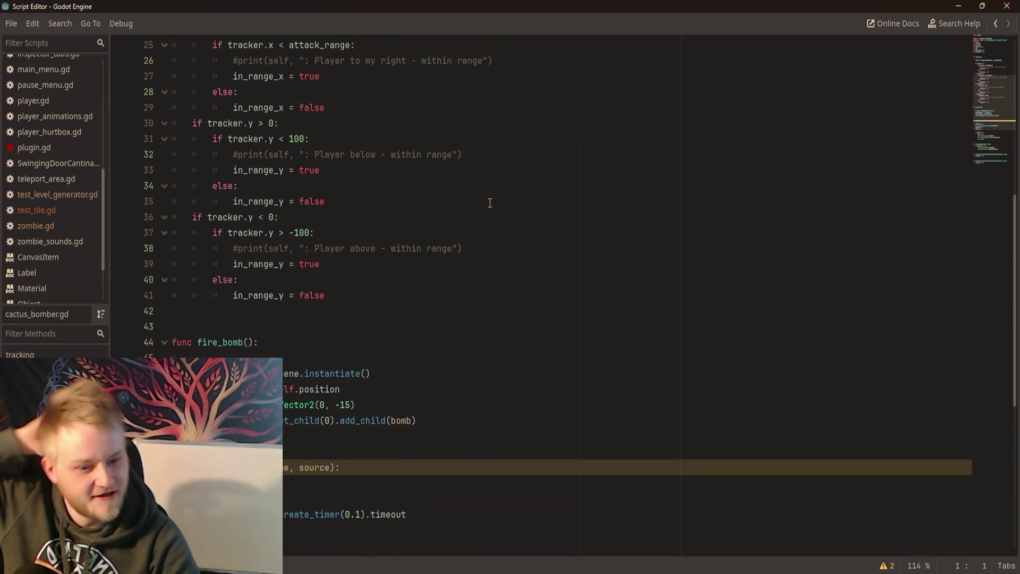
scroll(485, 205, "up", 2)
scroll(484, 194, "up", 6)
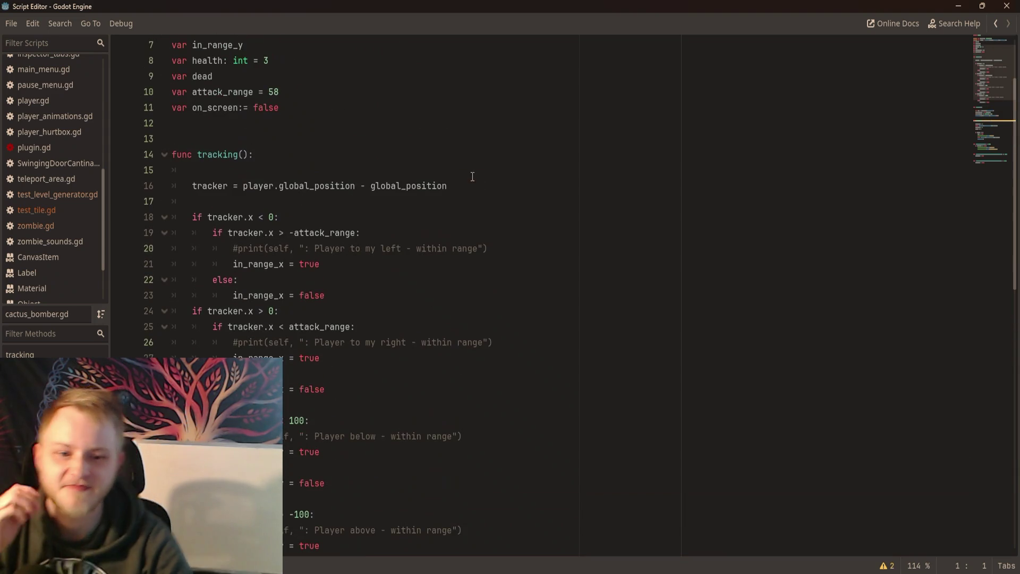
scroll(497, 200, "down", 12)
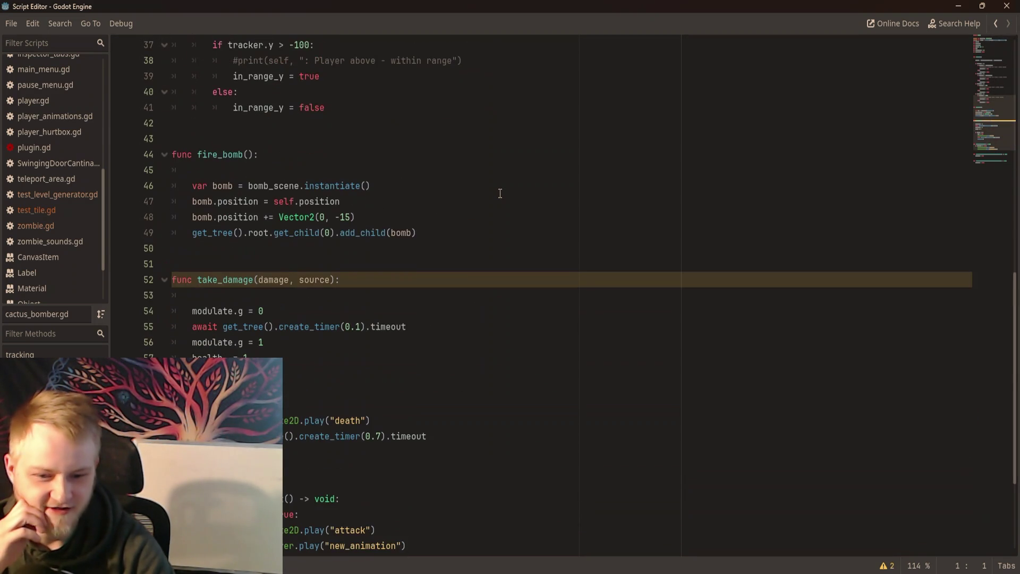
scroll(501, 193, "down", 3)
scroll(502, 193, "up", 11)
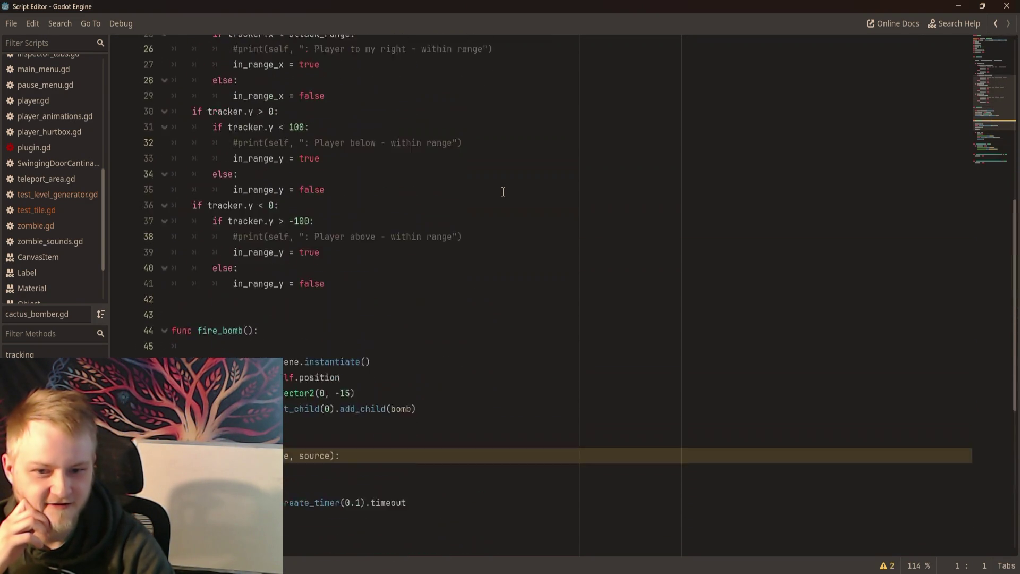
scroll(503, 192, "up", 4)
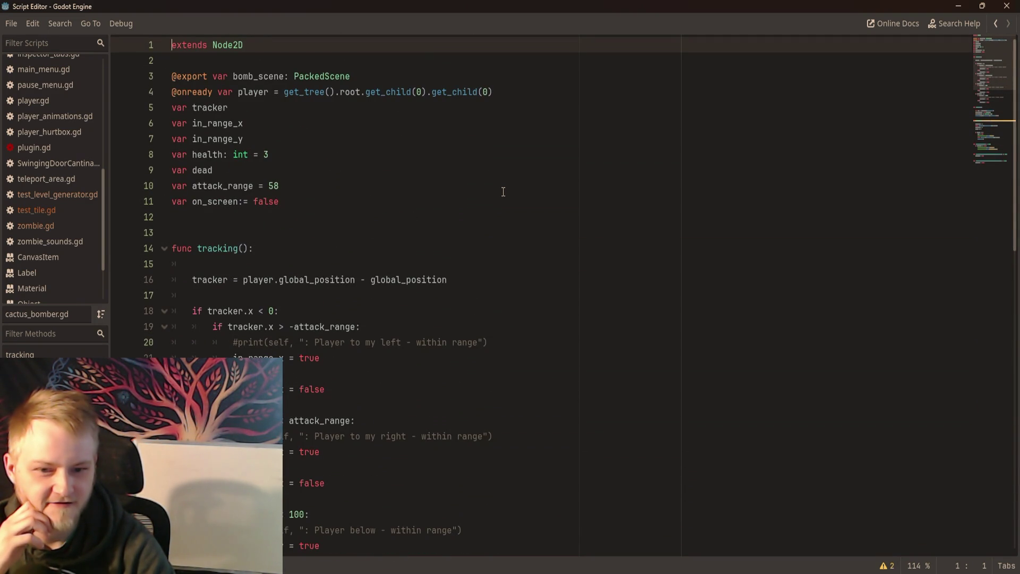
scroll(504, 197, "down", 6)
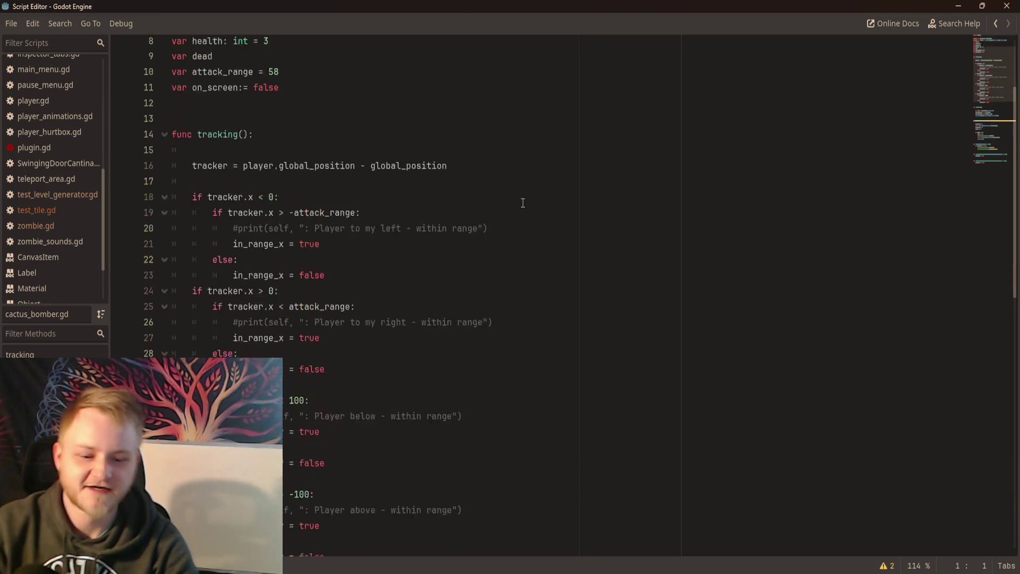
scroll(505, 204, "up", 5)
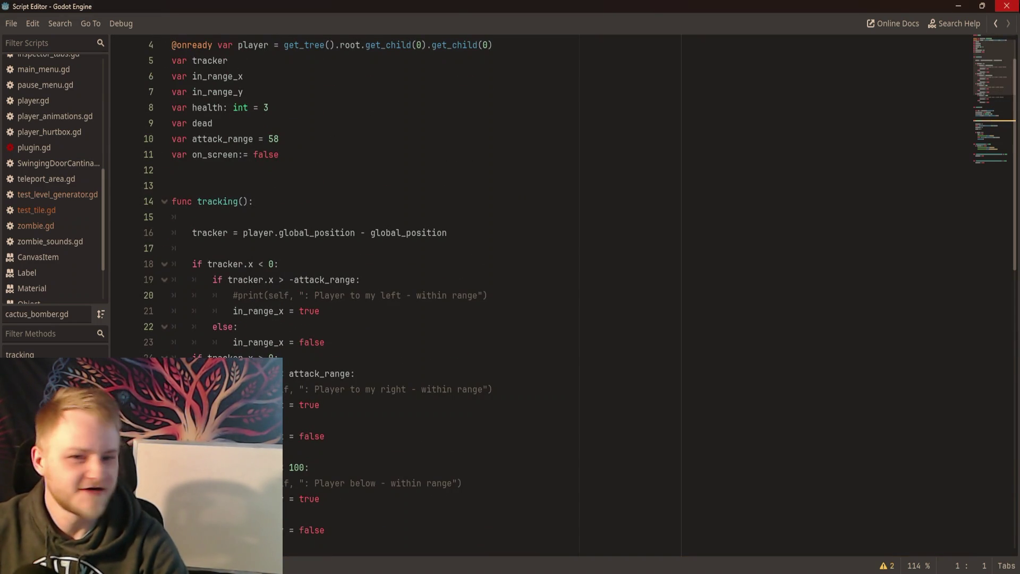
scroll(691, 213, "up", 1)
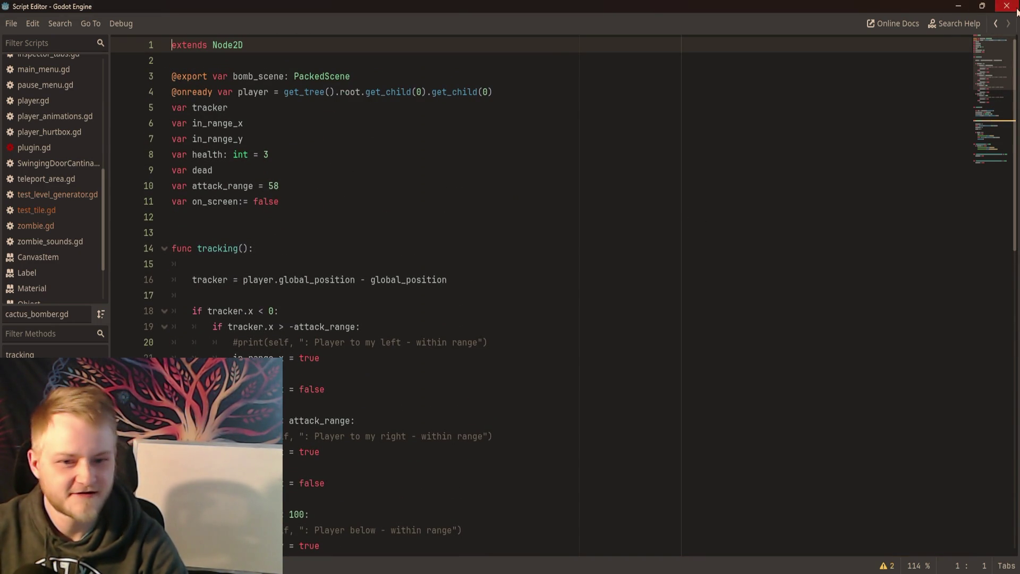
key("alt+Tab")
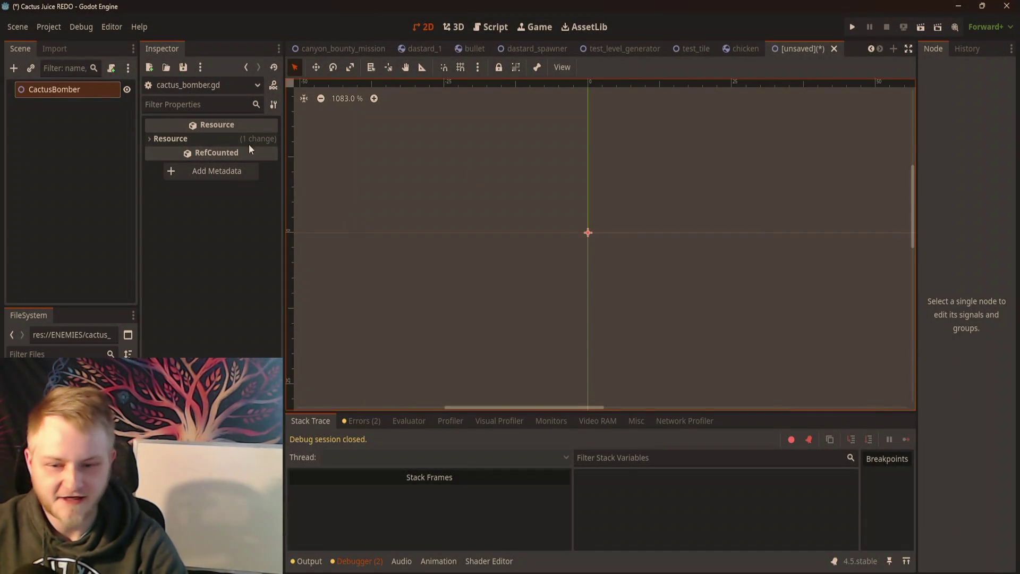
Start attaching a new script to CactusBomber and browse to the res://SCRIPTS folder.
left_click(108, 72)
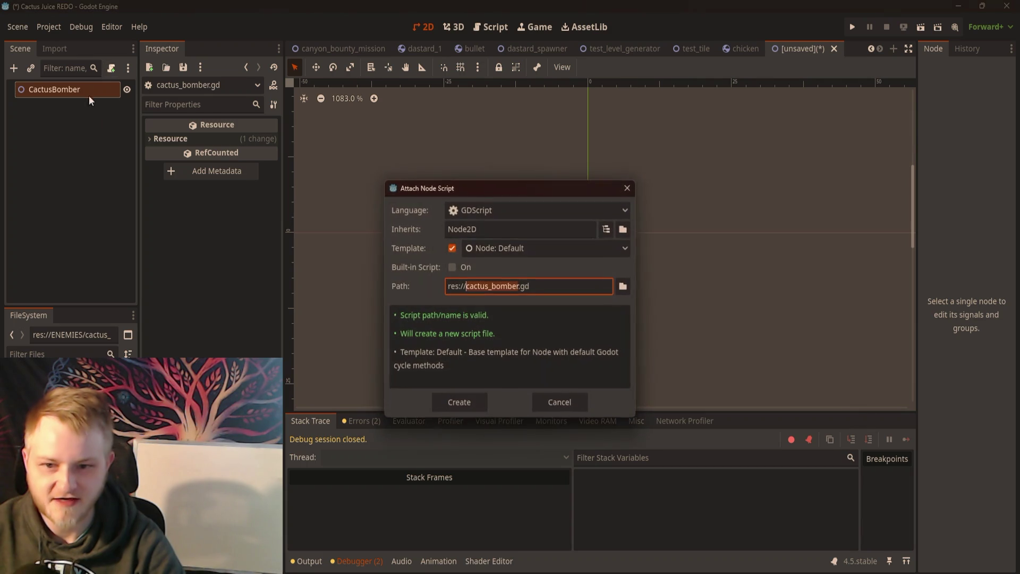
left_click(623, 287)
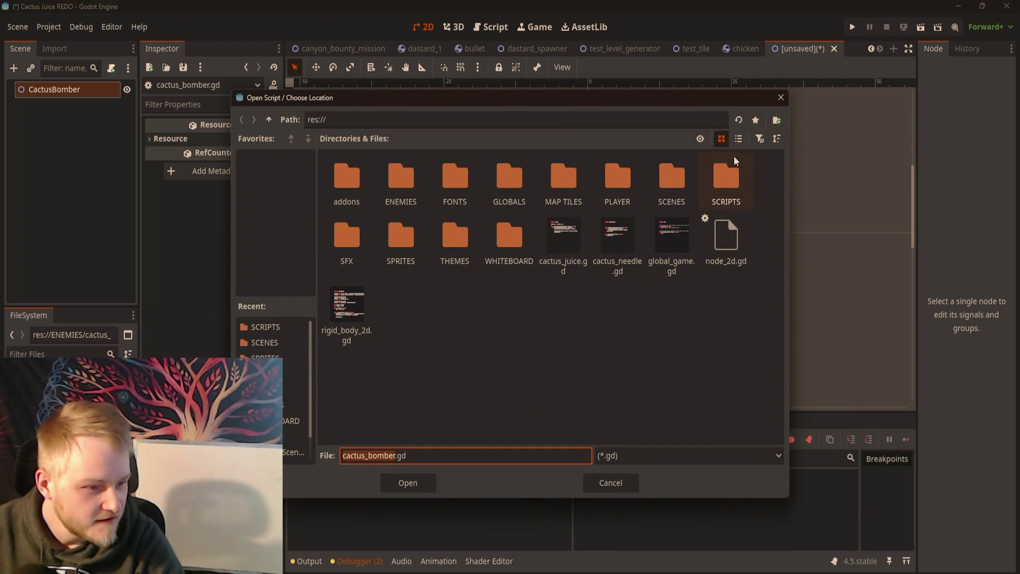
double_click(385, 178)
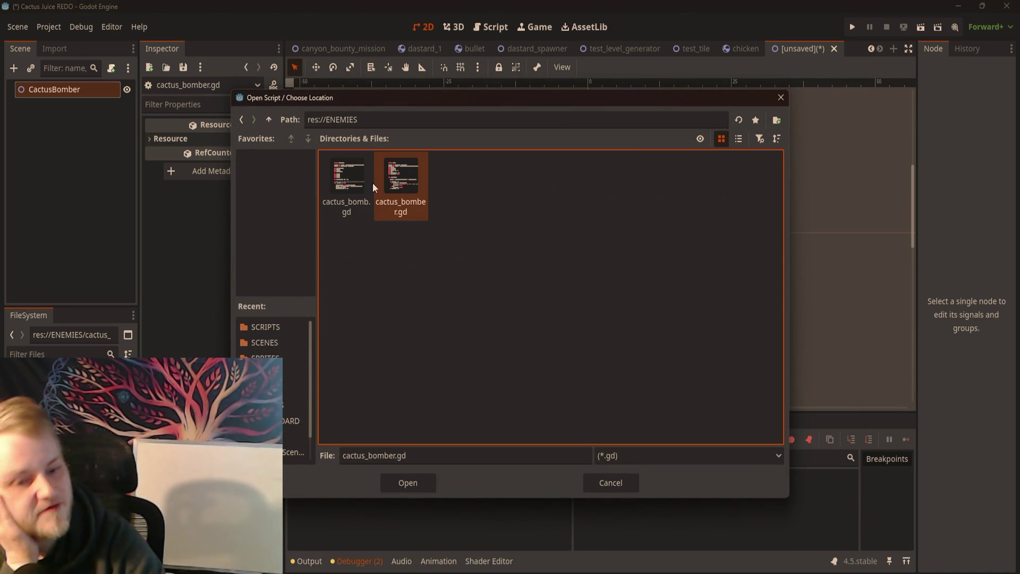
left_click(272, 126)
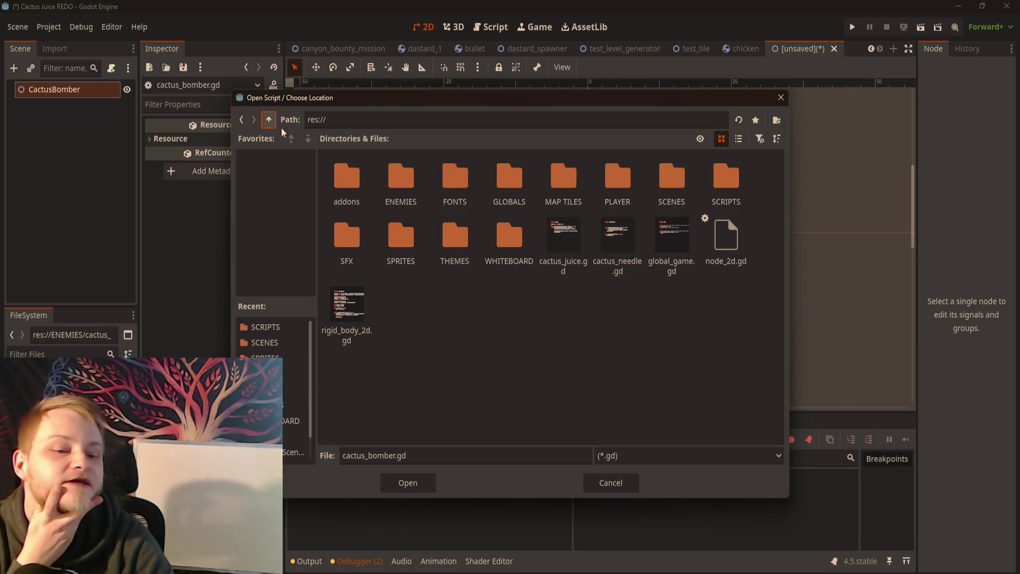
double_click(738, 188)
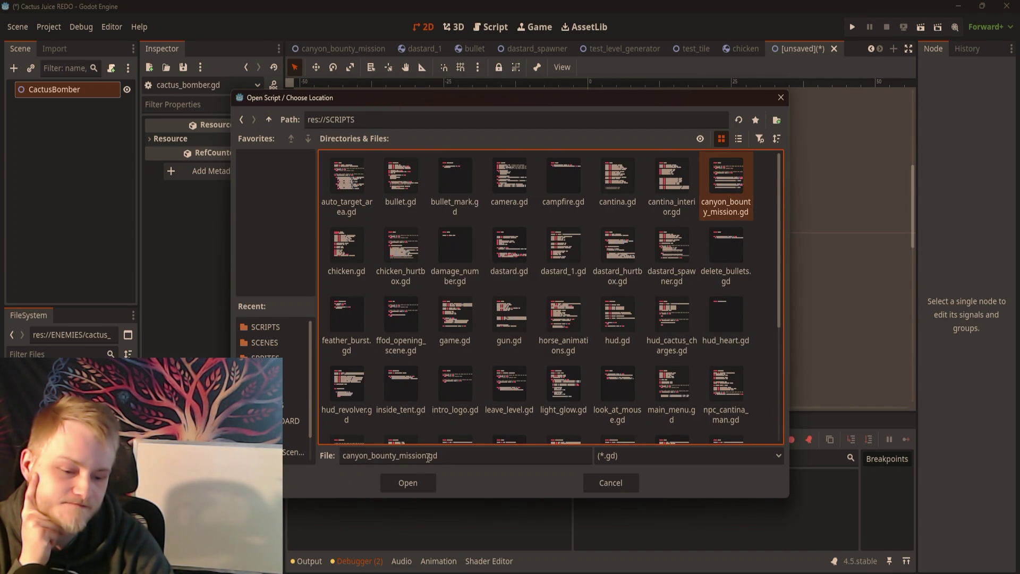
Name the script enemy_cactus_bomber.gd and create it.
left_click(441, 457)
type("enemies")
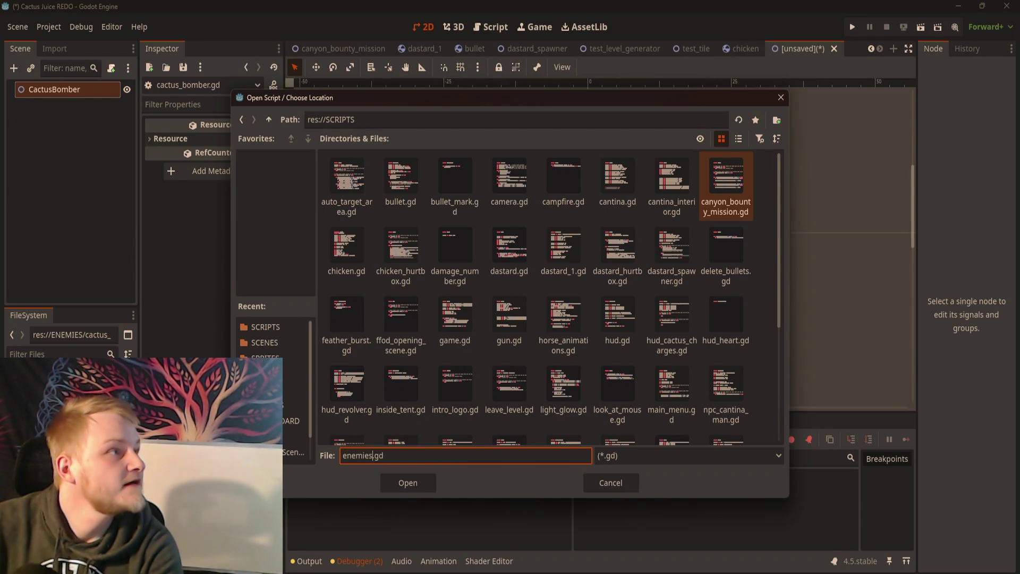
type("_")
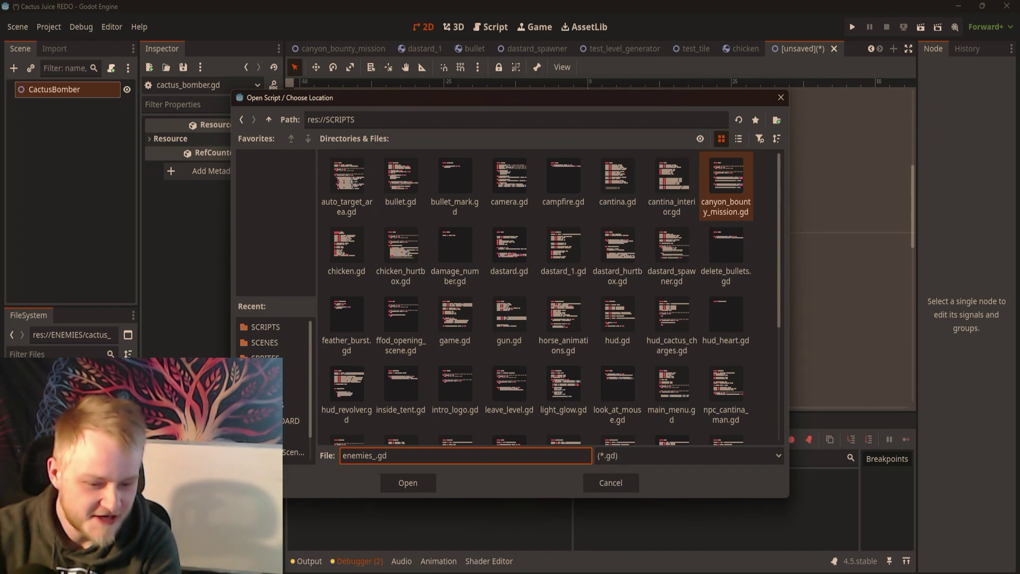
key("BackSpace")
key("BackSpace")
key("BackSpace")
type("y_")
type("cactus_")
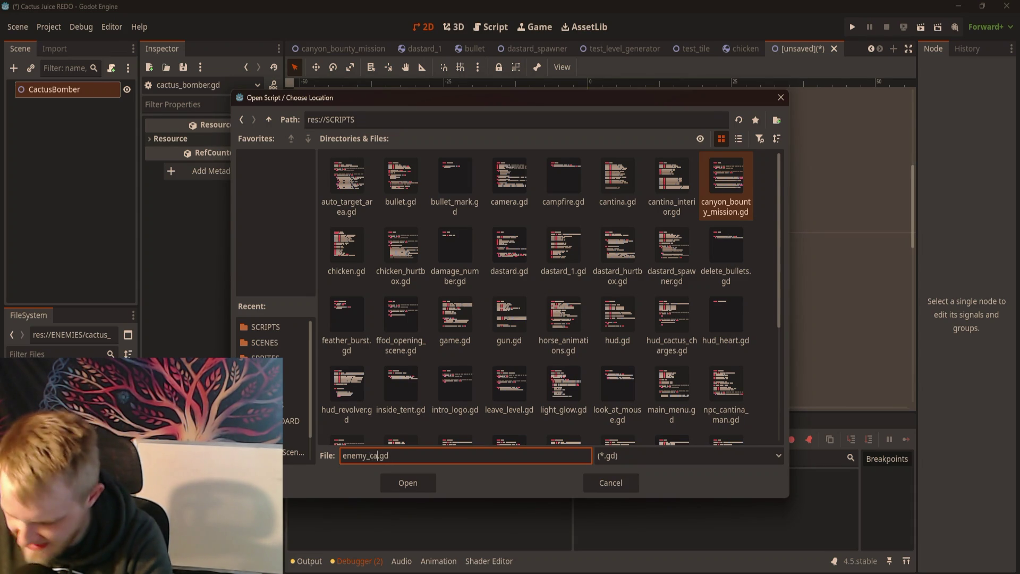
type("bo")
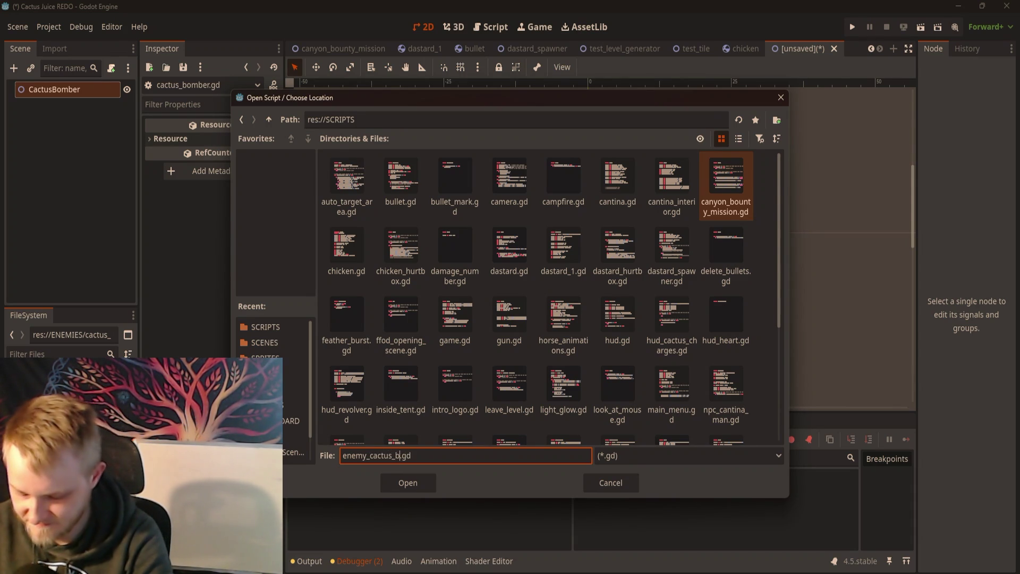
type("mber")
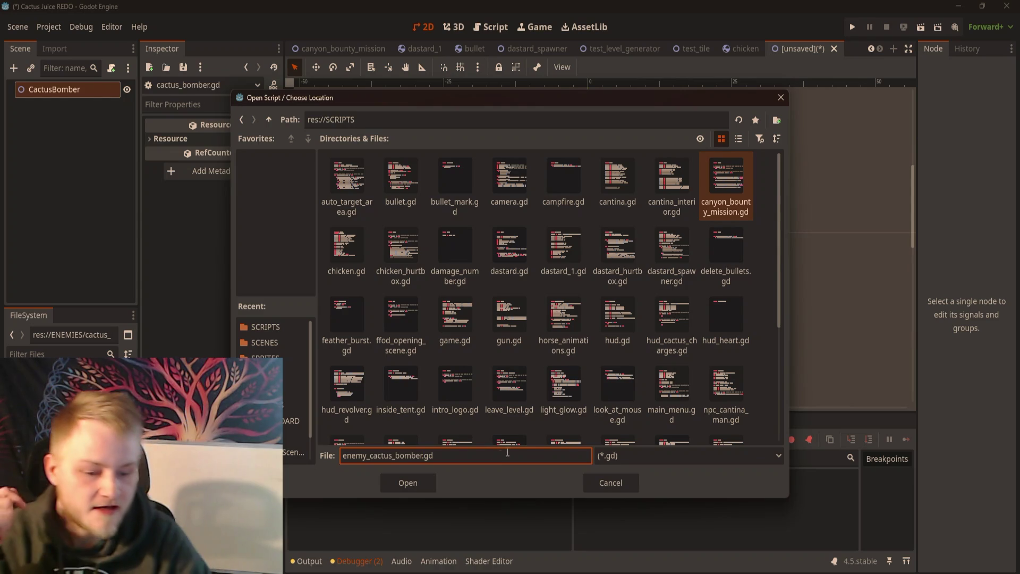
left_click(420, 480)
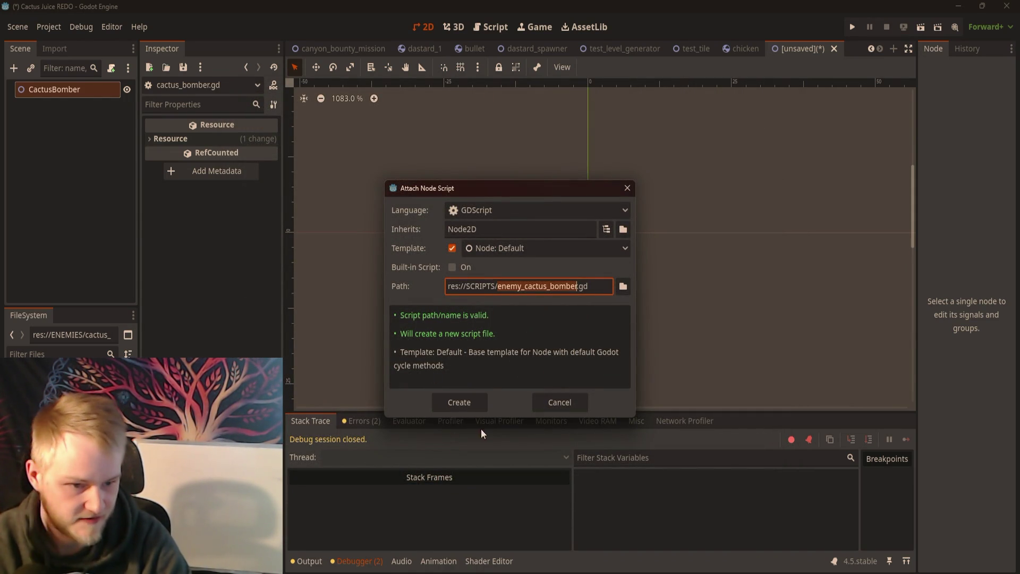
left_click(468, 409)
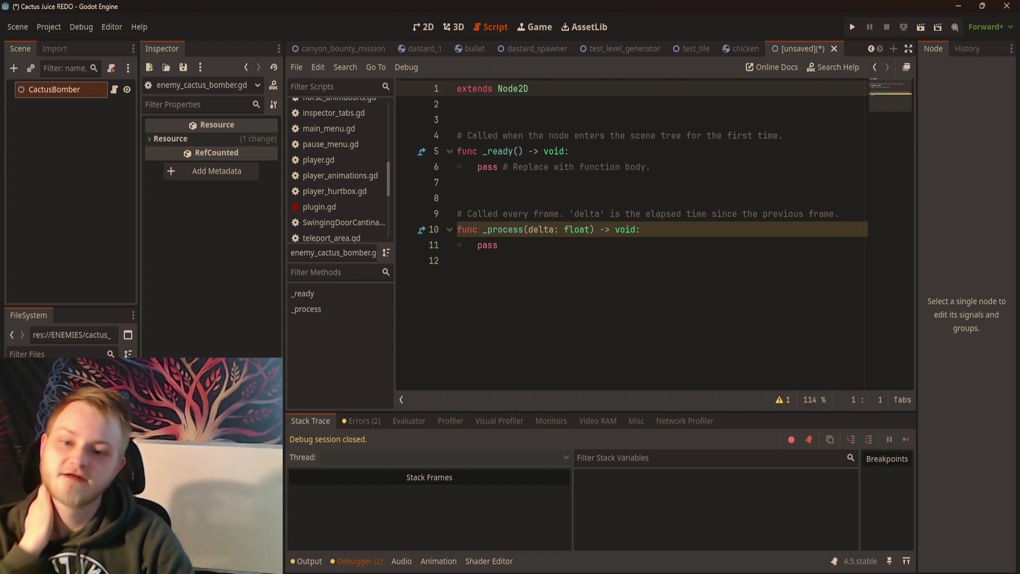
left_click(579, 265)
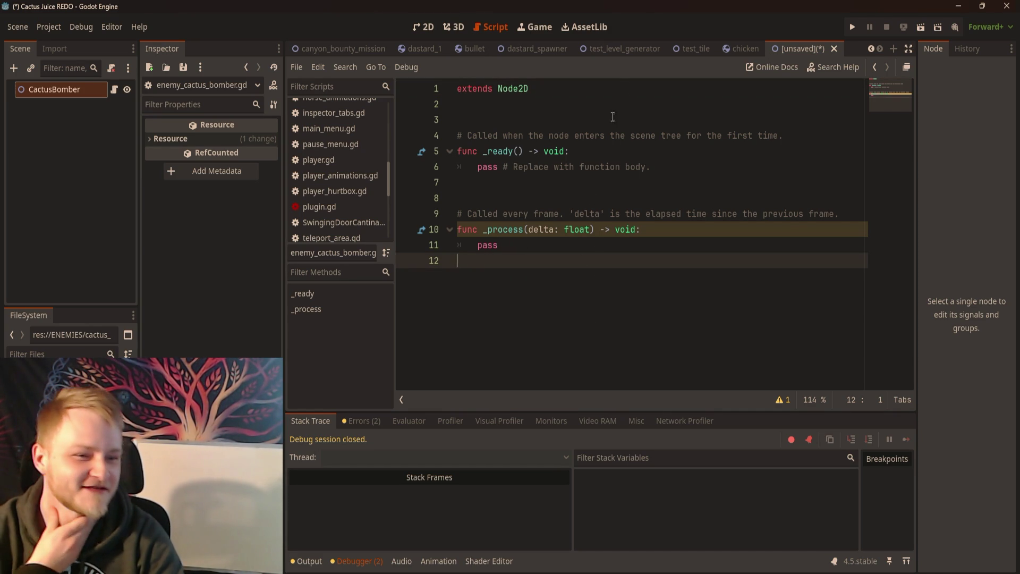
left_click(627, 101)
key("Return")
key("Return")
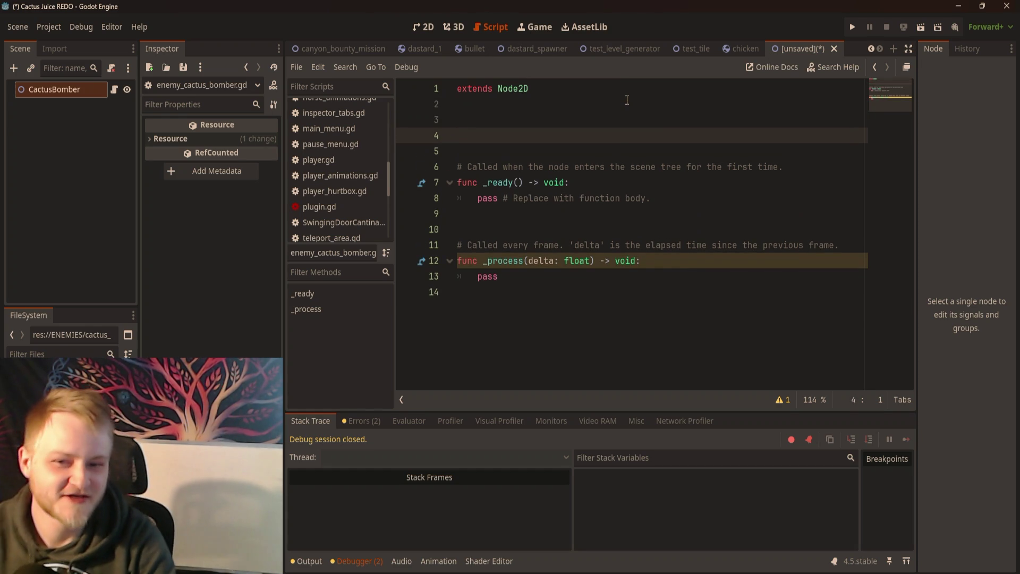
key("Up")
type("@export a")
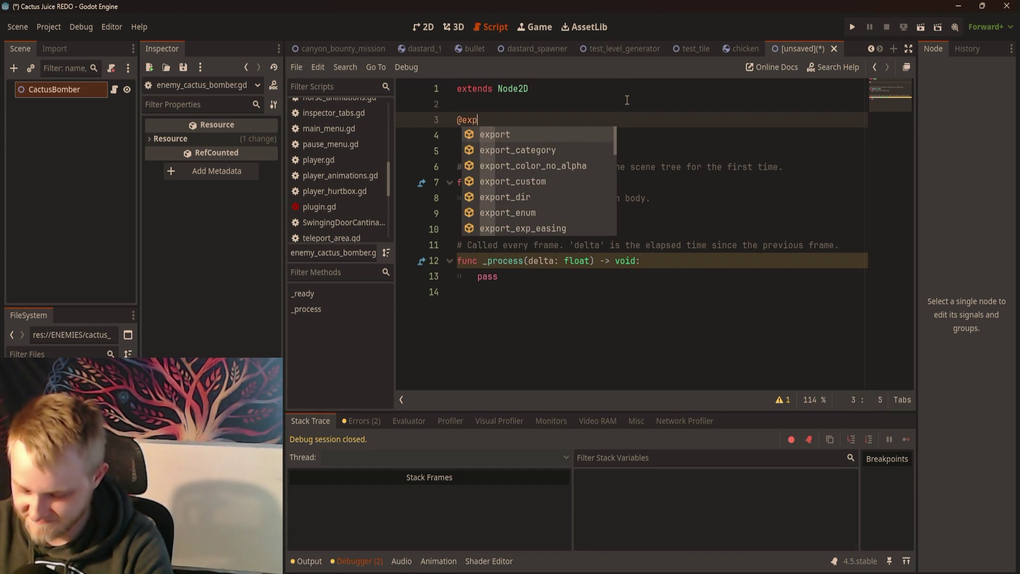
key("BackSpace")
type("var ani_")
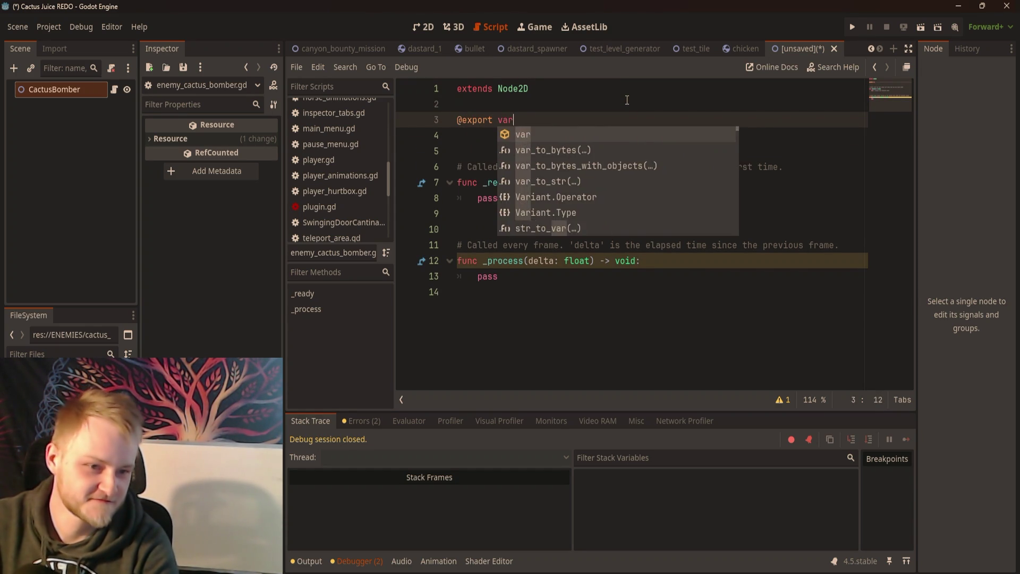
type("spr")
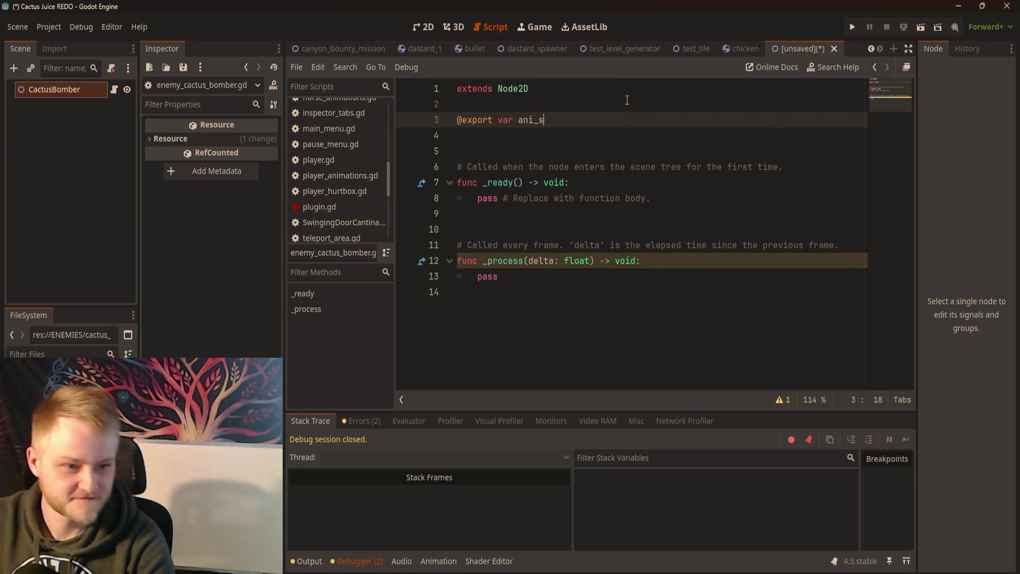
type("ite: An")
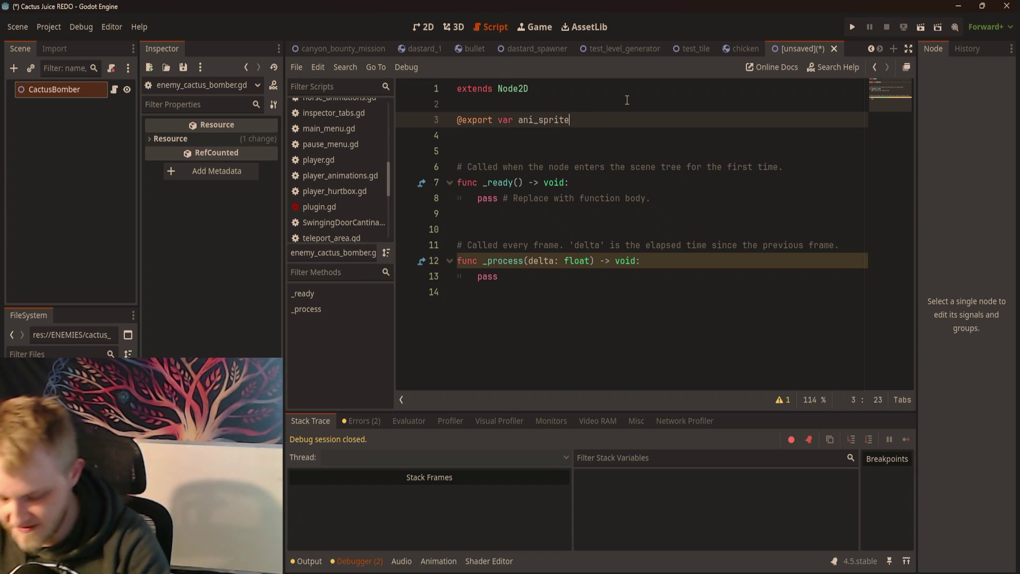
type("imated")
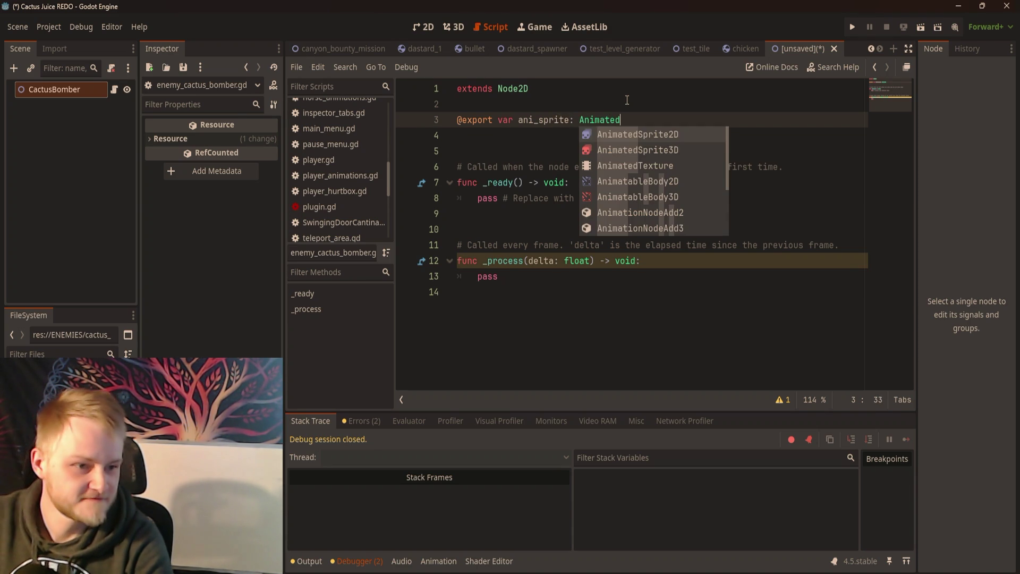
key("Return")
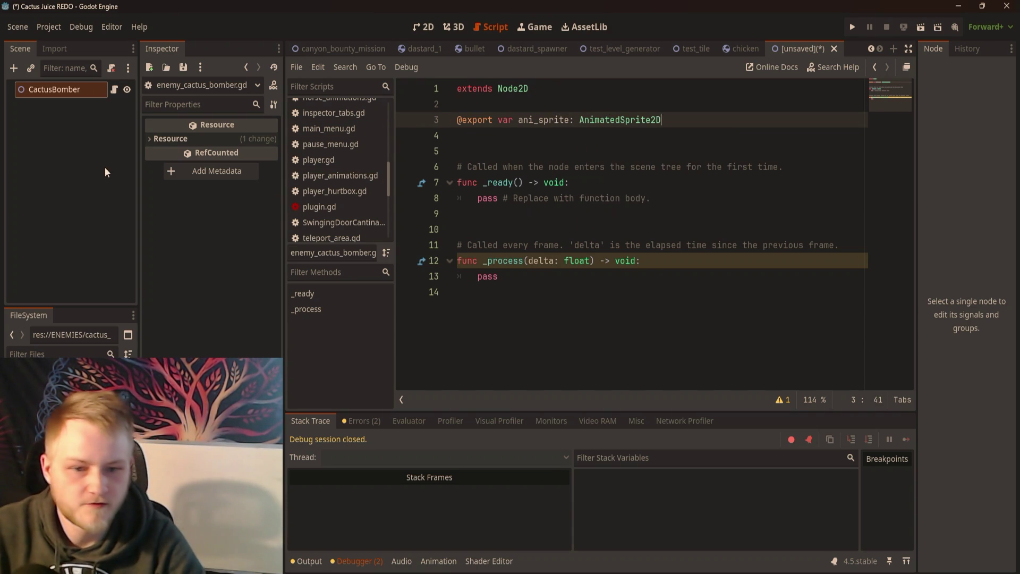
Select the CactusBomber root node and bring up the Create New Node dialog.
left_click(94, 166)
left_click(74, 97)
key("ctrl+a")
Filter node types by 'ani' and add an AnimatedSprite2D child under CactusBomber.
type("ani")
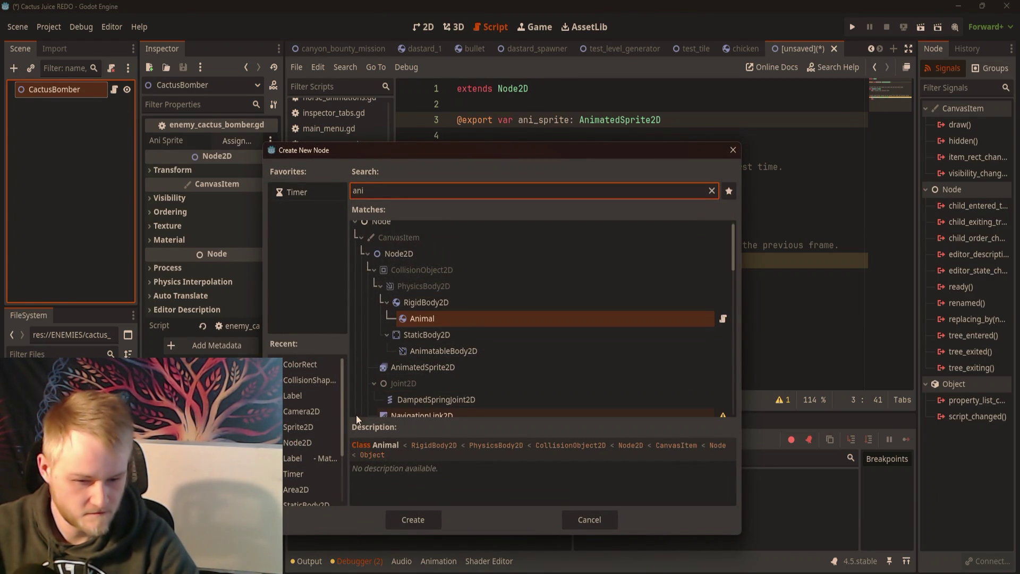
scroll(420, 322, "up", 1)
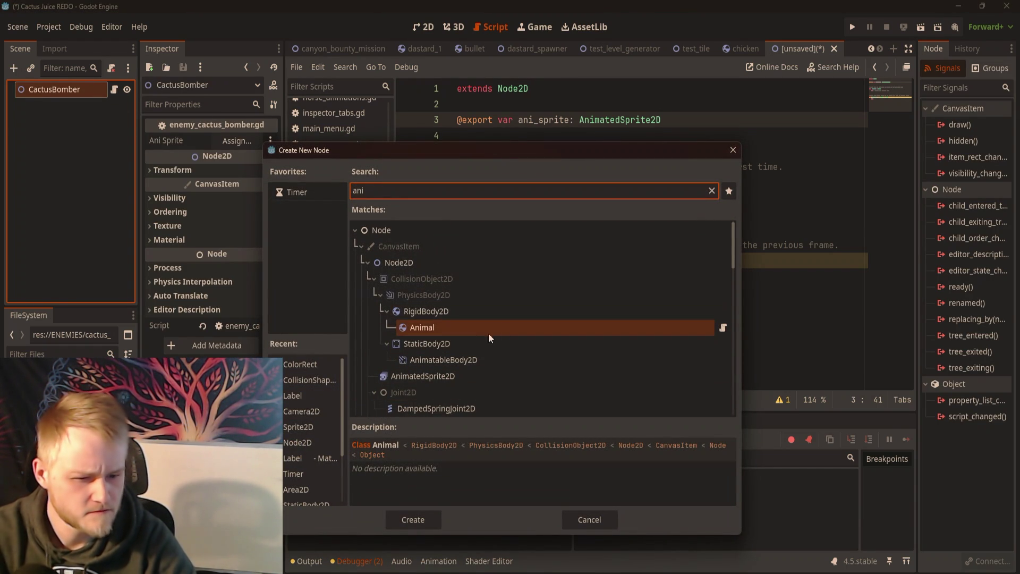
scroll(522, 317, "down", 5)
scroll(537, 330, "up", 4)
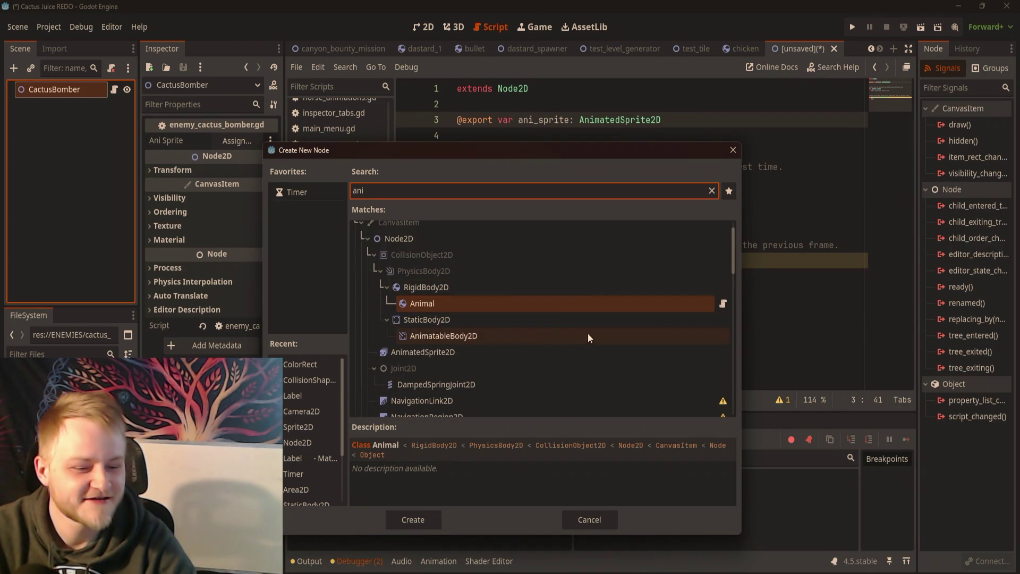
scroll(542, 330, "down", 2)
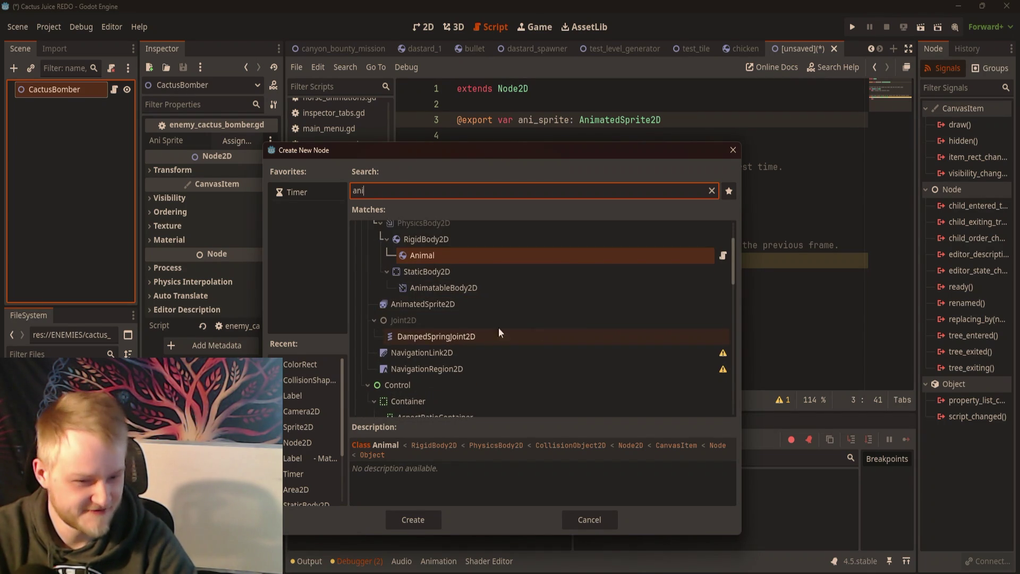
double_click(480, 308)
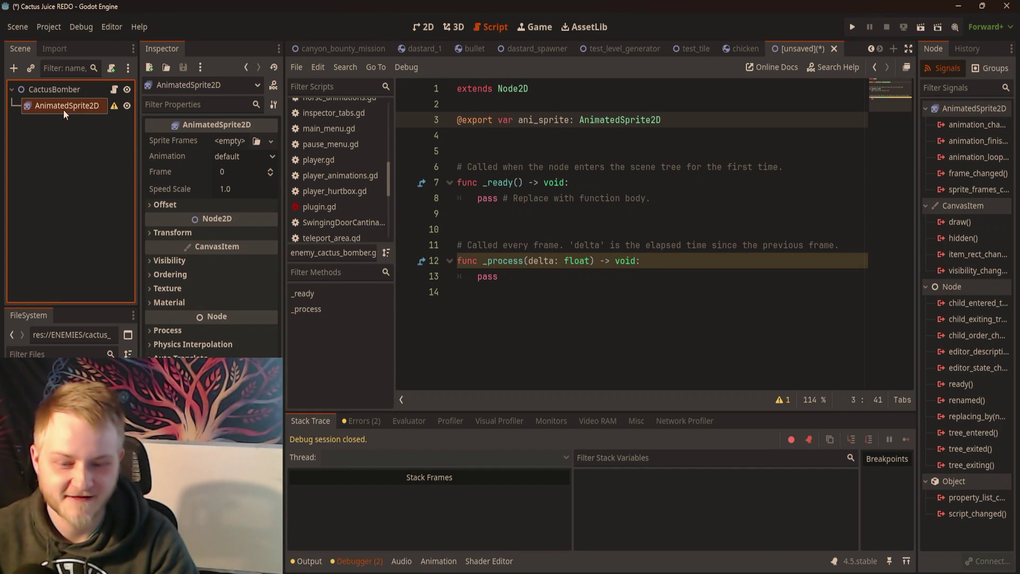
Give the animated sprite a new SpriteFrames resource in its Sprite Frames property.
left_click(233, 142)
left_click(250, 175)
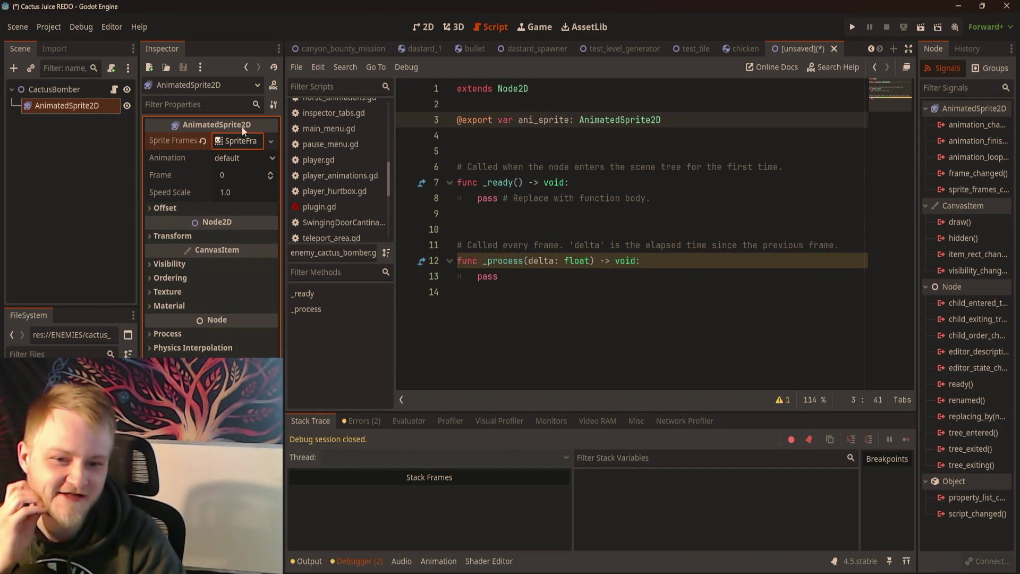
left_click(239, 140)
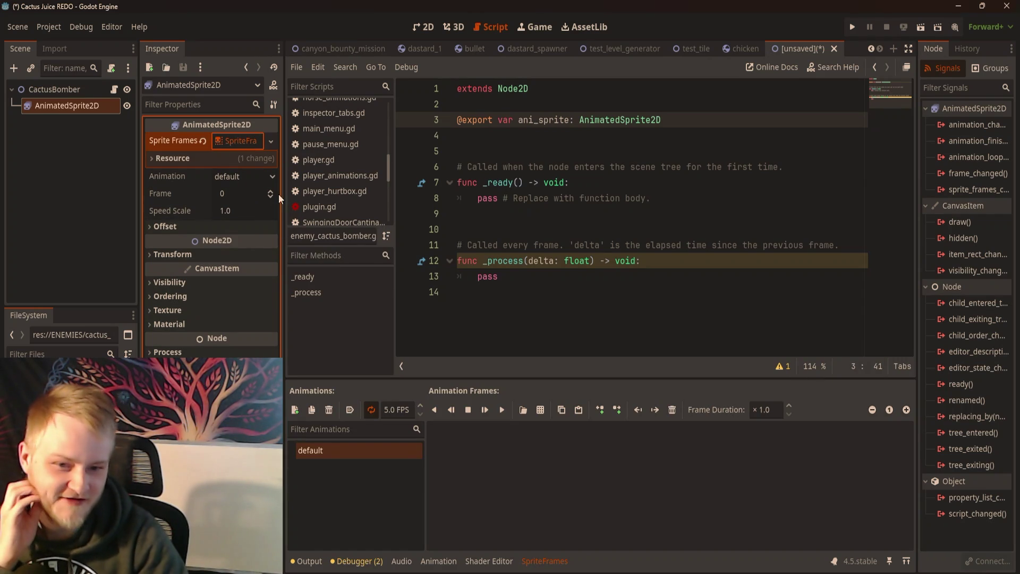
left_click(254, 144)
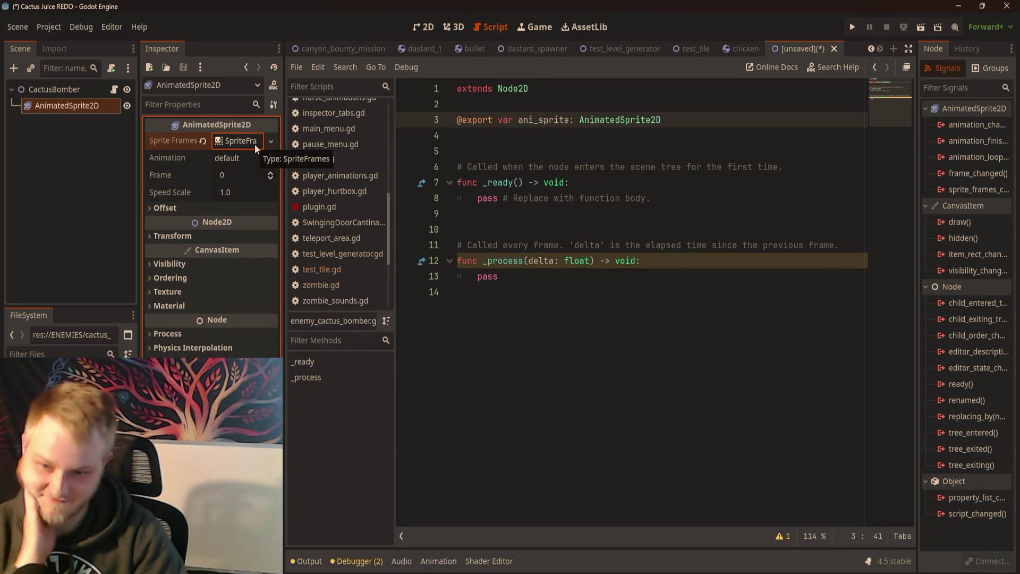
Rename the AnimatedSprite2D node to AniSprite2D.
left_click(80, 130)
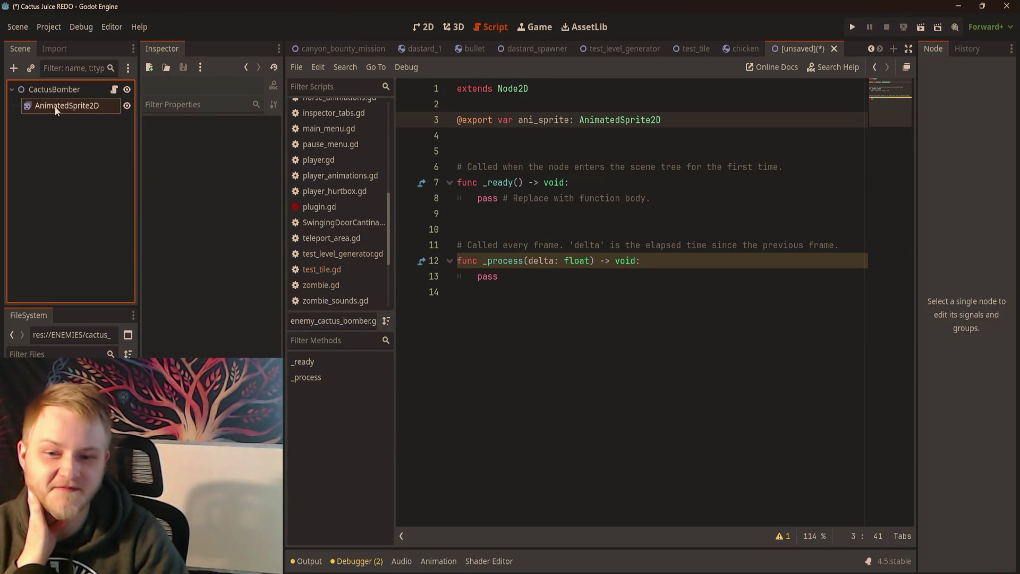
left_click(55, 107)
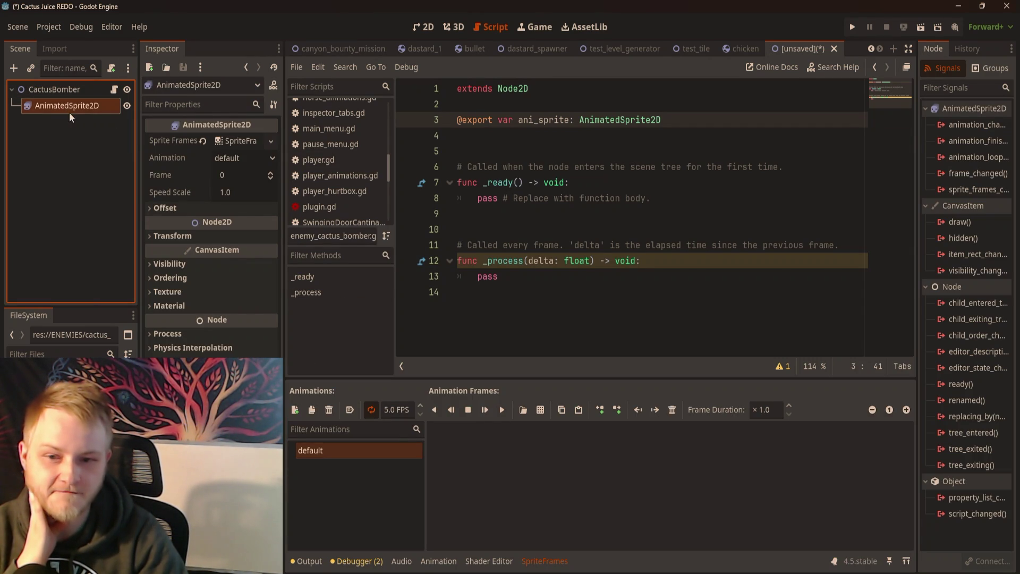
left_click(72, 107)
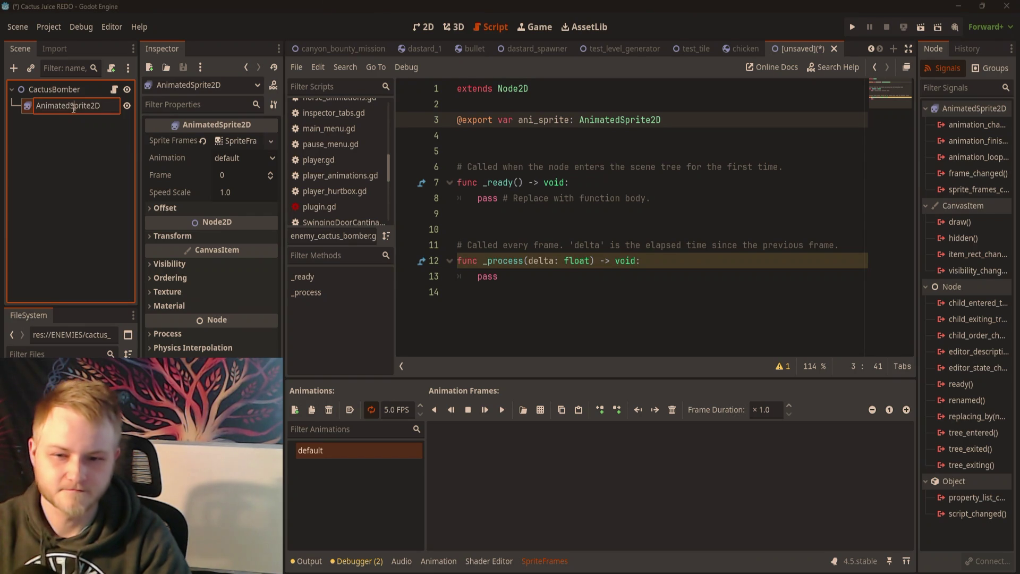
key("BackSpace")
key("BackSpace")
key("BackSpace")
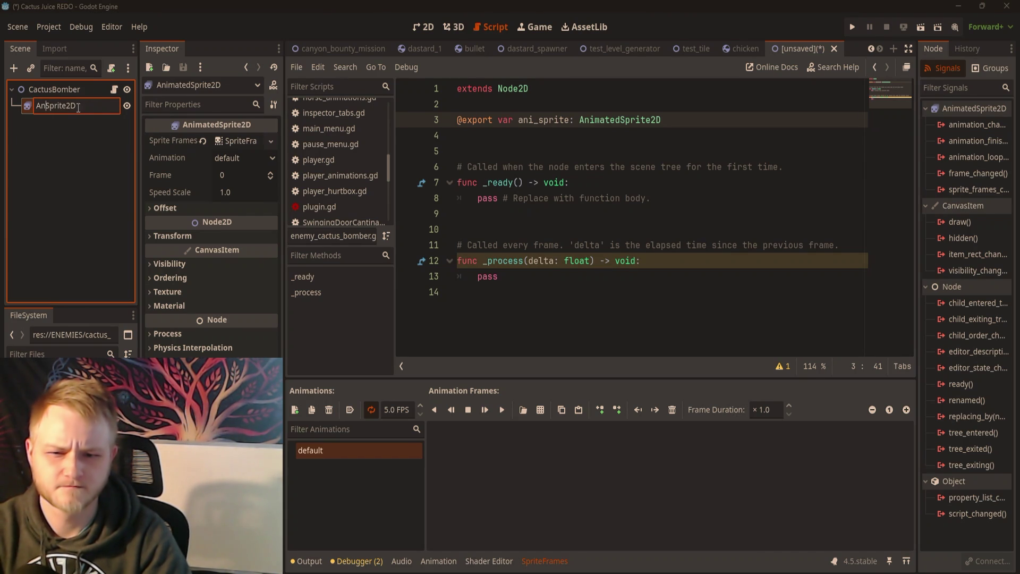
type("i")
key("Return")
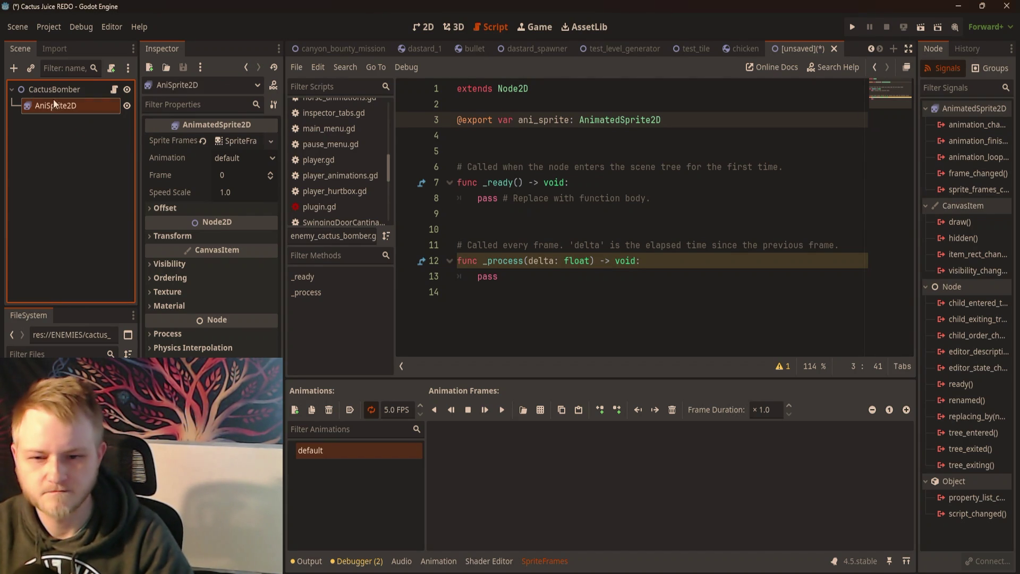
Assign AniSprite2D to CactusBomber's Ani Sprite property and show the 2D view.
left_click(53, 91)
left_click_drag(87, 106, 212, 137)
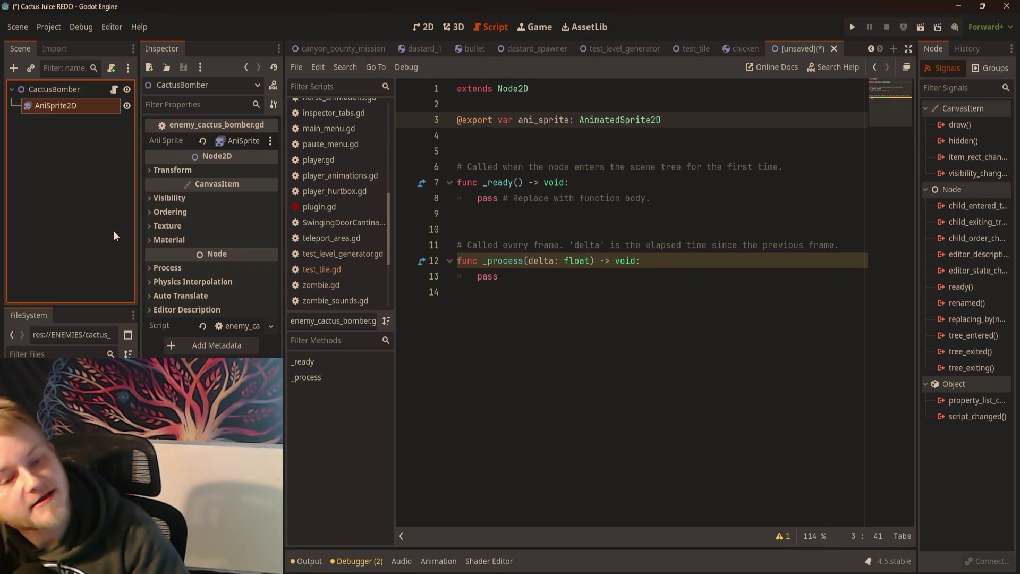
left_click(81, 90)
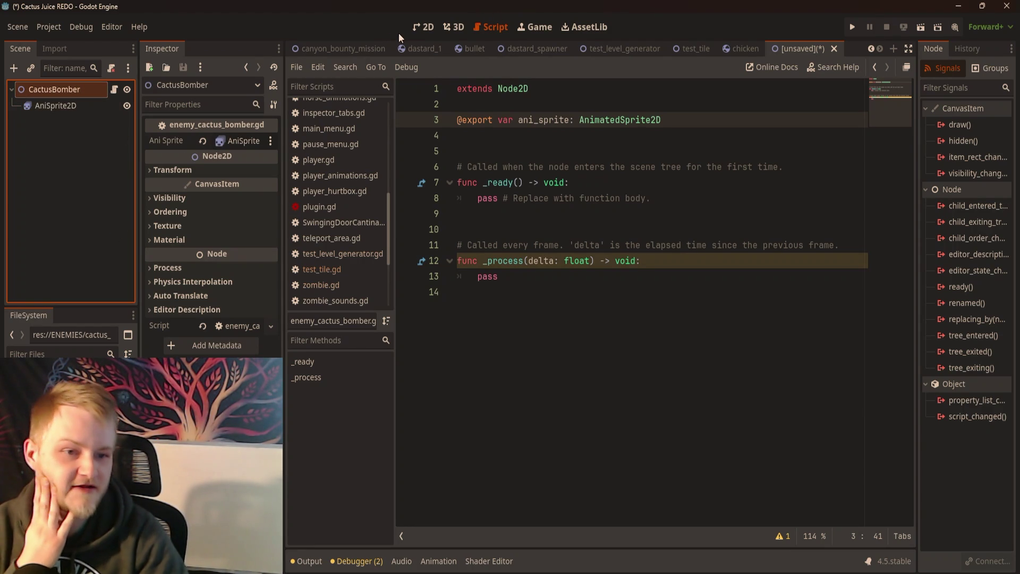
left_click(413, 29)
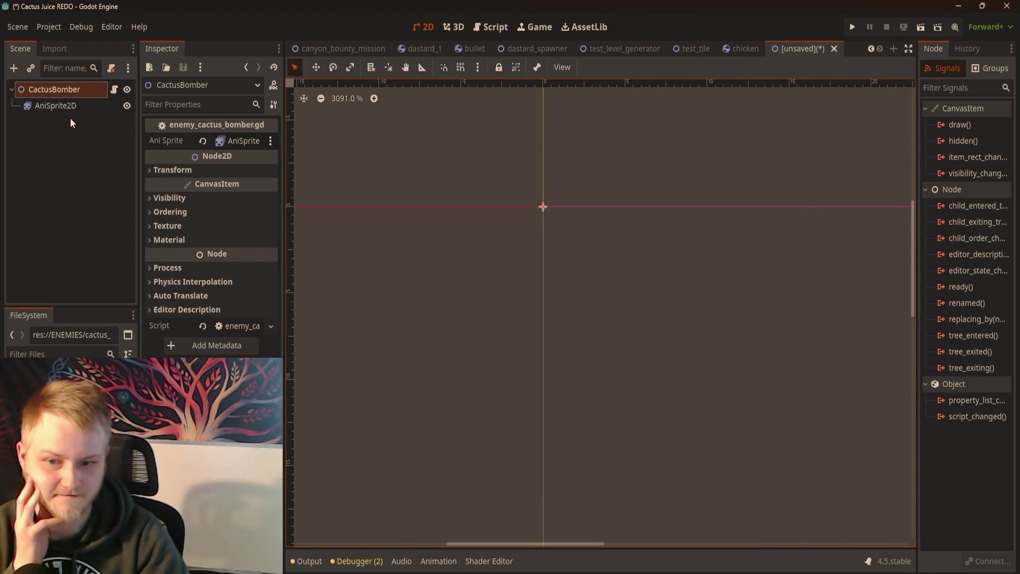
Rename AniSprite2D's default animation to idle.
left_click(55, 106)
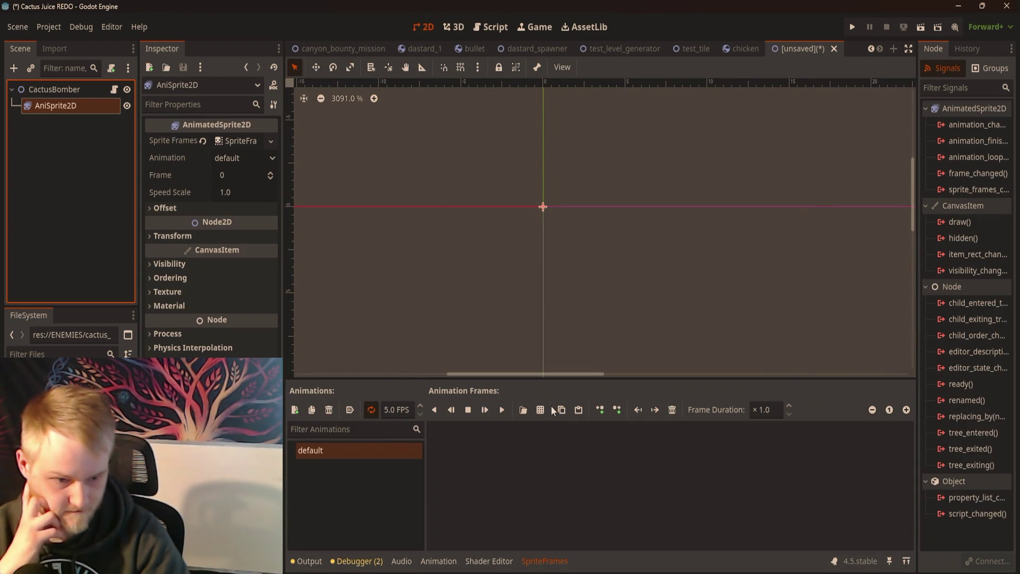
double_click(370, 453)
key("BackSpace")
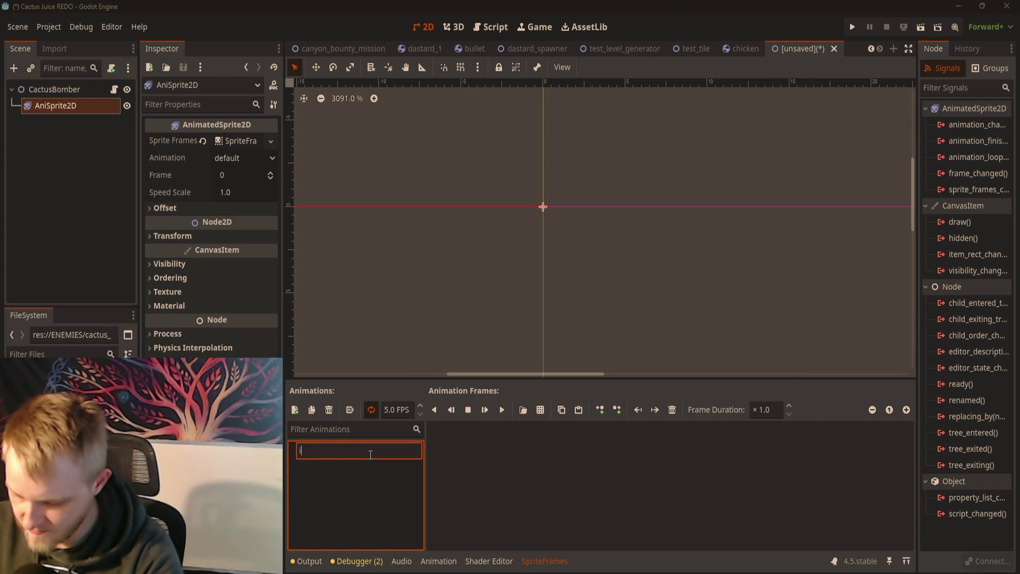
key("Return")
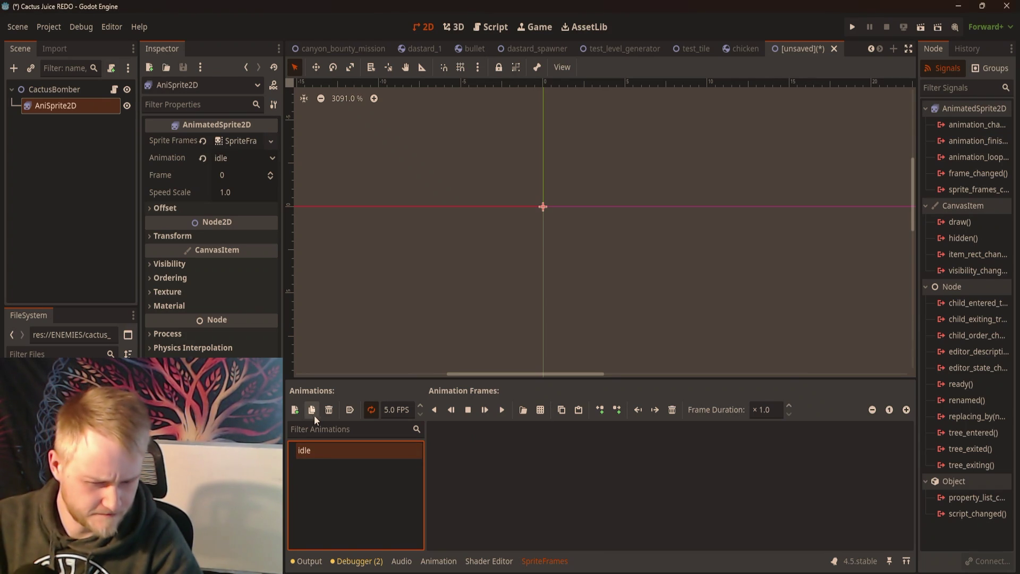
Add a second animation named shoot.
left_click(301, 412)
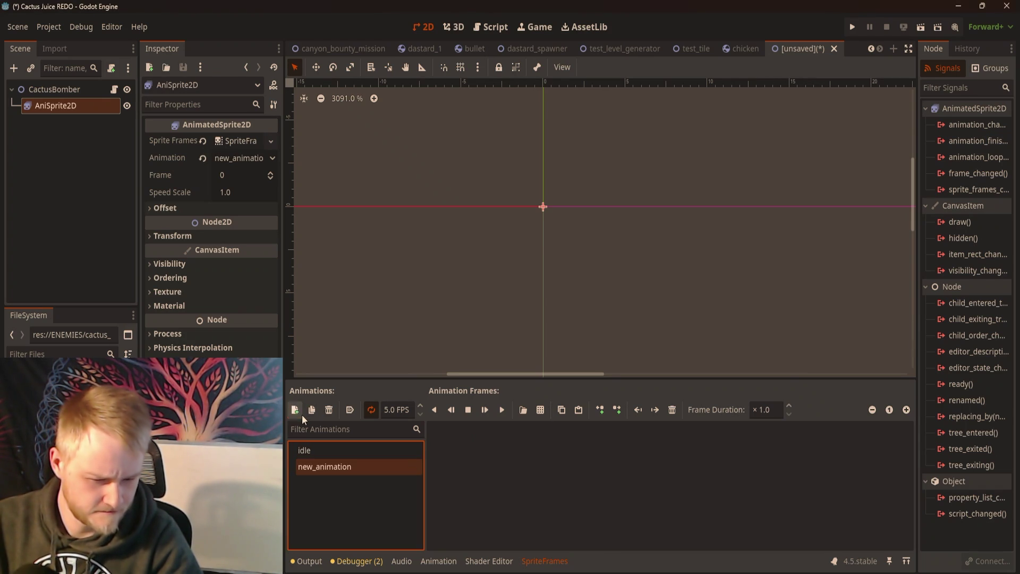
left_click(330, 468)
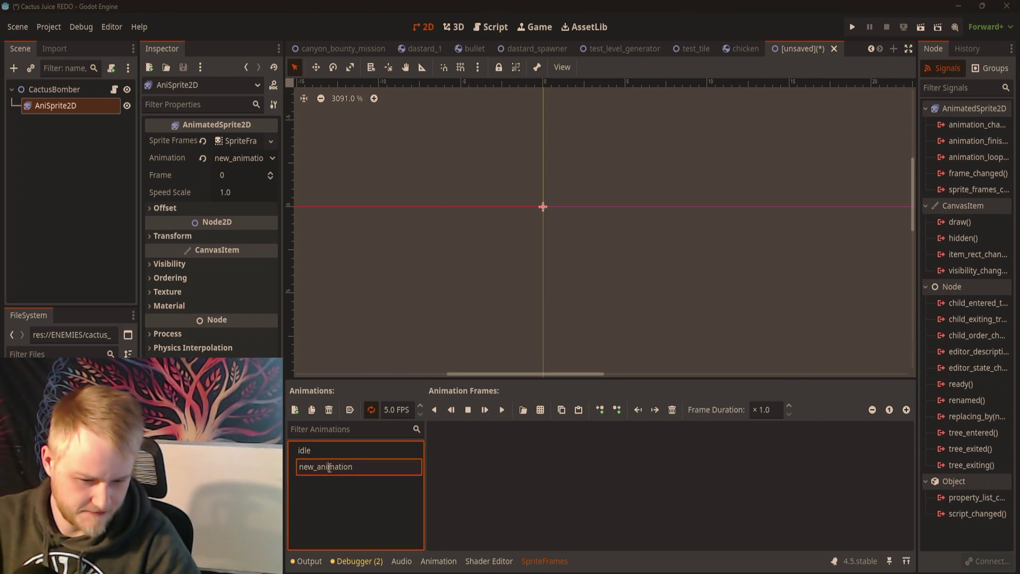
double_click(329, 467)
type("shoot")
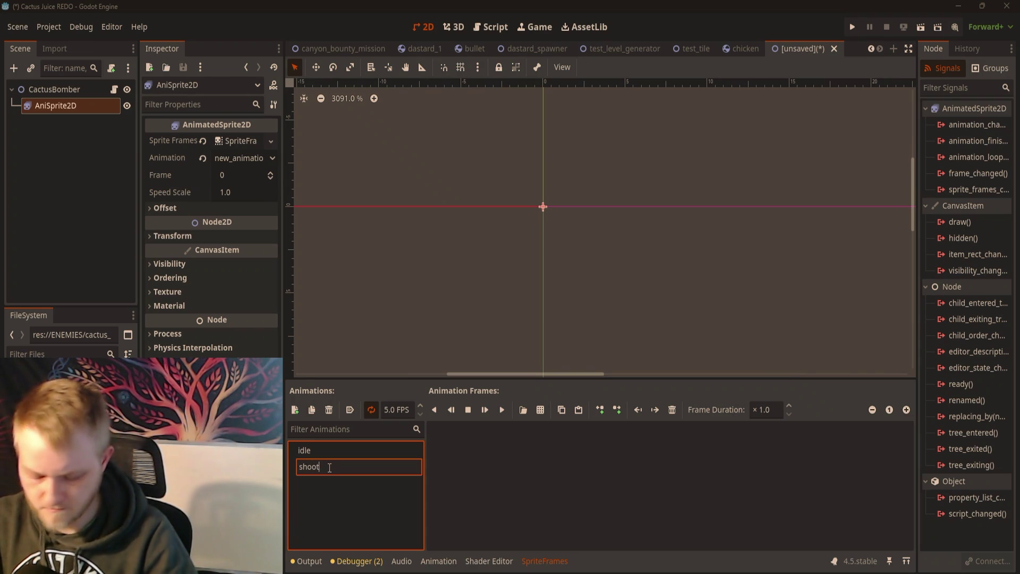
key("Return")
Add a third animation named die, correcting 'Die' to lowercase, then reselect idle.
left_click(296, 409)
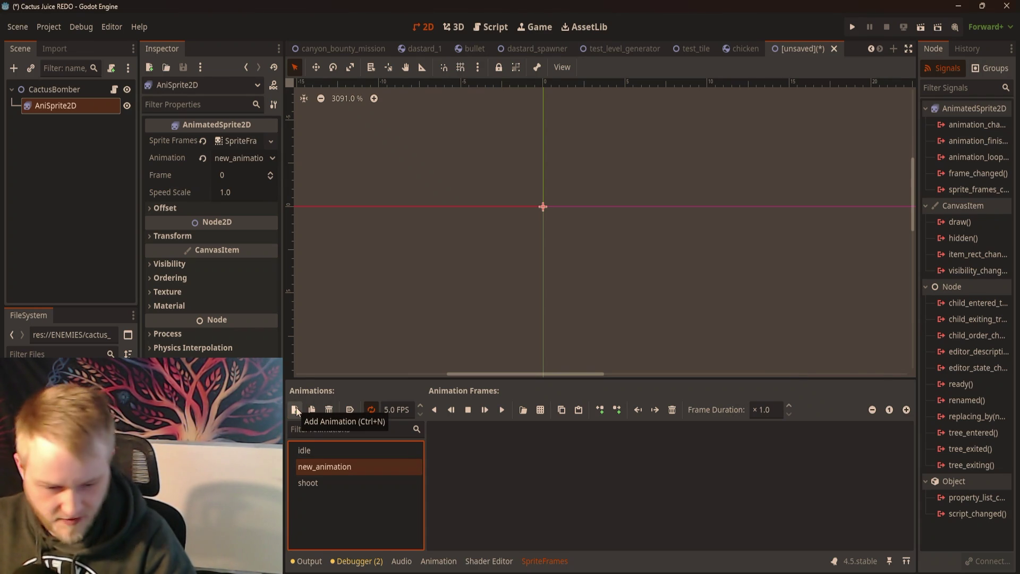
left_click(406, 467)
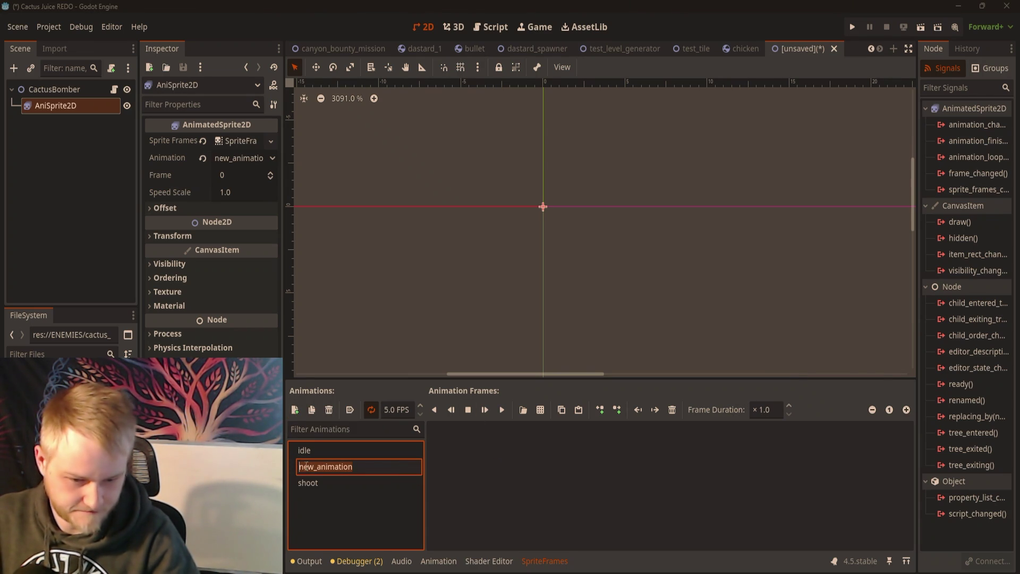
type("Die")
key("Return")
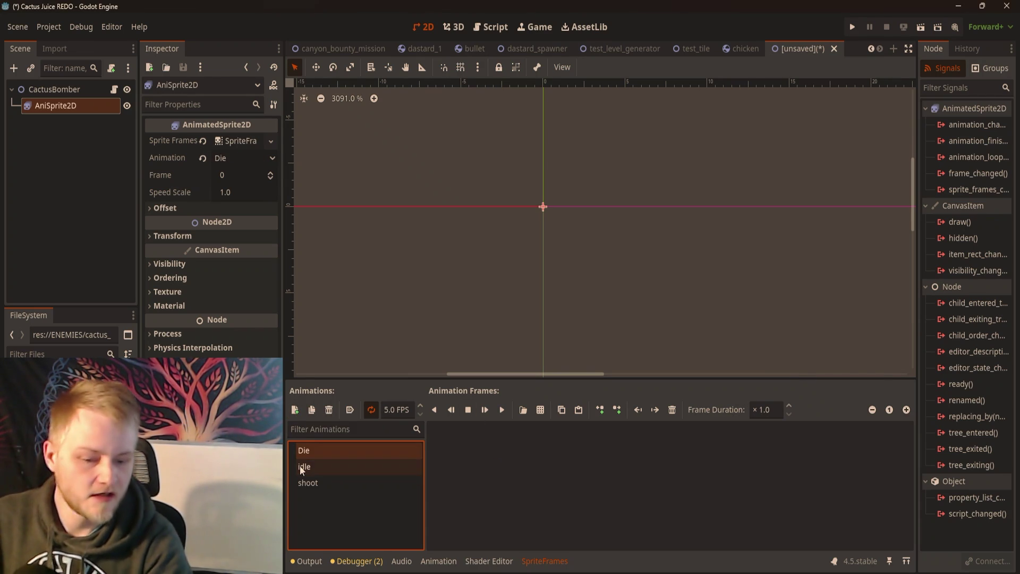
left_click(300, 451)
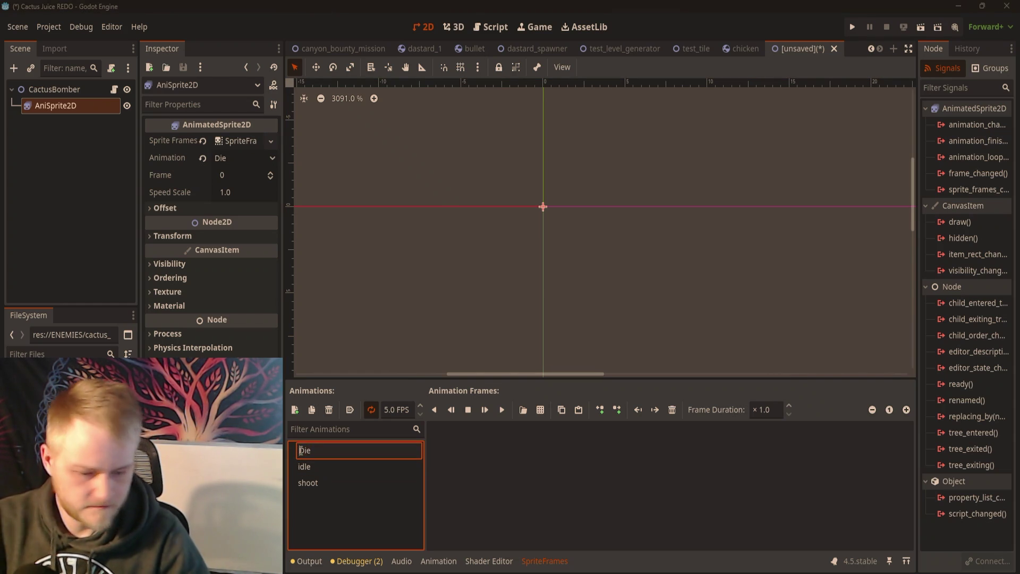
type("die")
key("Return")
left_click(314, 467)
left_click(541, 409)
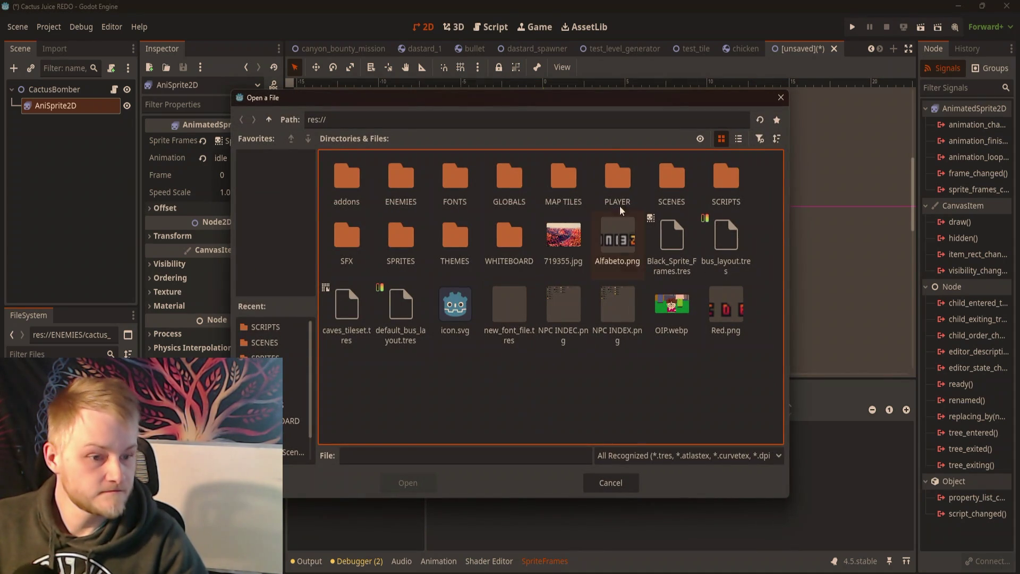
Open CactusBomberSpritesheet from the ENEMIES folder as the idle sprite sheet.
left_click(417, 188)
double_click(416, 188)
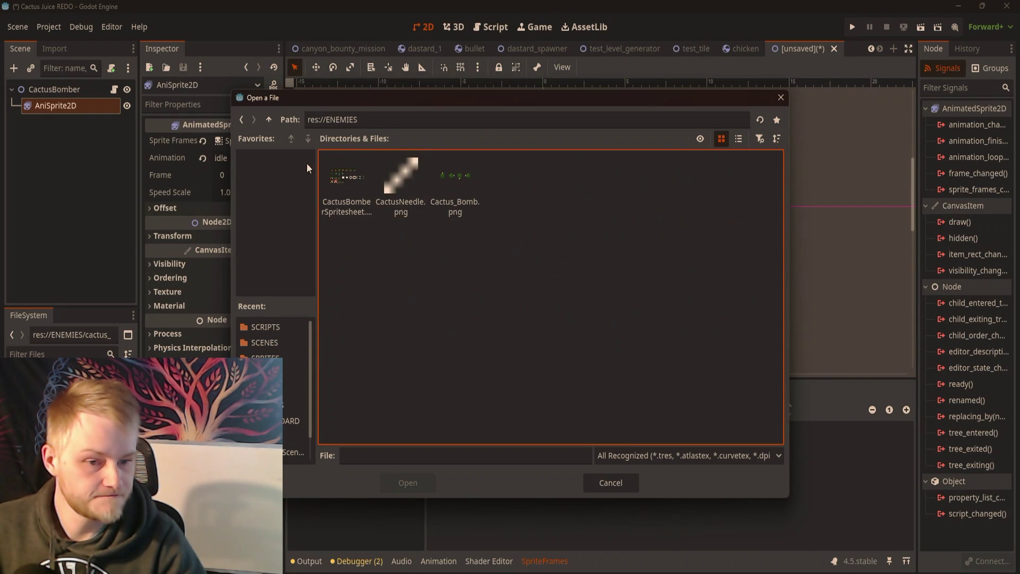
double_click(359, 173)
scroll(466, 304, "up", 5)
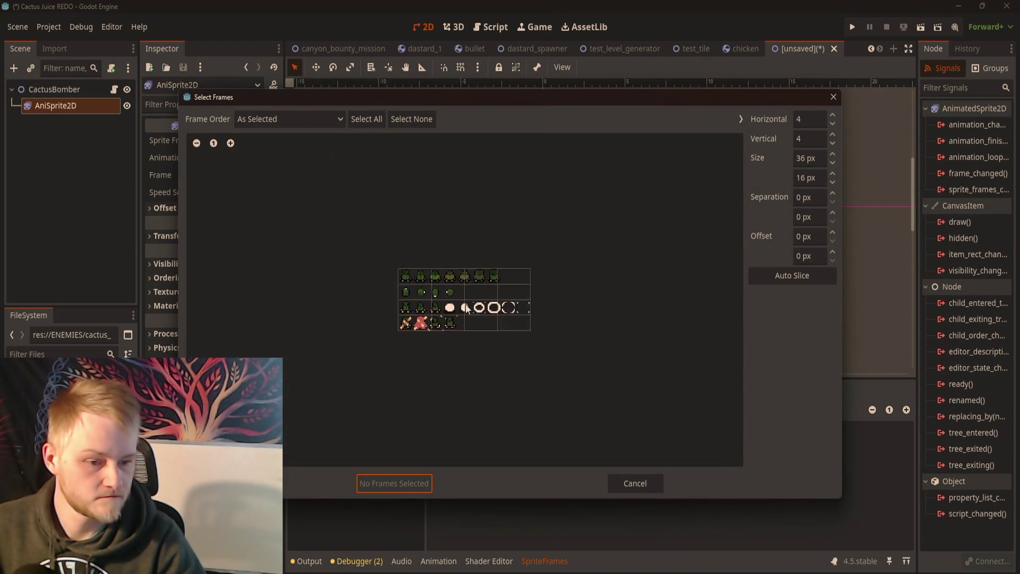
scroll(671, 222, "down", 3)
Set the slicing grid to 9 horizontal columns and view the sheet in Aseprite.
left_click(833, 115)
left_click(833, 115)
left_click(834, 115)
left_click(833, 115)
left_click(833, 115)
left_click(834, 115)
left_click(834, 124)
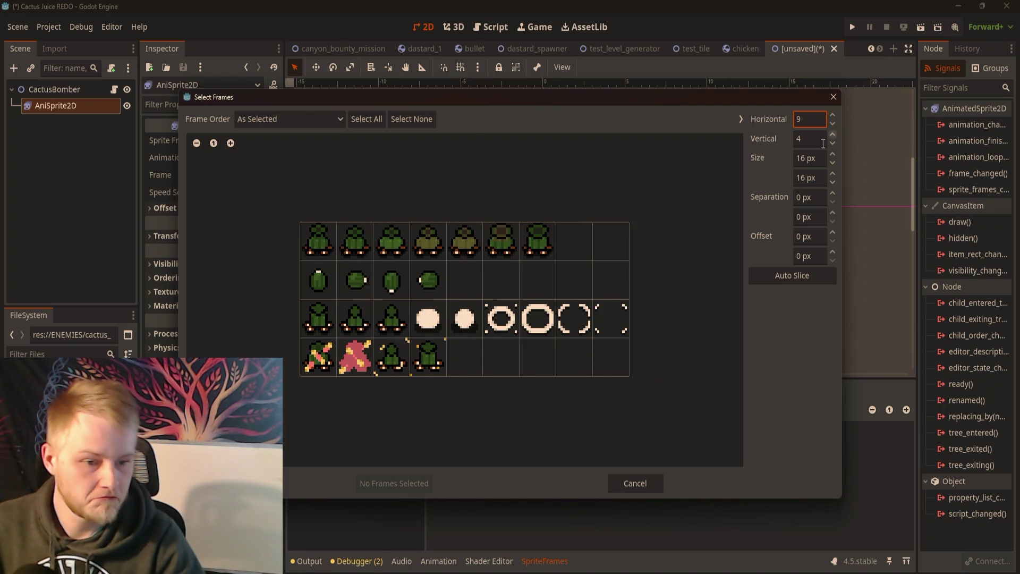
mouse_move(673, 553)
left_click(614, 530)
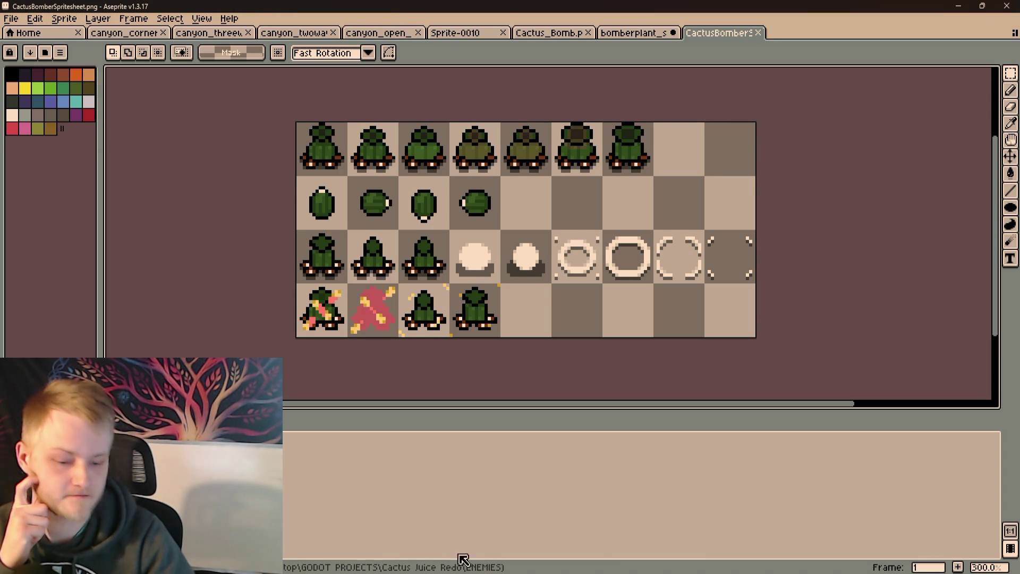
mouse_move(604, 571)
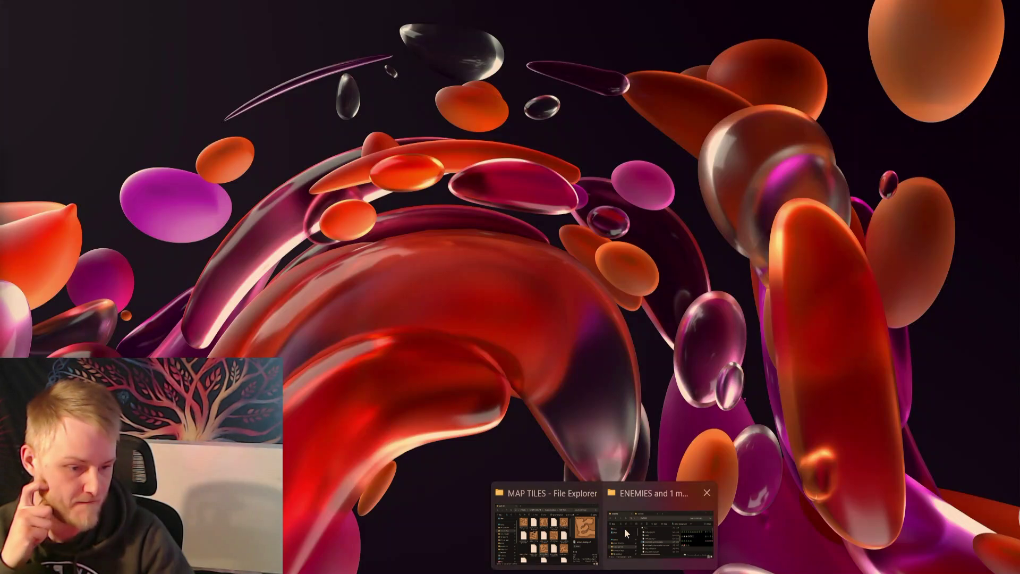
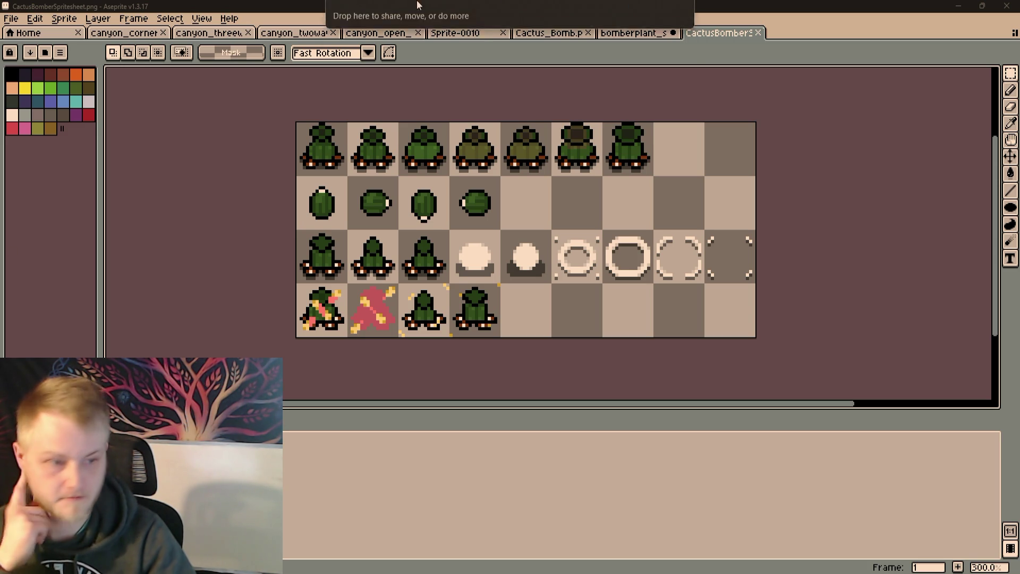
Copy the needle sprite from CactusNeedle.png and paste it into the cactus bomber spritesheet.
left_click_drag(767, 68, 845, 35)
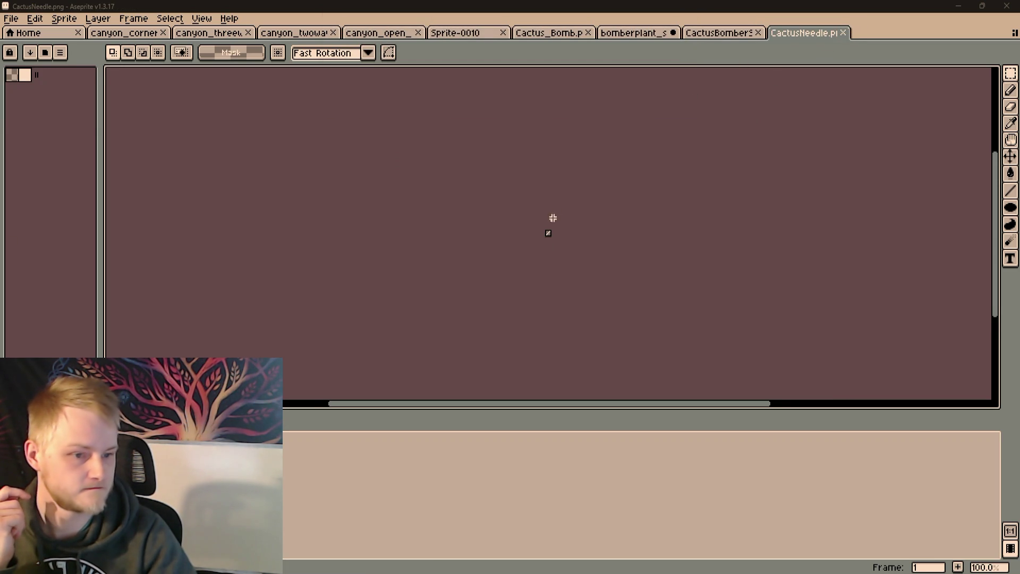
scroll(551, 221, "up", 10)
scroll(528, 211, "down", 2)
left_click_drag(502, 235, 587, 323)
key("ctrl+c")
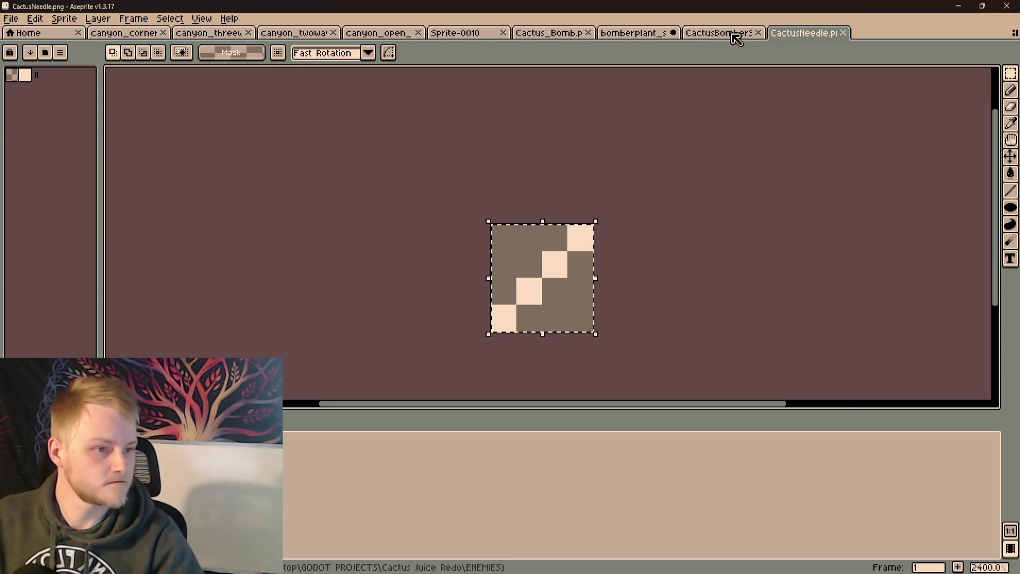
left_click(719, 33)
key("ctrl+v")
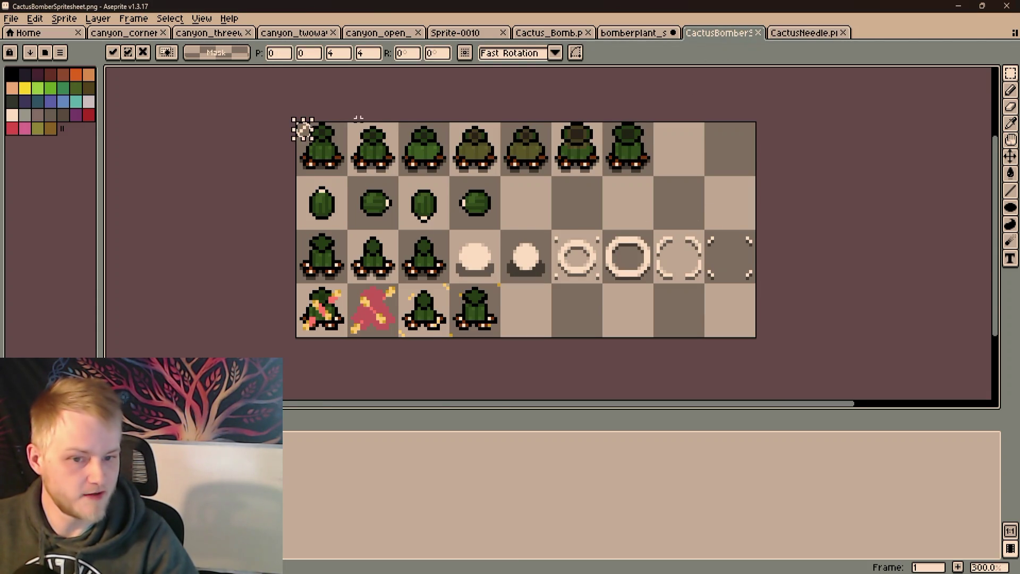
Move the pasted needle into the empty top-row cell after the last cactus.
scroll(306, 130, "up", 2)
mouse_move(261, 104)
left_mouse_down()
mouse_move(845, 241)
mouse_move(802, 224)
left_mouse_up()
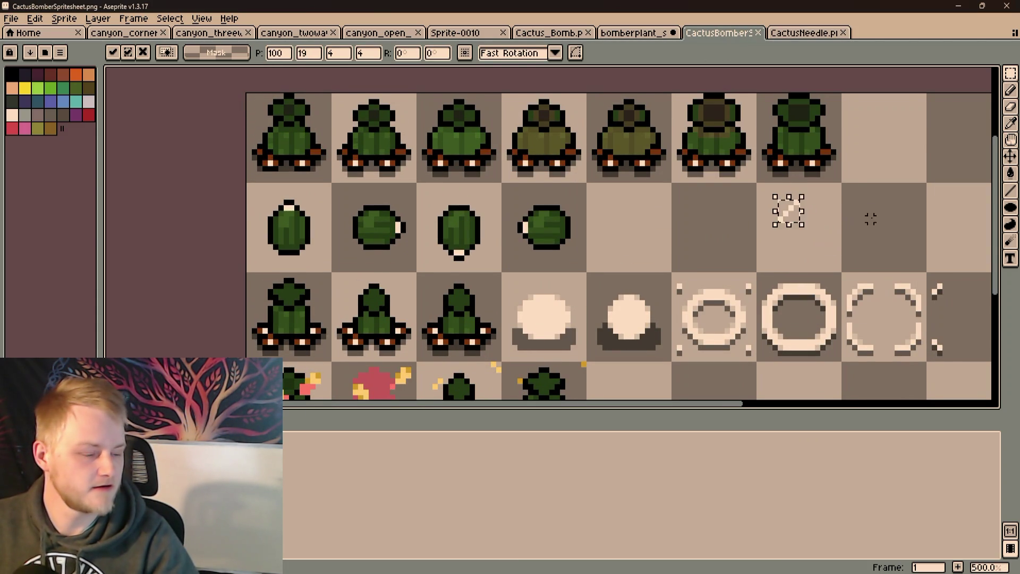
scroll(802, 224, "up", 2)
mouse_move(584, 242)
left_mouse_down()
mouse_move(665, 159)
mouse_move(502, 210)
mouse_move(518, 222)
mouse_move(510, 231)
left_mouse_up()
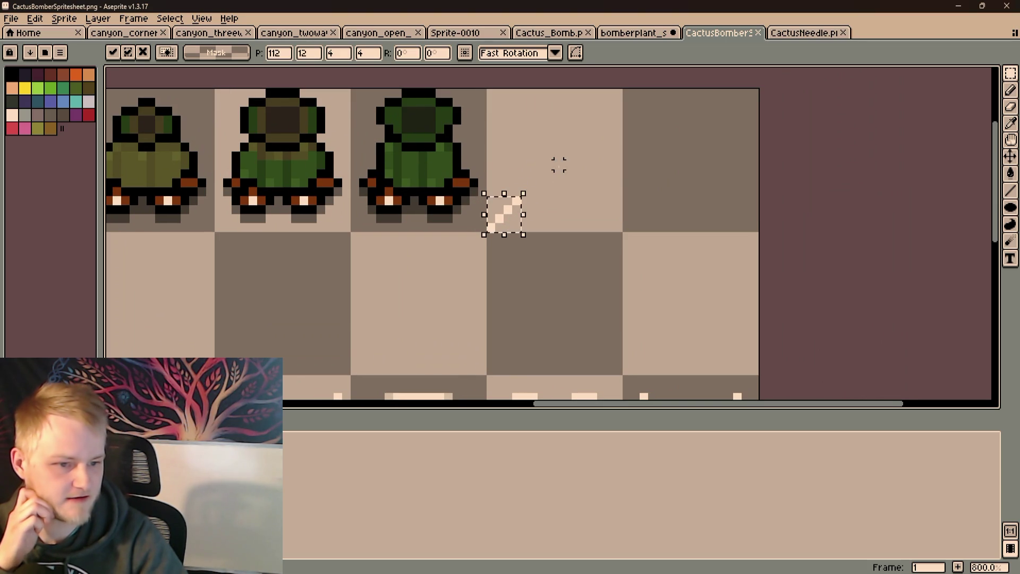
left_click(559, 164)
Extend the needle into a long diagonal with the pencil and erase its lower end.
key("b")
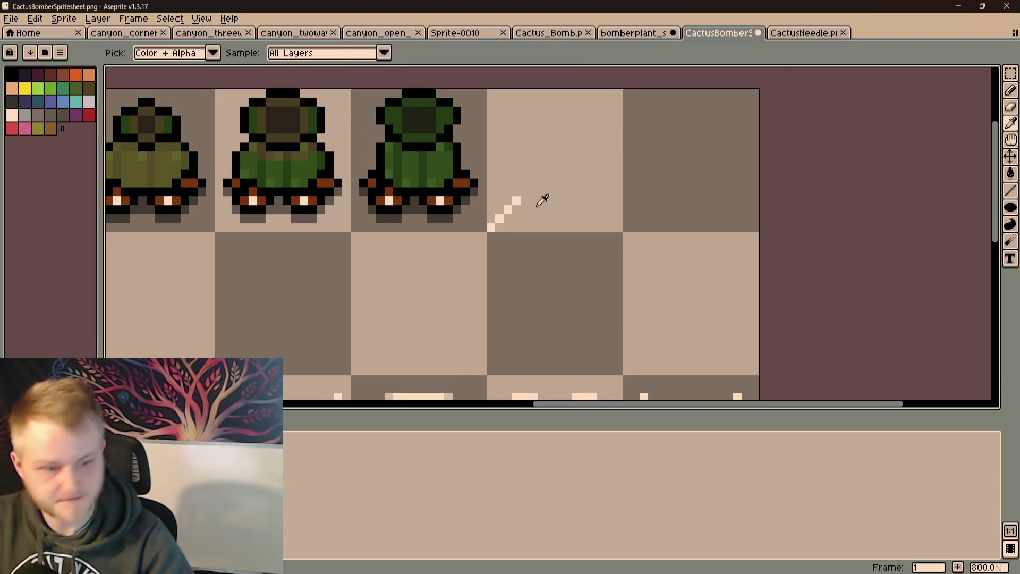
left_click(620, 93, "shift")
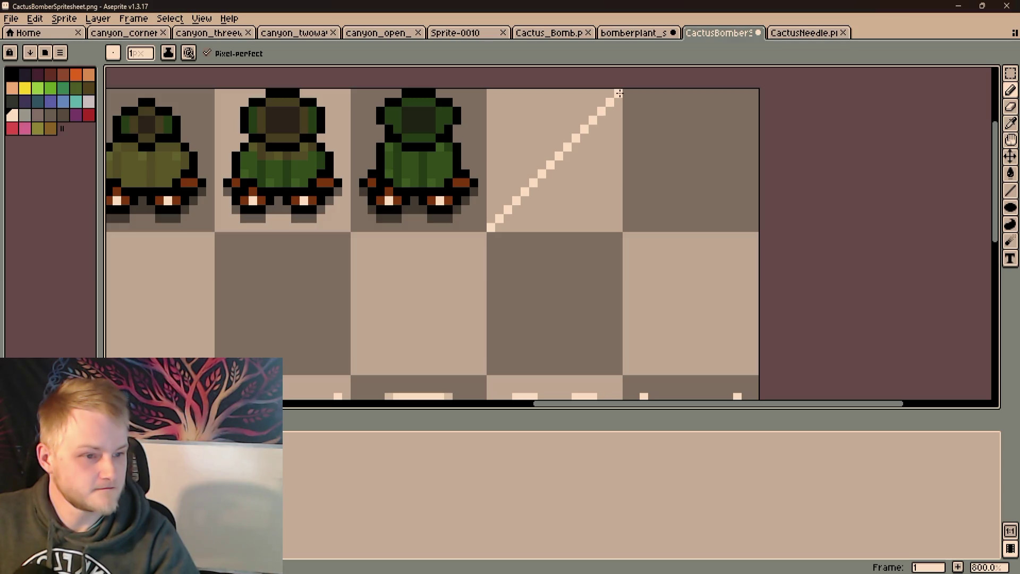
key("e")
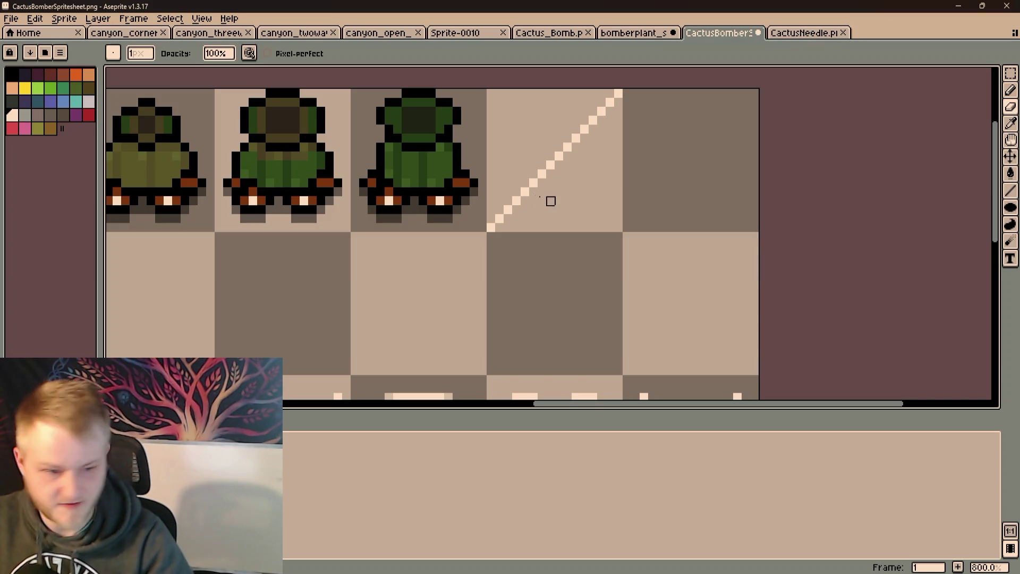
left_click_drag(509, 210, 489, 228)
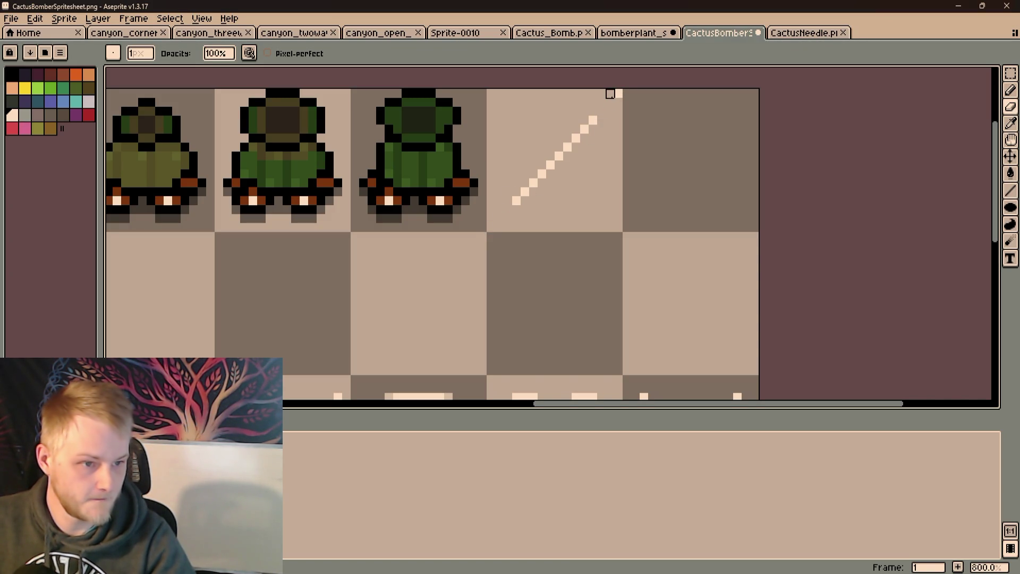
scroll(569, 173, "up", 3)
scroll(570, 172, "down", 2)
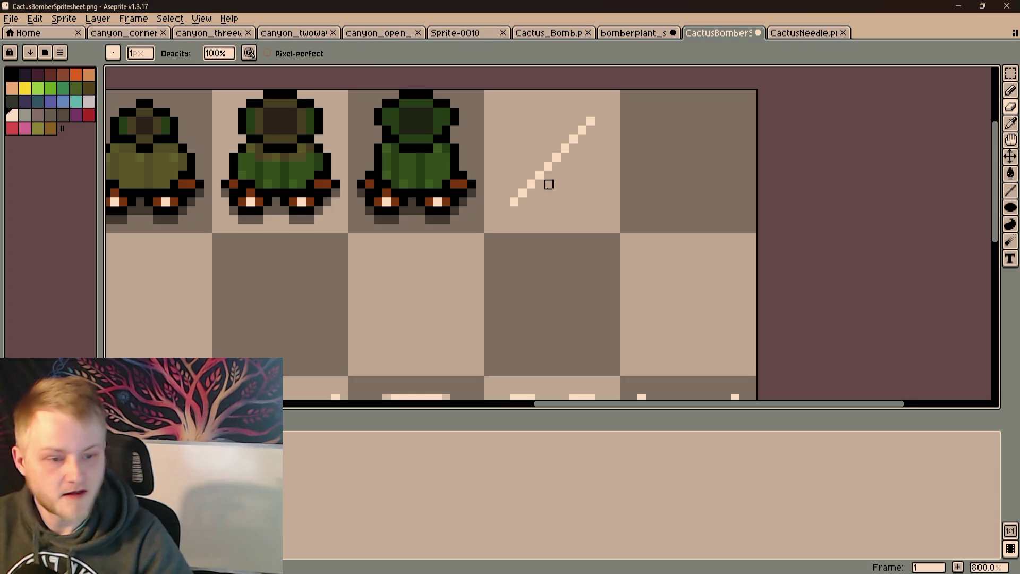
Recentre the view on the needle cell and the cactus row.
key("i")
scroll(570, 190, "down", 3)
scroll(499, 164, "down", 1)
mouse_move(499, 165)
left_mouse_down()
mouse_move(449, 214)
mouse_move(455, 221)
left_mouse_up()
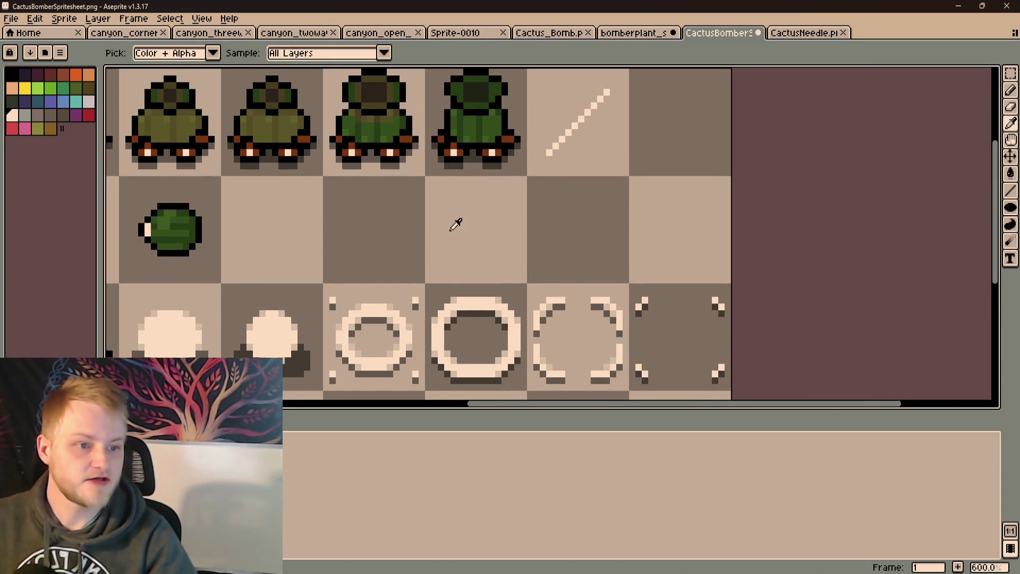
mouse_move(563, 212)
left_mouse_down()
mouse_move(486, 252)
mouse_move(478, 244)
mouse_move(489, 222)
left_mouse_up()
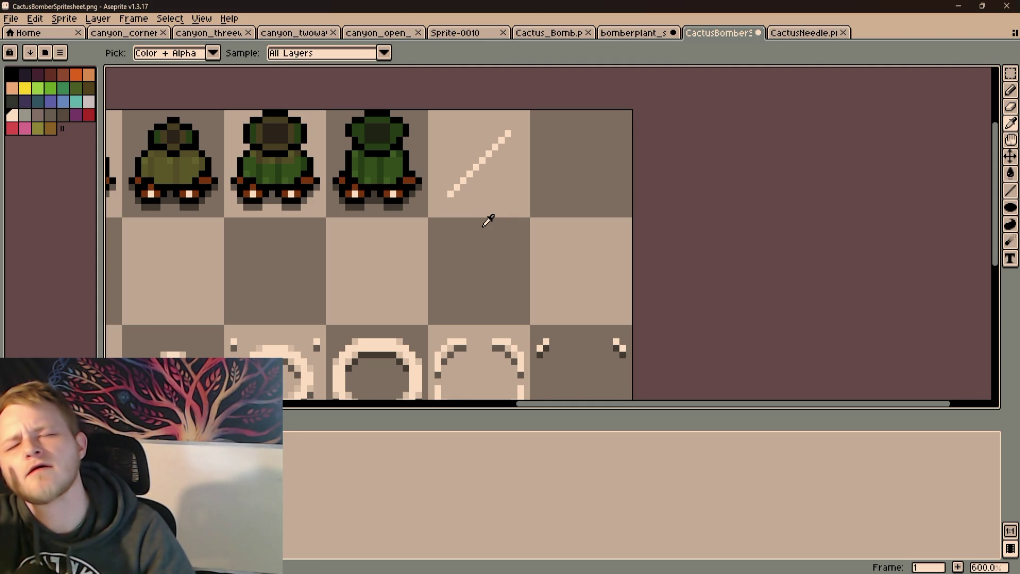
scroll(481, 221, "down", 1)
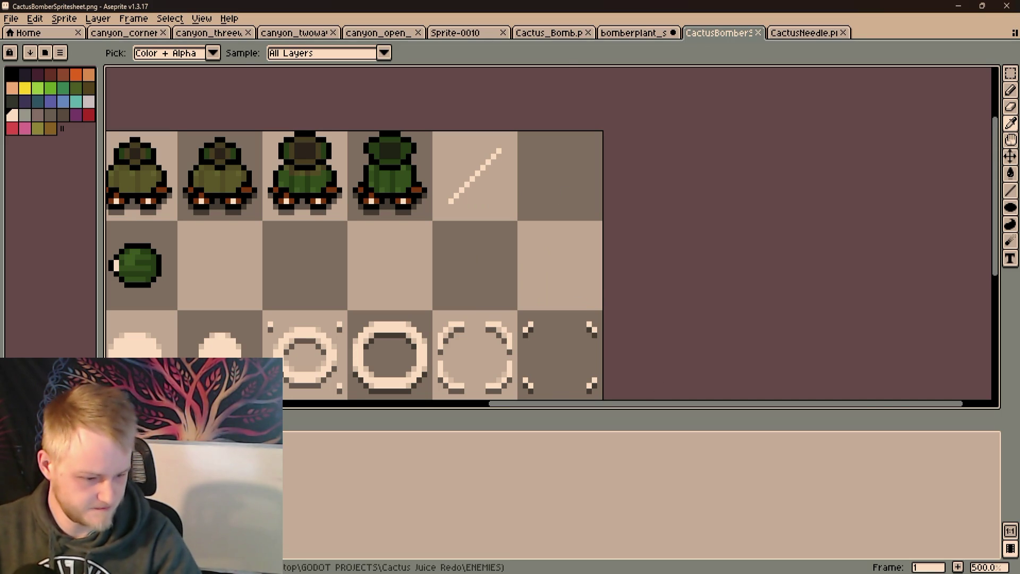
key("alt+Tab")
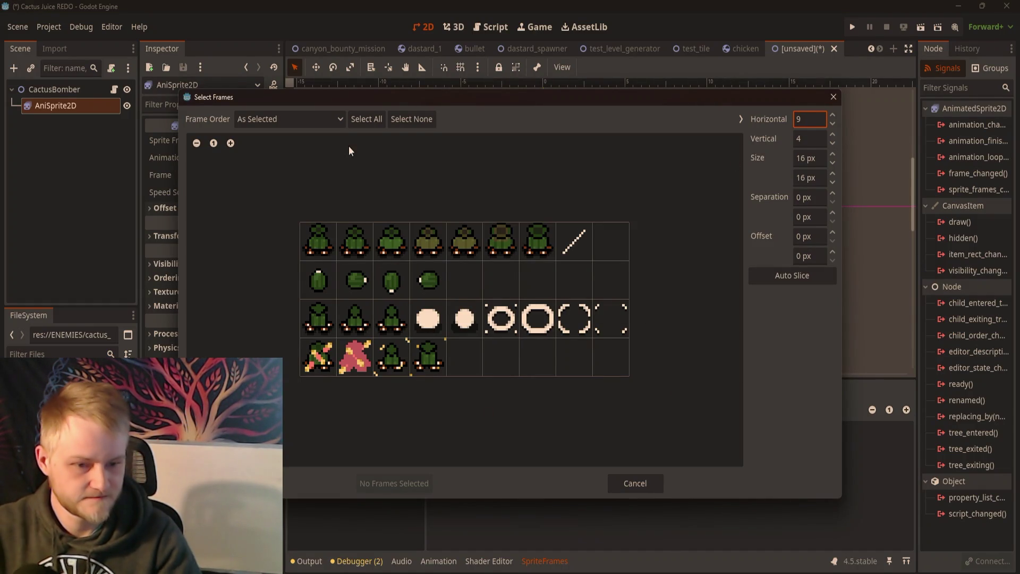
Add the first two cactus frames to idle, then copy-paste frames until idle has five.
left_click(320, 251)
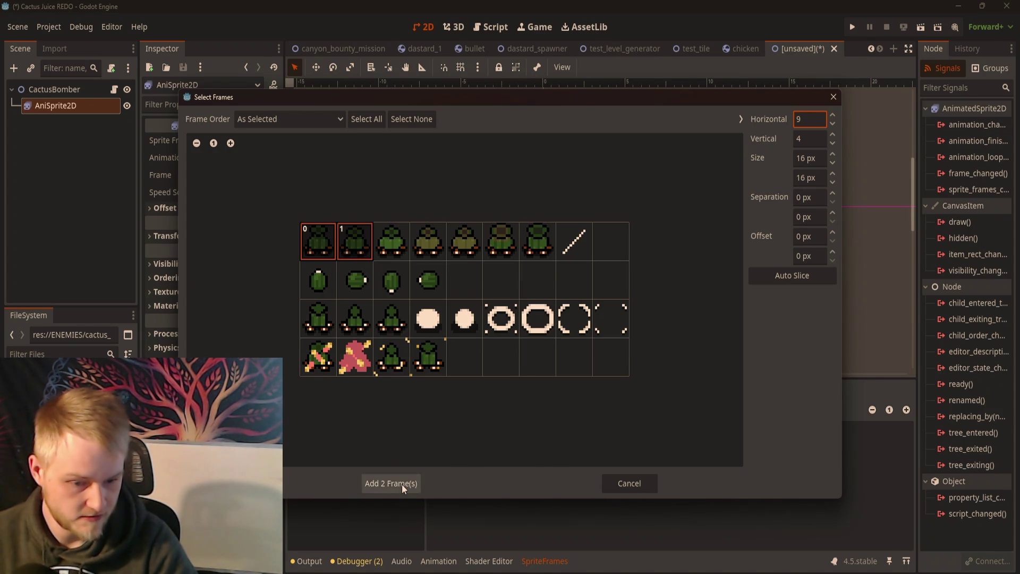
left_click(402, 483)
left_click(463, 478)
key("ctrl+c")
key("ctrl+v")
key("ctrl+v")
key("ctrl+v")
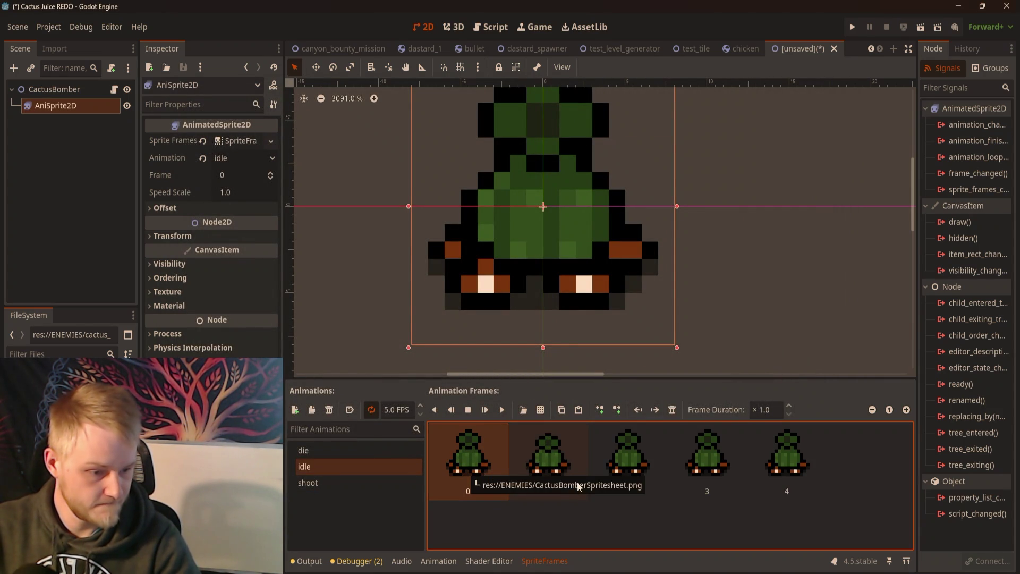
left_click(502, 409)
Bring the Aseprite spritesheet window back to the front.
scroll(731, 292, "down", 2)
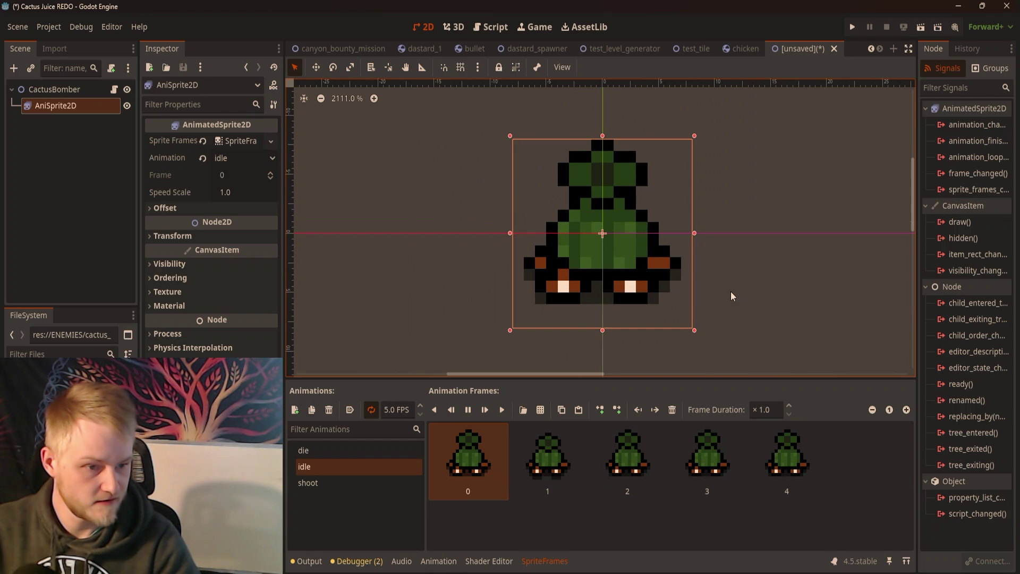
scroll(732, 291, "down", 2)
scroll(764, 289, "down", 1)
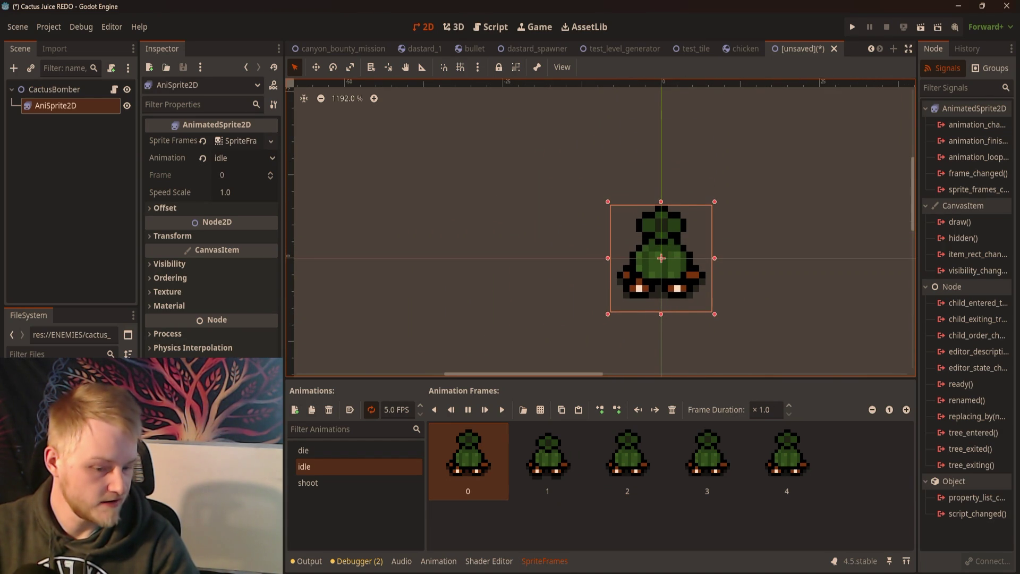
mouse_move(617, 571)
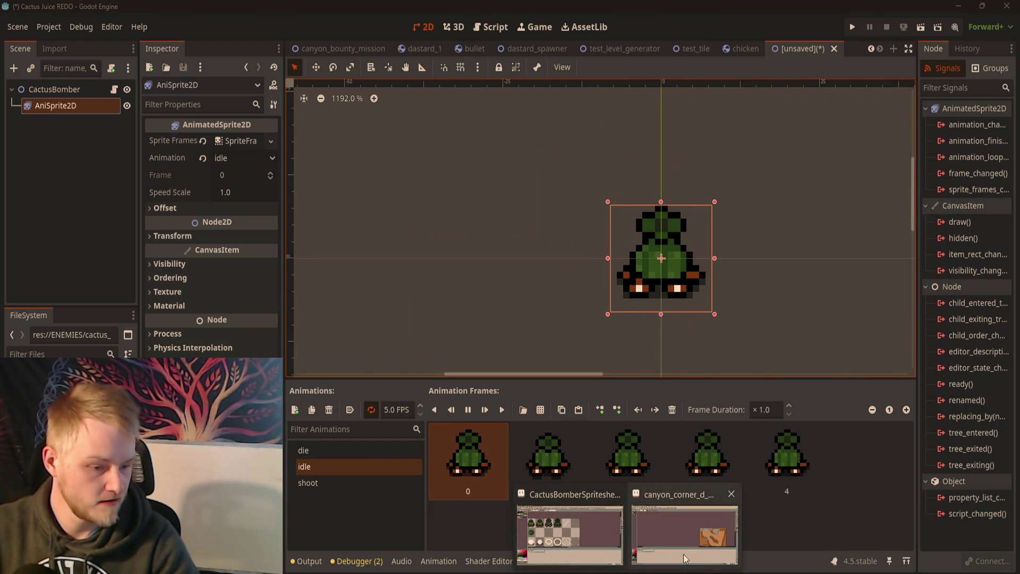
left_click(576, 527)
Zoom in on the first cactus bomber and paint dark shadow pixels under both feet.
left_click_drag(254, 223, 592, 234)
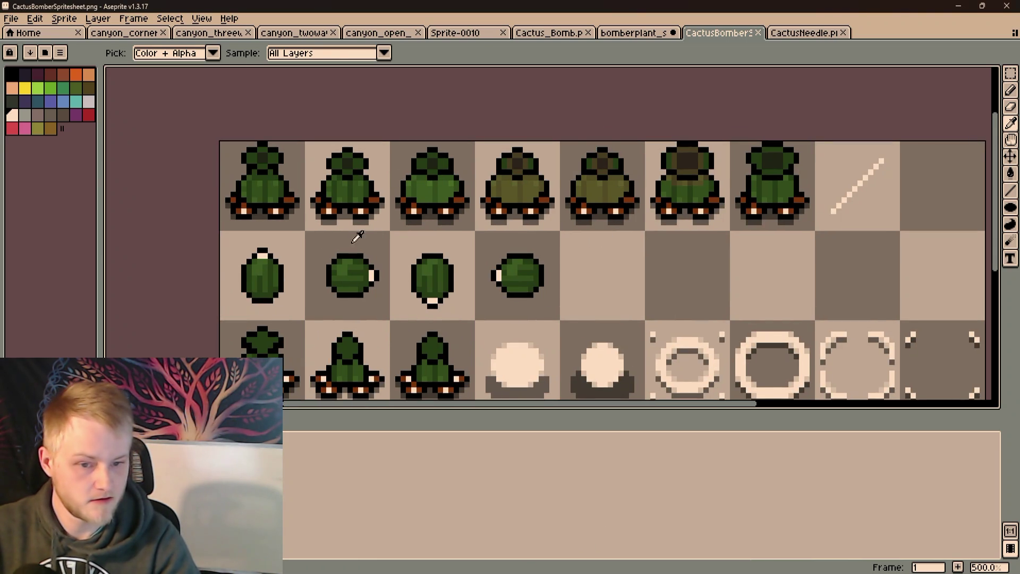
left_click_drag(357, 234, 526, 234)
scroll(369, 231, "up", 4)
scroll(457, 187, "up", 2)
scroll(457, 186, "right", 2)
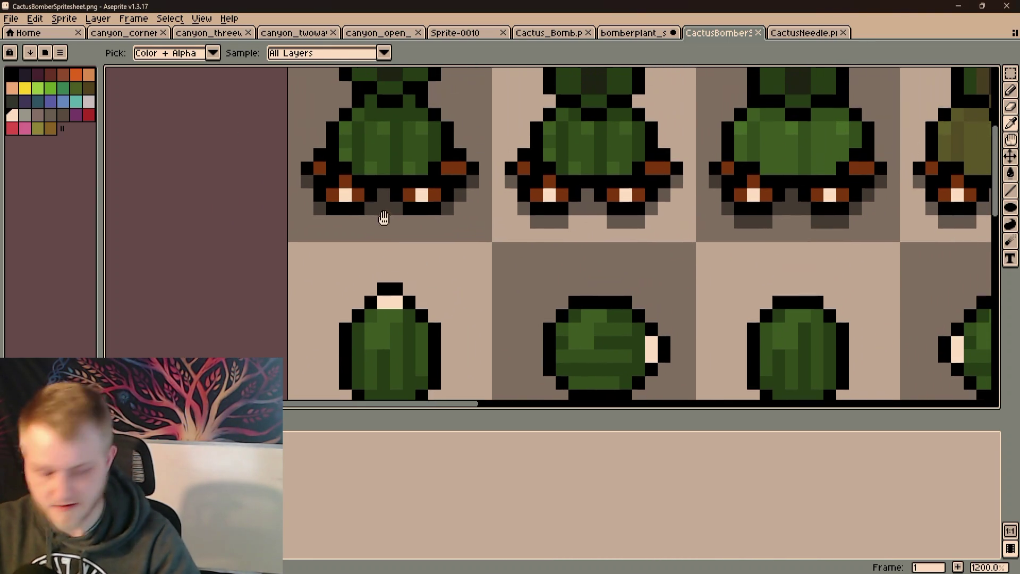
scroll(383, 202, "up", 3)
left_click_drag(334, 242, 282, 242)
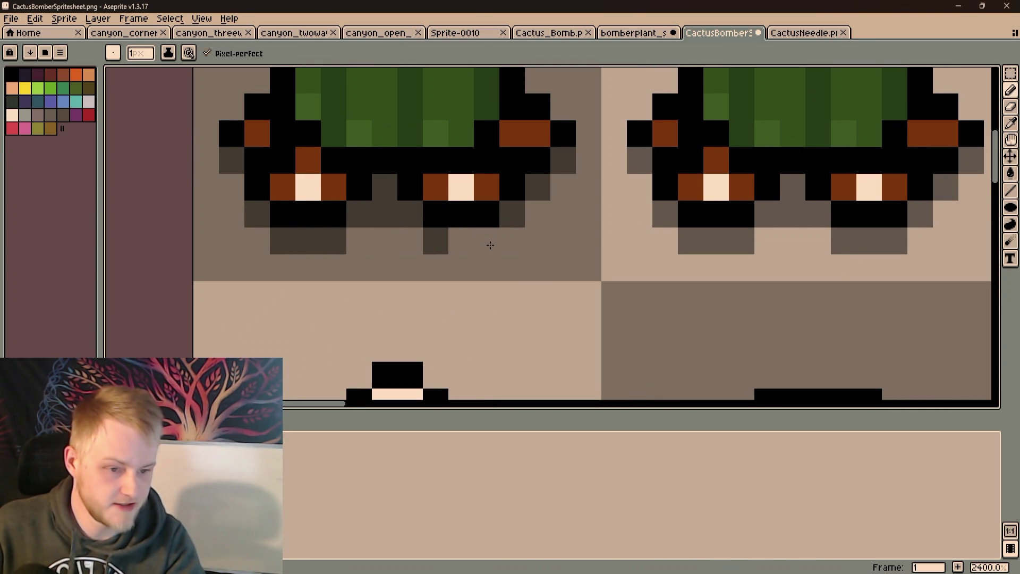
left_click(467, 237)
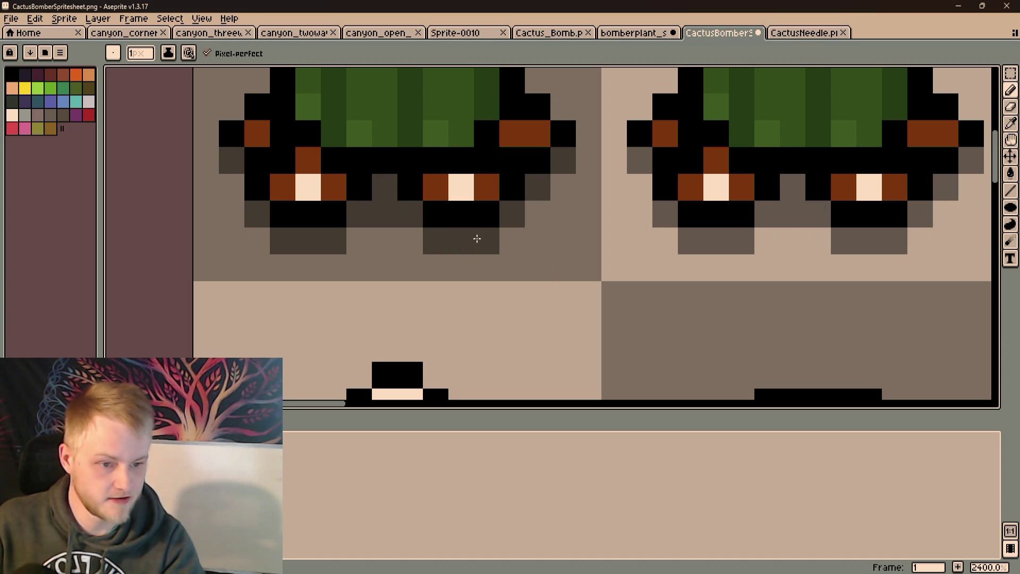
scroll(547, 271, "down", 4)
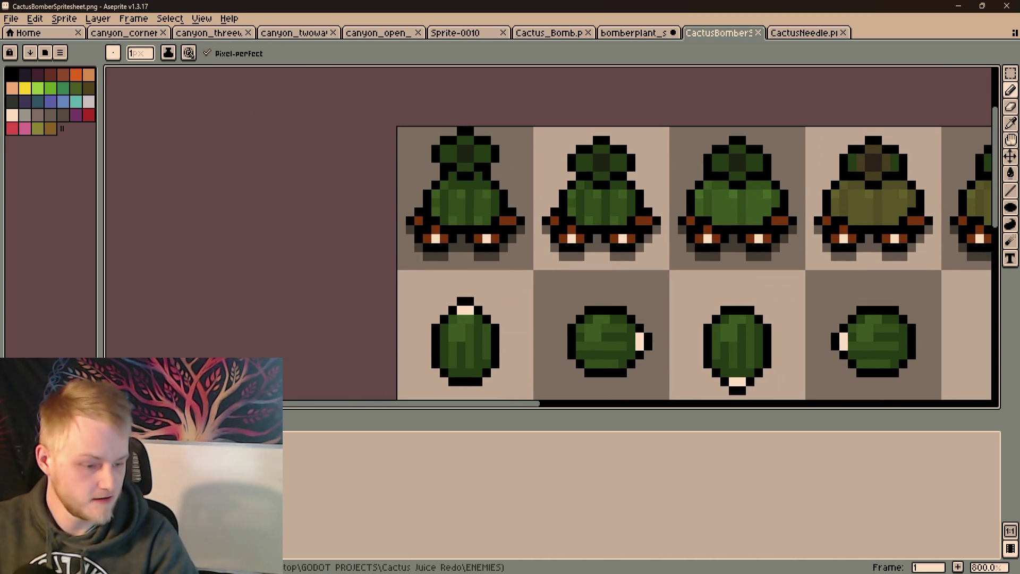
key("alt+Tab")
scroll(564, 295, "up", 2)
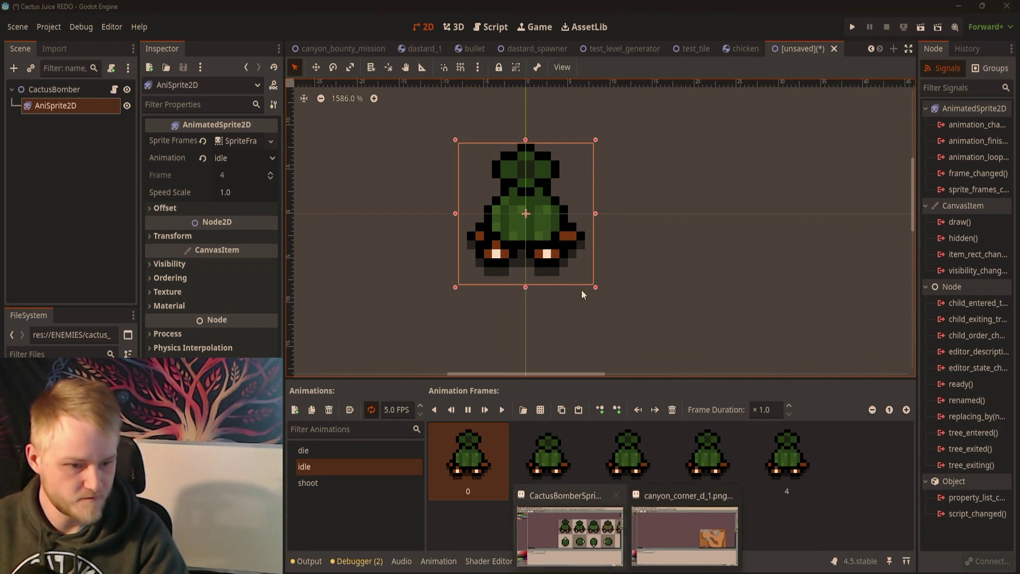
Reselect the AniSprite2D node and set the idle animation speed to 2 FPS.
left_click(715, 237)
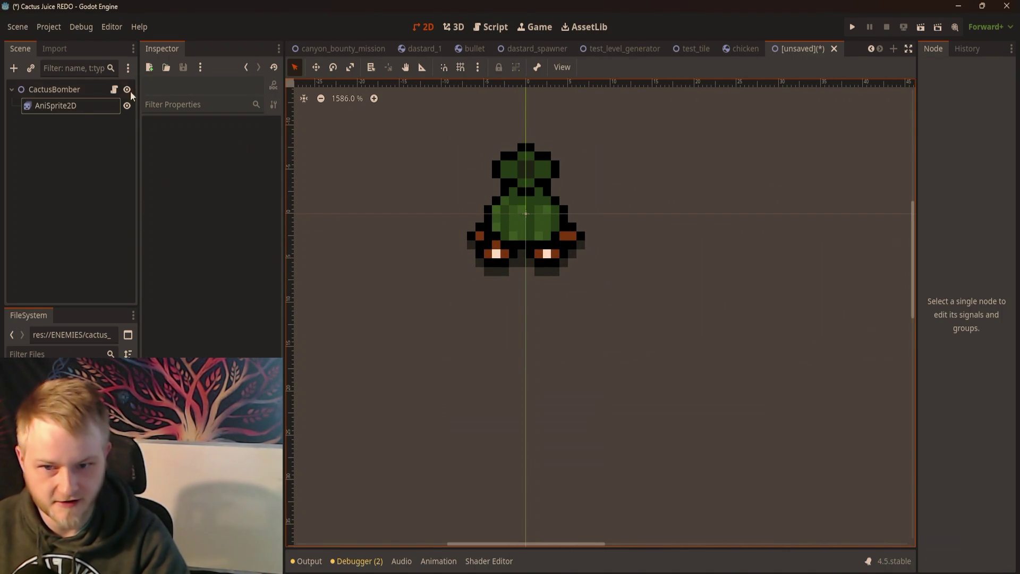
left_click(78, 107)
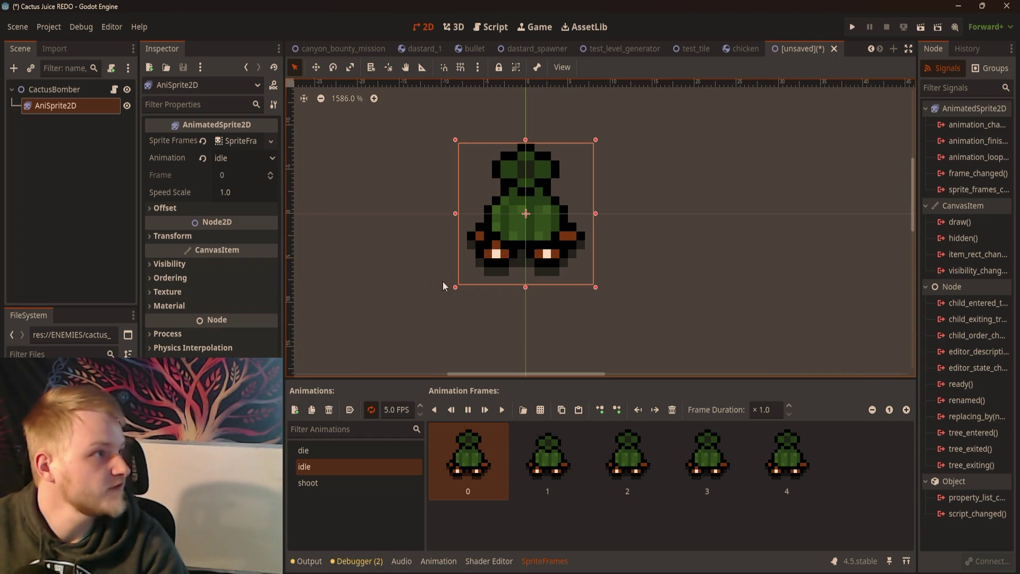
scroll(566, 215, "up", 1)
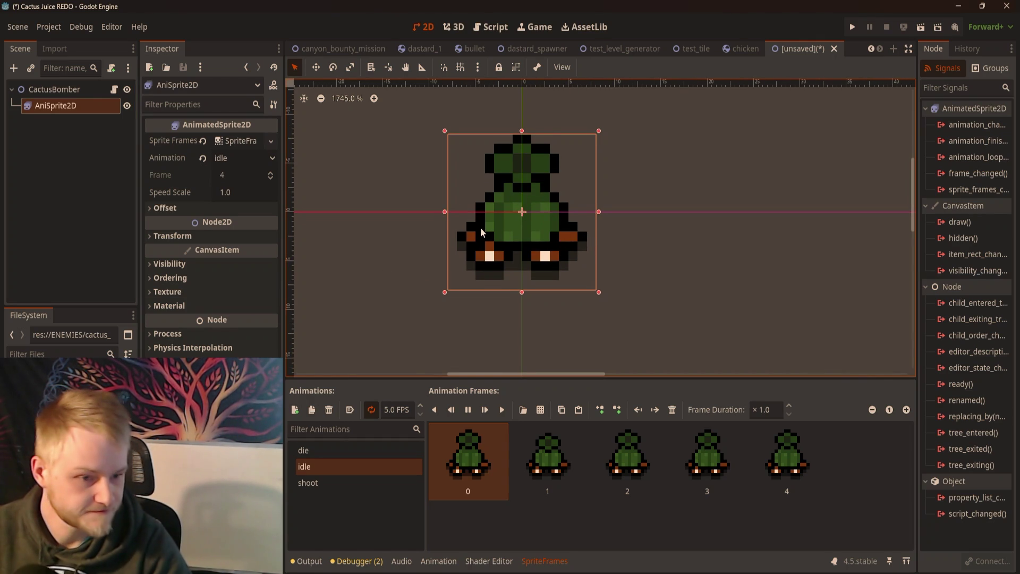
scroll(416, 240, "down", 2)
scroll(383, 298, "down", 3)
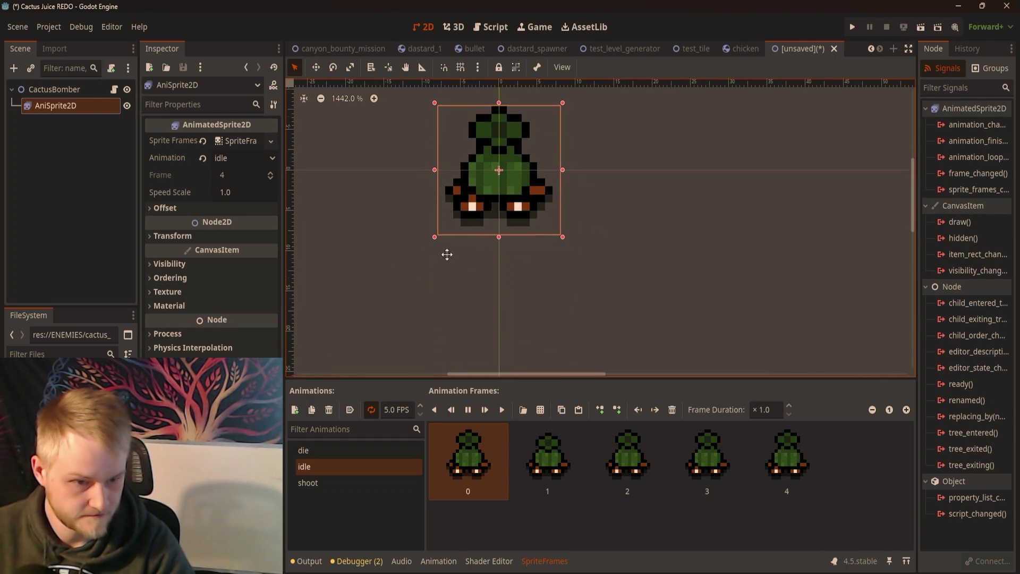
scroll(420, 244, "up", 3)
scroll(420, 244, "left", 2)
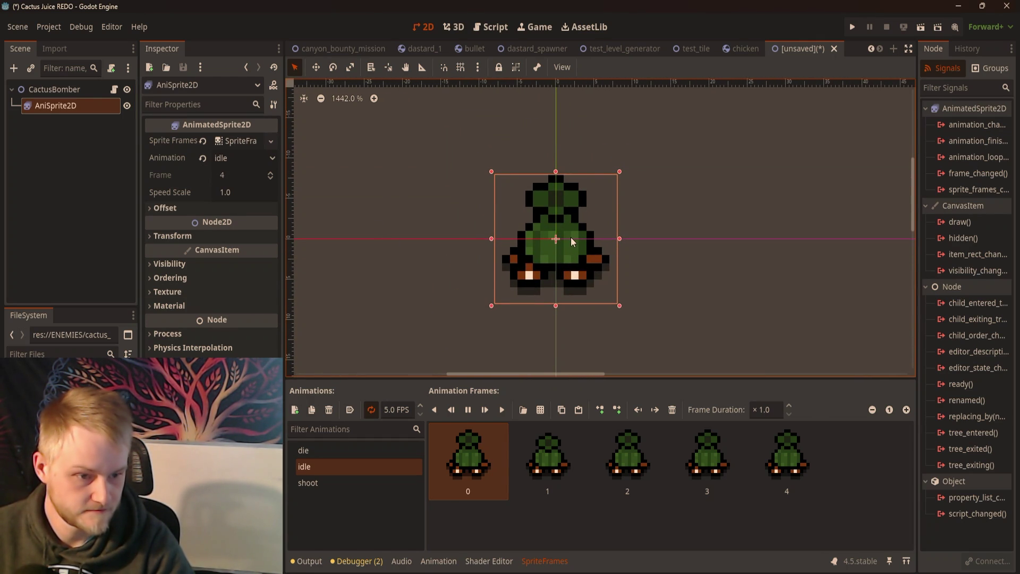
left_click(419, 416)
left_click(419, 415)
left_click(418, 416)
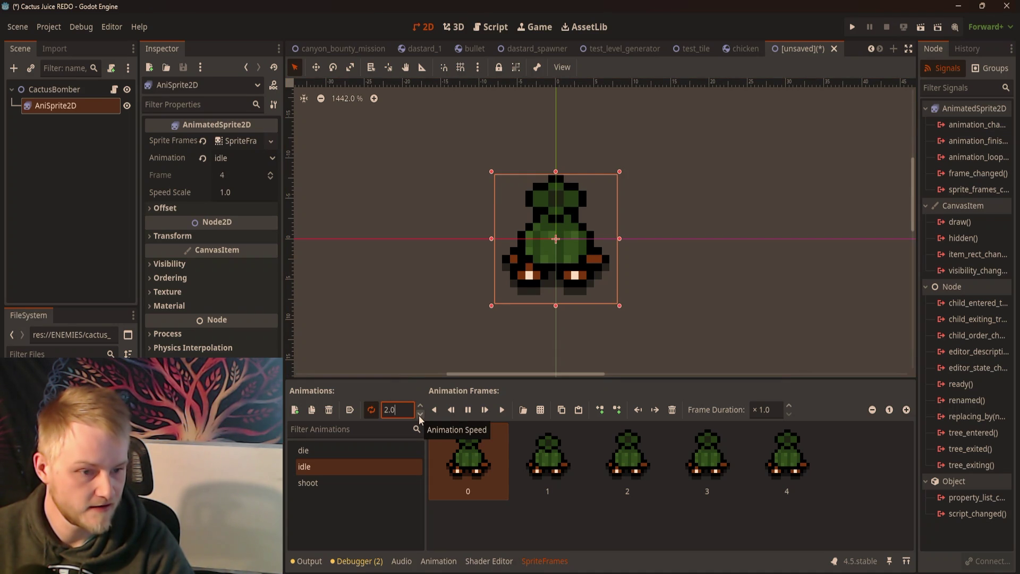
left_click(421, 407)
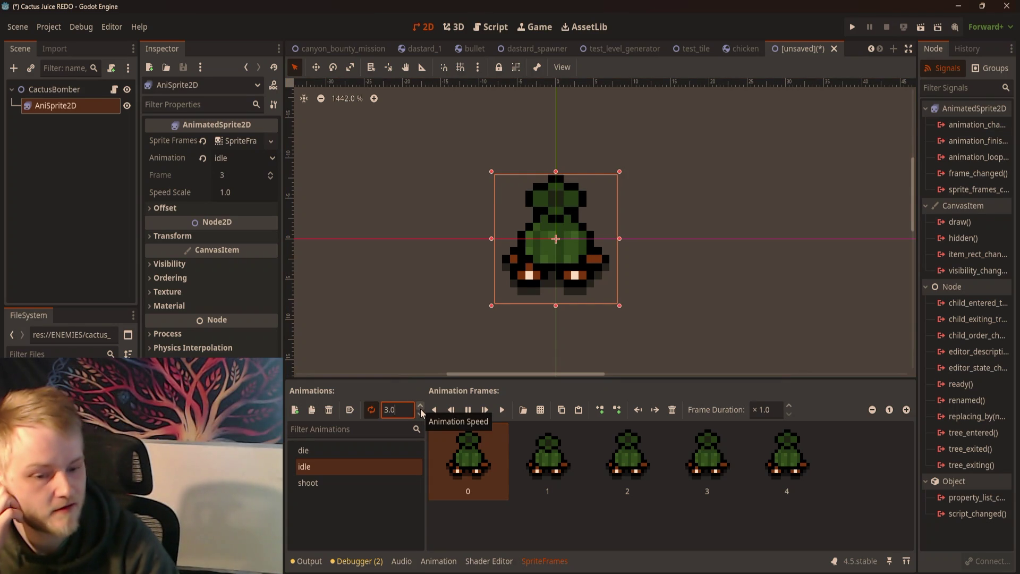
left_click(421, 414)
Delete the fifth frame so the idle animation has four frames.
left_click(723, 467)
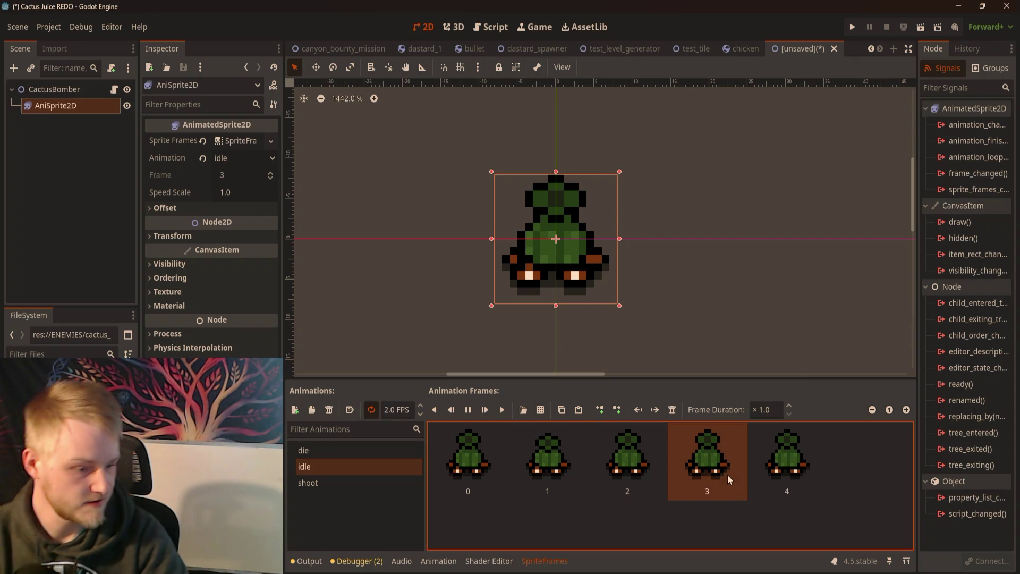
left_click(798, 470)
key("Delete")
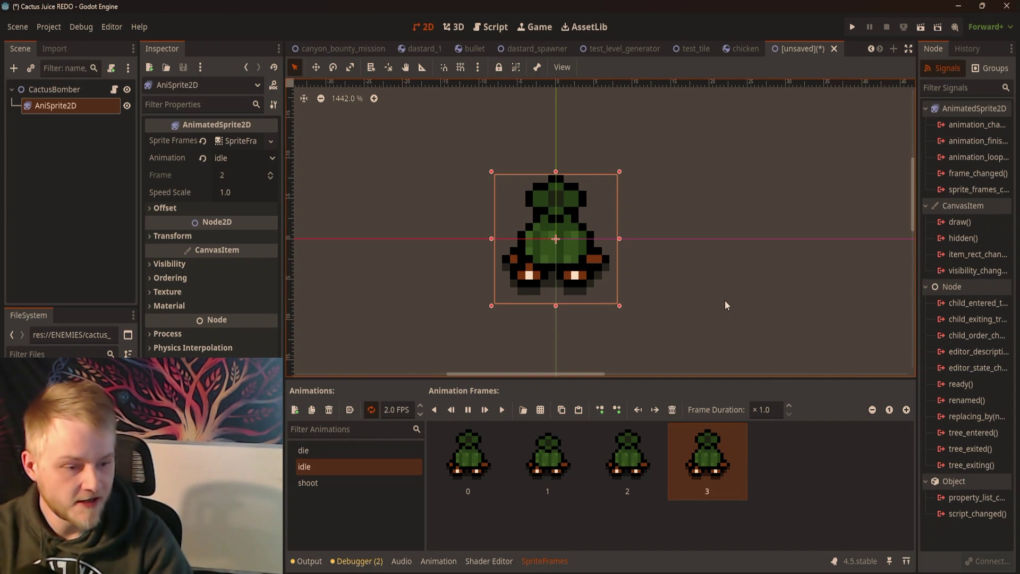
Reselect AniSprite2D and switch to the empty die animation.
left_click(701, 327)
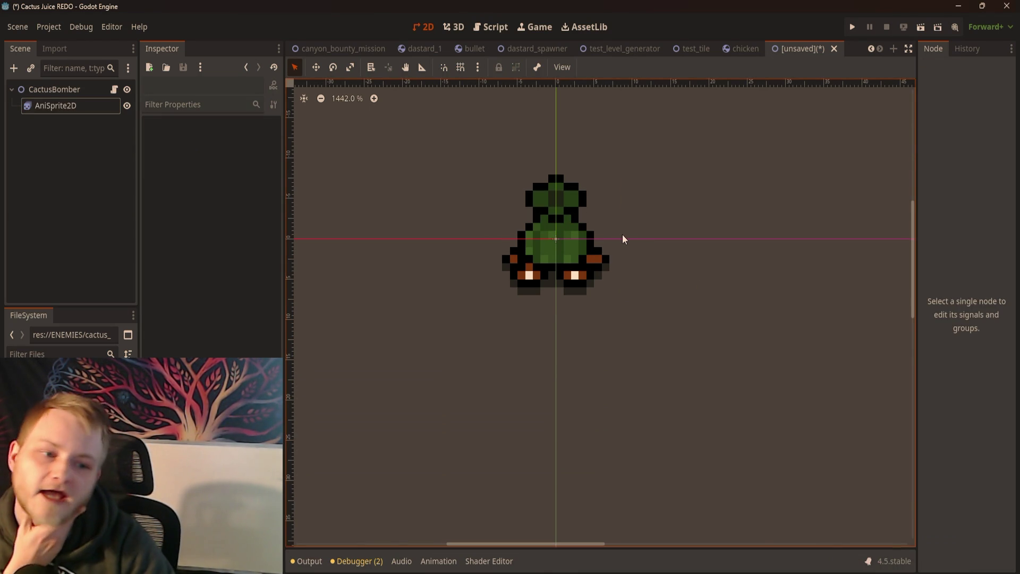
left_click(590, 252)
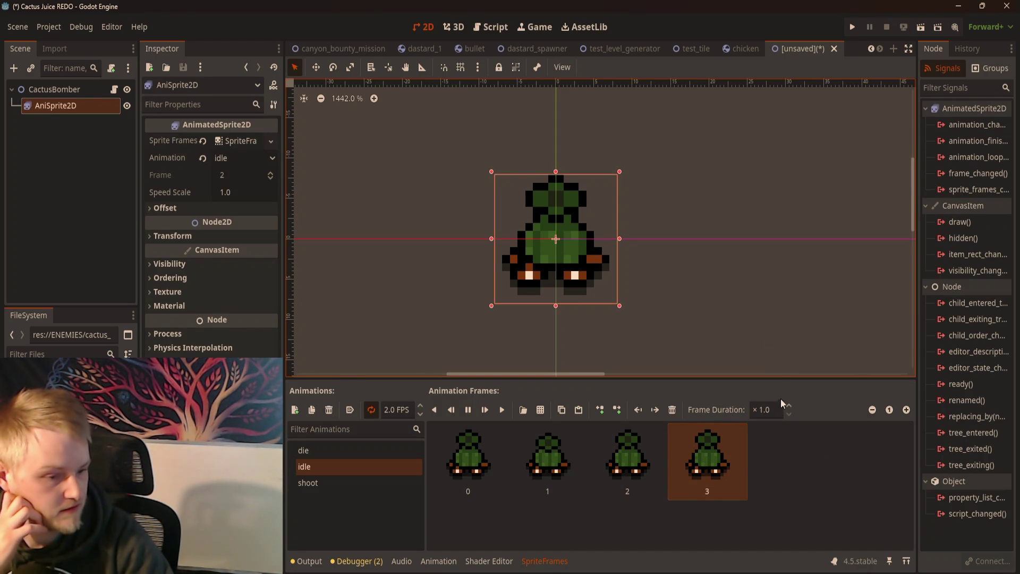
left_click(824, 484)
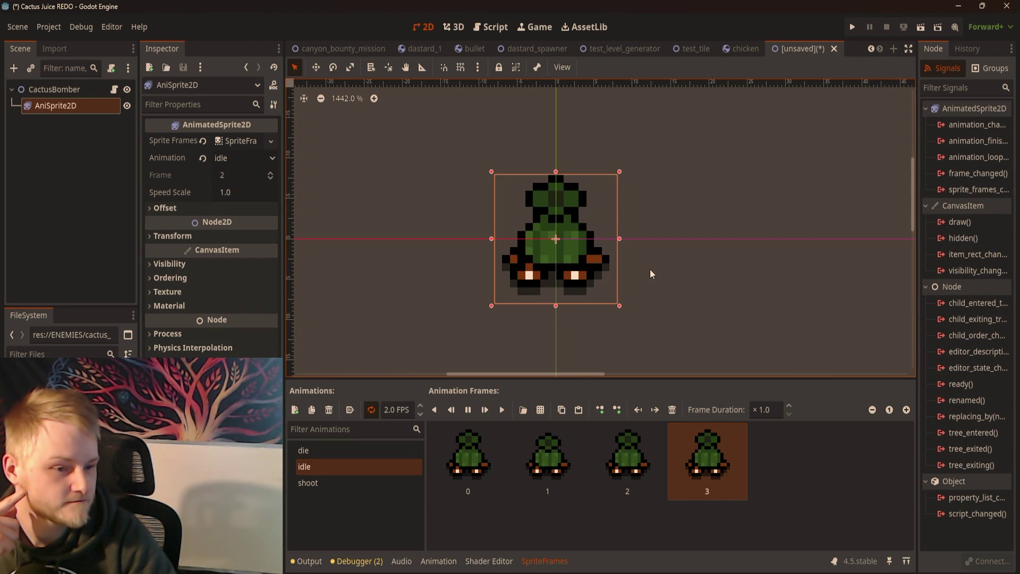
scroll(539, 306, "down", 5)
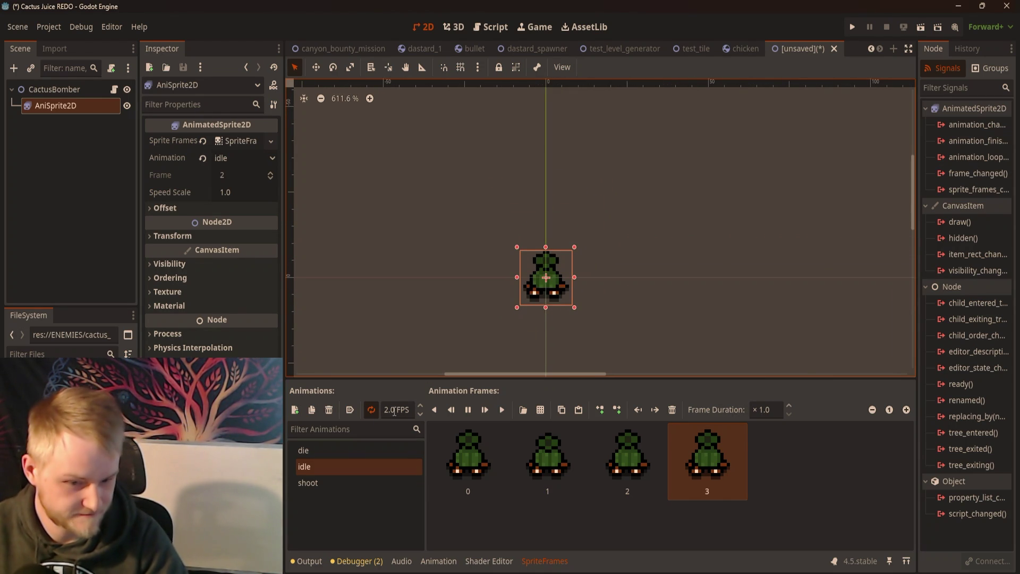
left_click(333, 449)
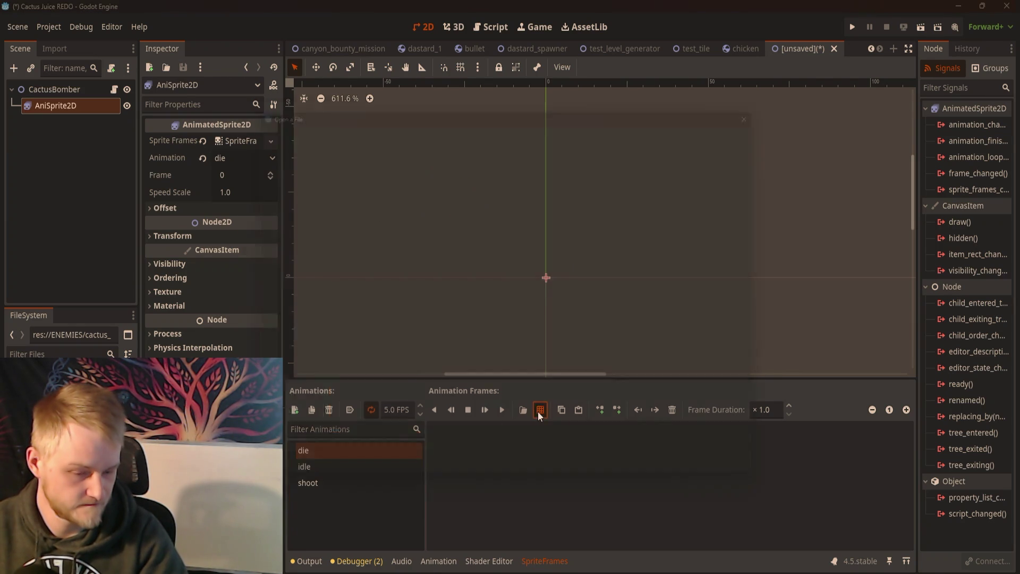
Add the nine third-row frames of CactusBomberSpritesheet.png to the die animation.
left_click(539, 410)
left_click(340, 170)
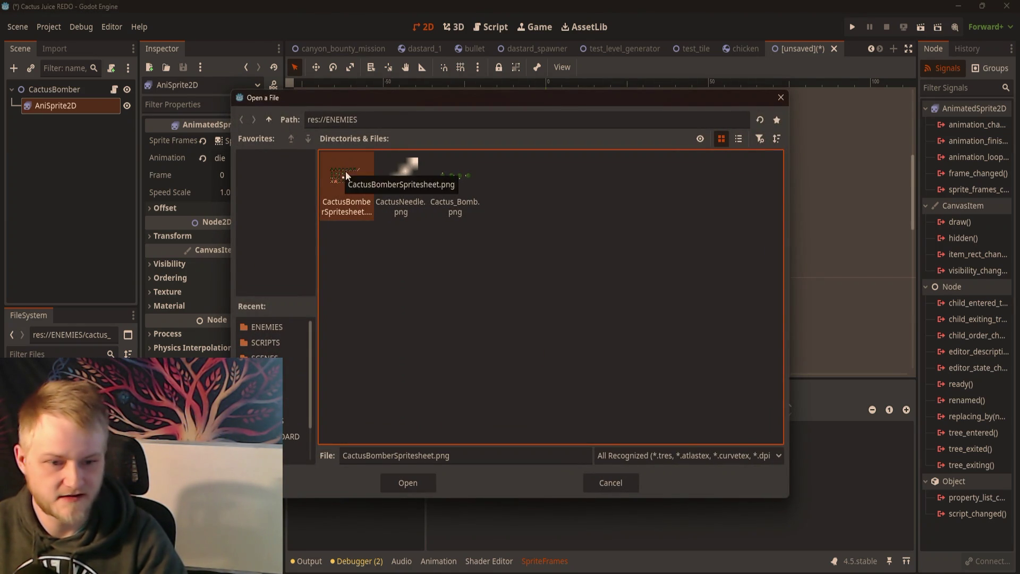
double_click(347, 172)
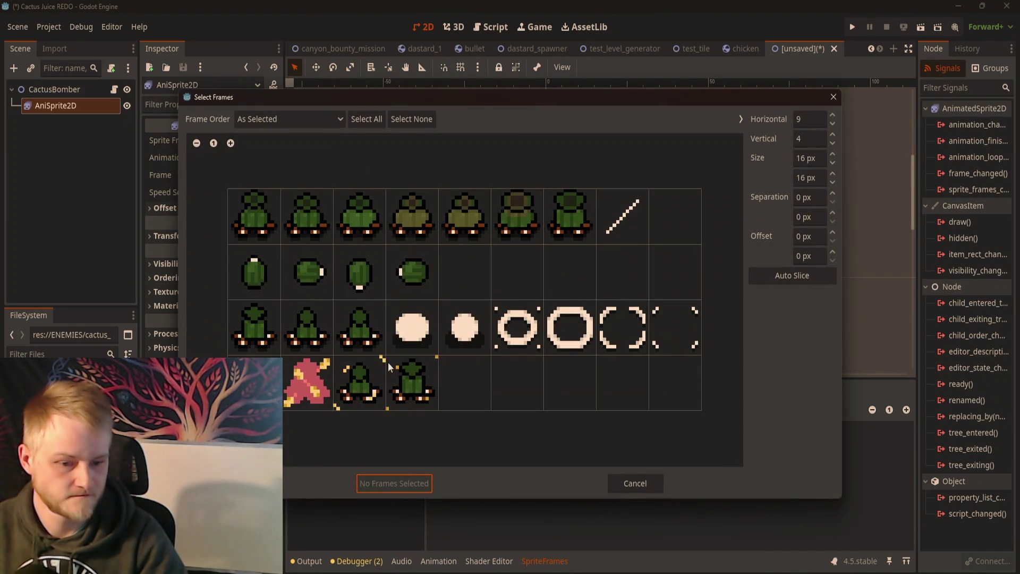
left_click(255, 325)
left_click_drag(369, 326, 659, 325)
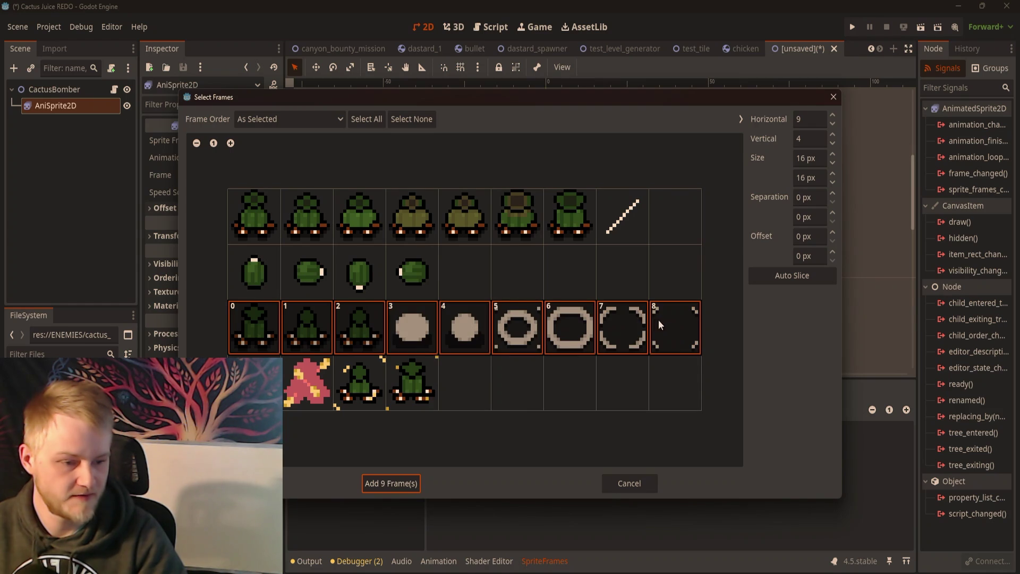
left_click(390, 483)
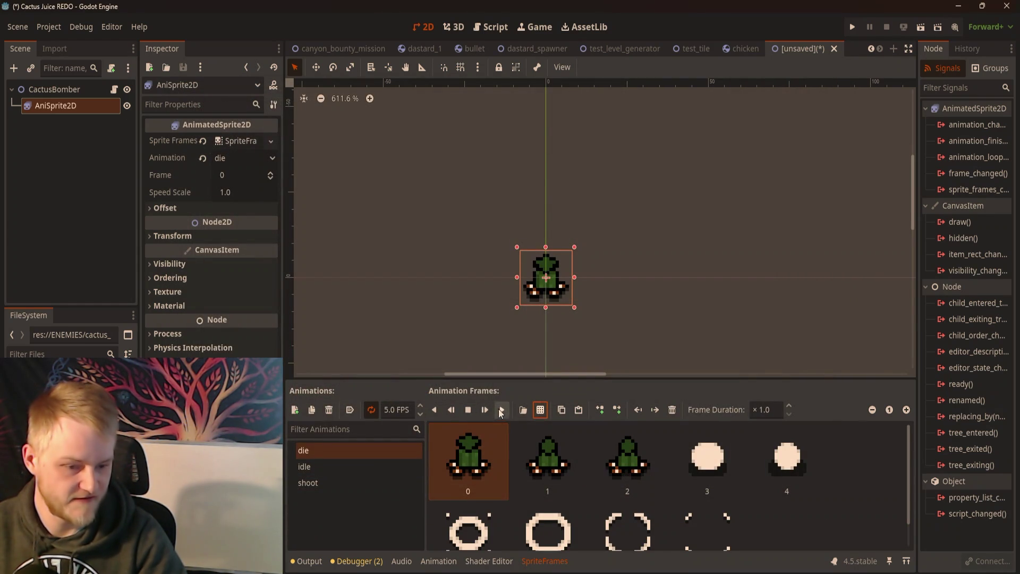
Preview the die animation and raise its speed to 8 FPS.
left_click(501, 409)
scroll(548, 304, "up", 4)
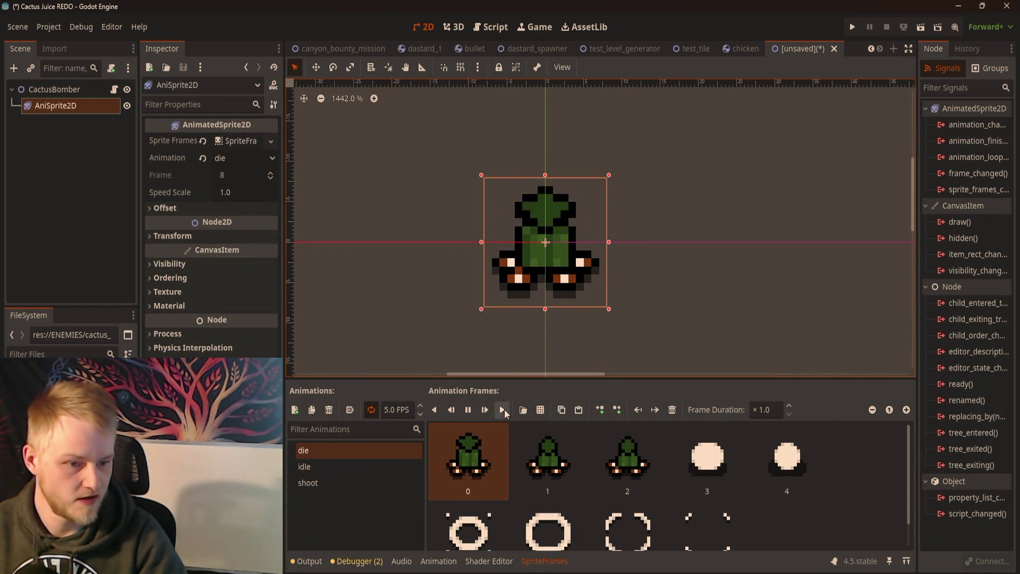
left_click(420, 405)
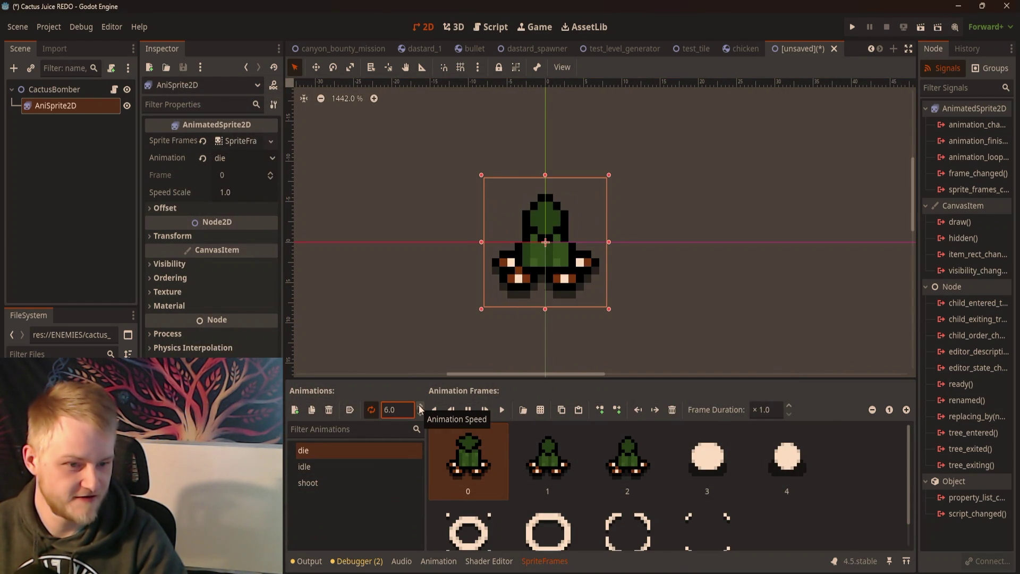
left_click(420, 406)
left_click(420, 407)
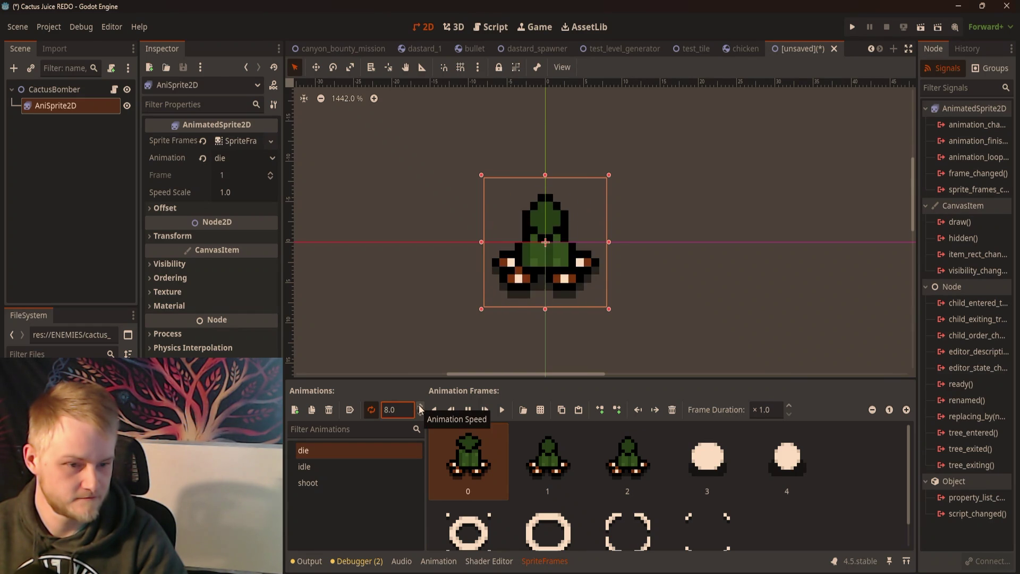
left_click(468, 409)
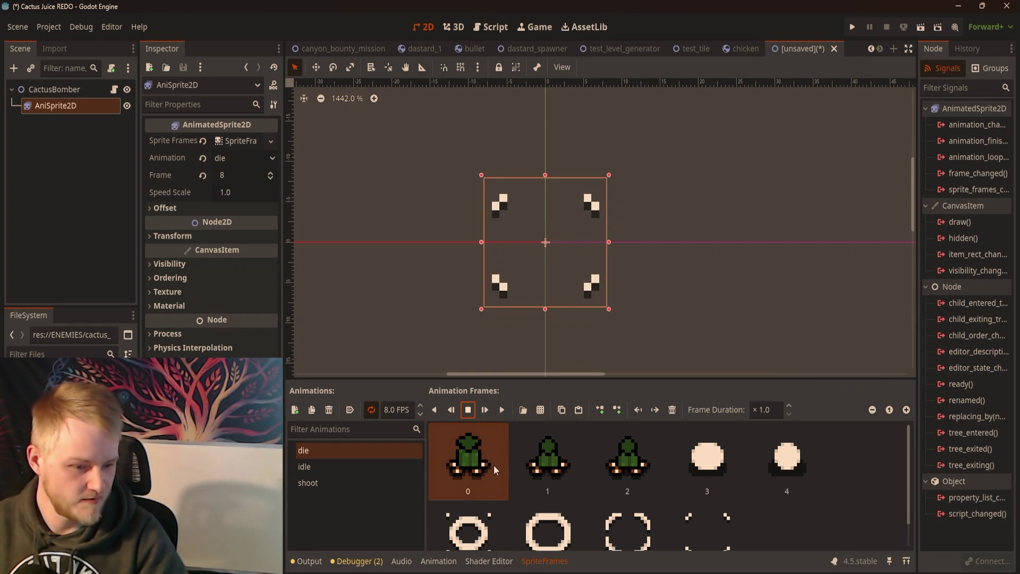
Duplicate the cactus pose frame into positions 3–4 and replay the die animation.
left_click(631, 449)
key("ctrl+c")
key("ctrl+v")
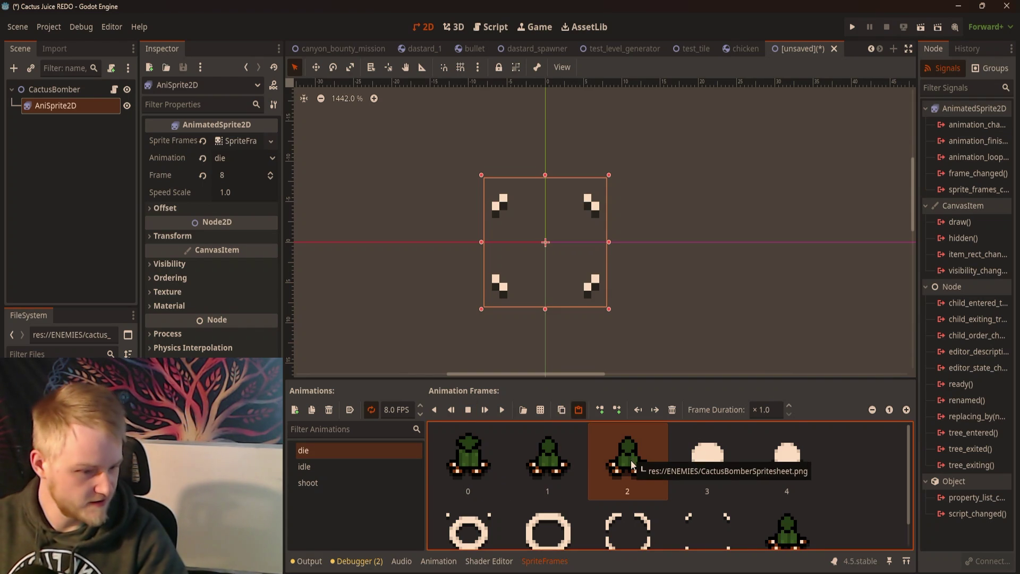
left_click_drag(748, 512, 684, 464)
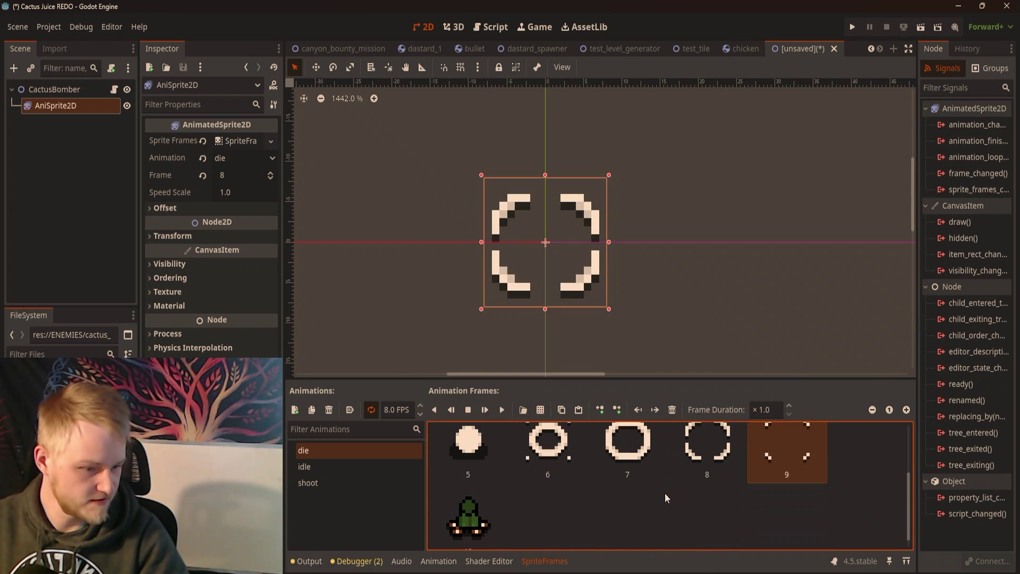
left_click_drag(470, 519, 759, 455)
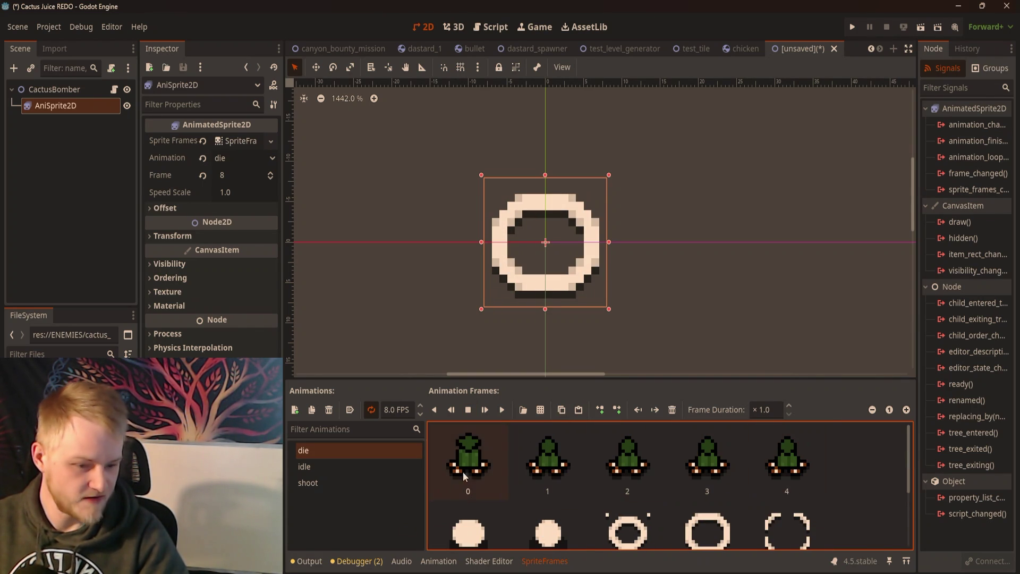
left_click(504, 409)
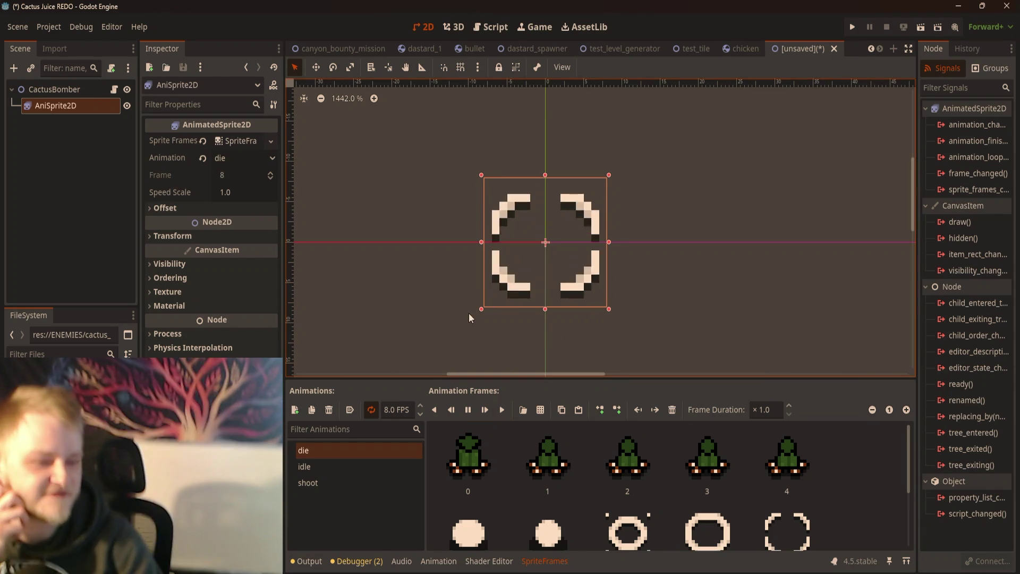
scroll(547, 283, "up", 6)
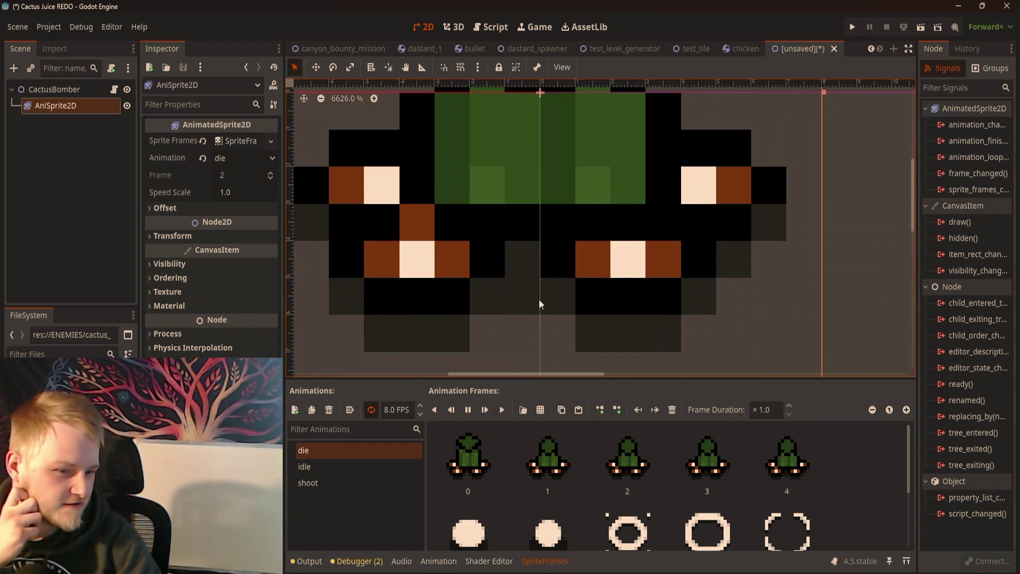
In Aseprite, retouch the cactus frames with eyedropper and pencil, then save the spritesheet.
mouse_move(627, 568)
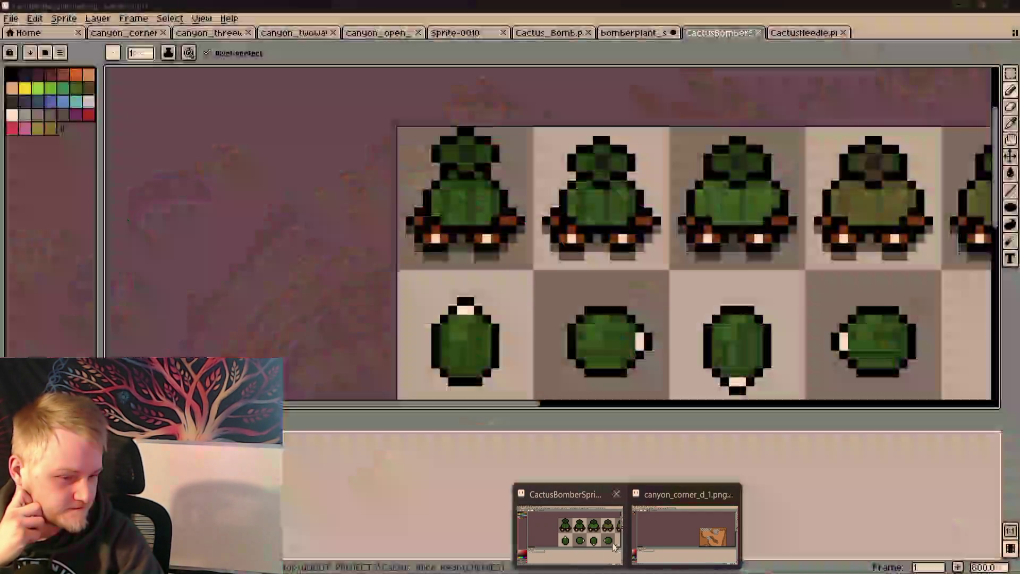
left_click(612, 543)
mouse_move(535, 273)
left_mouse_down()
mouse_move(425, 218)
mouse_move(404, 123)
mouse_move(478, 175)
left_mouse_up()
scroll(488, 244, "up", 3)
key("i")
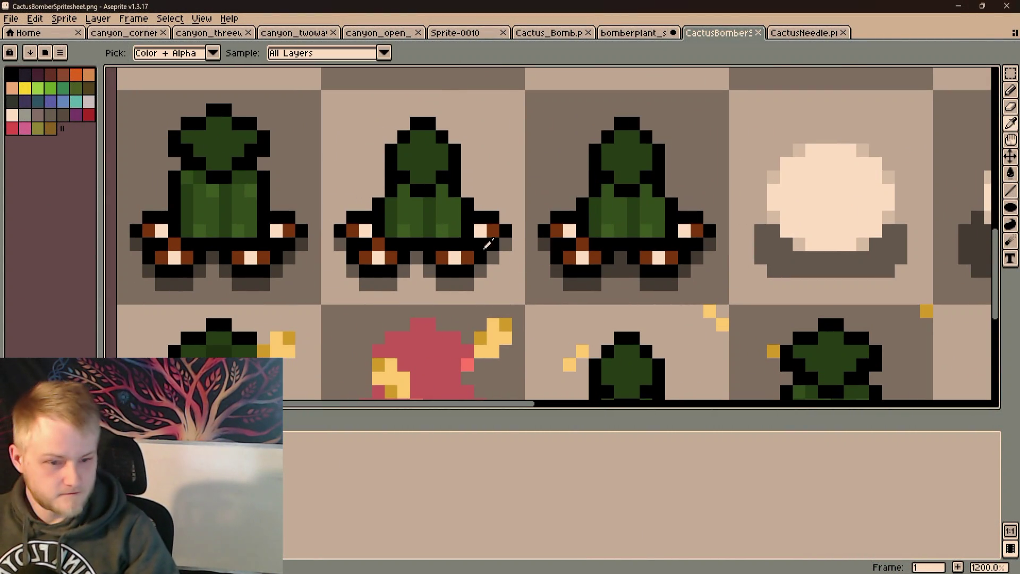
scroll(470, 252, "up", 3)
key("b")
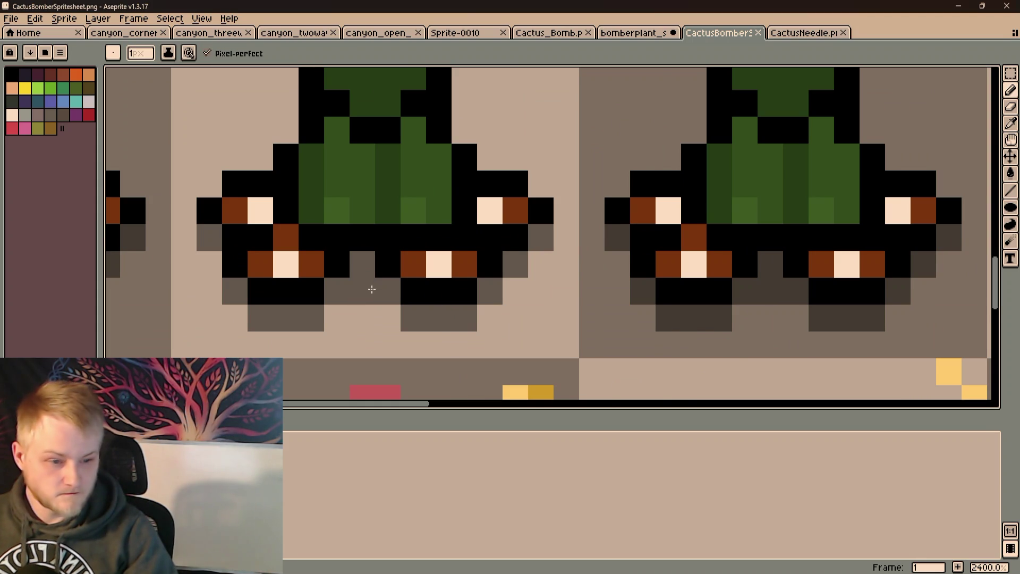
scroll(372, 290, "down", 3)
scroll(668, 333, "up", 1)
key("ctrl+s")
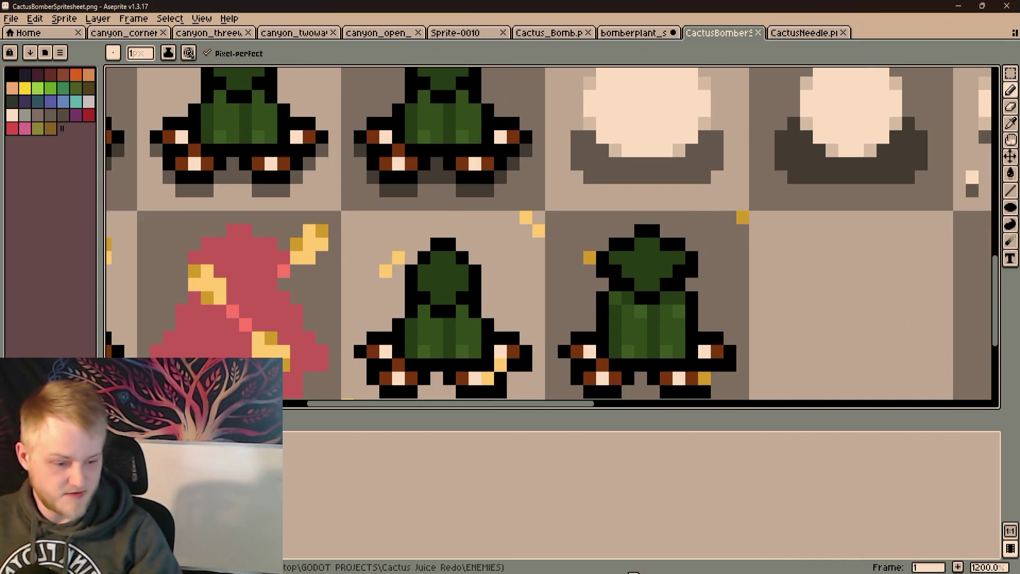
key("alt+Tab")
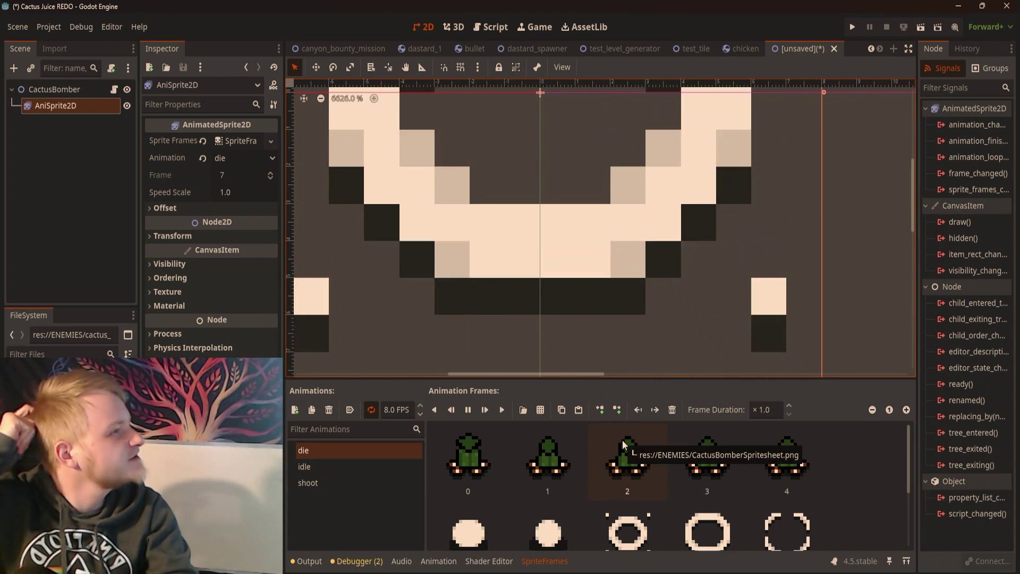
Review the die animation's final frame and recentre the cactus bomber sprite on the canvas.
scroll(688, 353, "down", 2)
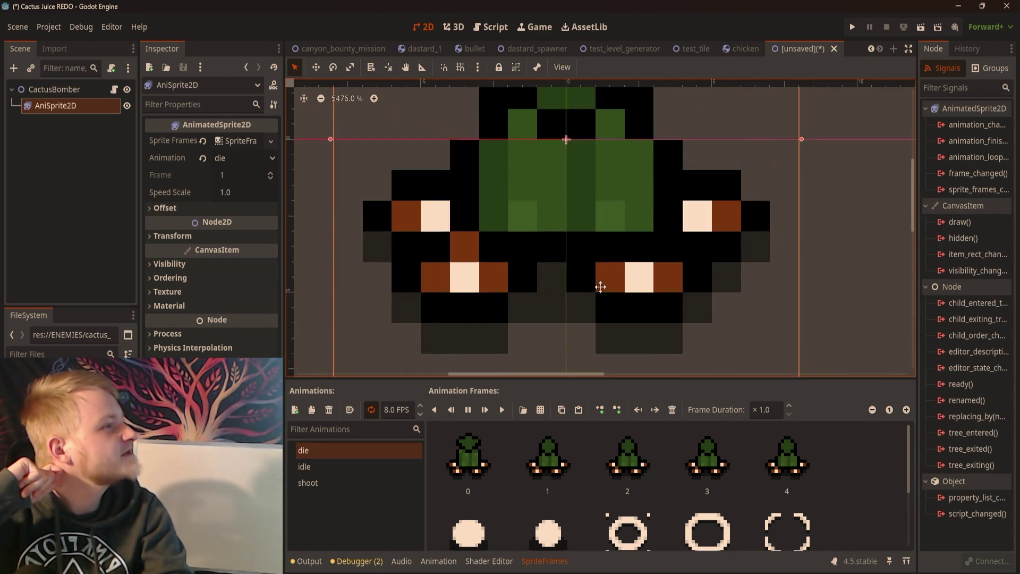
scroll(603, 288, "down", 4)
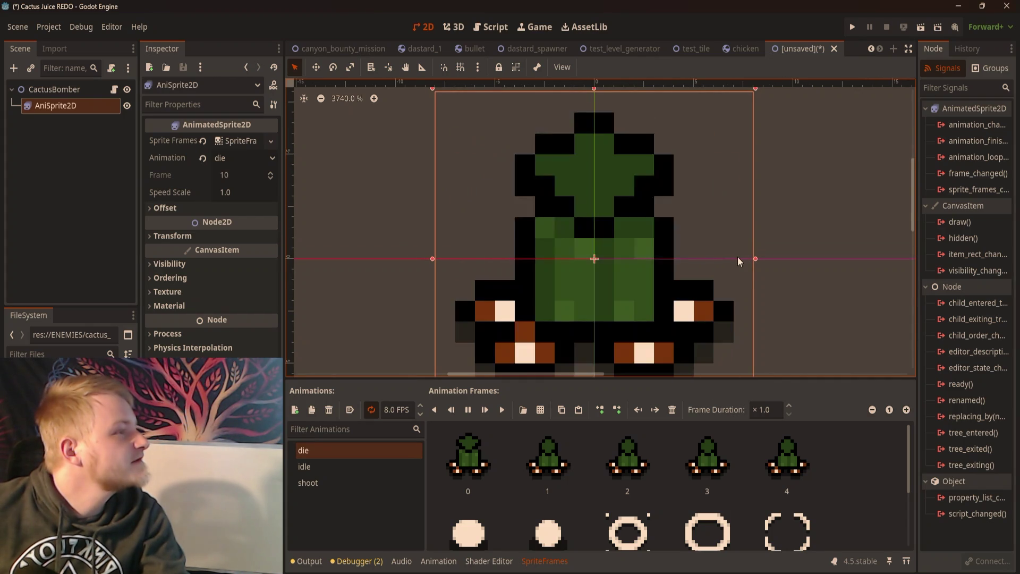
scroll(739, 259, "down", 5)
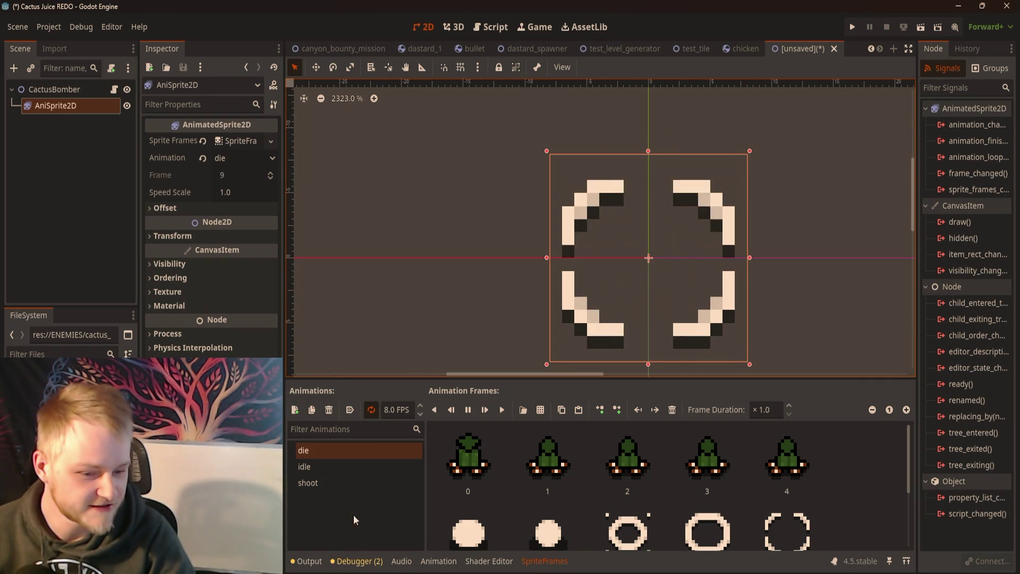
left_click(468, 412)
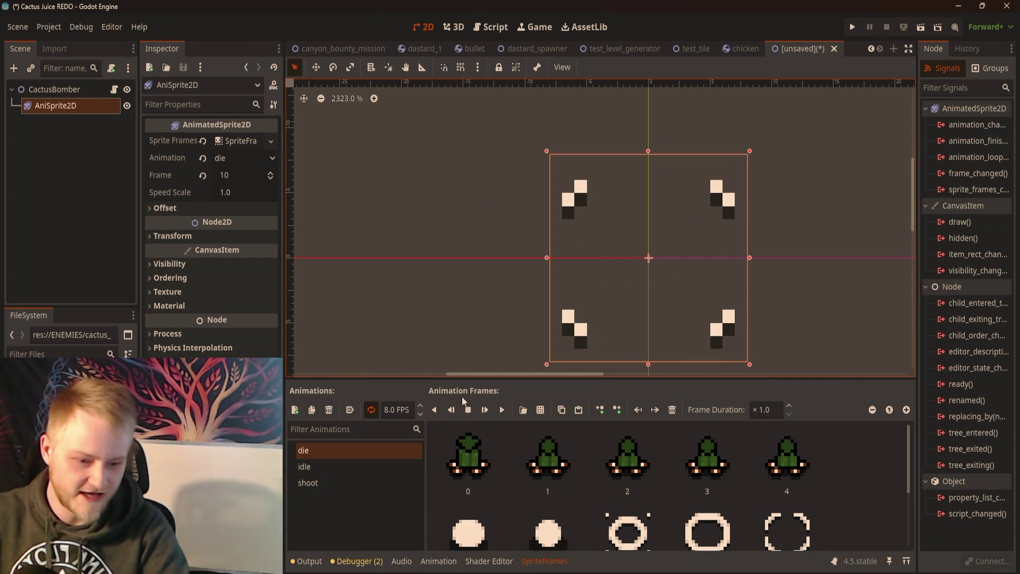
scroll(532, 267, "down", 1)
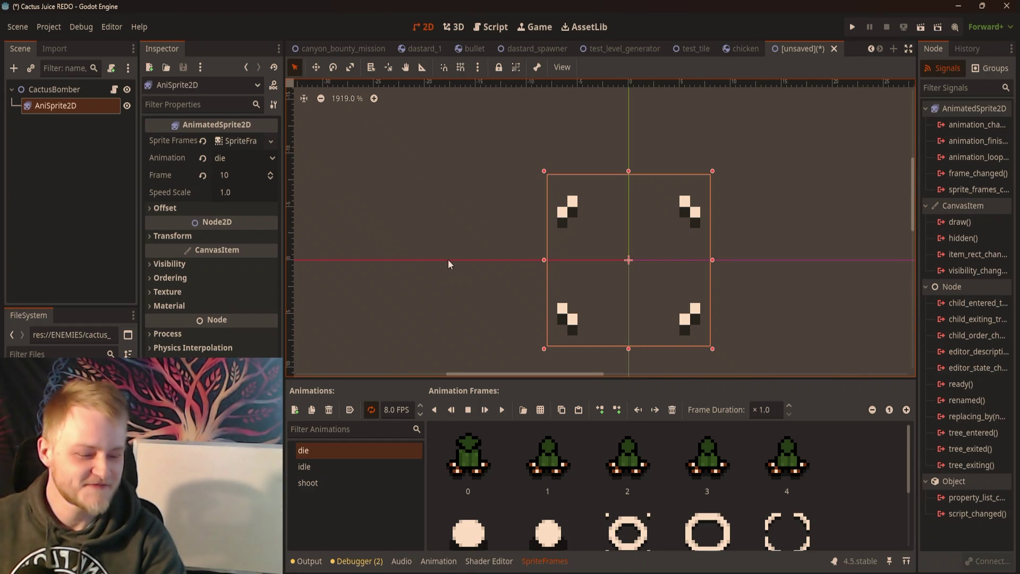
left_click_drag(448, 259, 427, 193)
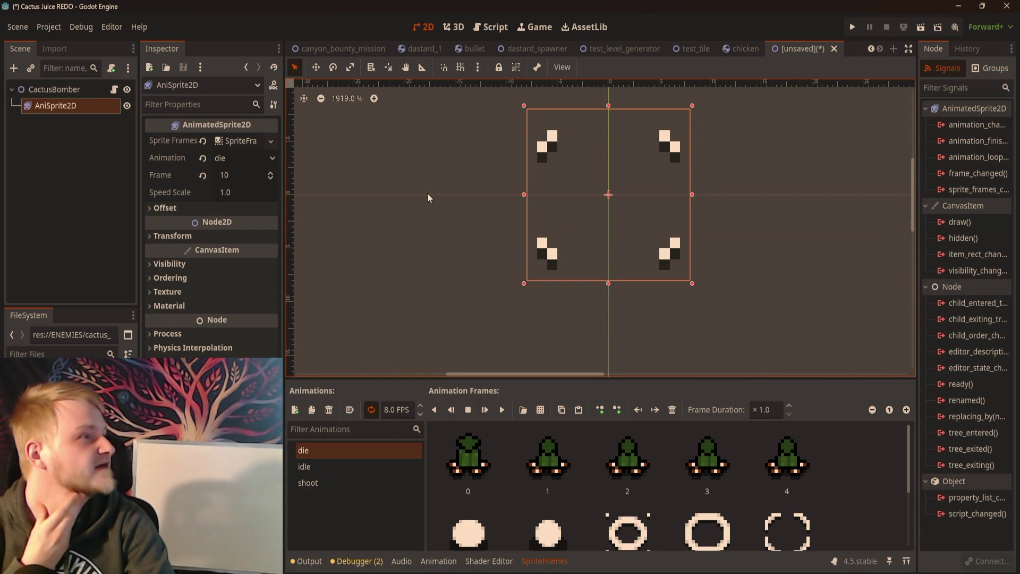
scroll(532, 239, "up", 2)
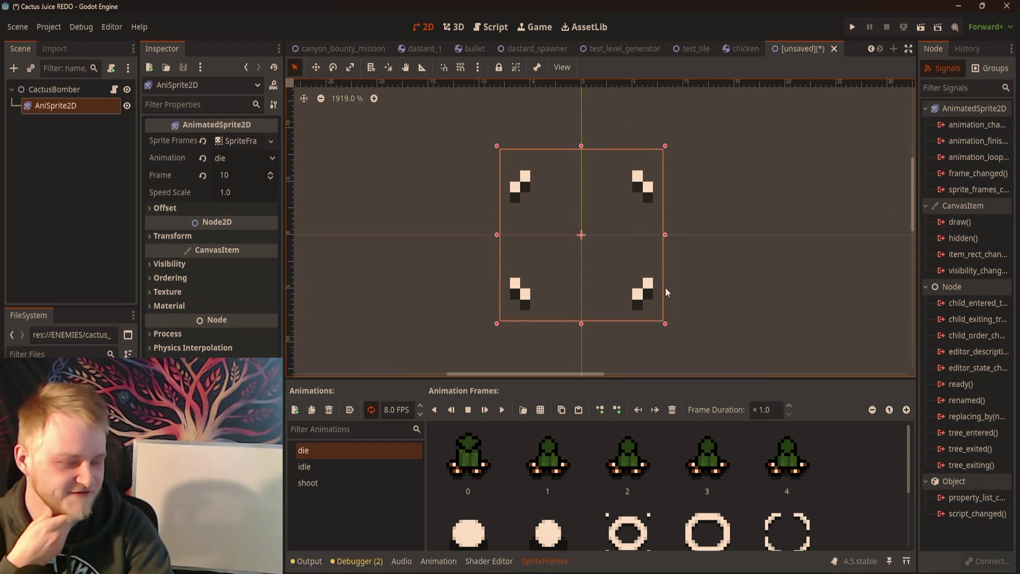
left_click(439, 208)
left_click(489, 32)
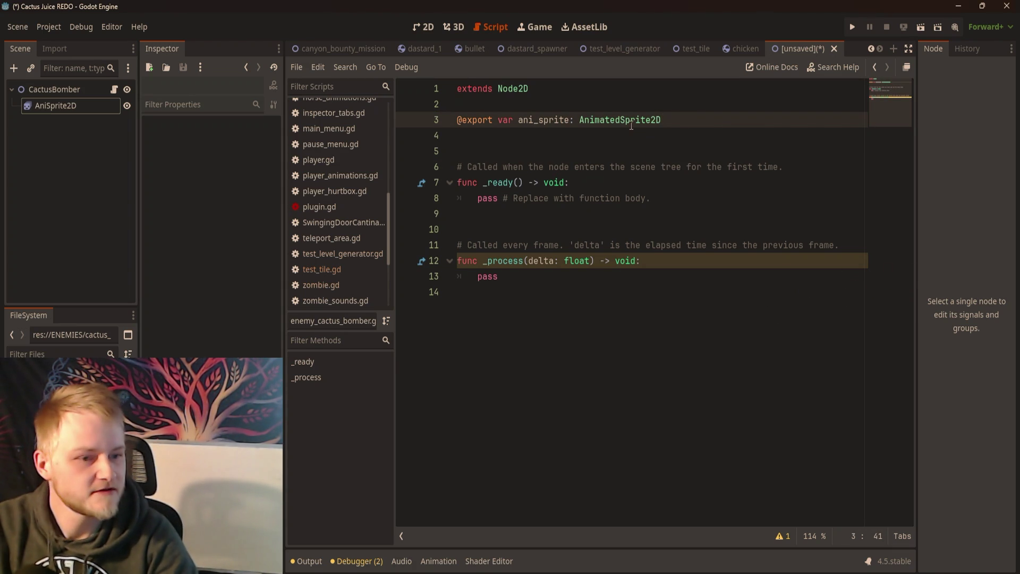
key("Return")
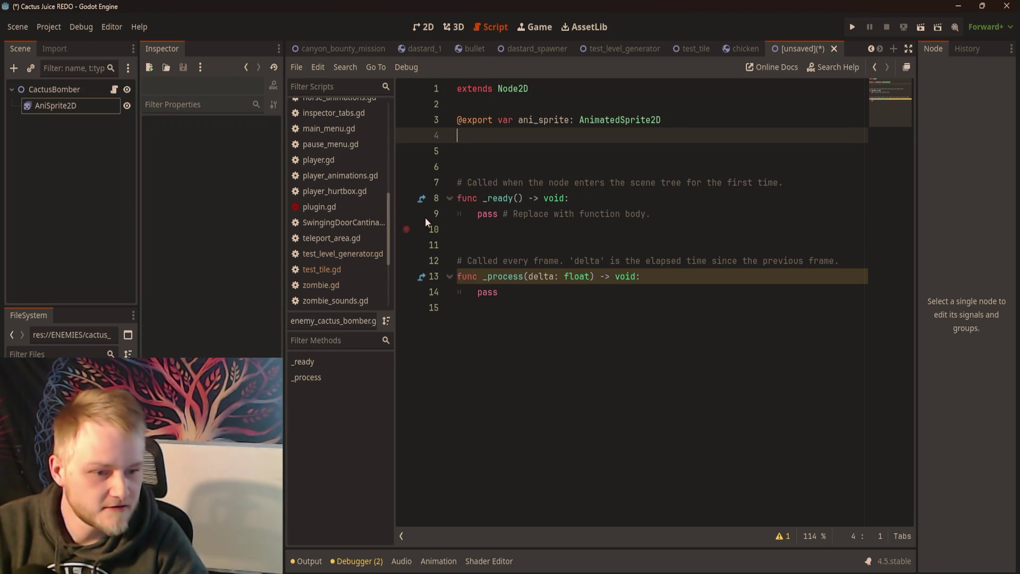
left_click(555, 171)
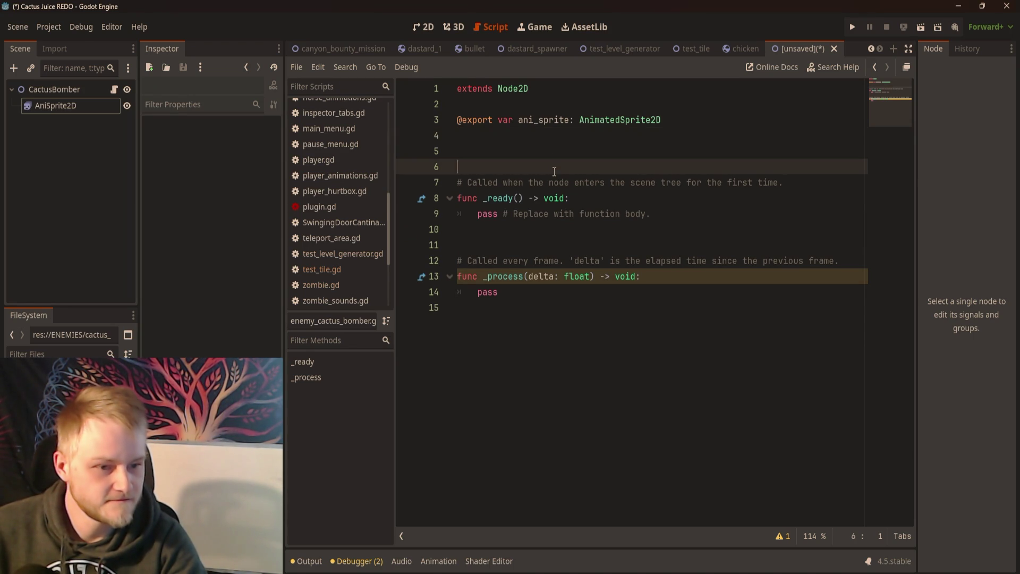
left_click(68, 91)
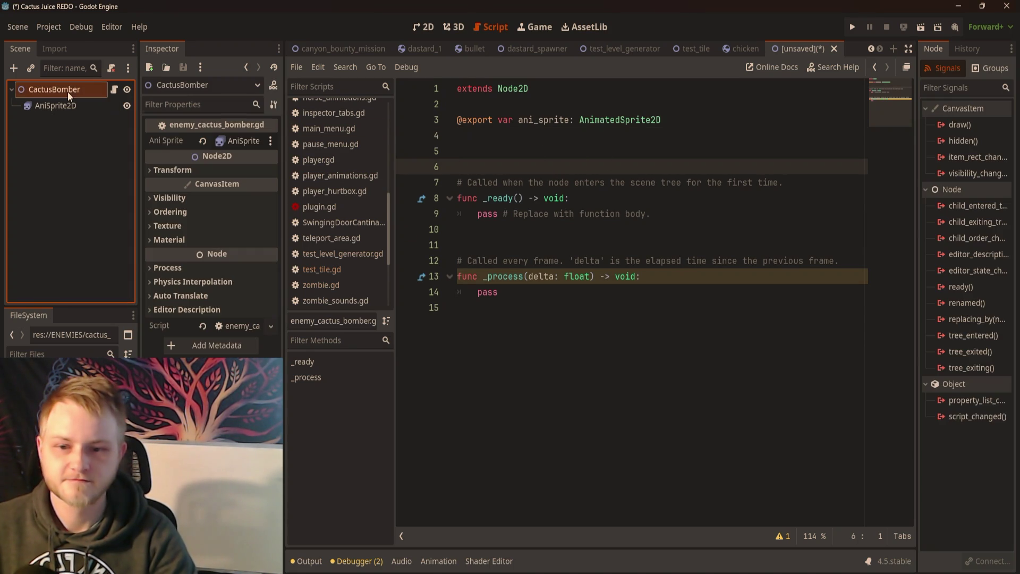
double_click(173, 168)
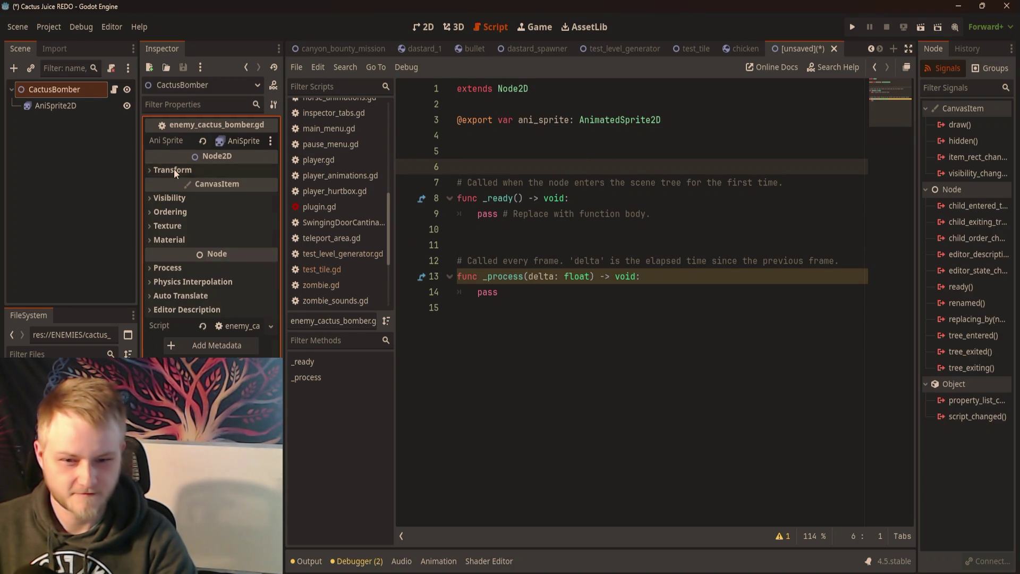
left_click(420, 27)
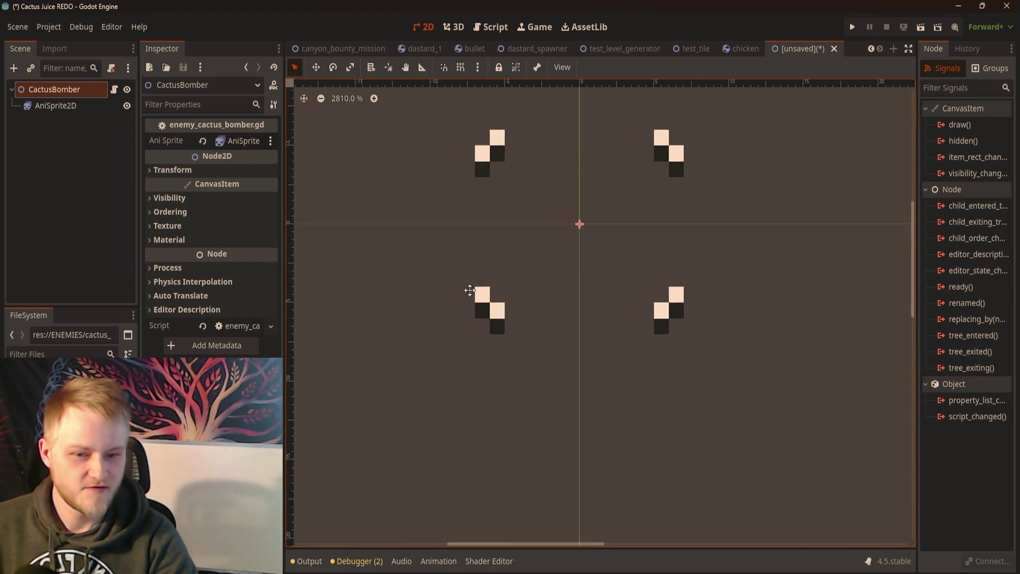
Fill the shoot animation with the seven top-row frames from CactusBomberSpritesheet.png.
left_click(56, 106)
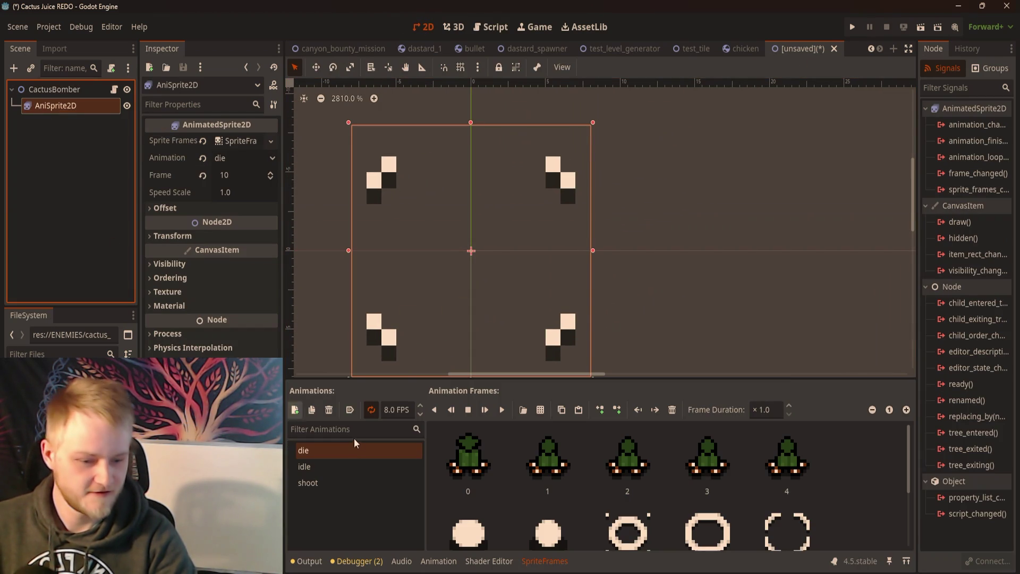
left_click(343, 481)
left_click(525, 411)
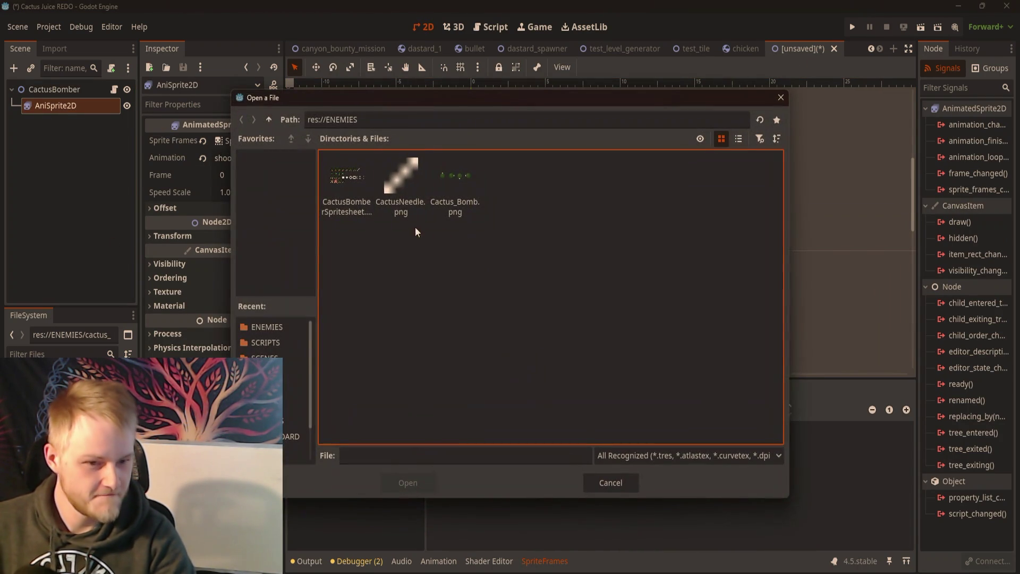
left_click(368, 179)
double_click(368, 175)
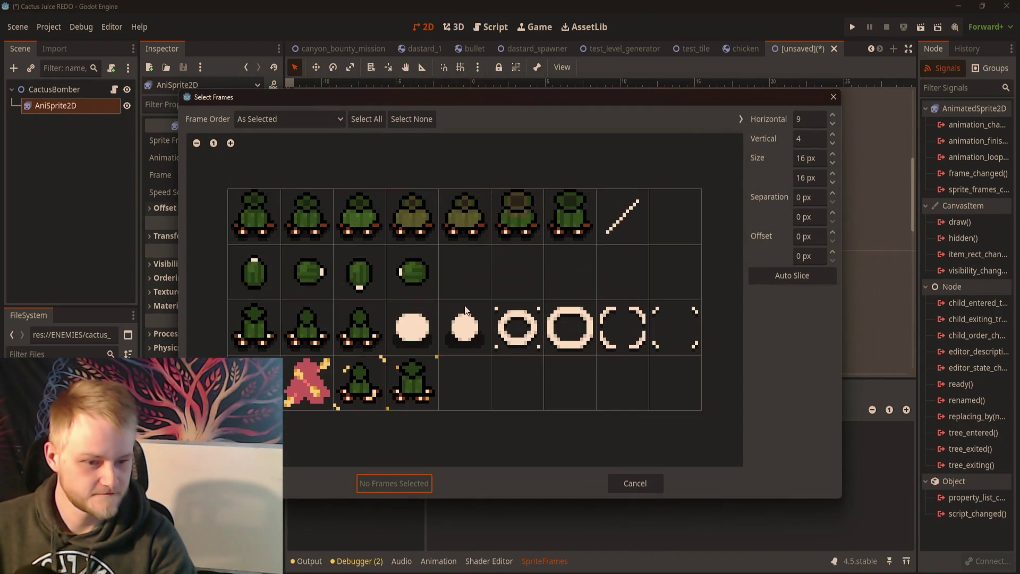
left_click_drag(269, 230, 571, 215)
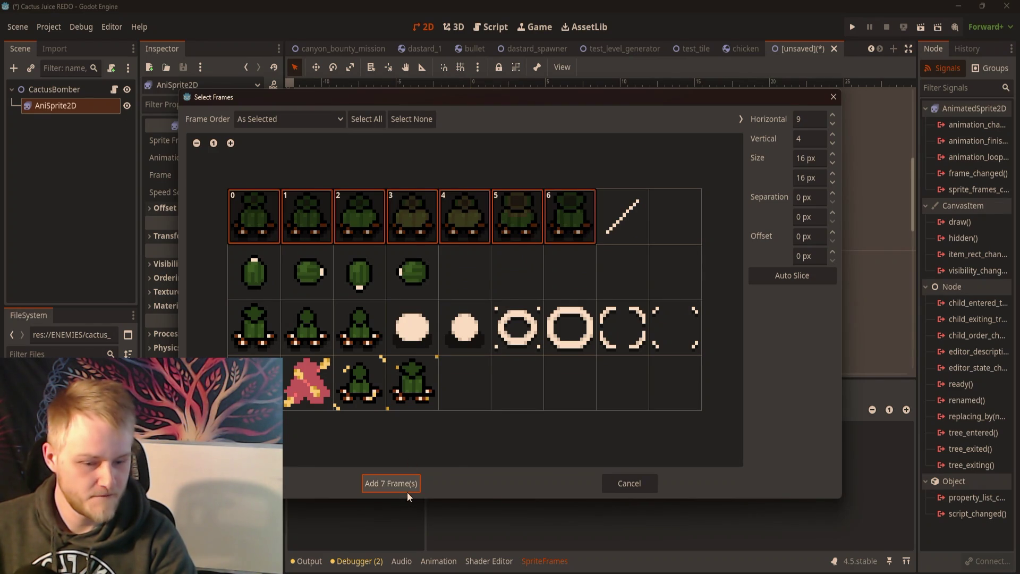
left_click(407, 490)
Preview shoot, then duplicate frame 6 to lengthen the animation's ending.
scroll(587, 207, "down", 5)
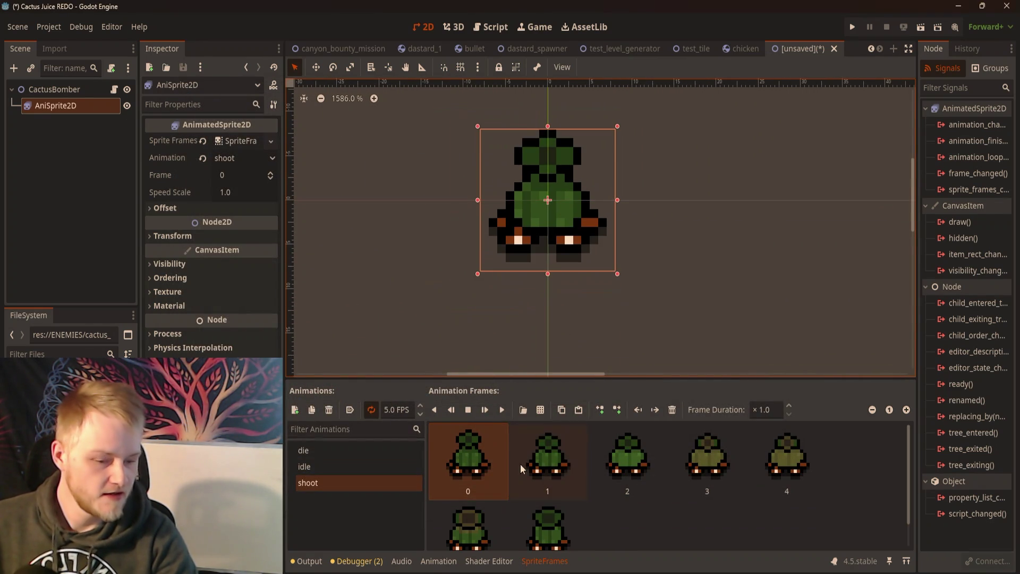
left_click(501, 412)
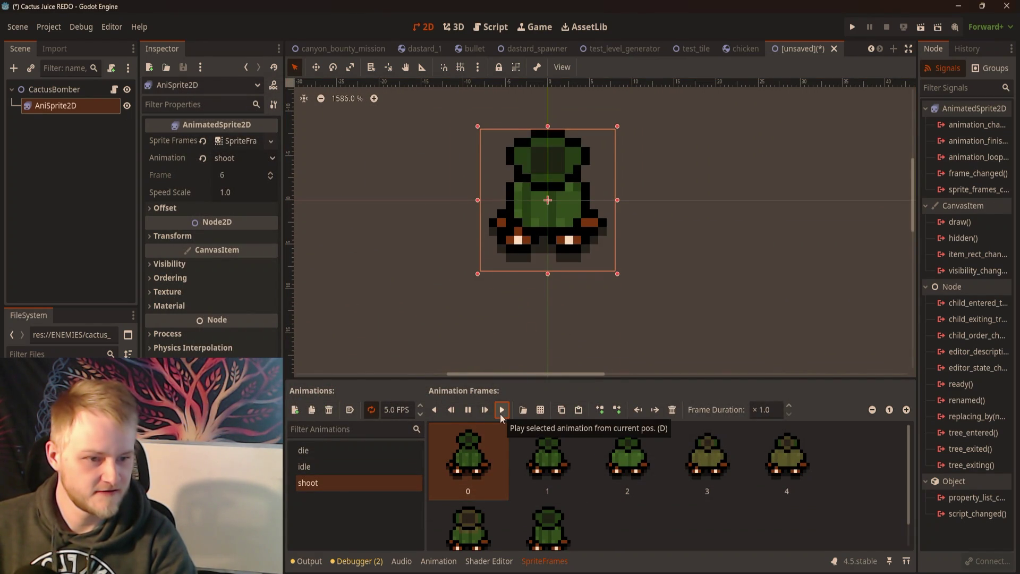
scroll(638, 214, "down", 3)
scroll(586, 273, "right", 3)
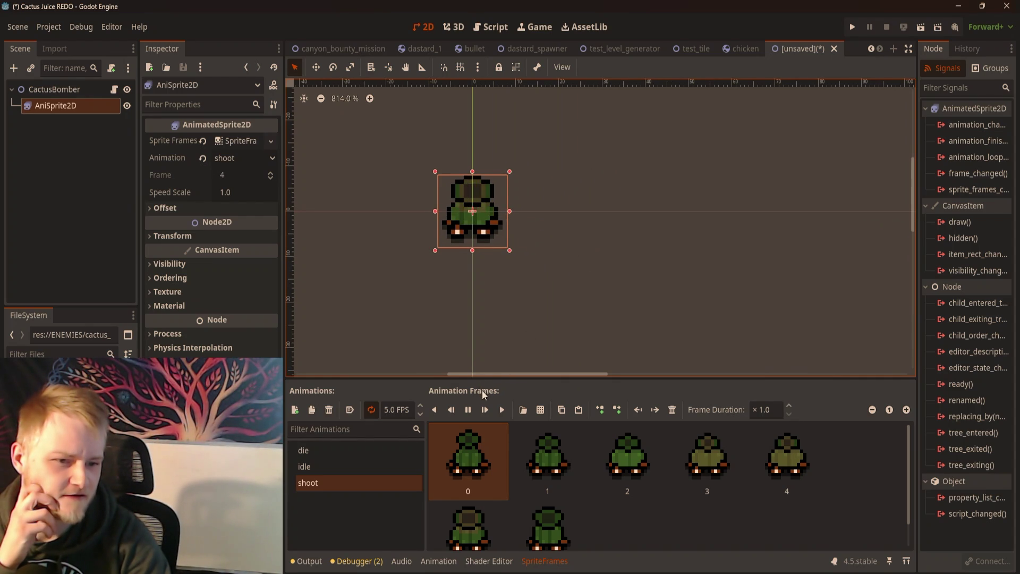
left_click(468, 412)
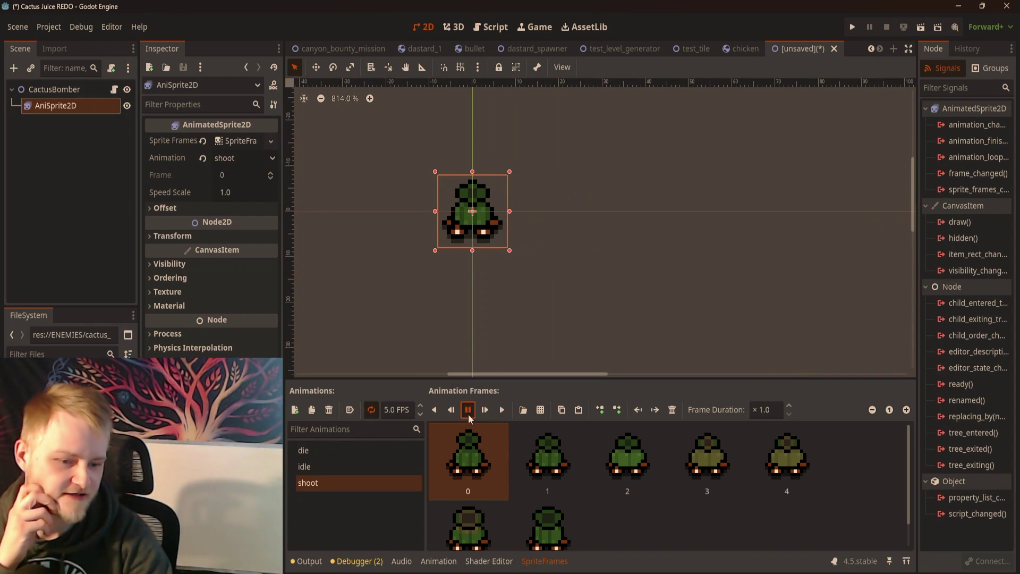
left_click(547, 519)
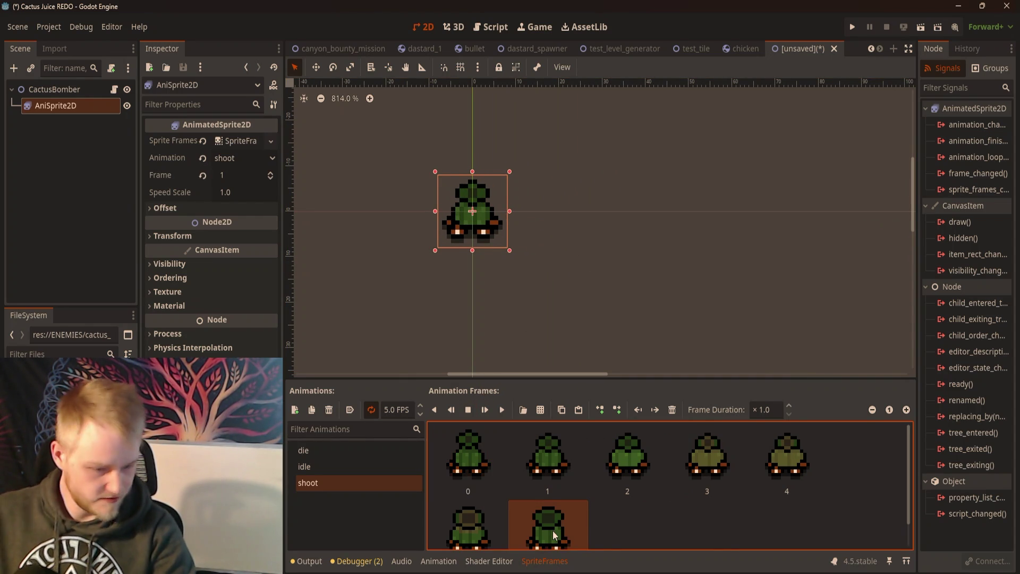
left_click(561, 410)
left_click(579, 410)
left_click(579, 410)
left_click(499, 410)
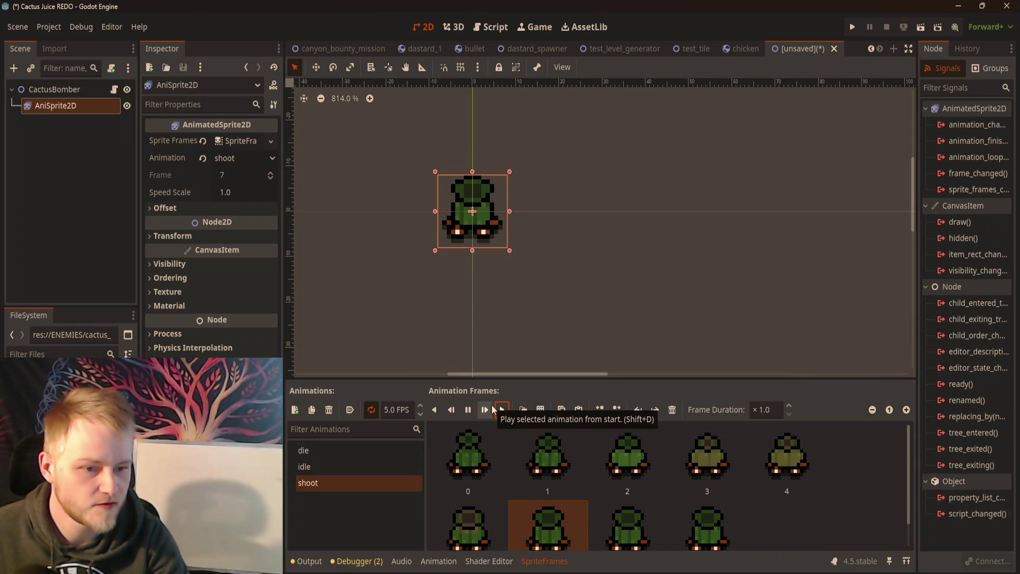
left_click(468, 411)
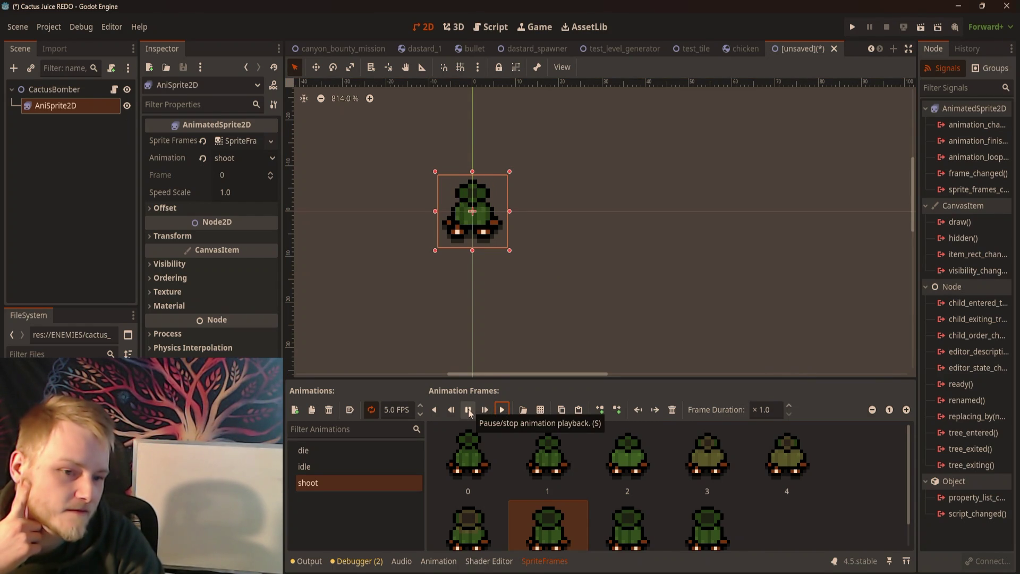
left_click(469, 410)
scroll(681, 530, "down", 1)
Delete the extra frame 8 and replay the shoot animation to check it.
left_click(718, 523)
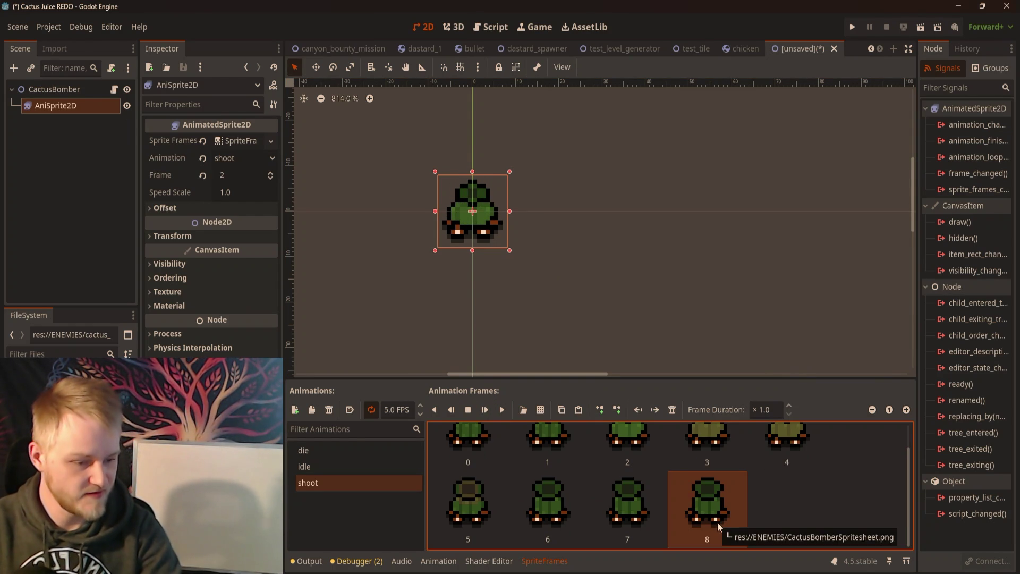
key("Delete")
left_click(502, 411)
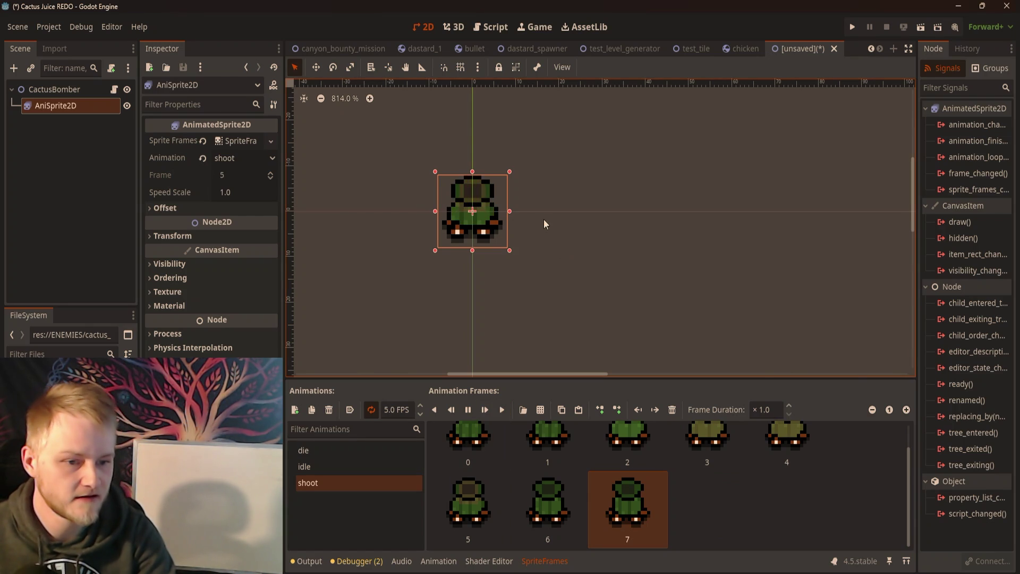
scroll(601, 244, "up", 3)
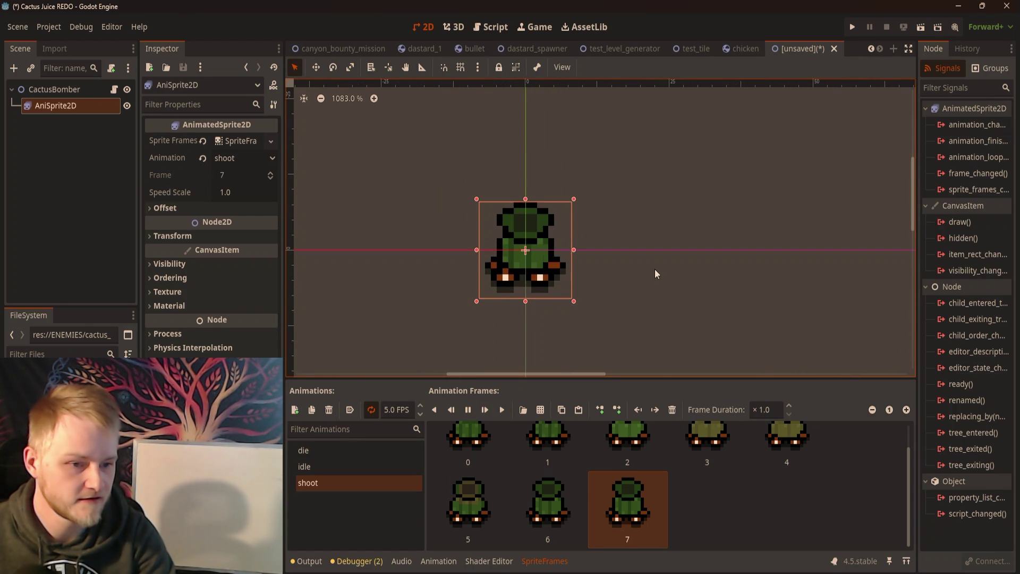
double_click(468, 410)
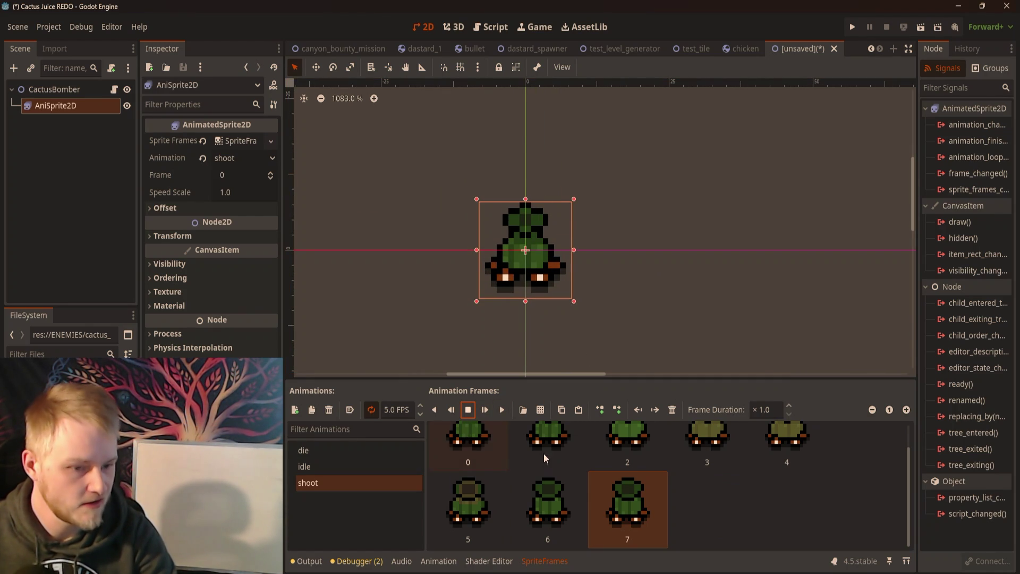
scroll(547, 454, "up", 1)
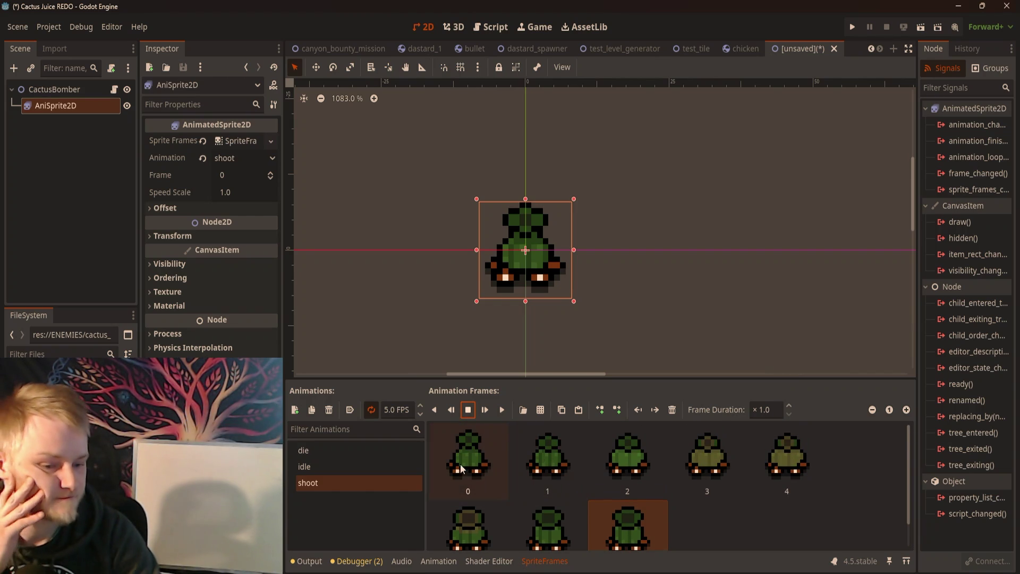
left_click(729, 524)
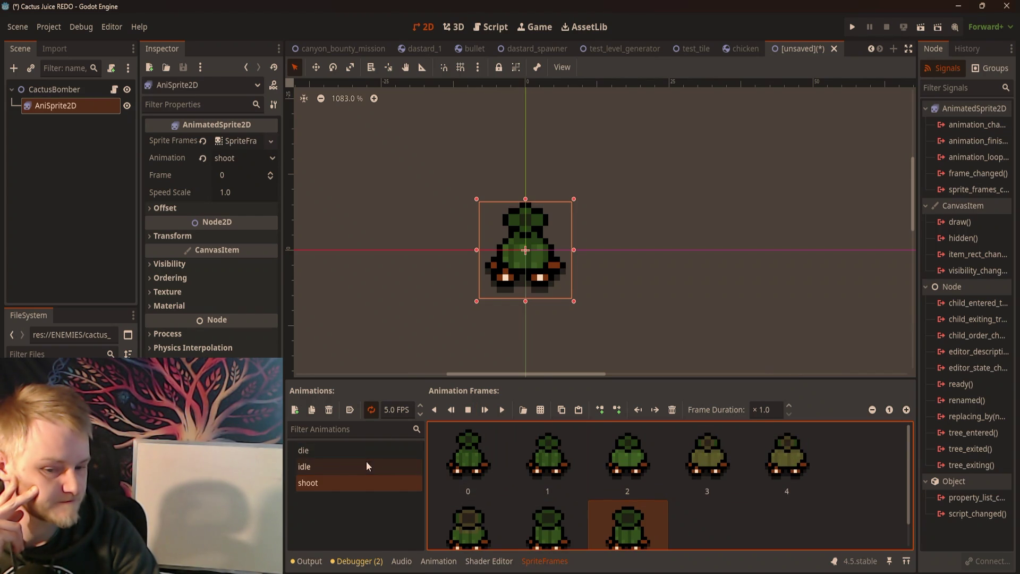
left_click(501, 410)
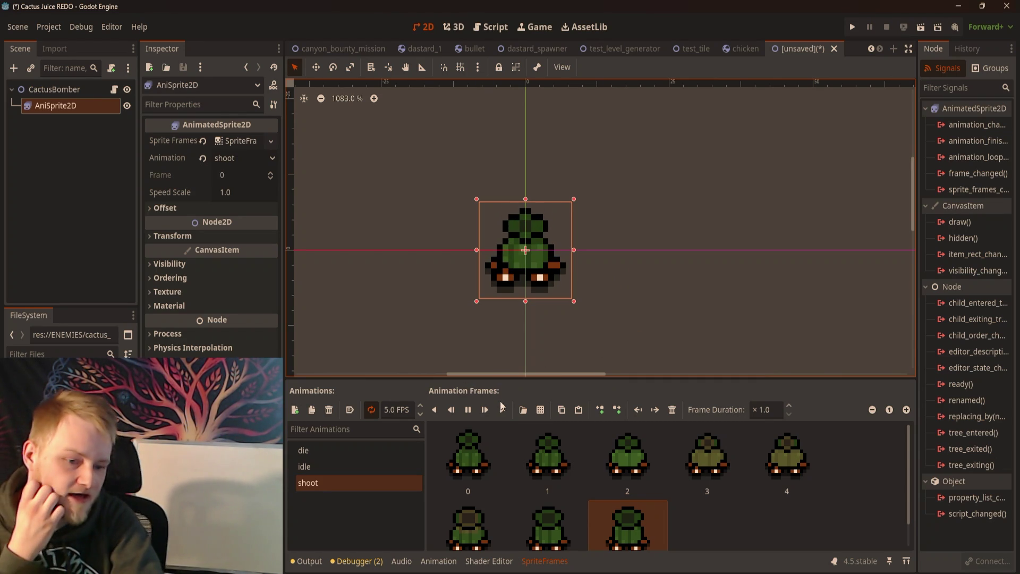
left_click(467, 410)
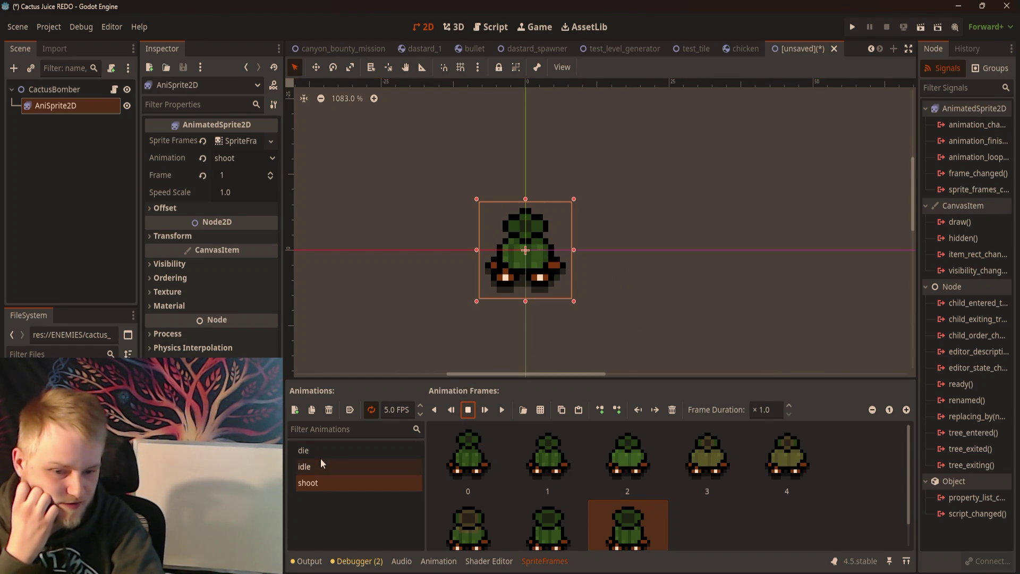
Play the idle and shoot animations back to back to compare them.
left_click(321, 465)
left_click(501, 411)
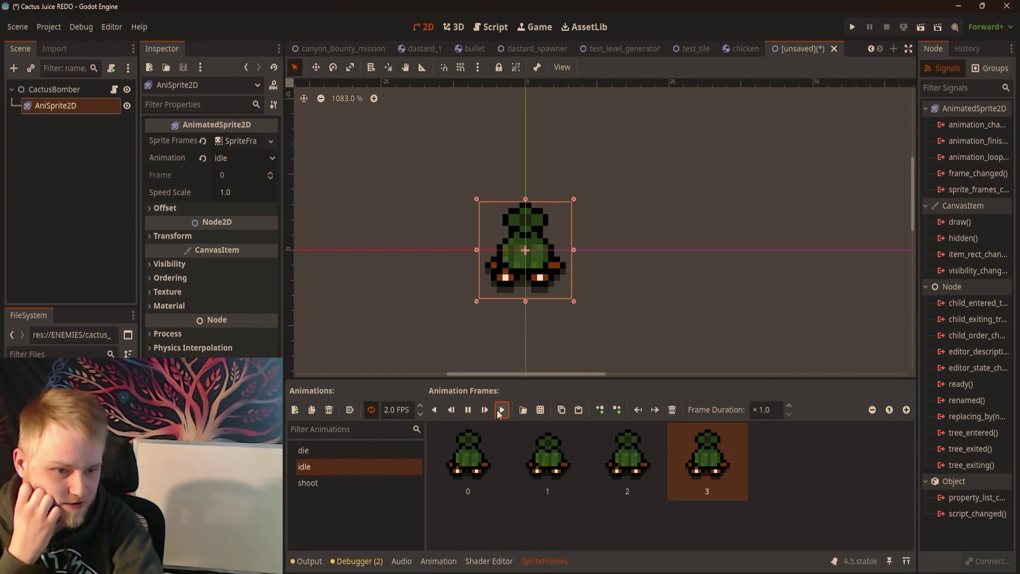
left_click(470, 410)
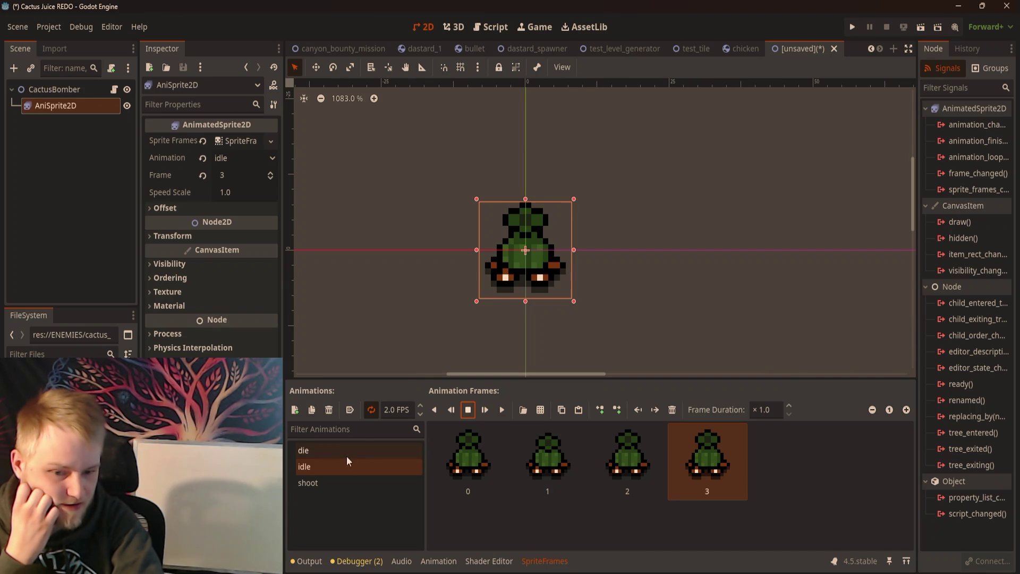
left_click(340, 478)
left_click(499, 413)
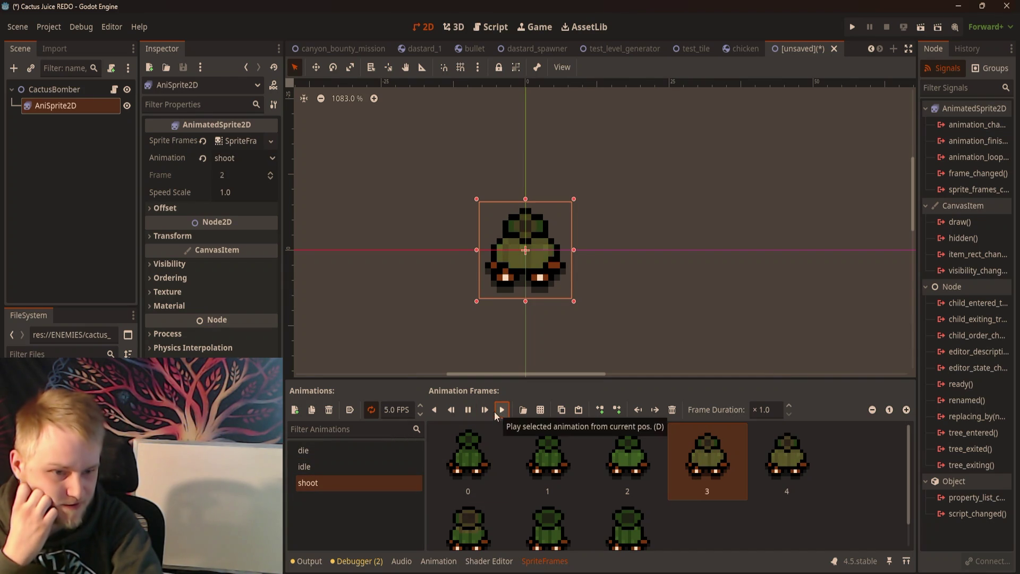
left_click(468, 418)
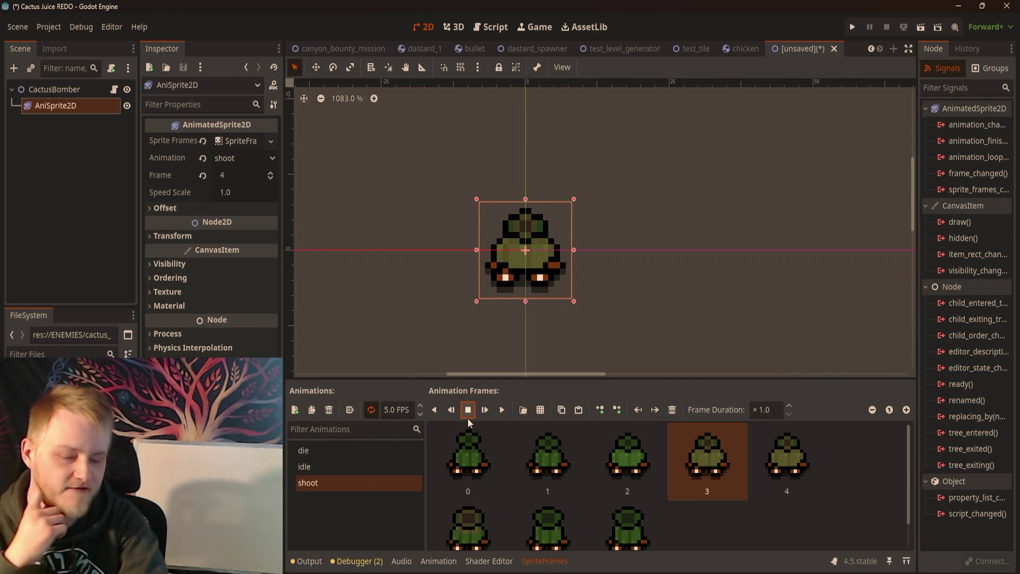
left_click(56, 90)
Add a Timer node under CactusBomber, then return to AniSprite2D's animations.
key("ctrl+a")
type("ani")
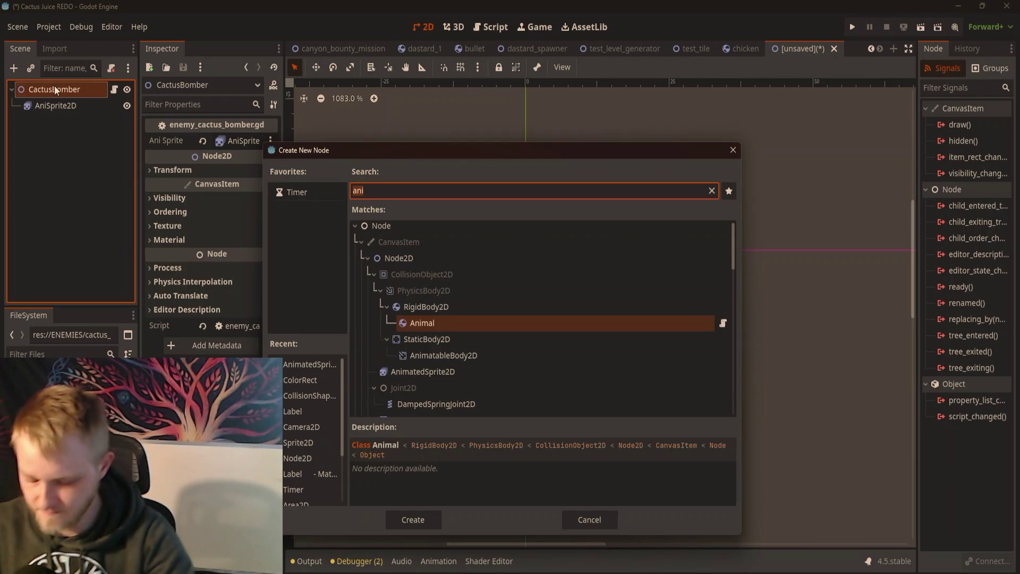
type("timer")
key("Return")
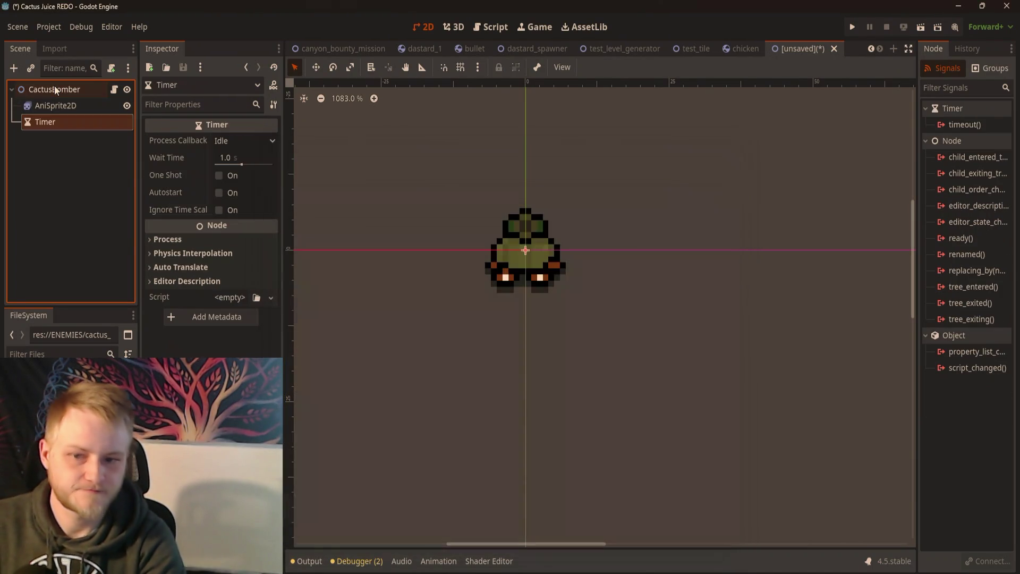
left_click(77, 86)
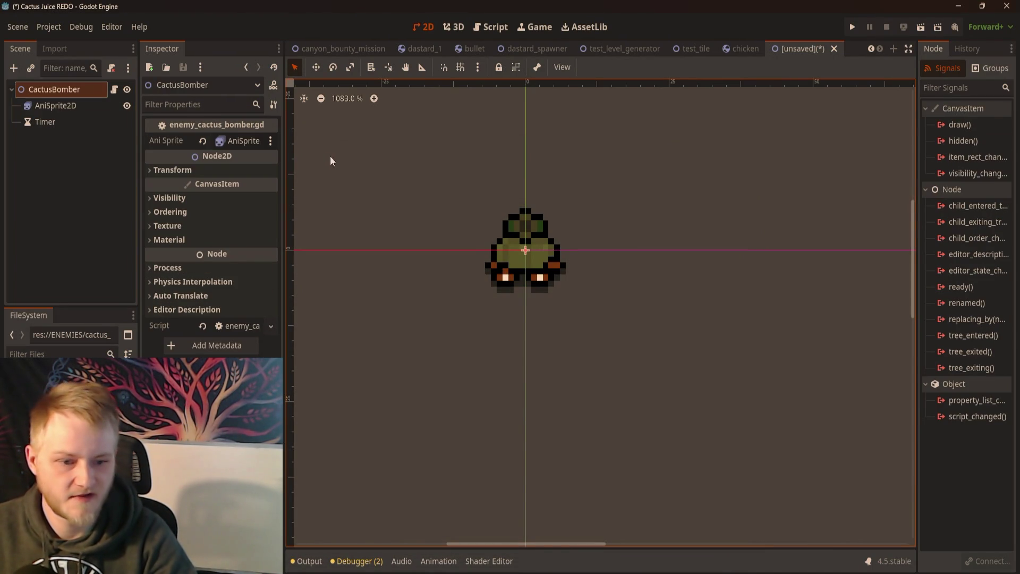
left_click(56, 107)
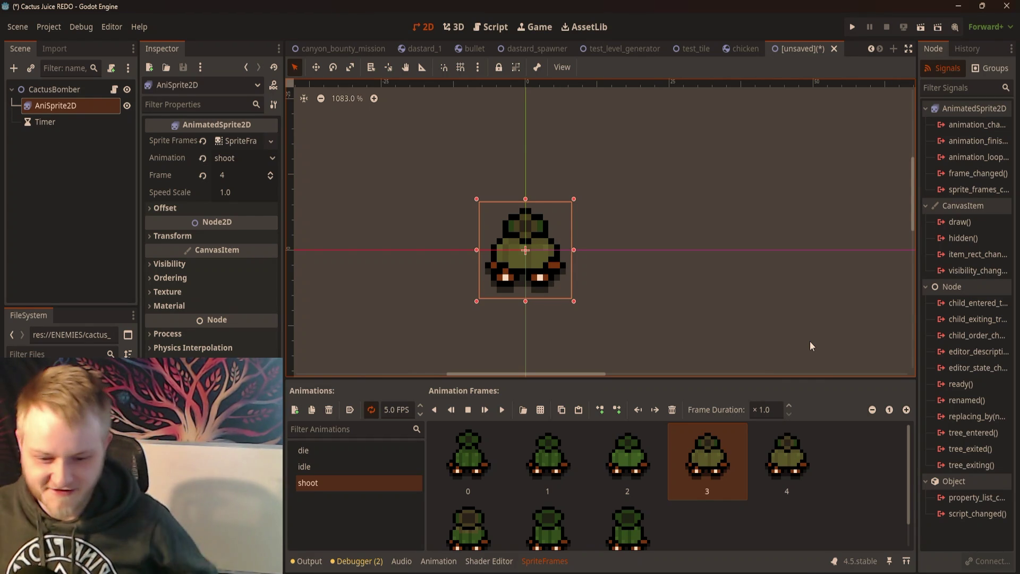
scroll(626, 281, "down", 1)
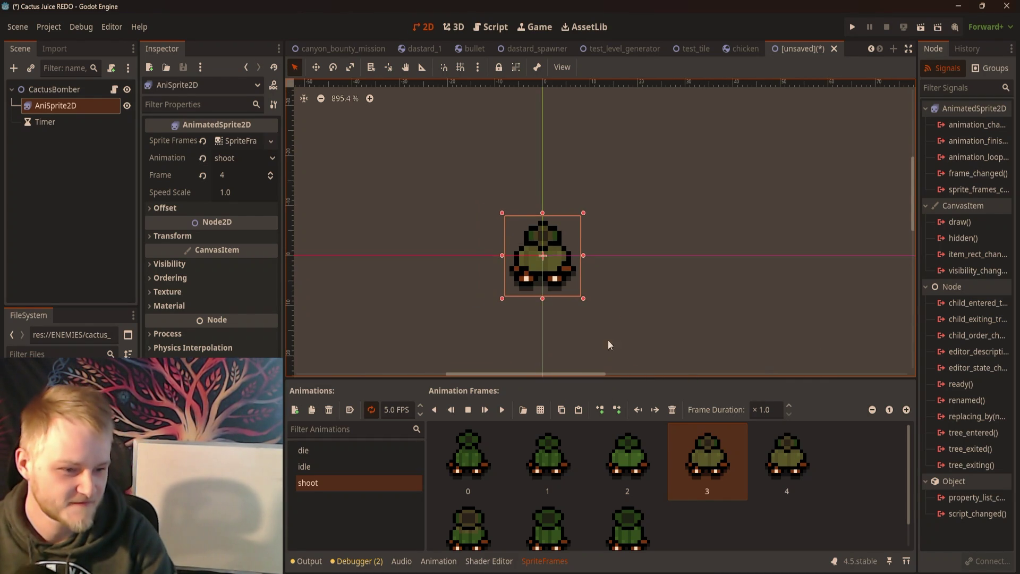
Flip through the die, idle and shoot animations, then begin saving the scene as cactus_bomber.tscn.
left_click(396, 468)
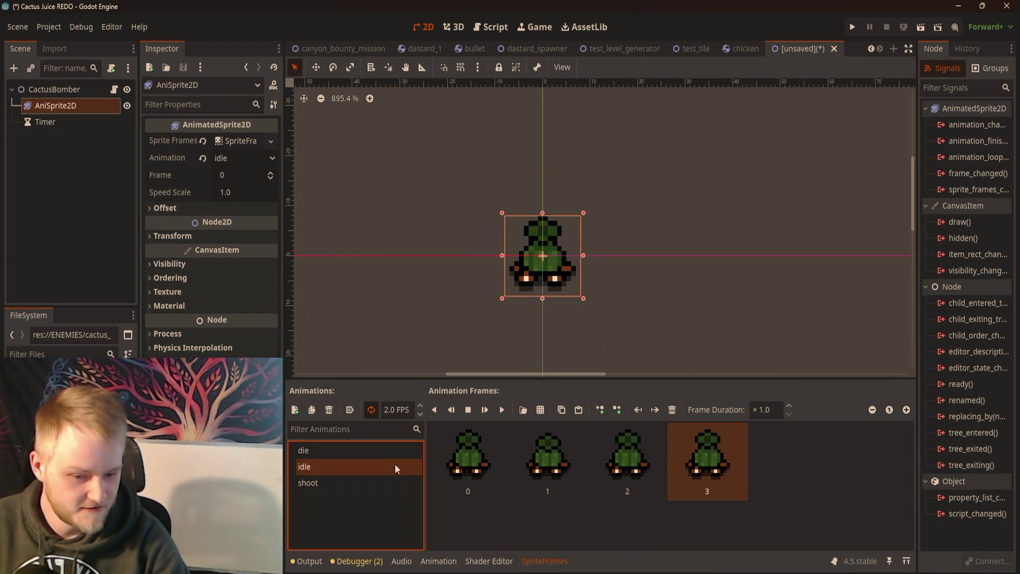
left_click(396, 448)
left_click(387, 468)
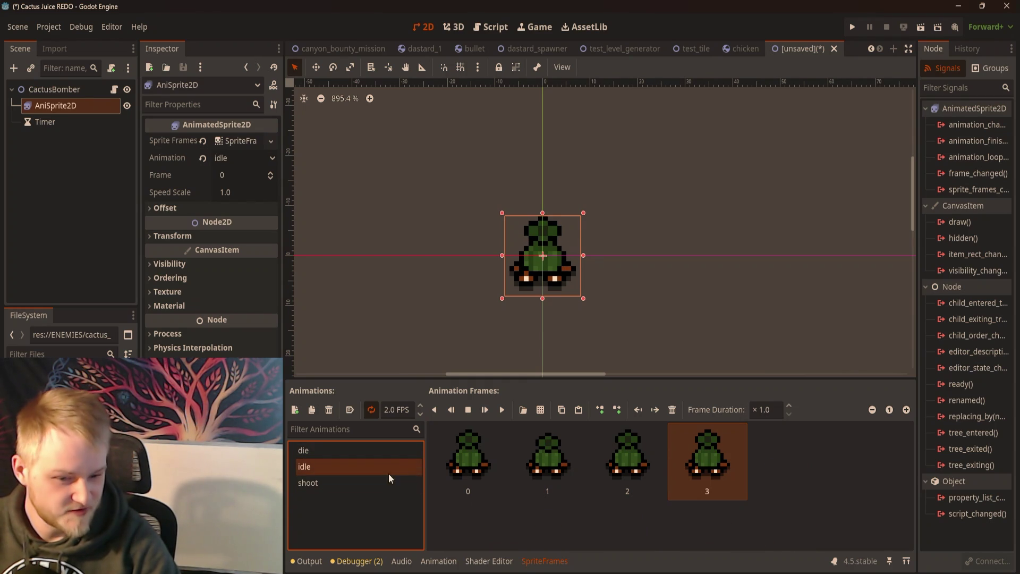
left_click(387, 482)
left_click(387, 470)
left_click(391, 451)
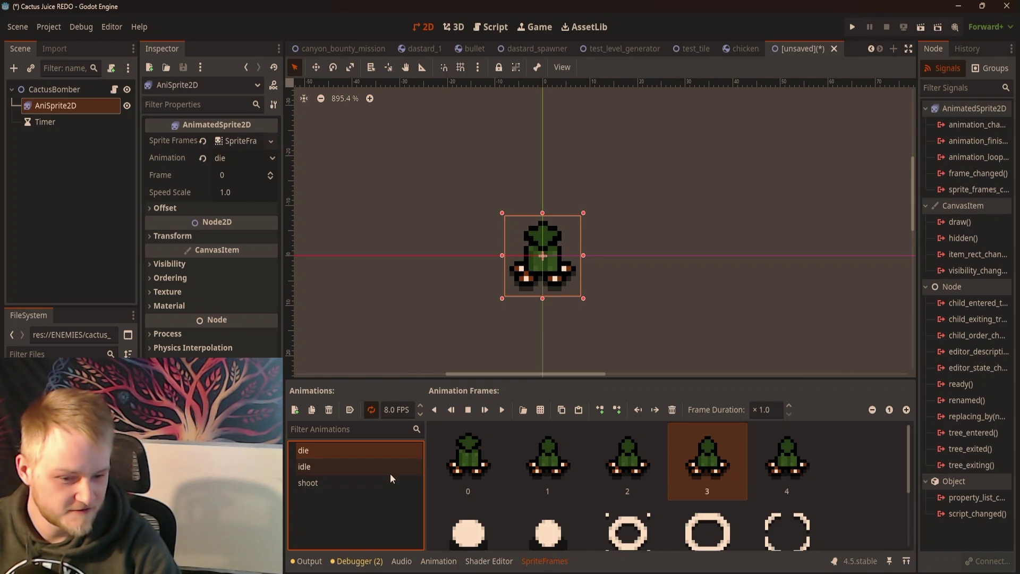
left_click(390, 467)
left_click(384, 483)
left_click(383, 457)
left_click(384, 469)
left_click(380, 480)
left_click(388, 468)
left_click(388, 455)
left_click(379, 474)
left_click(385, 483)
scroll(527, 228, "up", 2)
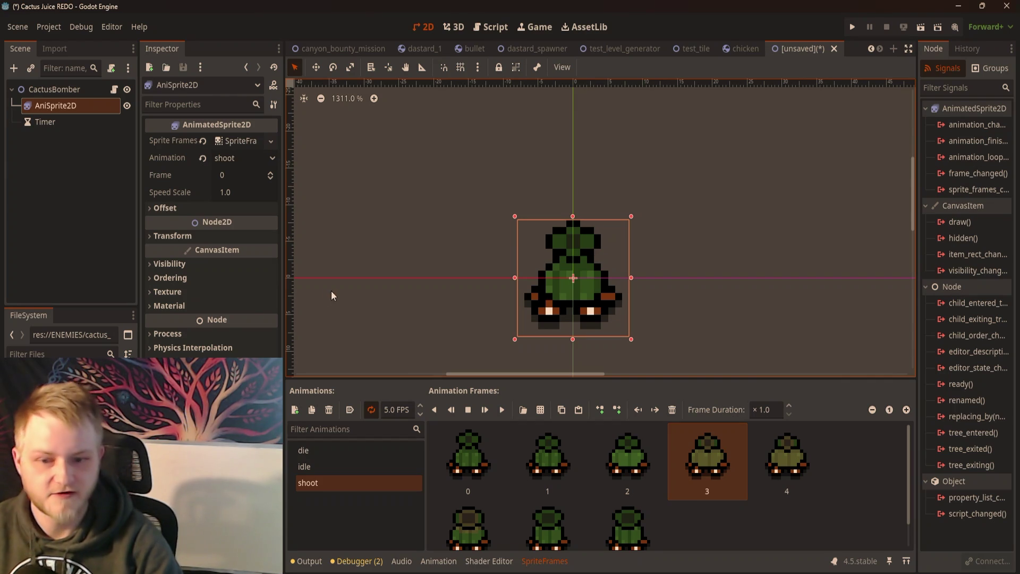
key("ctrl+s")
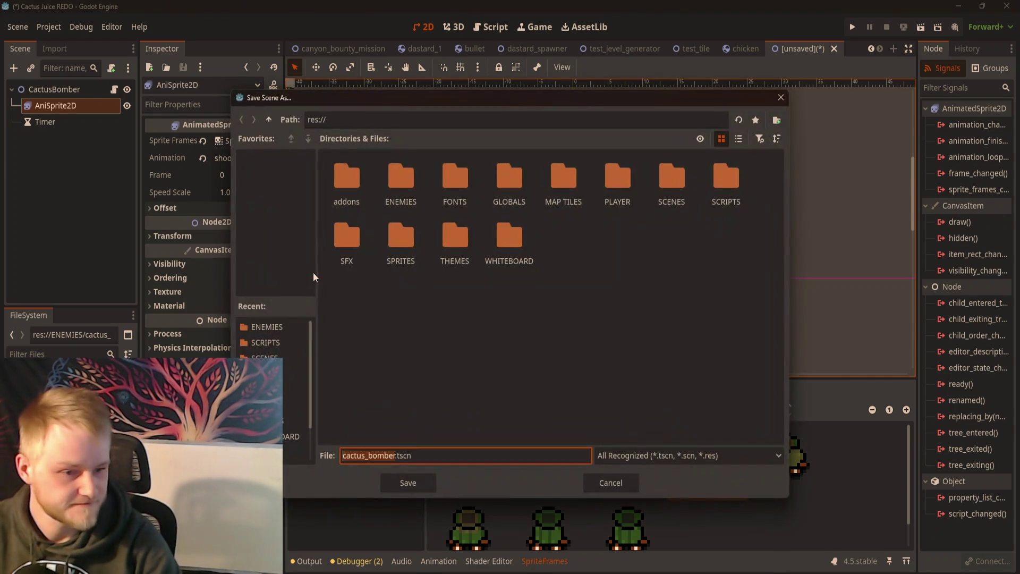
Cancel the Save Scene As dialog and preview the die animation.
left_click(621, 482)
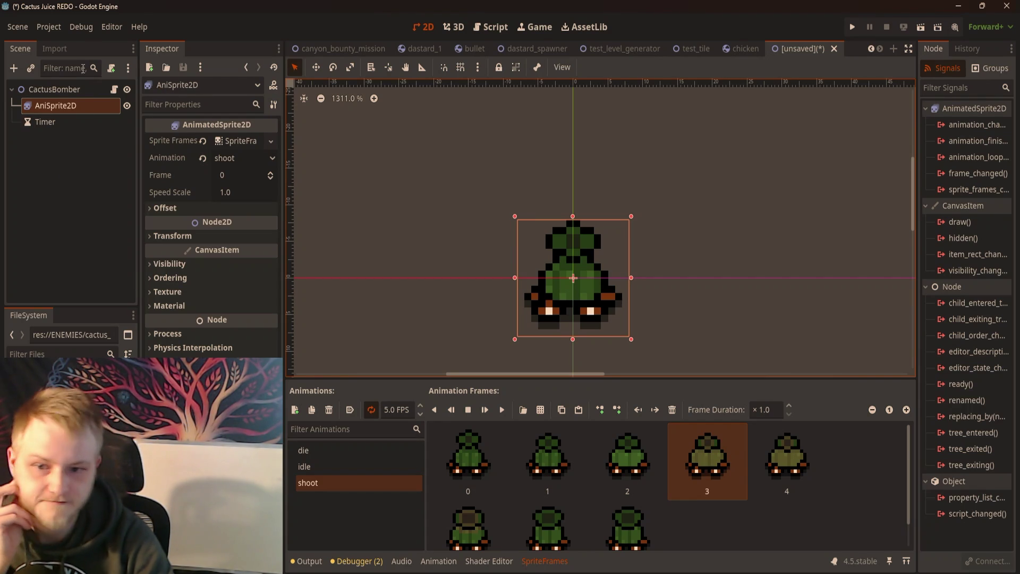
left_click(308, 462)
Play the die animation, then switch to idle and stop playback.
key("Up")
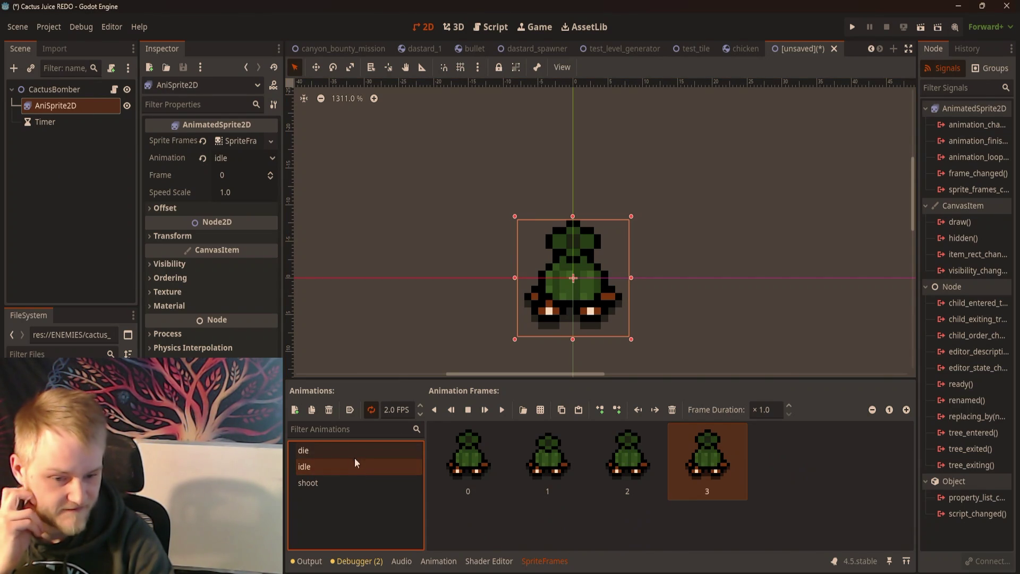
left_click(369, 471)
left_click(362, 481)
key("Up")
left_click(371, 445)
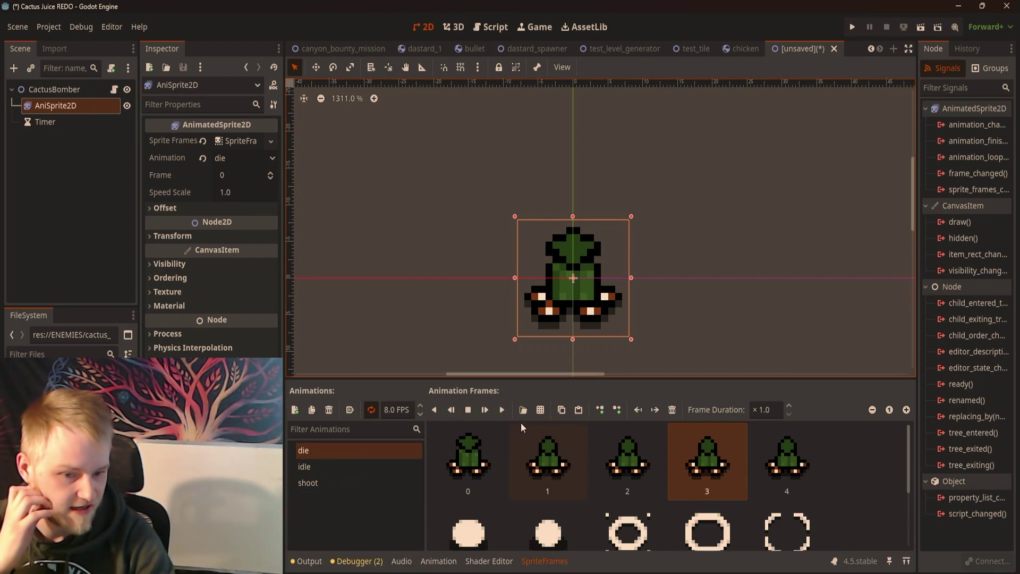
left_click(502, 410)
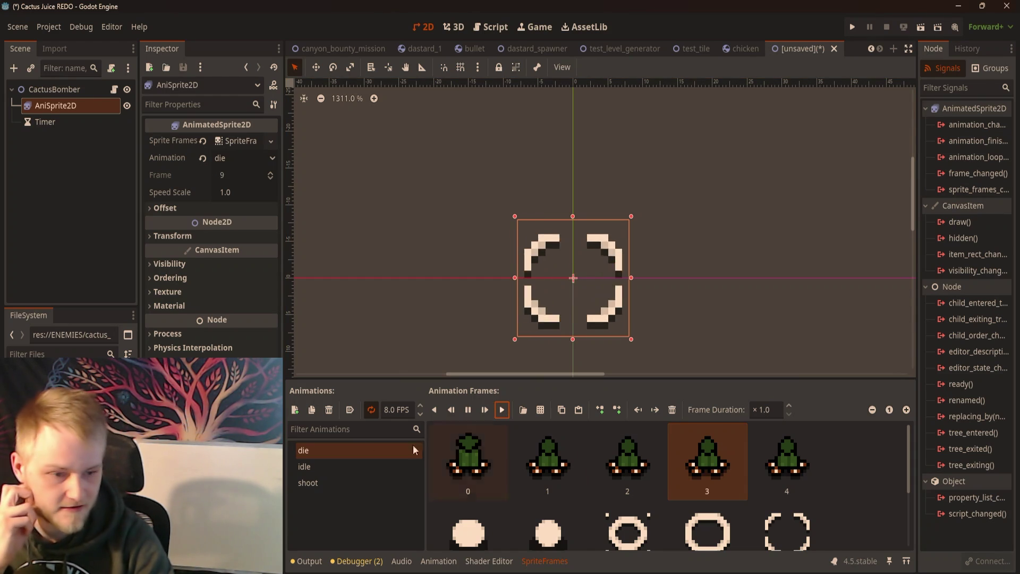
left_click(334, 466)
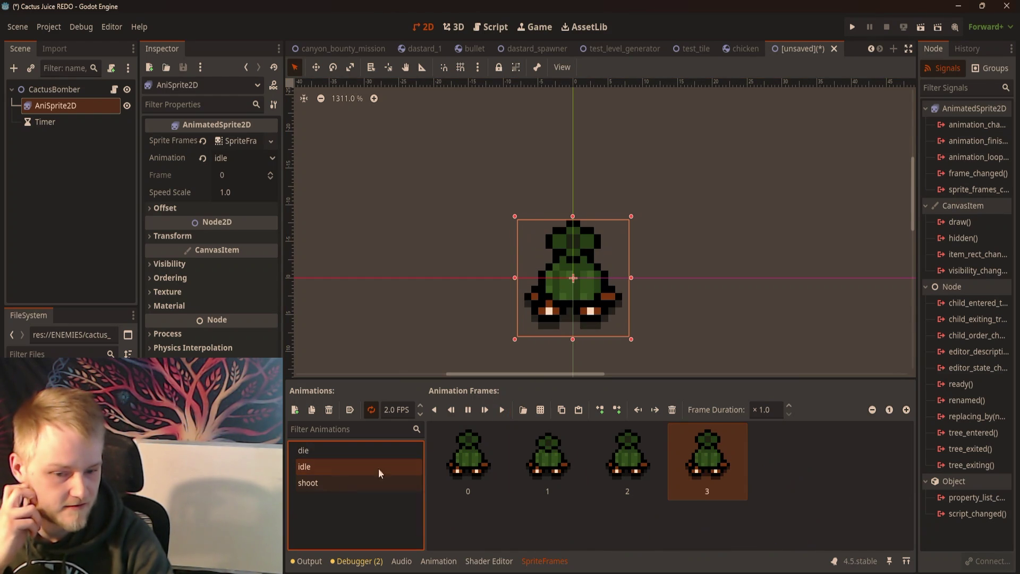
left_click(468, 410)
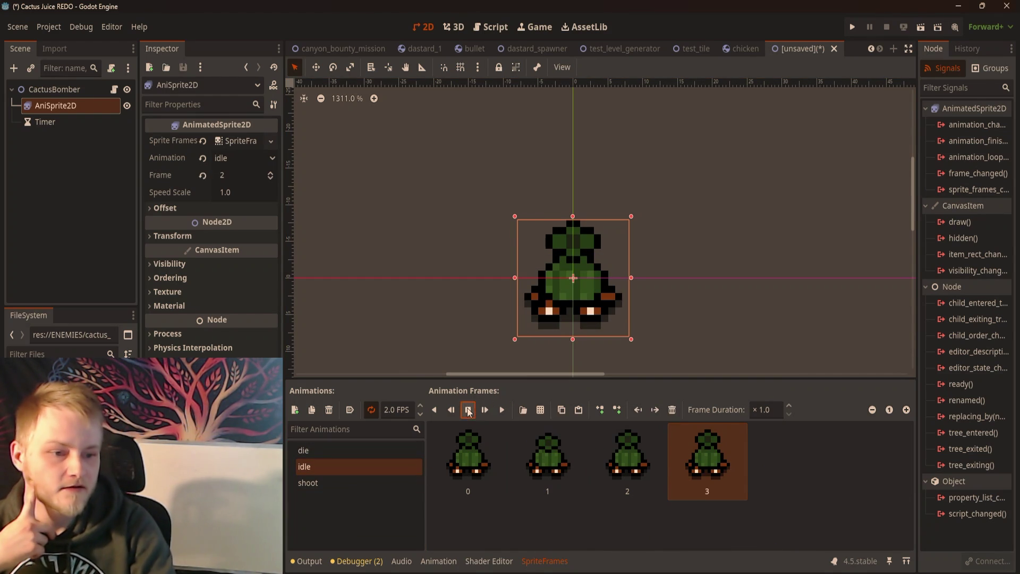
Select the Timer node to check its 1.0 s wait and autostart off.
left_click(94, 107)
left_click(94, 91)
left_click(87, 111)
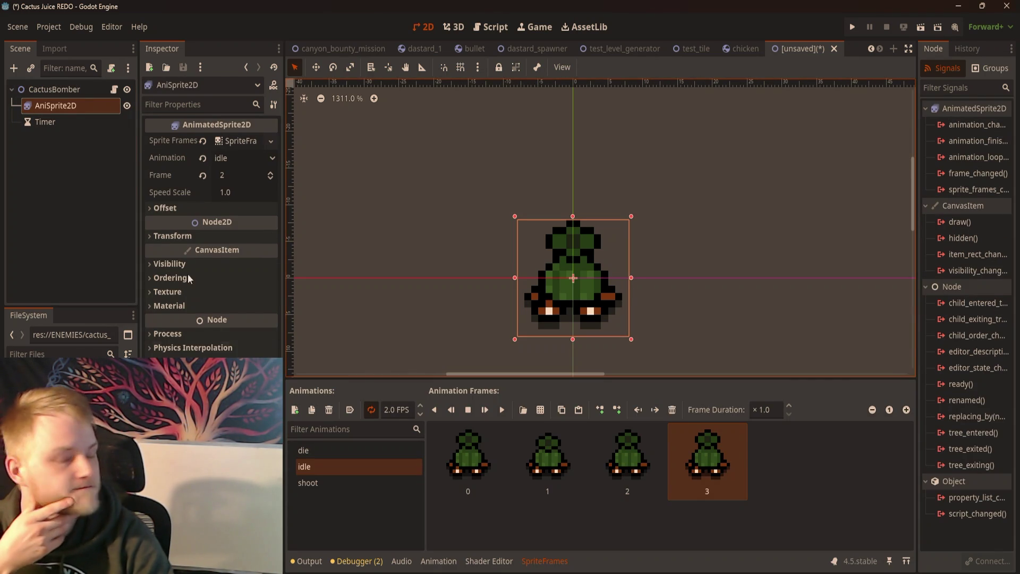
left_click(59, 91)
left_click(60, 102)
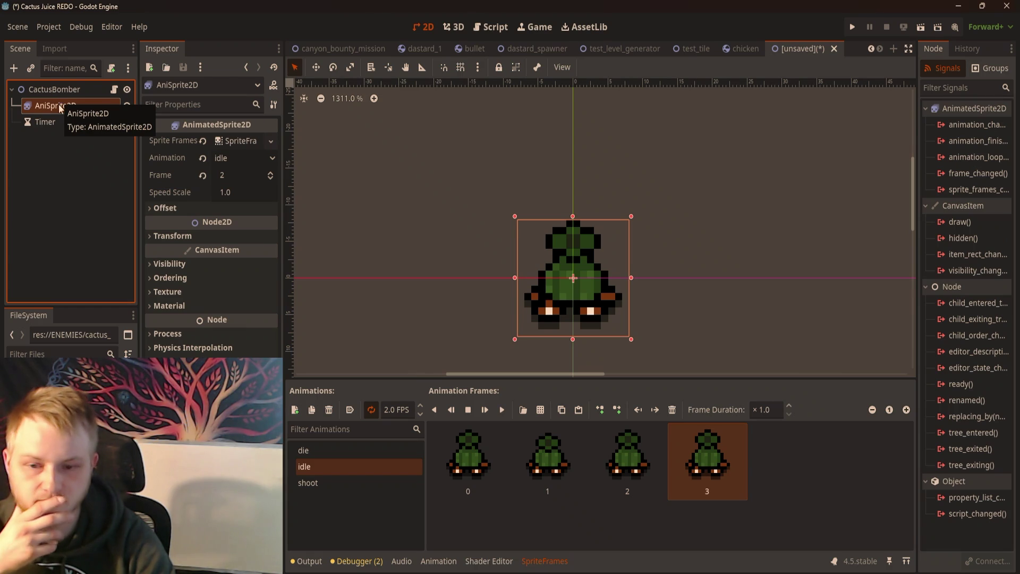
left_click(69, 120)
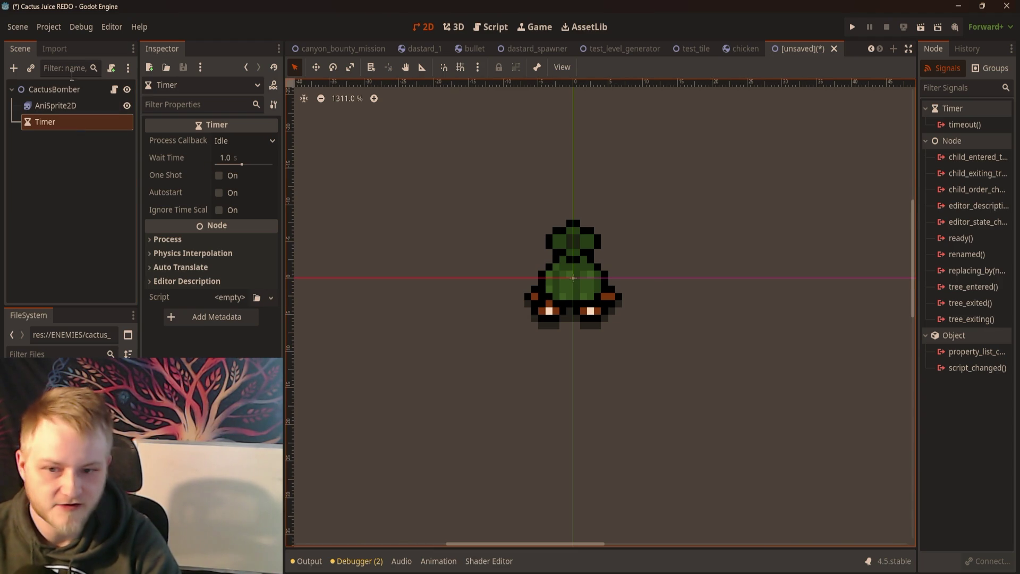
Cycle through AniSprite2D's die, idle and shoot animations.
left_click(39, 110)
left_click(353, 452)
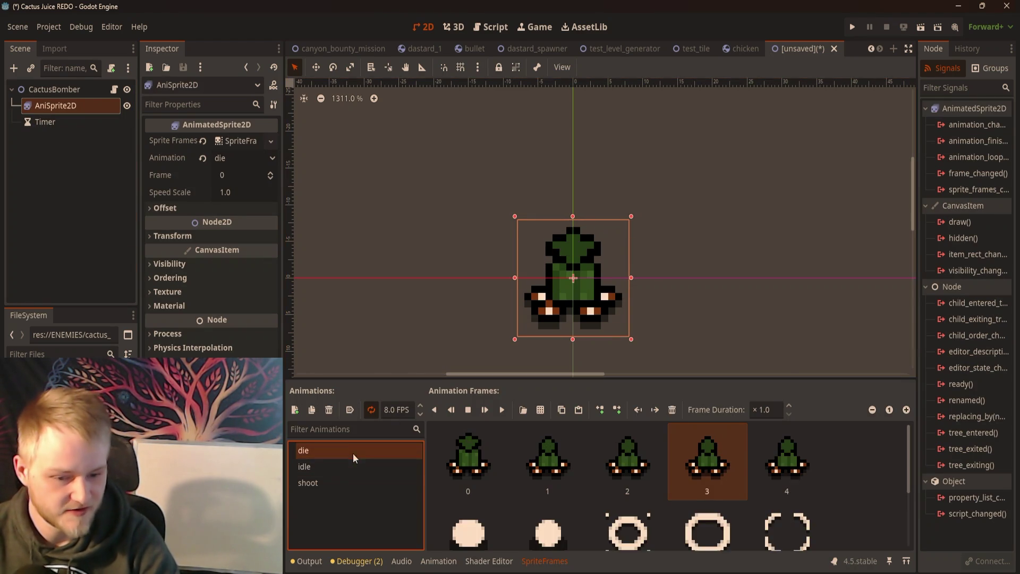
left_click(347, 466)
left_click(341, 484)
left_click(347, 465)
left_click(349, 452)
left_click(341, 467)
scroll(490, 251, "up", 1)
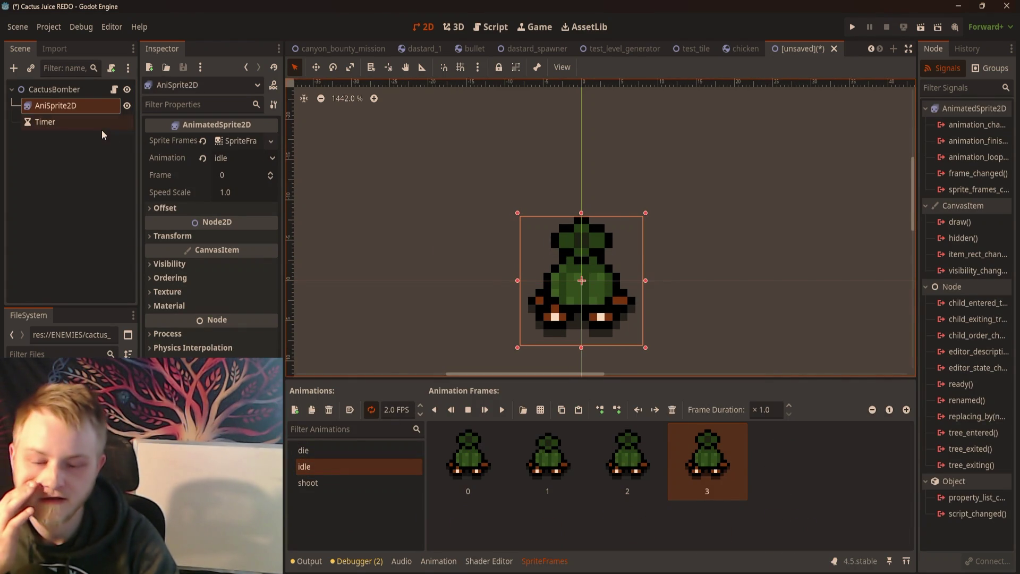
Recentre the cactus sprite on the canvas and open enemy_cactus_bomber.gd.
left_click(101, 126)
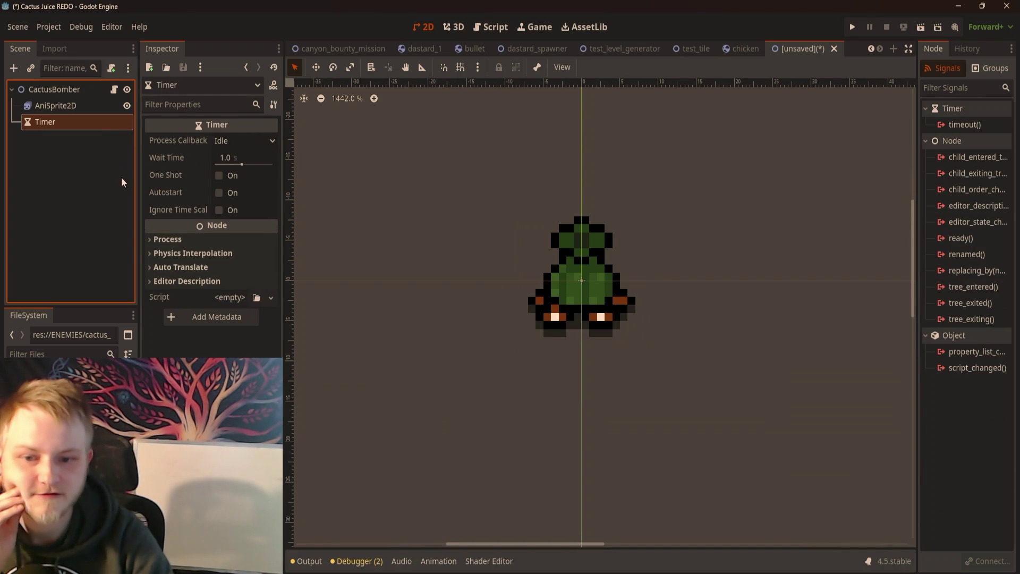
left_click(574, 250)
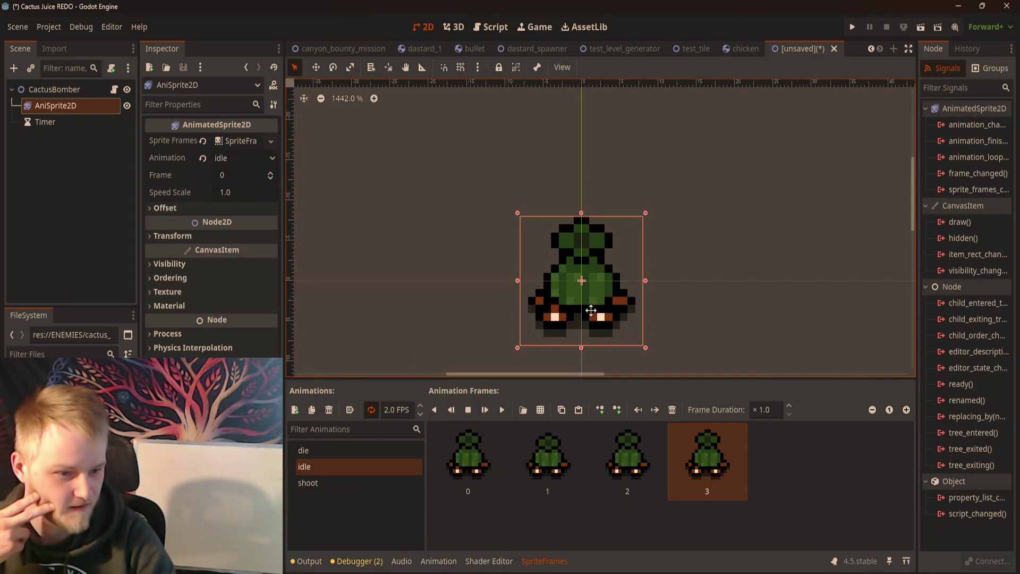
left_click_drag(404, 340, 393, 305)
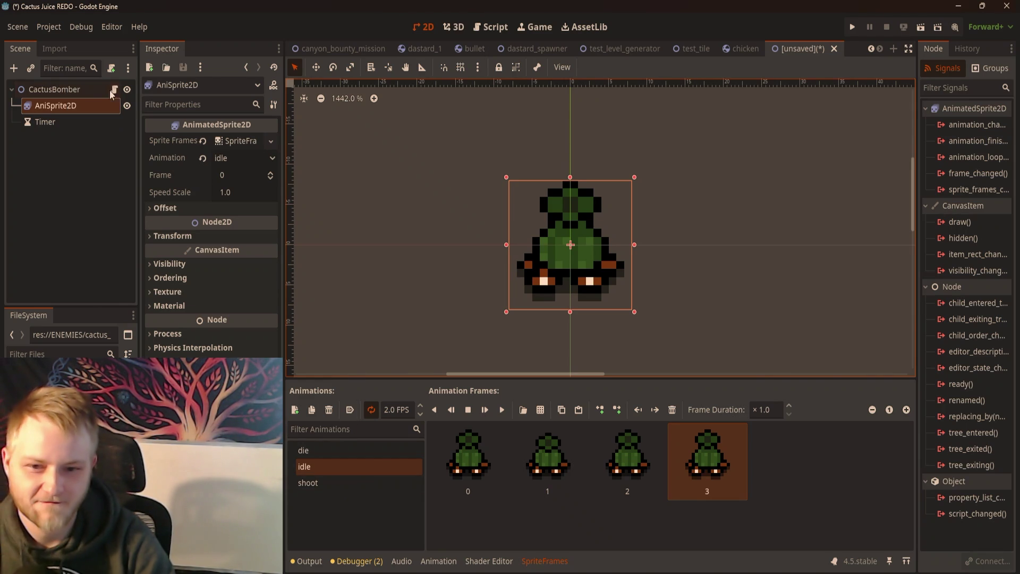
left_click(59, 89)
left_click(114, 90)
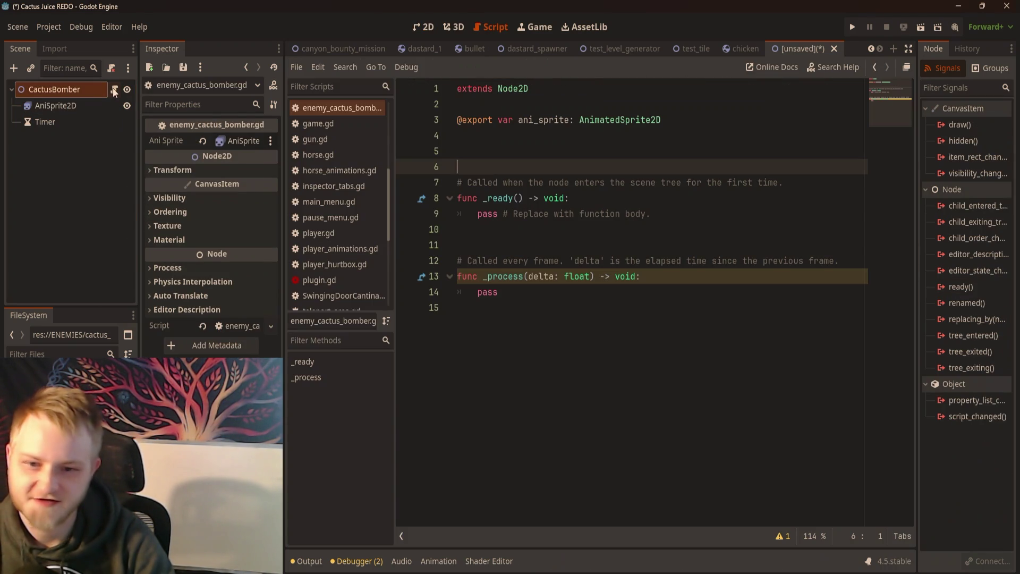
Attach a new script res://enemy_cactus_bomber_animations.gd to AniSprite2D.
left_click(503, 320)
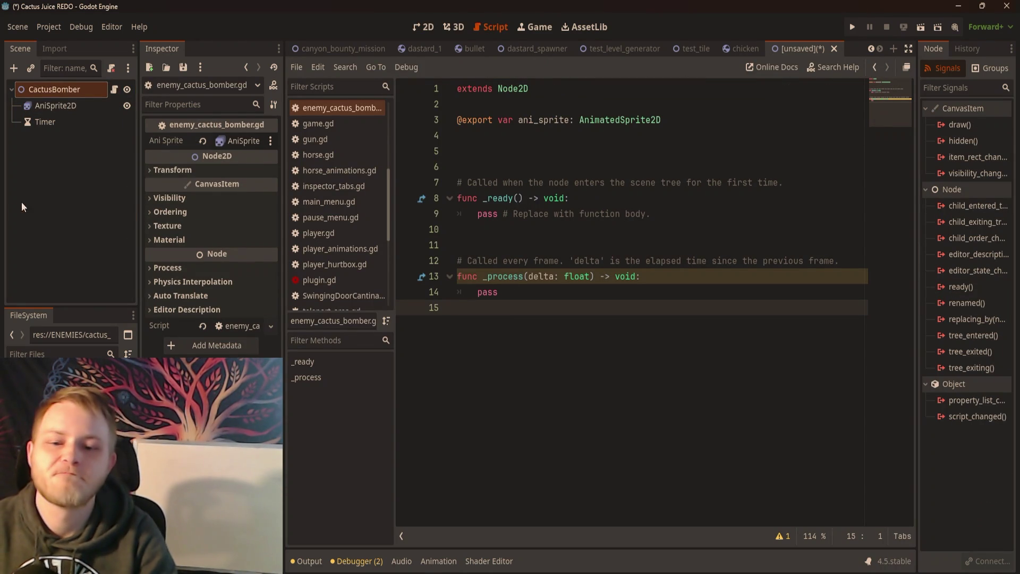
left_click(55, 105)
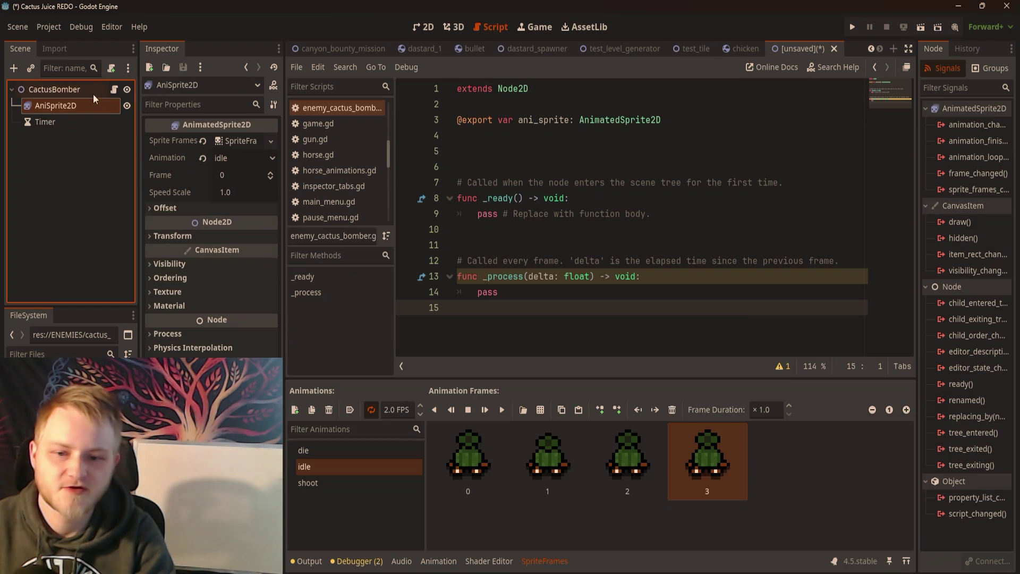
left_click(112, 68)
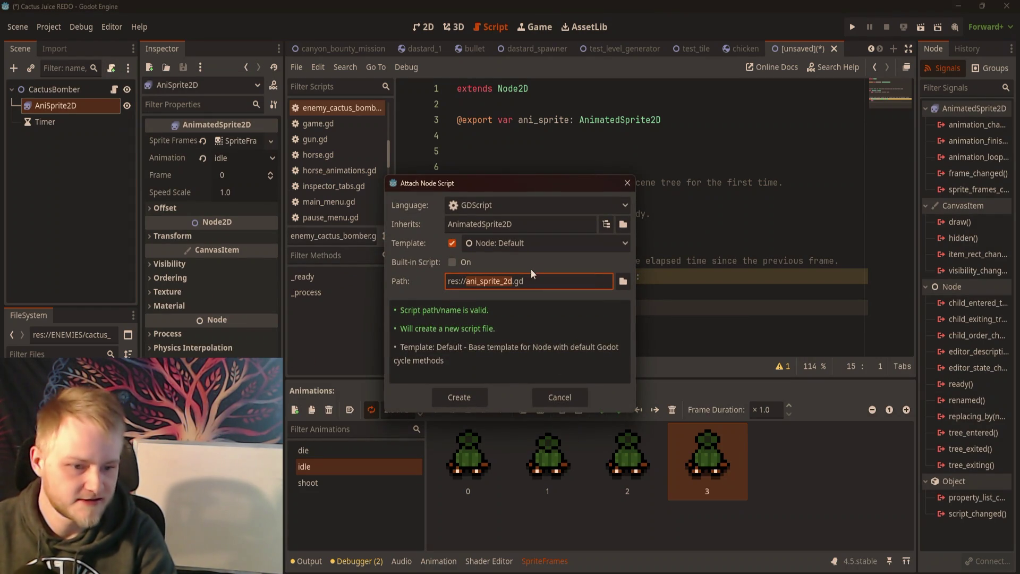
type("em")
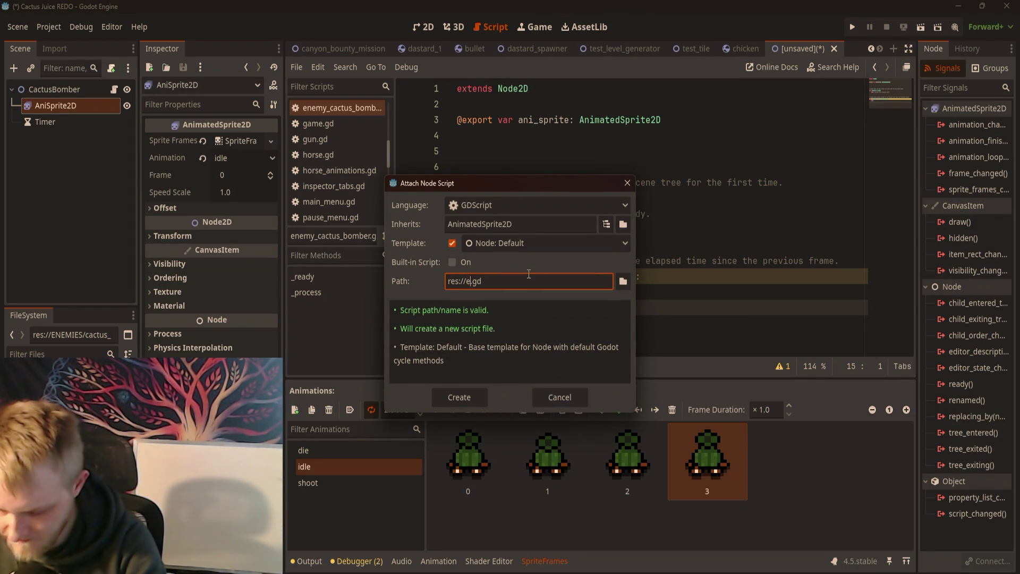
type("y_")
type("ca")
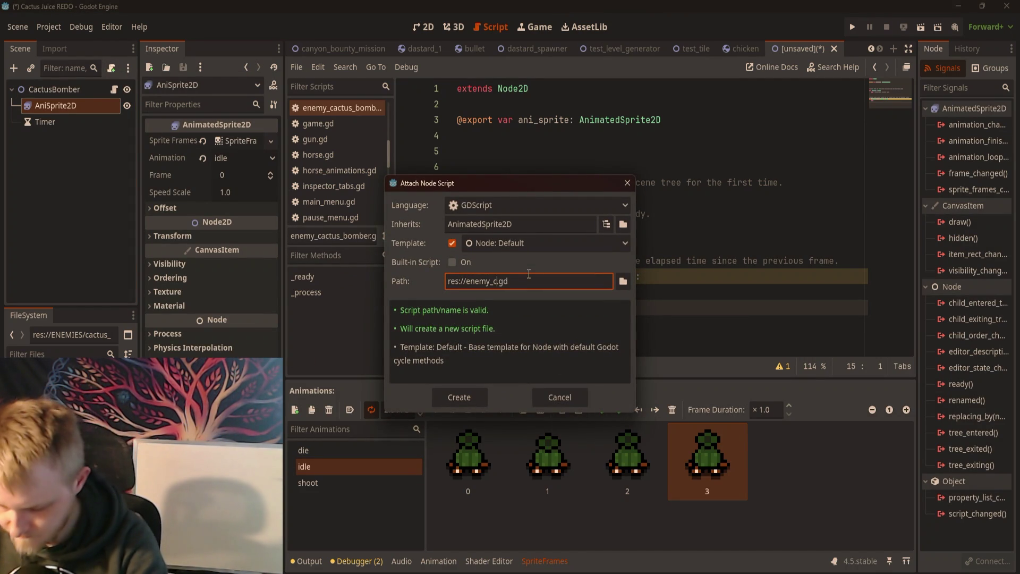
type("ctus_bomb")
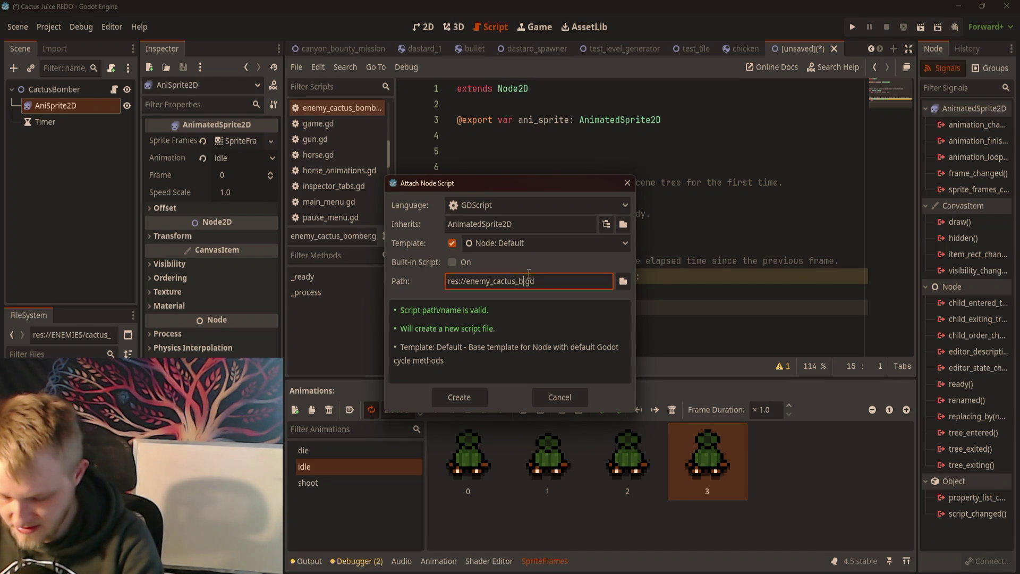
type("er_anima")
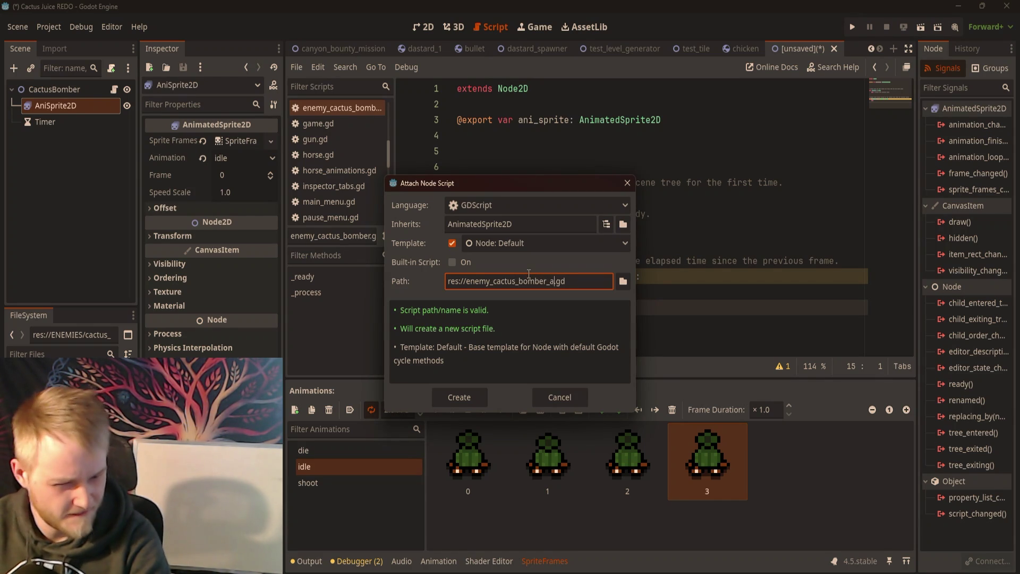
type("tions")
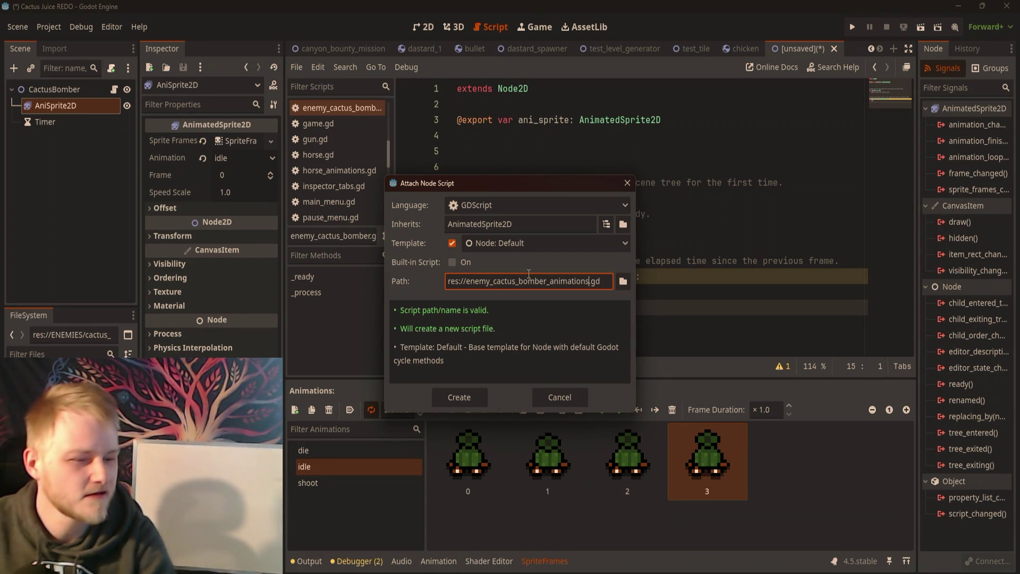
left_click(470, 400)
Add blank lines below the _process function in the new script.
left_click(556, 260)
left_click(536, 251)
left_click(507, 280)
key("Return")
key("Return")
key("Return")
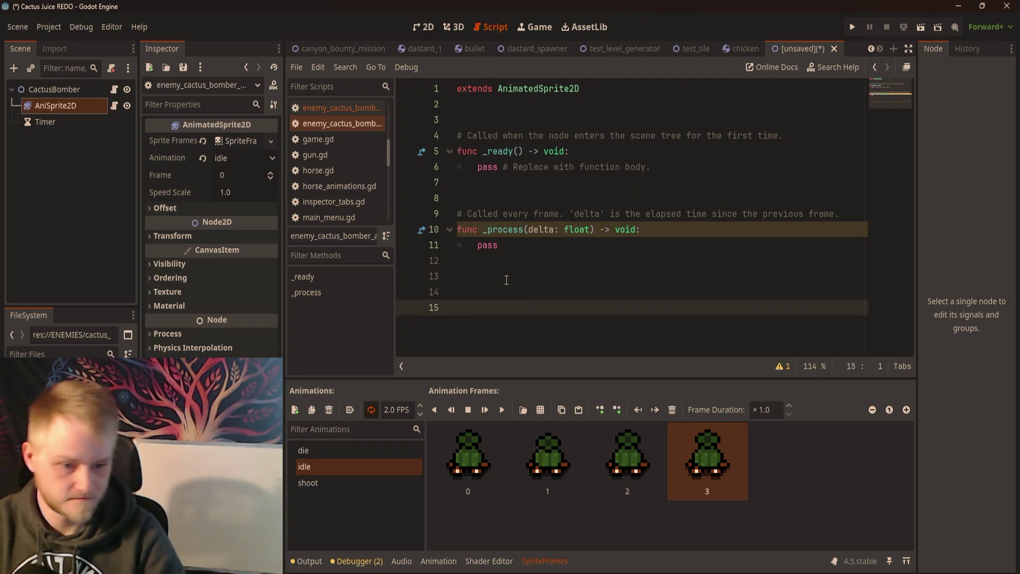
Write the func animate_idle(): header below _process.
type("func_")
type("id")
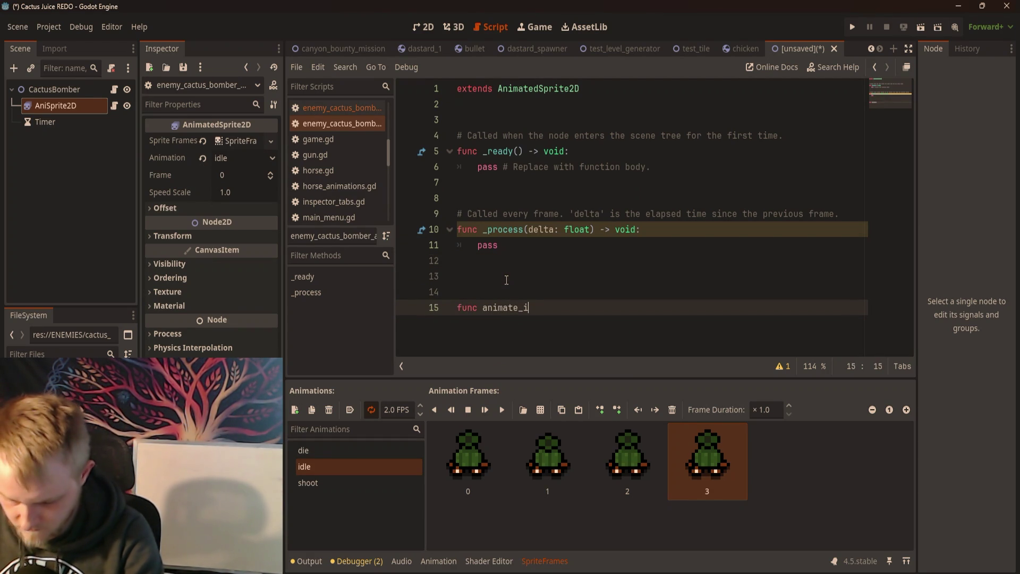
type("le():")
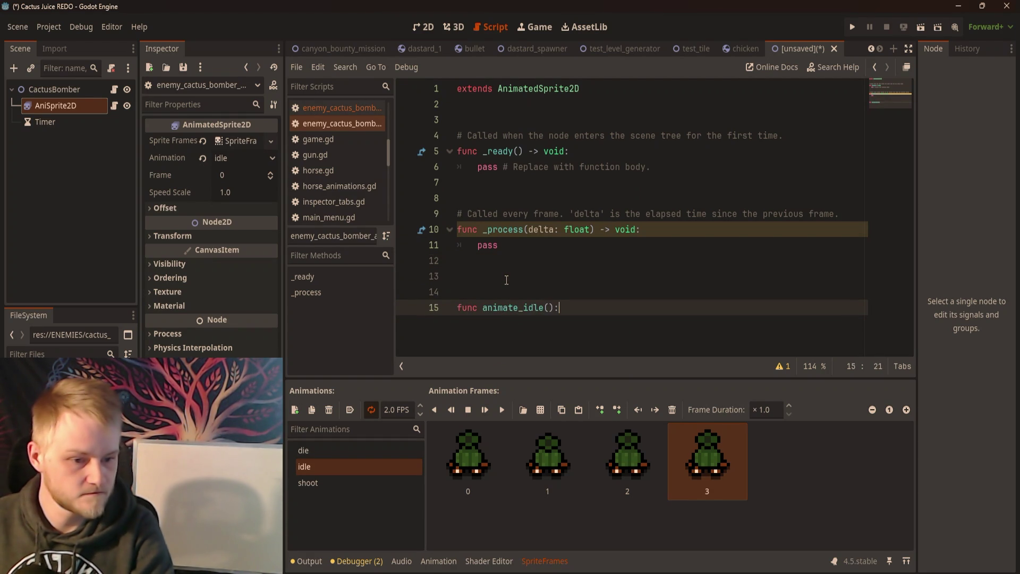
key("Return")
key("Return")
key("Return")
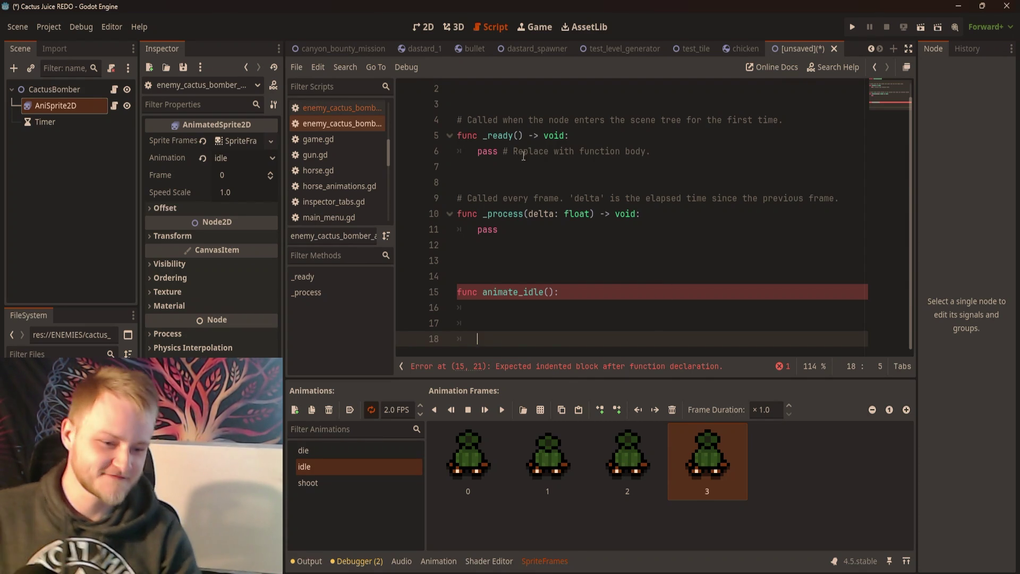
Give animate_idle the body line ani_sprite.play("idle").
left_click(534, 315)
left_click(534, 312)
left_click(533, 324)
key("Return")
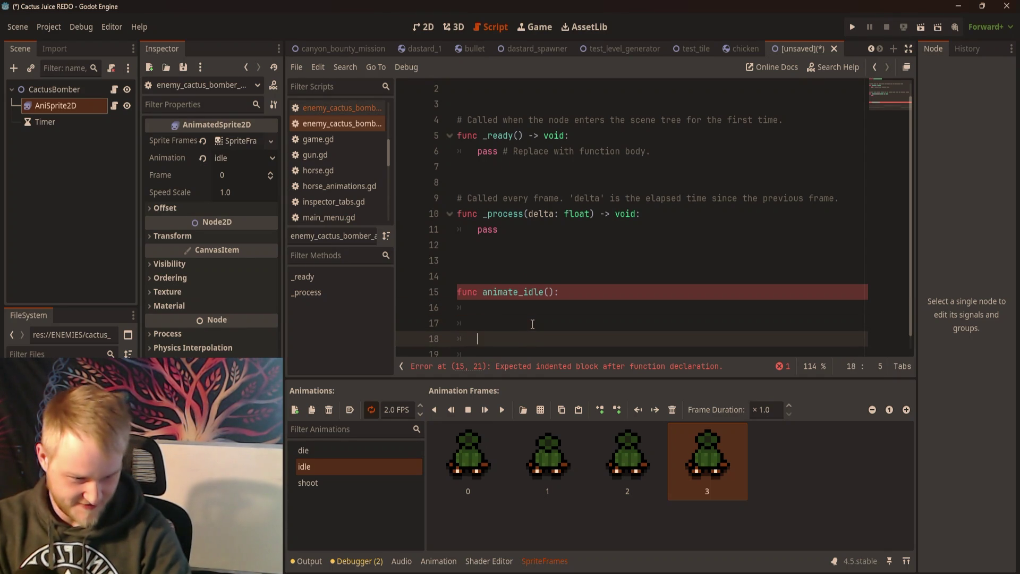
key("Return")
left_click(540, 314)
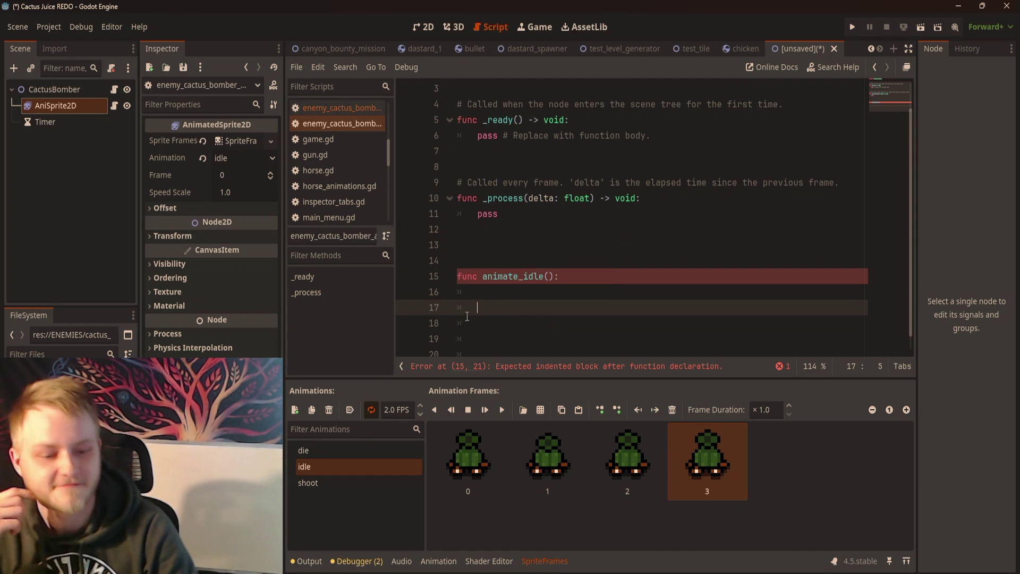
left_click(508, 317)
left_click(509, 312)
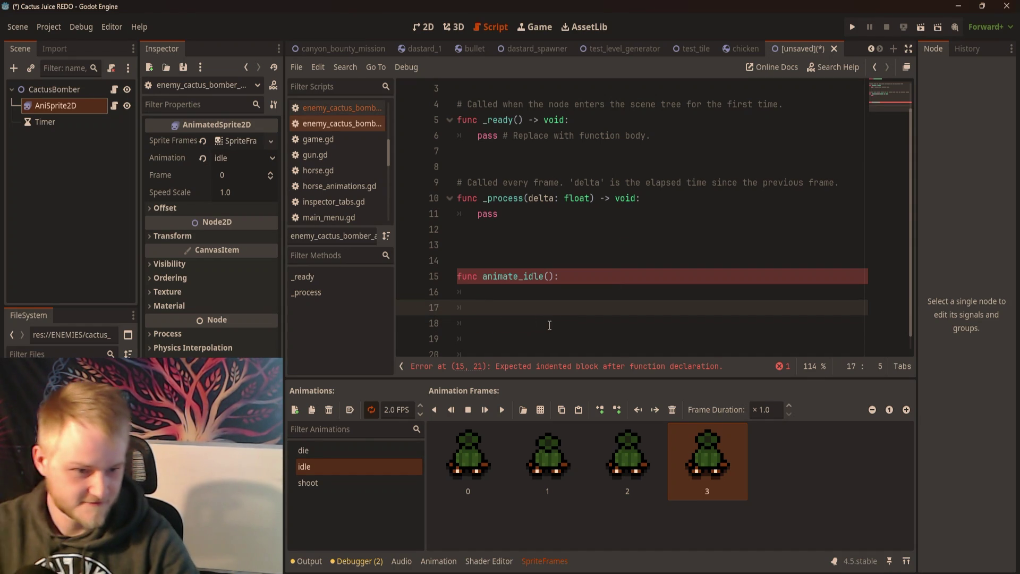
scroll(546, 250, "down", 1)
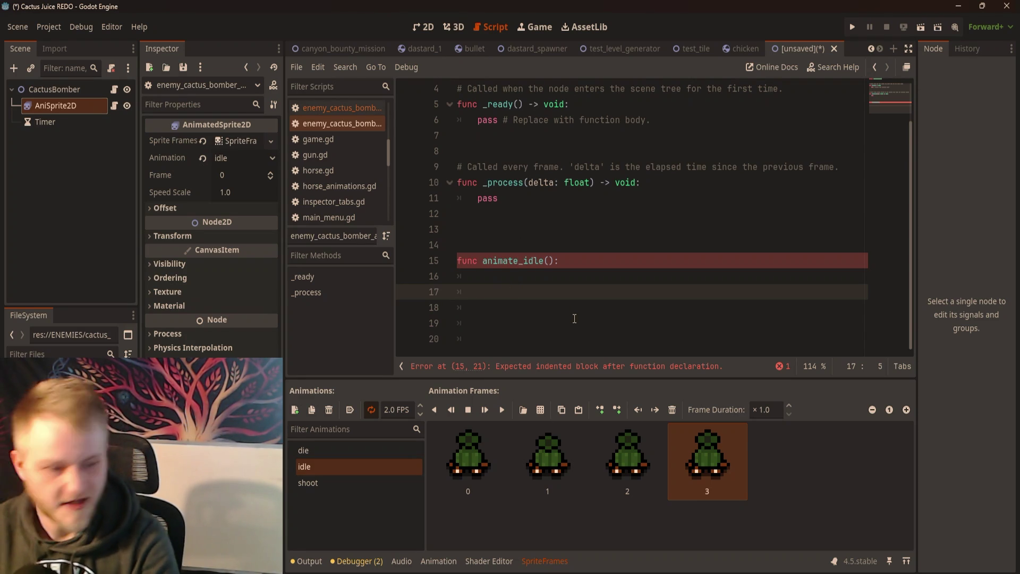
type("ani")
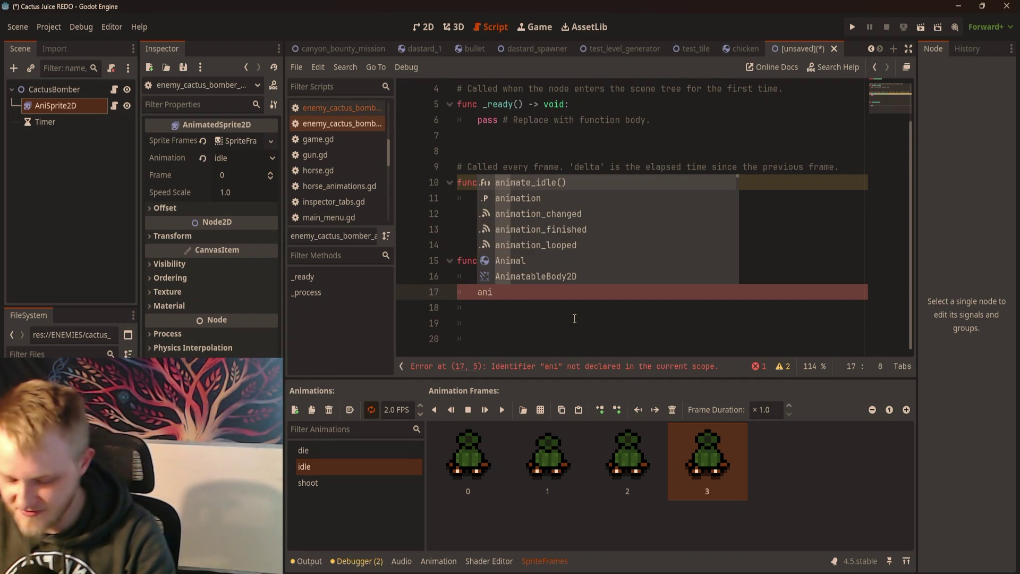
type("_sprite.")
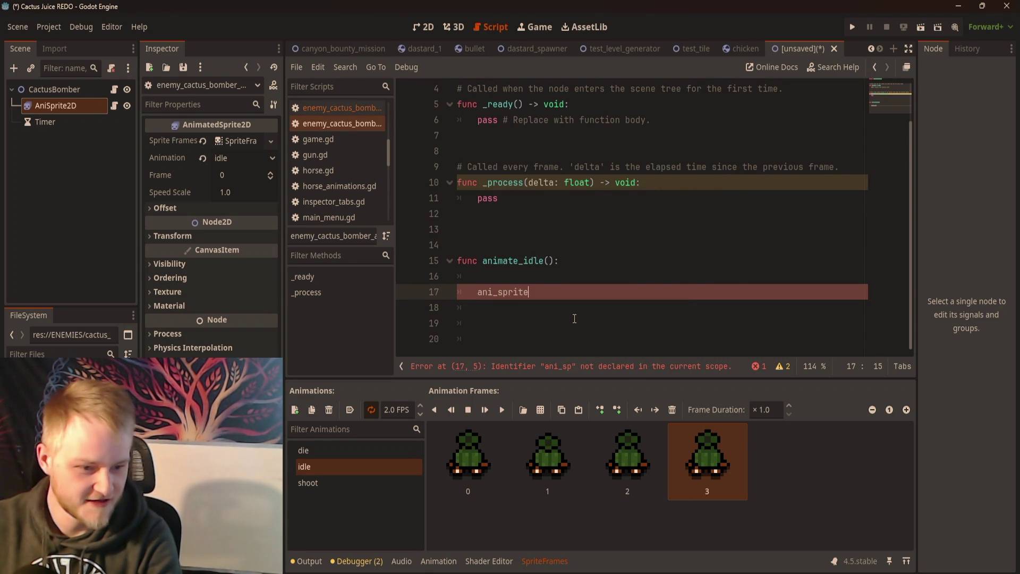
type("play(")
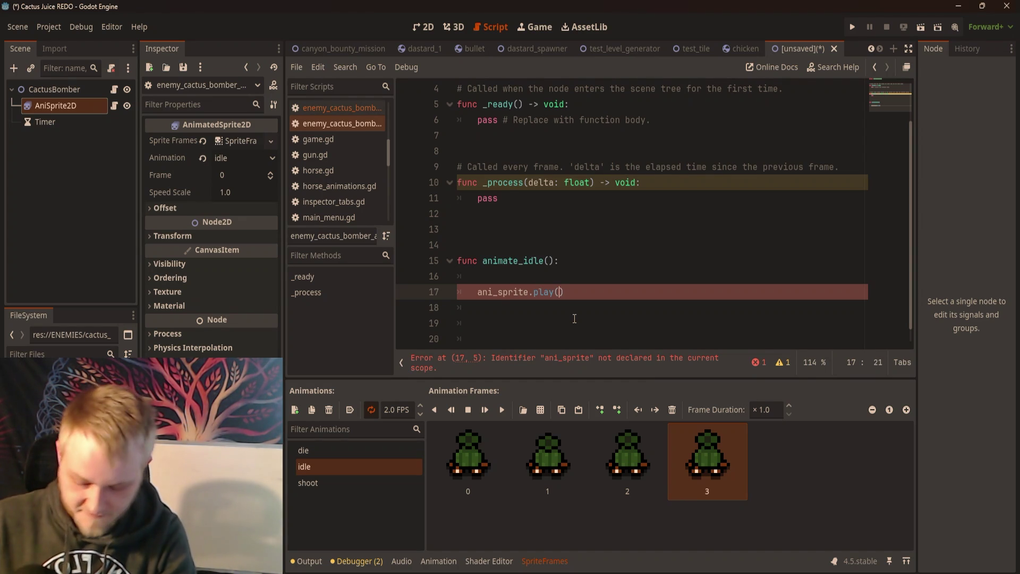
type("\"idle\")")
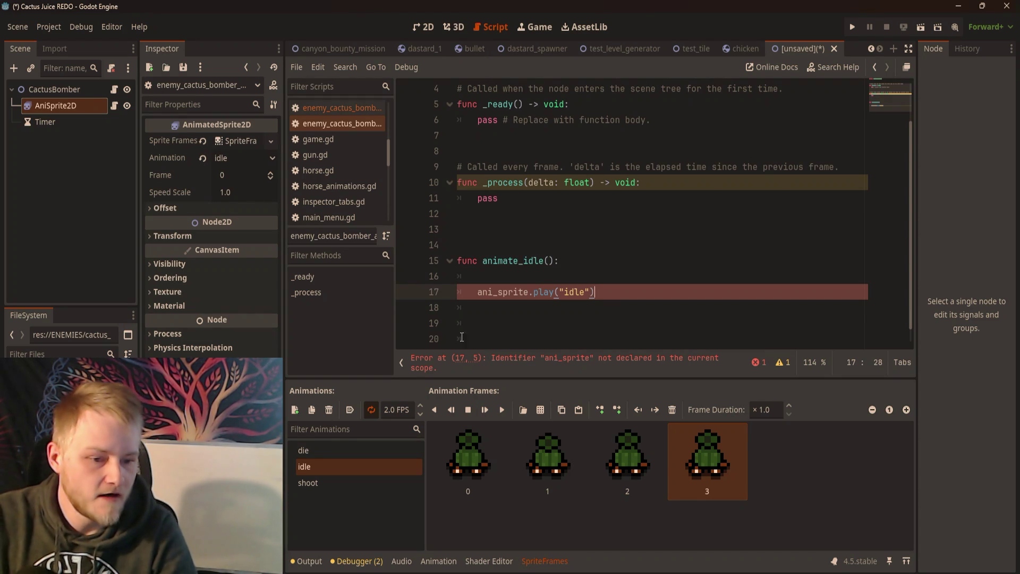
left_click(474, 297)
scroll(567, 203, "up", 1)
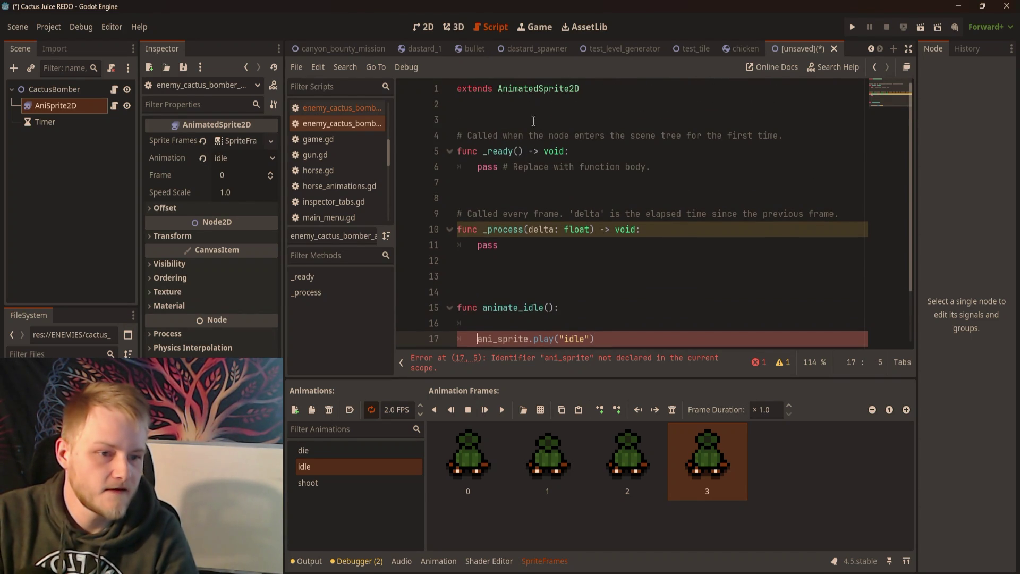
Declare var ani_sprite: AnimatedSprite2D = get_parent().ani_sprite on line 3.
left_click(551, 106)
key("Return")
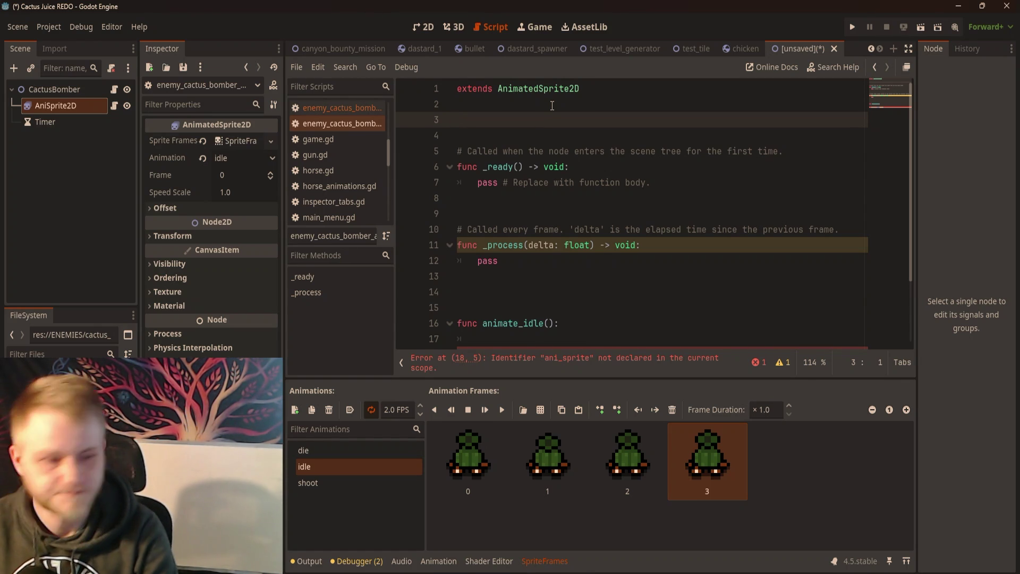
type("@on")
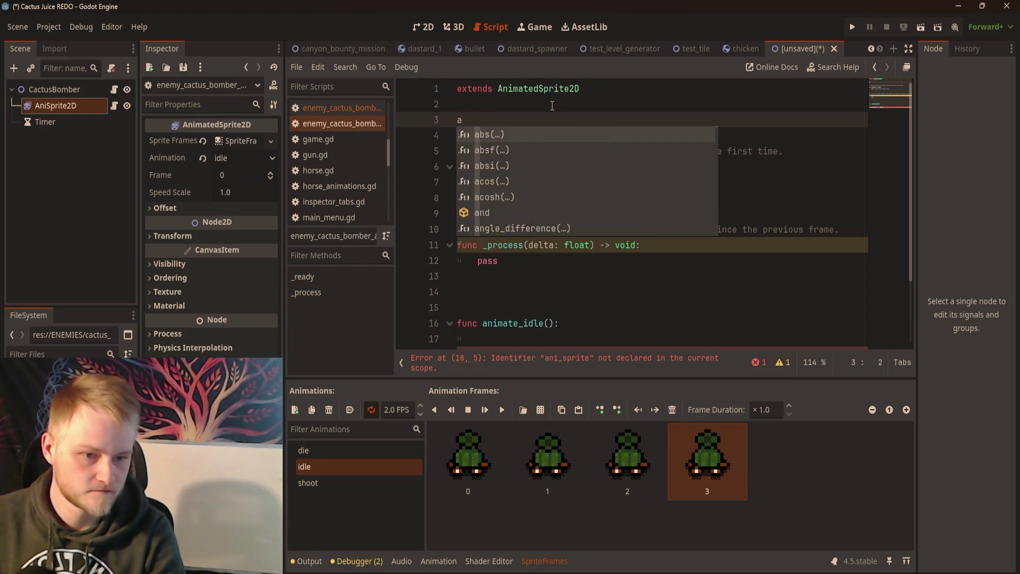
key("BackSpace")
key("BackSpace")
key("BackSpace")
type("ar ani")
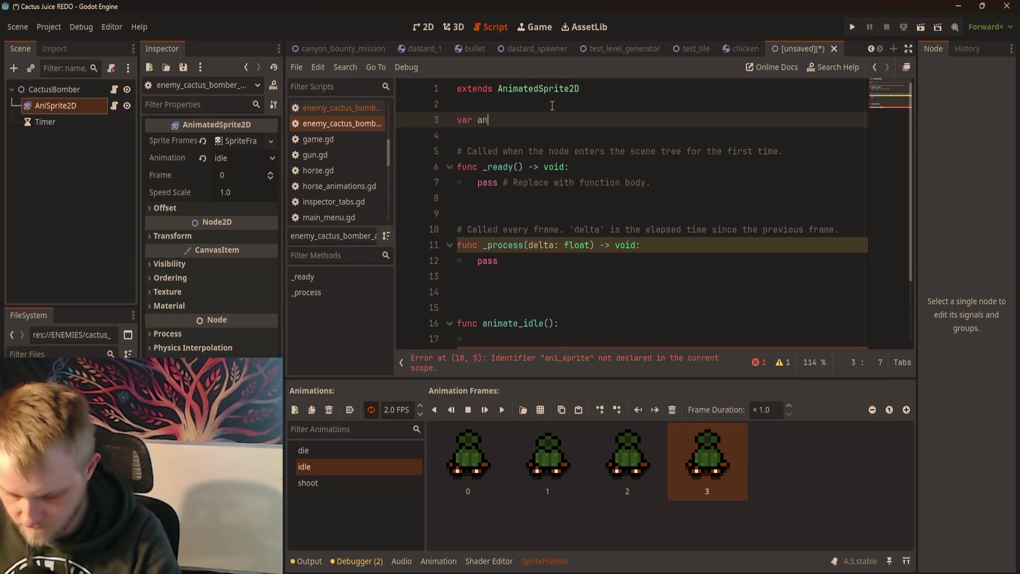
type("_sprite")
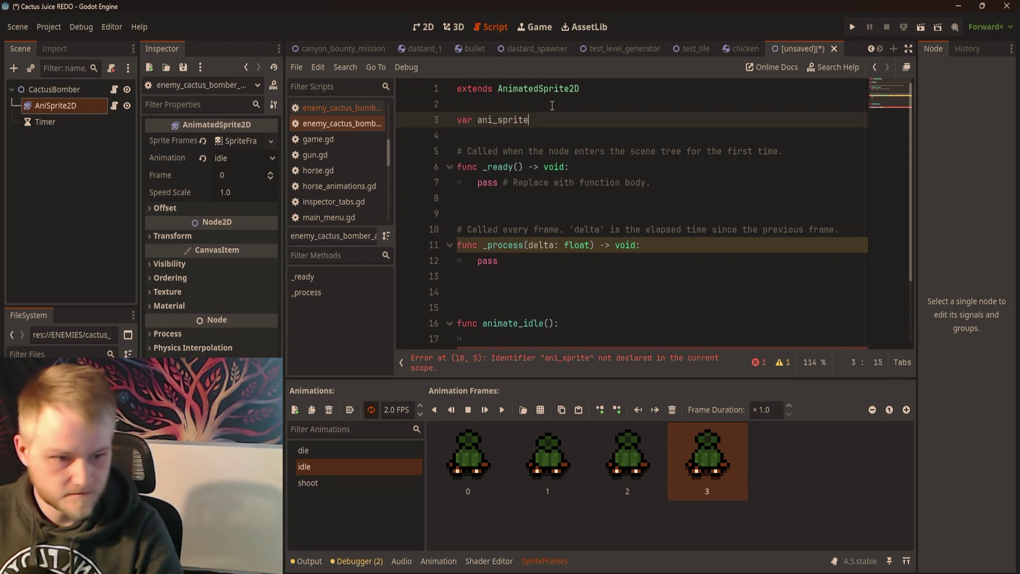
type(": Animated")
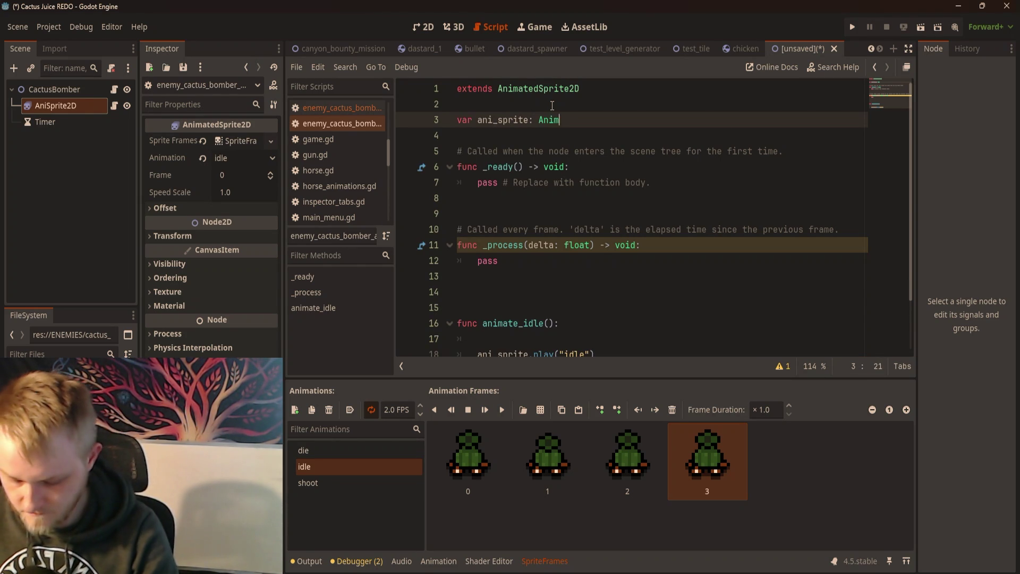
key("Return")
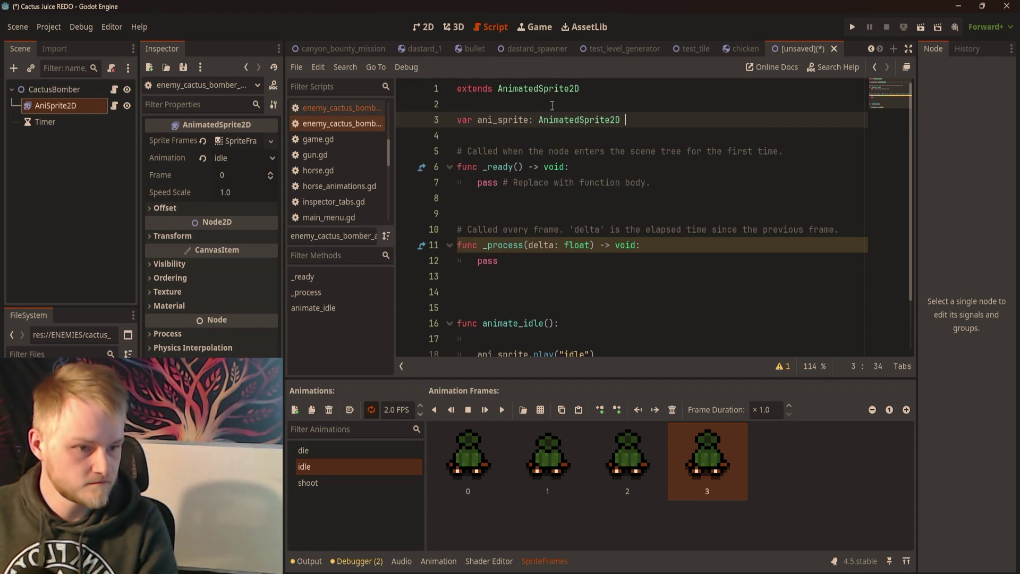
type("get_pa")
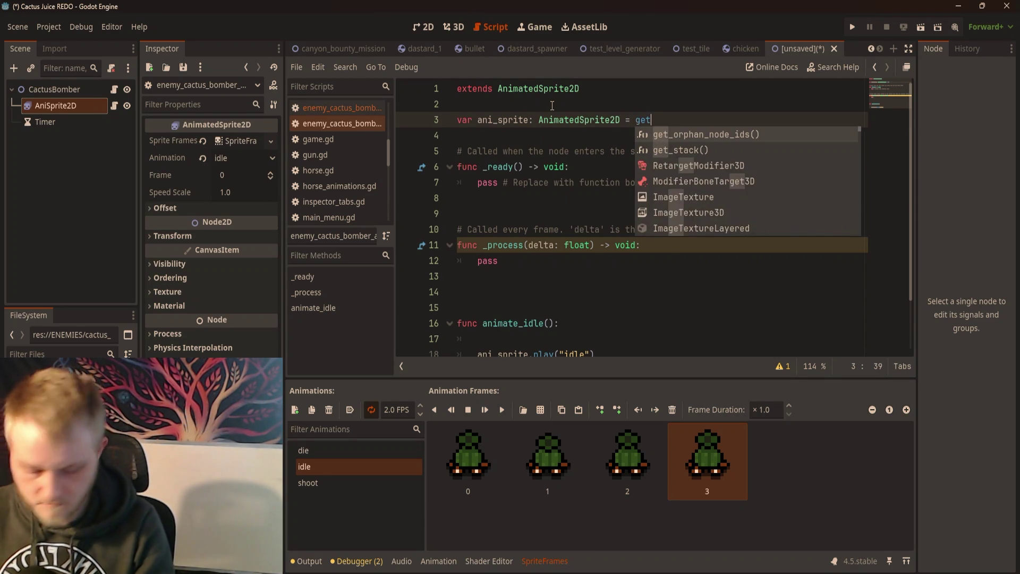
type("rent")
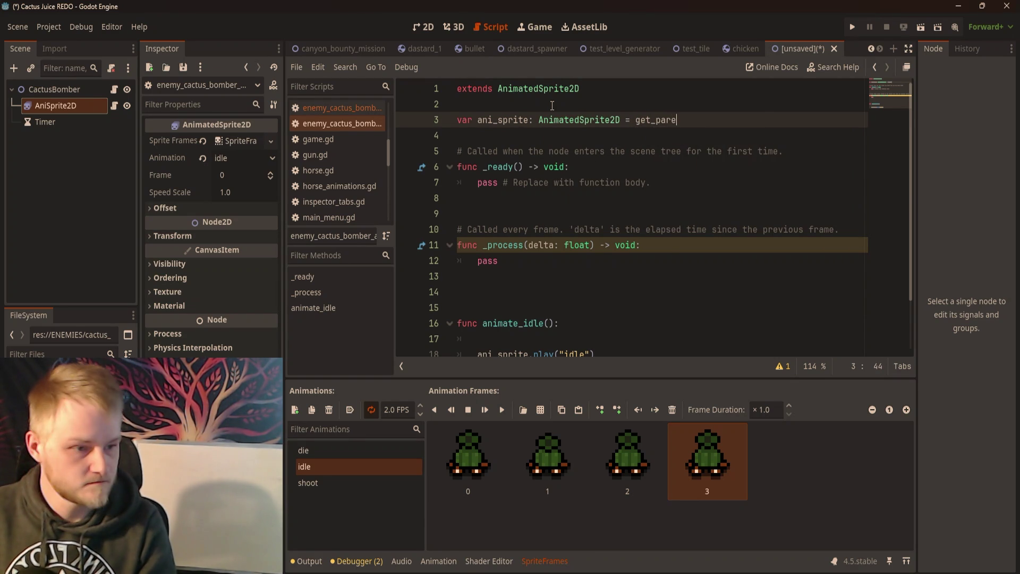
type("()")
key("BackSpace")
key("BackSpace")
type(".ani")
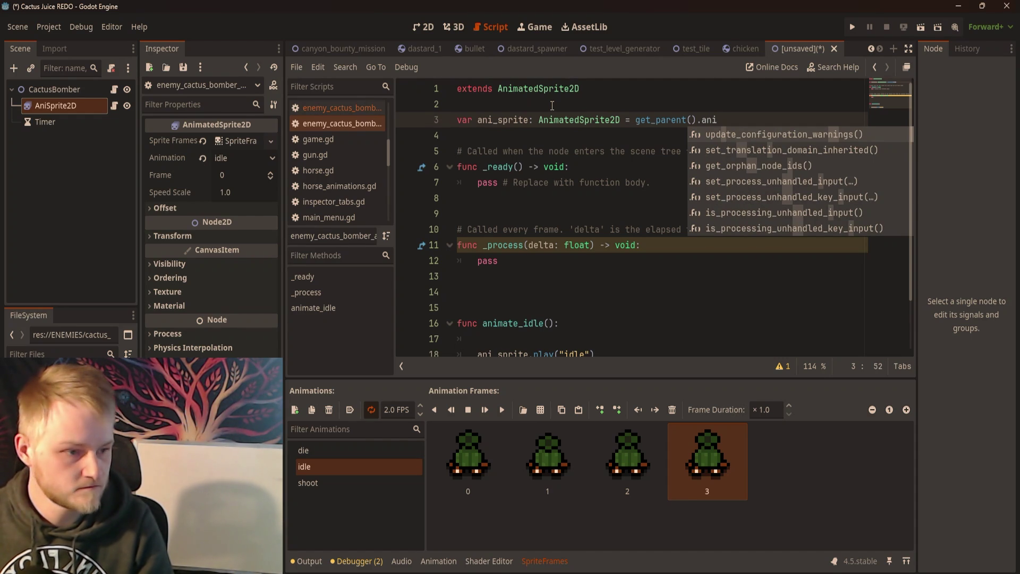
type("_sprite")
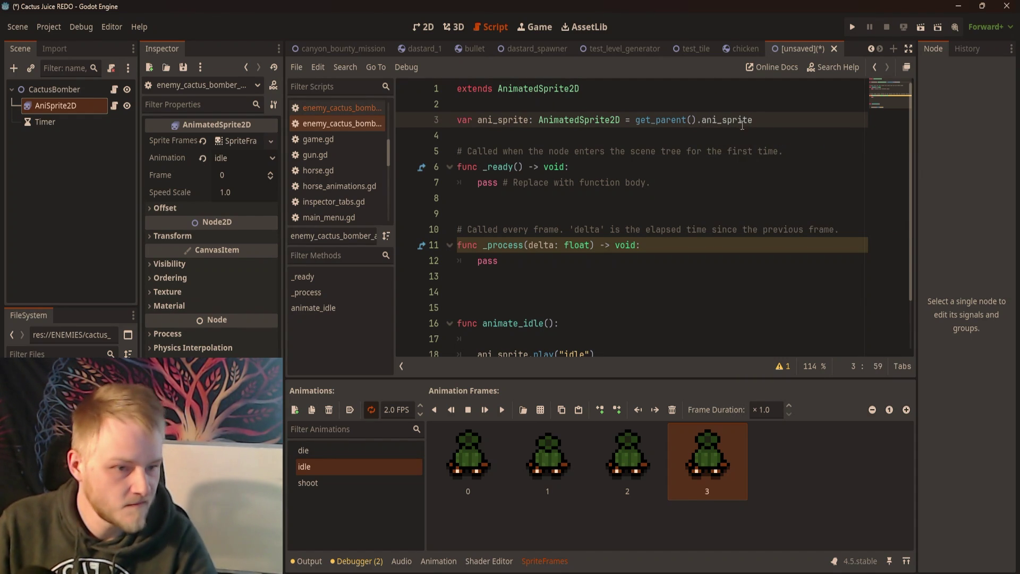
Check the animate_idle body, then return to the CactusBomber root script.
left_click(774, 137)
left_click(779, 163)
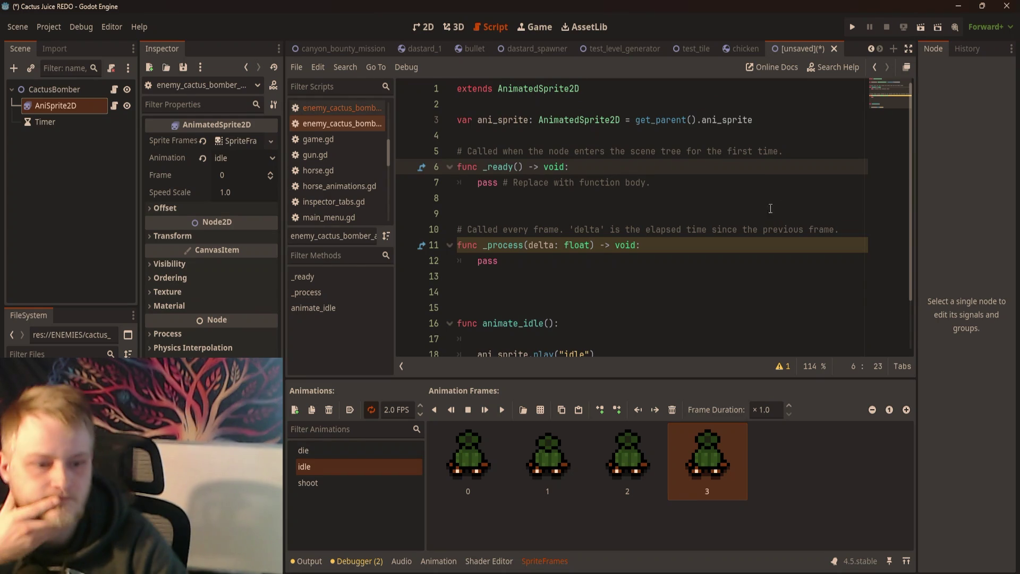
scroll(747, 202, "down", 2)
left_click(616, 293)
left_click(614, 323)
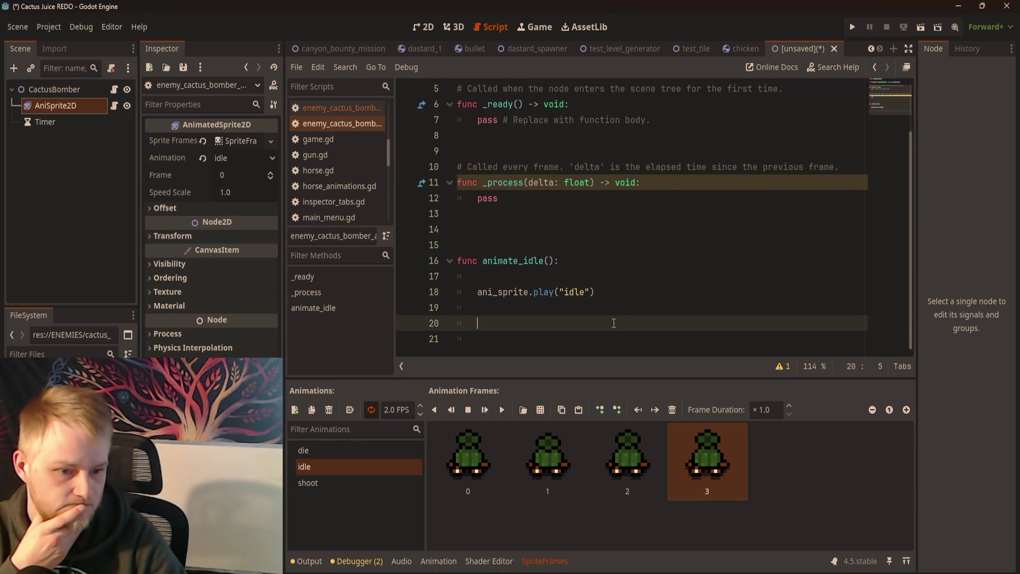
left_click(618, 277)
scroll(620, 274, "up", 2)
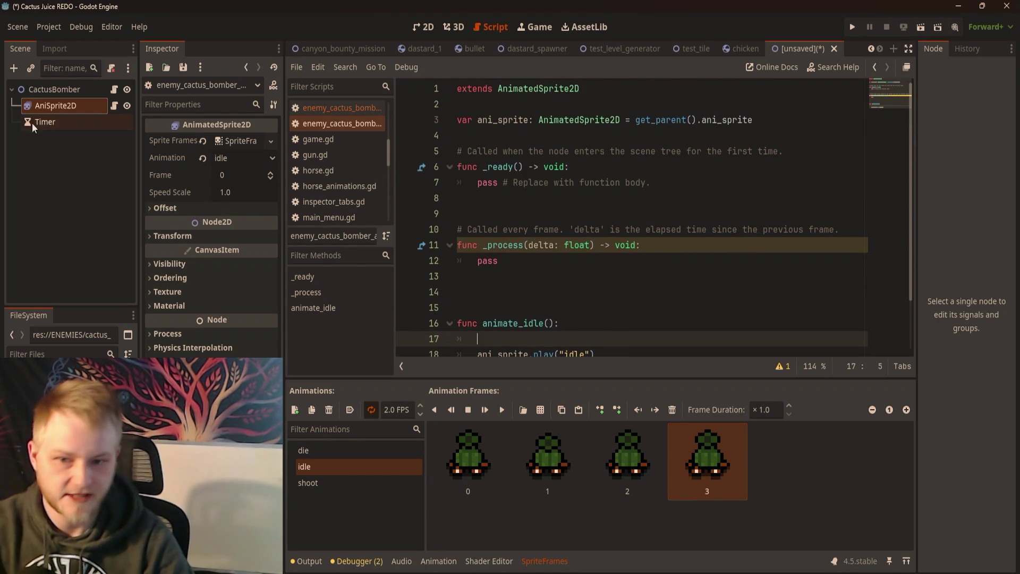
left_click(47, 91)
Replace pass in _ready with ani_sprite.animate_idle().
left_click(62, 111)
left_click(113, 90)
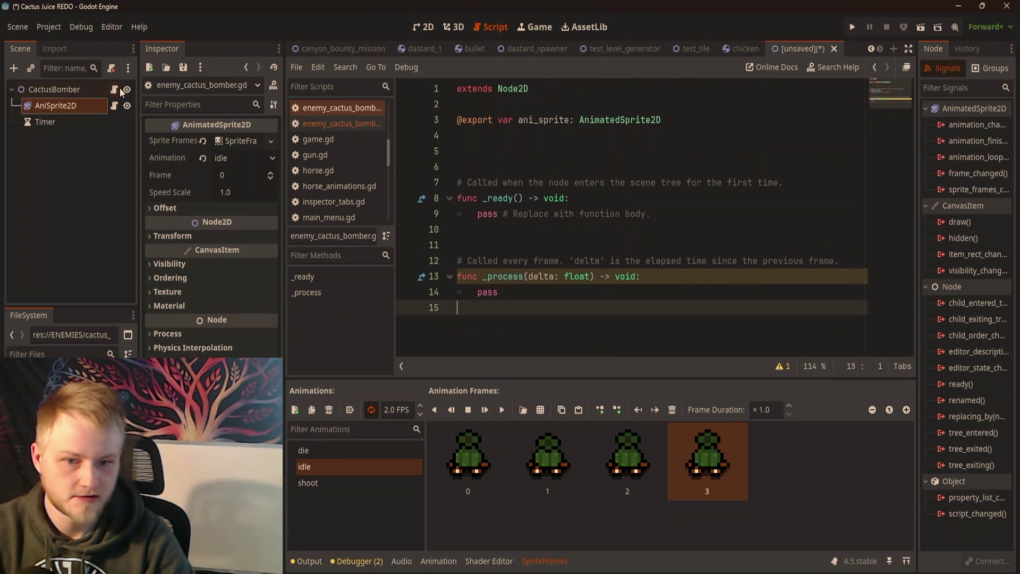
mouse_move(691, 214)
left_mouse_down()
mouse_move(457, 214)
mouse_move(478, 214)
left_mouse_up()
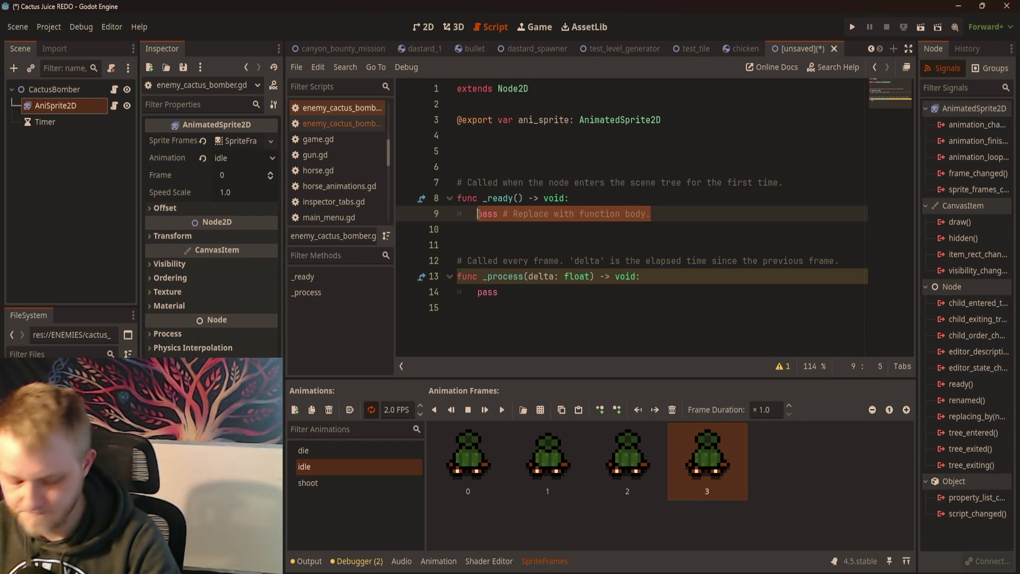
type("ani")
key("Return")
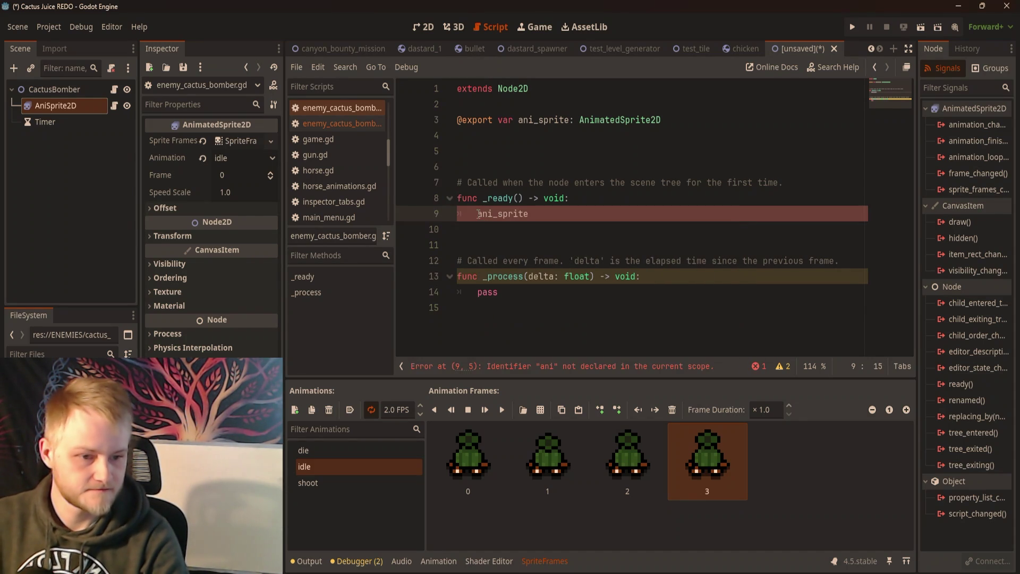
type(".animate_")
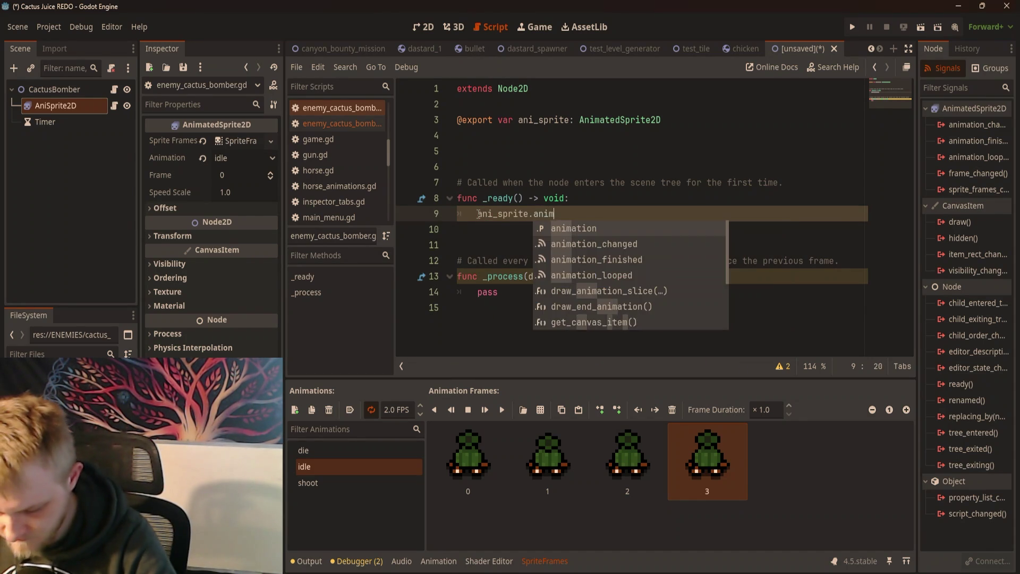
type("idle")
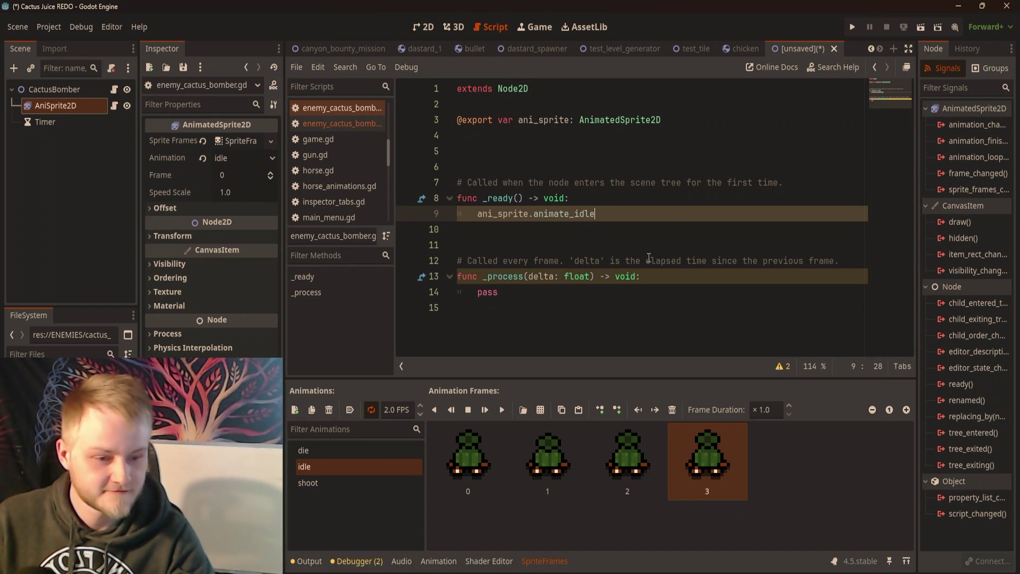
type("()")
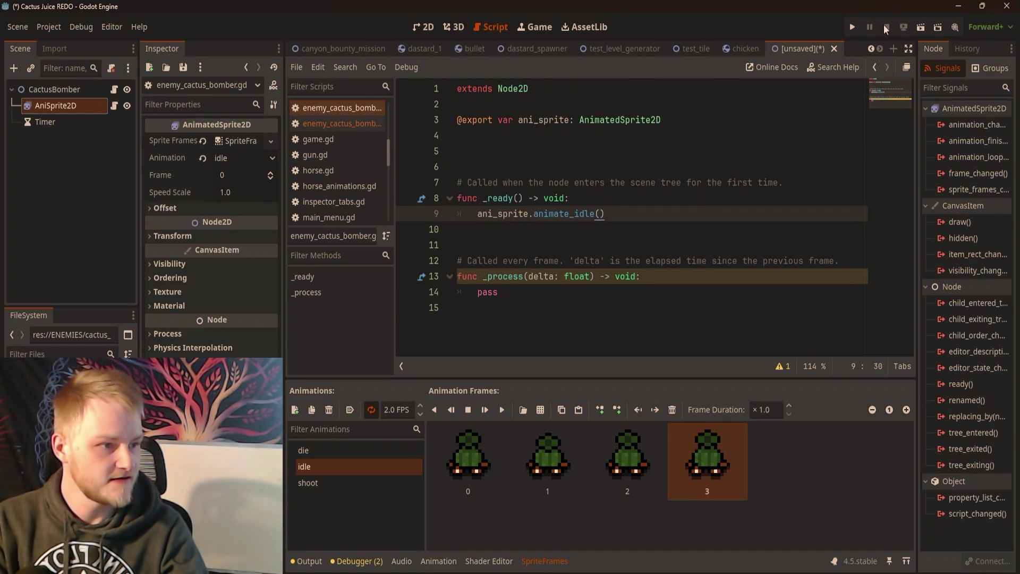
left_click(39, 90)
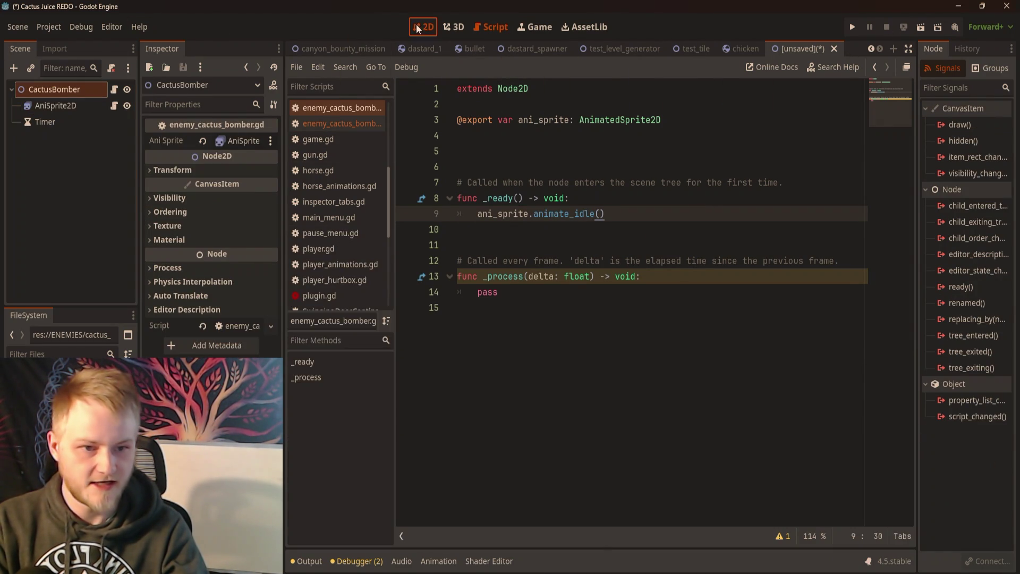
In the 2D view, add a Camera2D child node under CactusBomber.
left_click(420, 26)
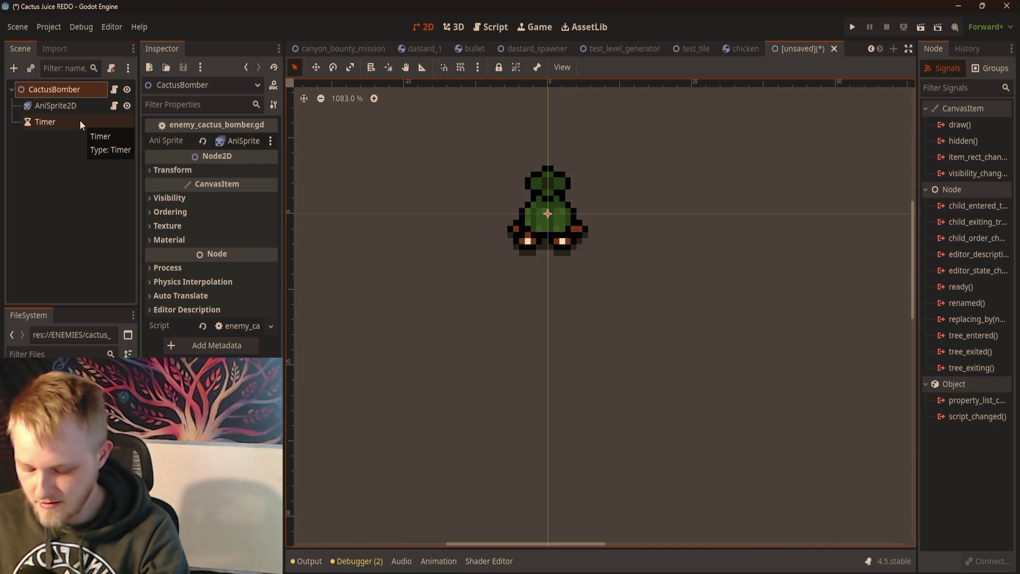
key("ctrl+a")
type("cam")
key("Return")
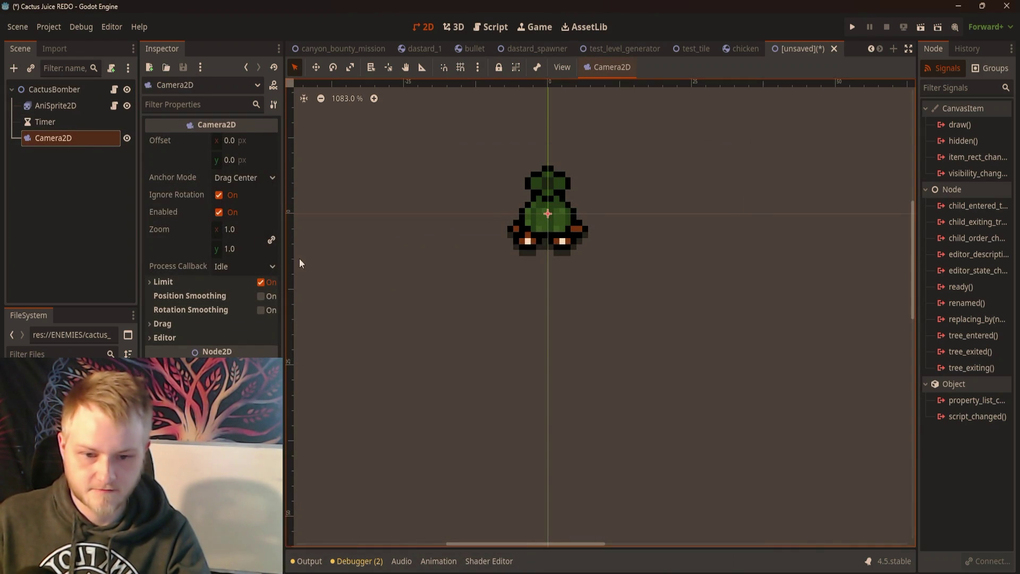
Set the Camera2D zoom to 4.0 and run the current scene.
scroll(478, 218, "down", 10)
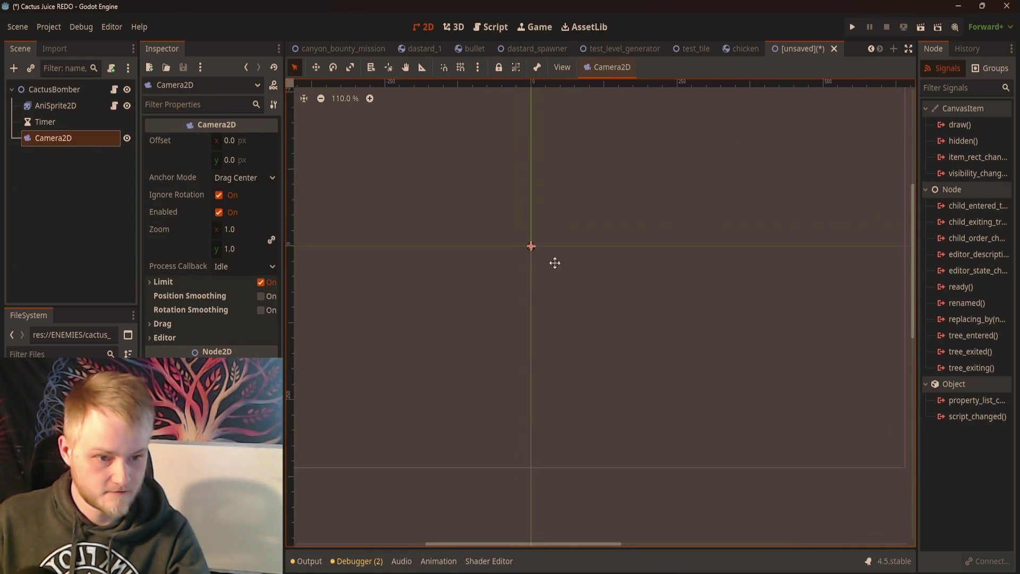
left_click(254, 232)
type("4")
key("Return")
scroll(508, 178, "up", 2)
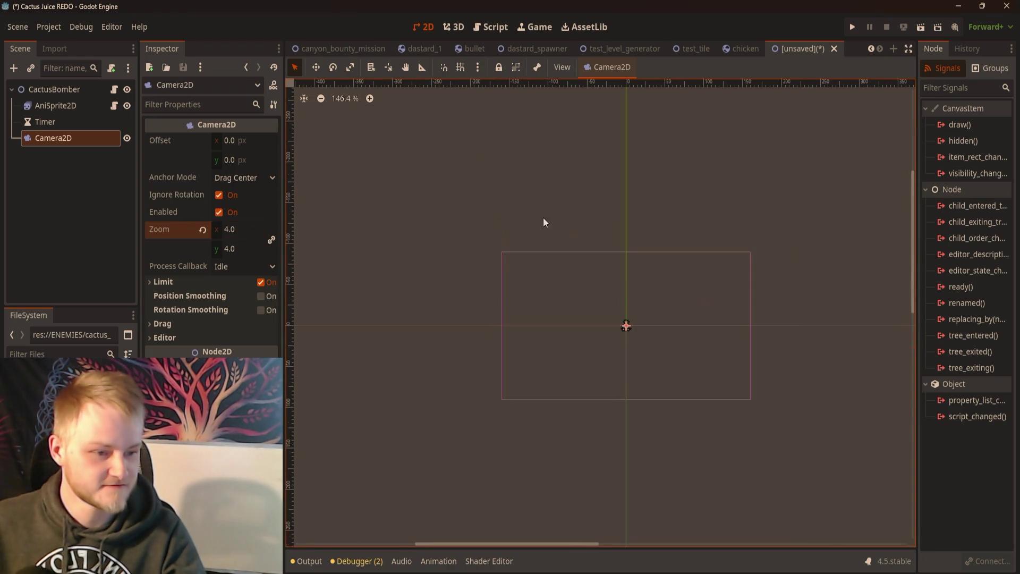
left_click(921, 27)
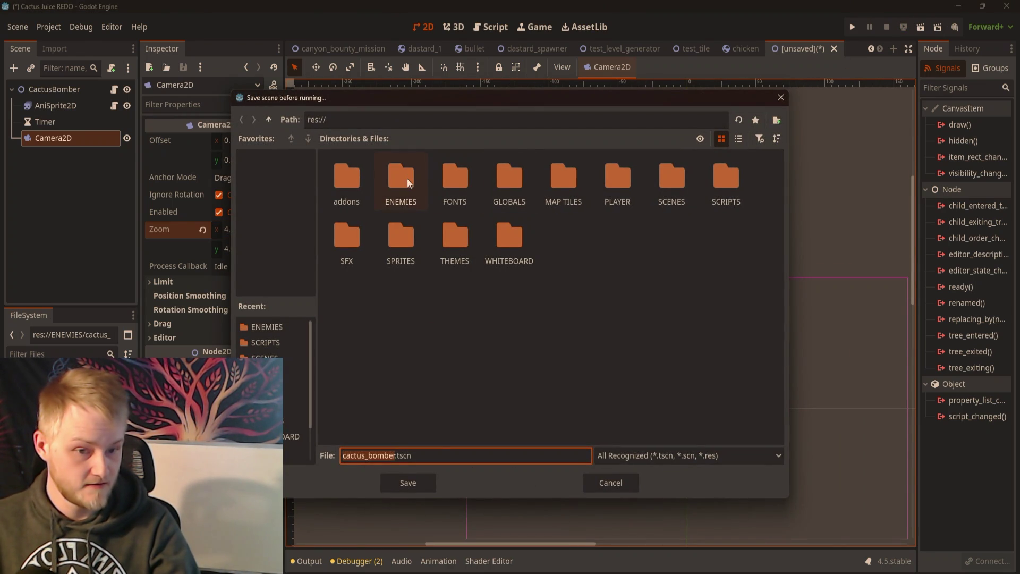
Save the scene as enemy_cactus_bomber.tscn in the res://ENEMIES folder.
double_click(678, 171)
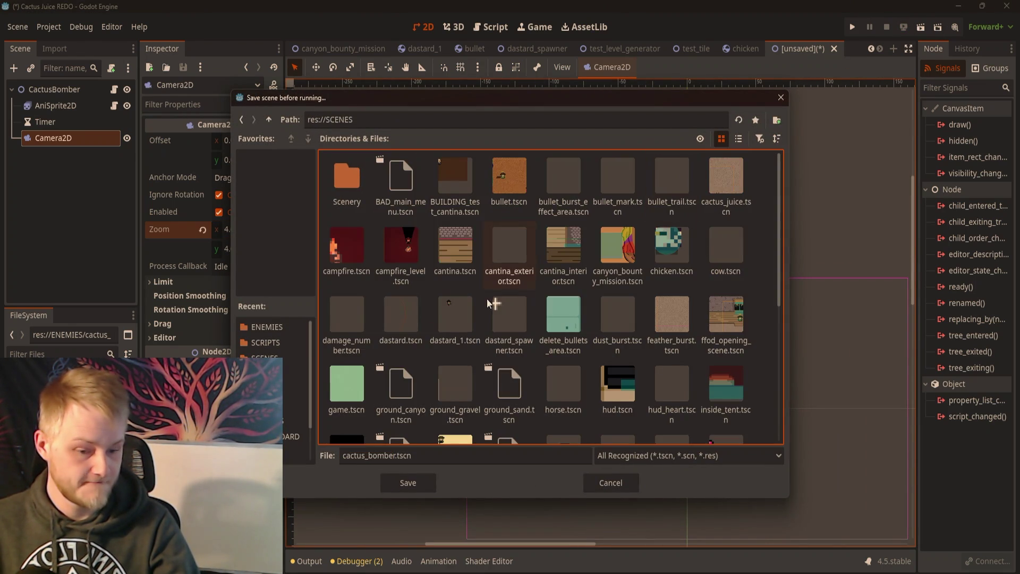
left_click(350, 455)
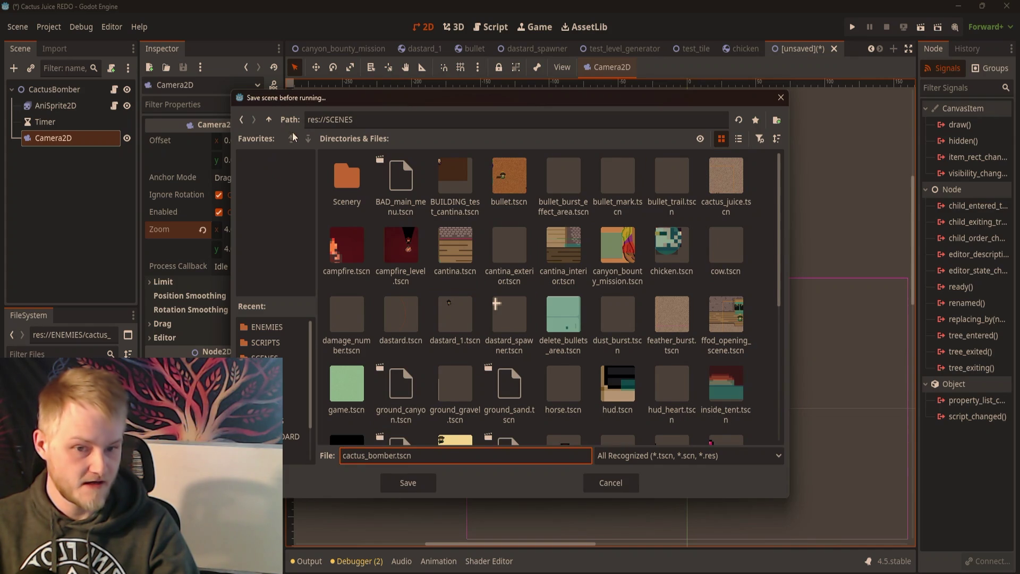
left_click(273, 124)
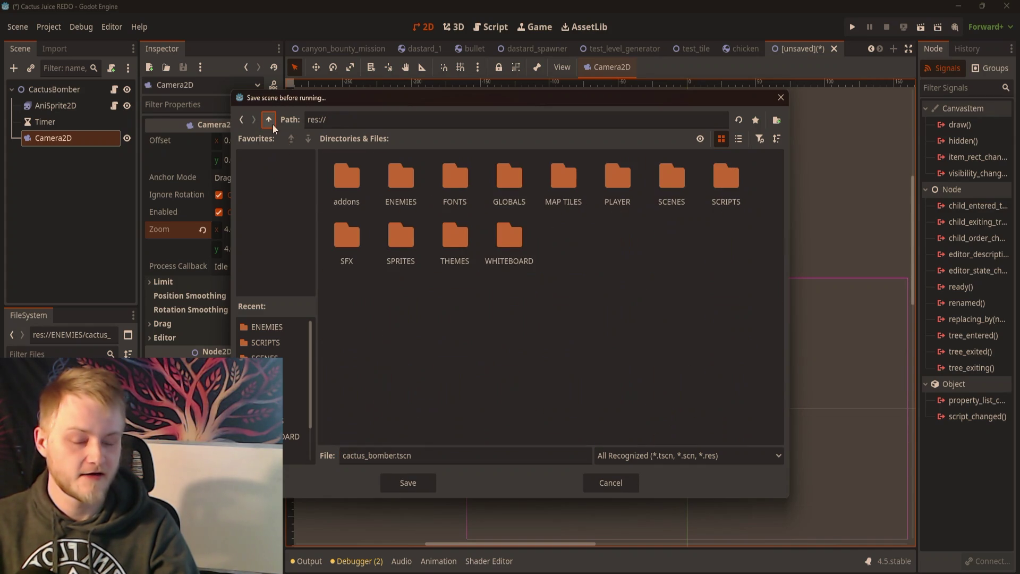
double_click(380, 174)
left_click(441, 456)
left_click(512, 385)
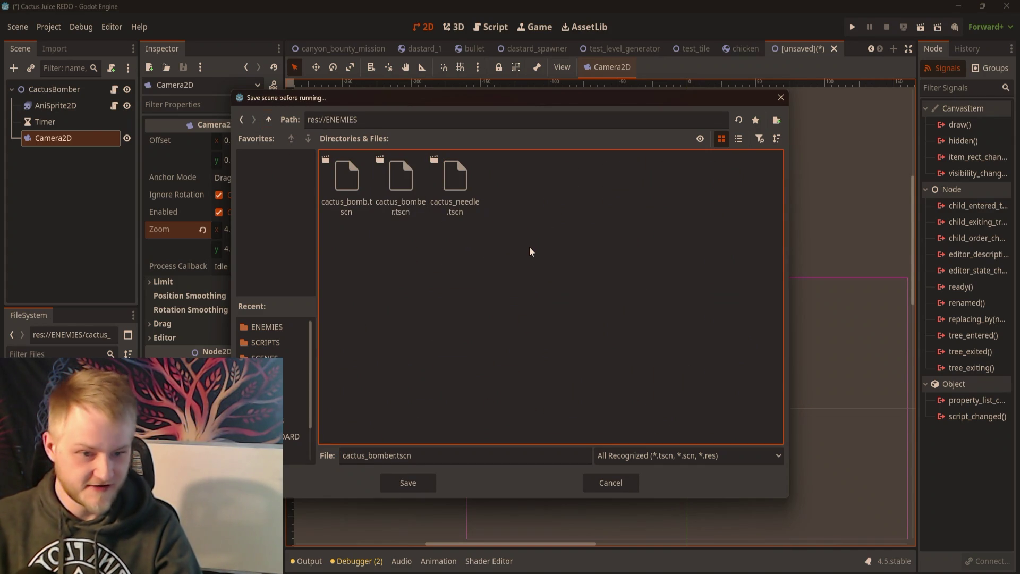
left_click(343, 455)
type("enemy_")
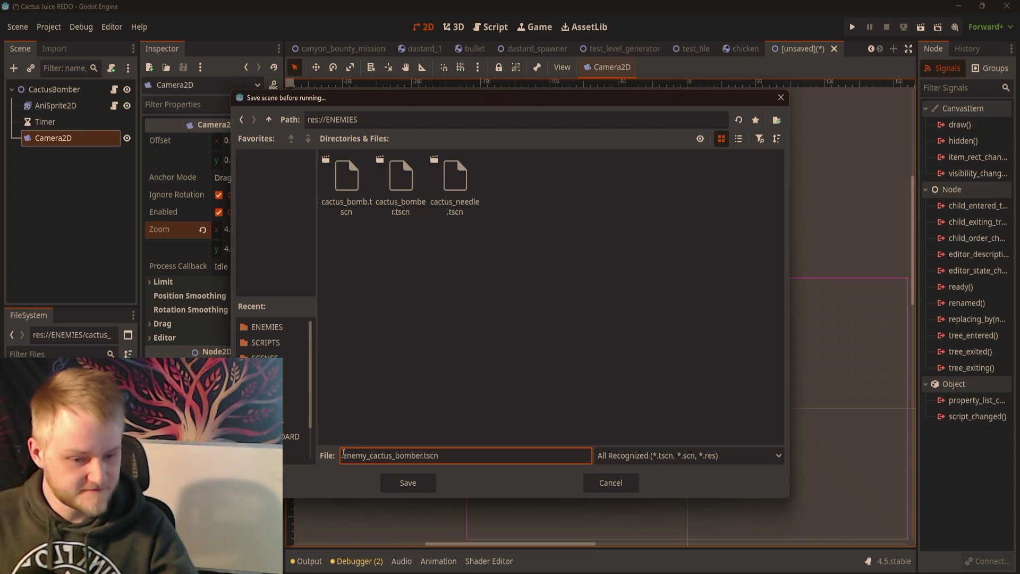
left_click(407, 484)
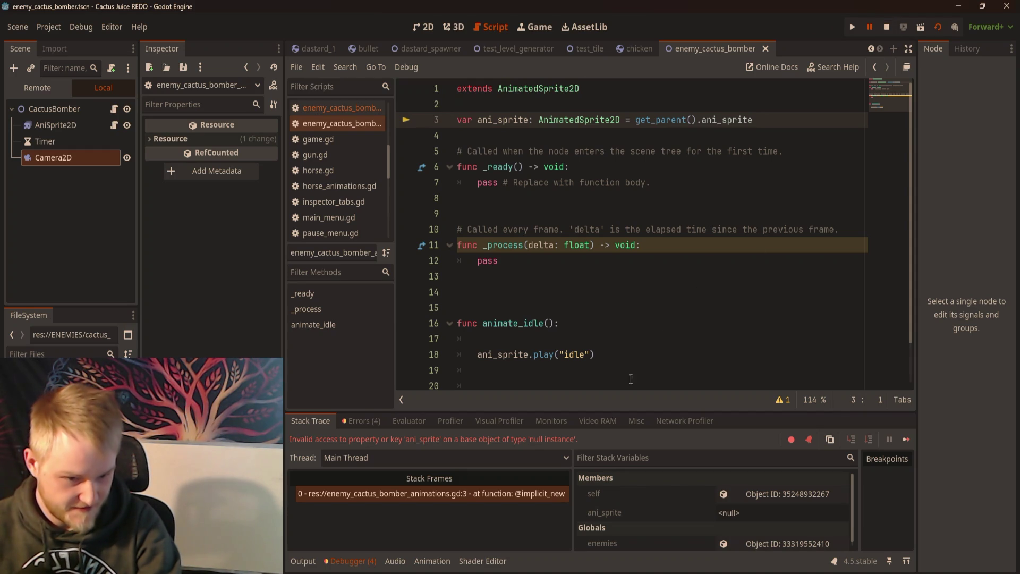
Stop the running game and select the AniSprite2D node.
left_click(886, 27)
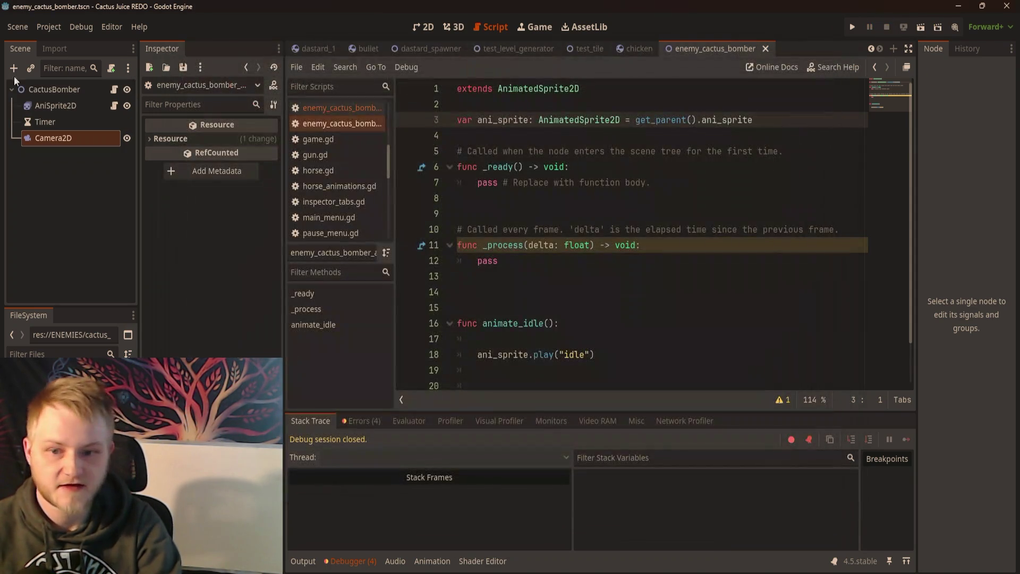
left_click(55, 89)
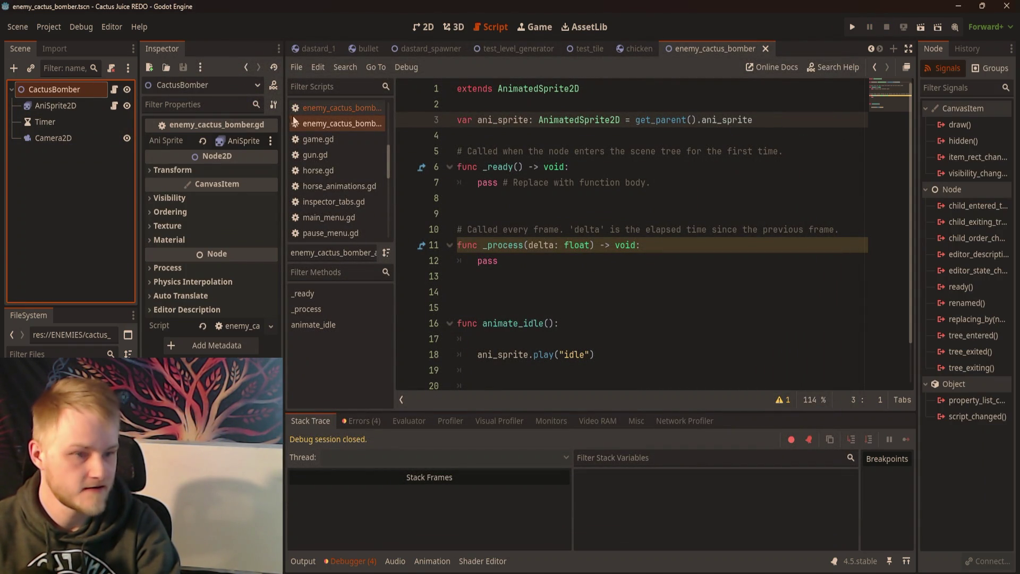
left_click(50, 109)
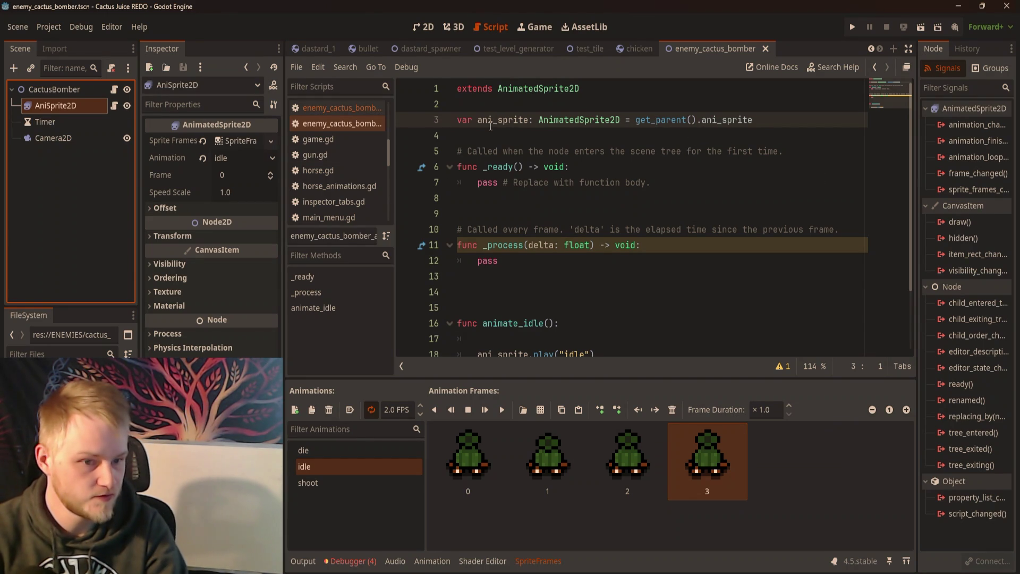
left_click(772, 119)
key("Home")
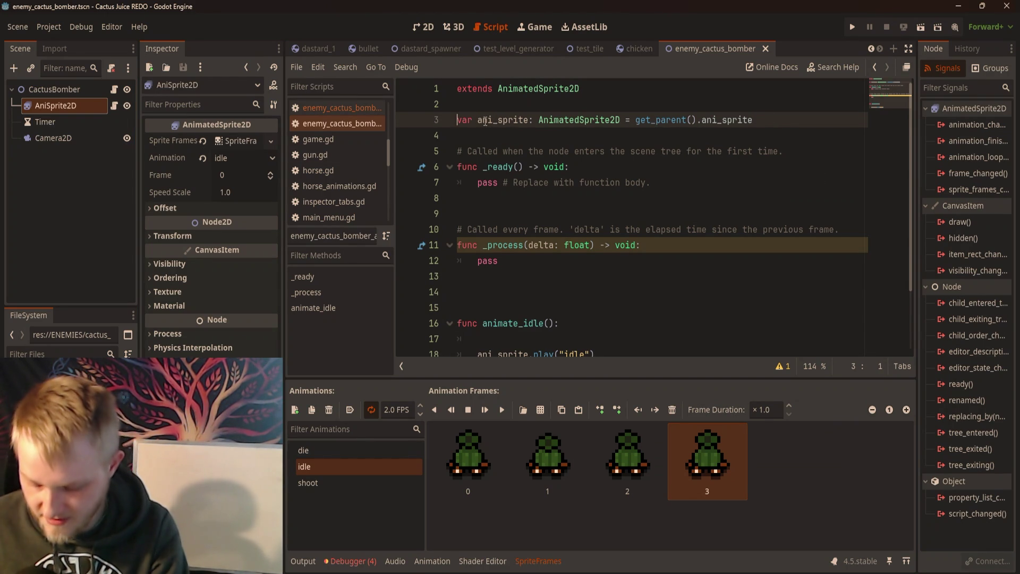
type("@onrea")
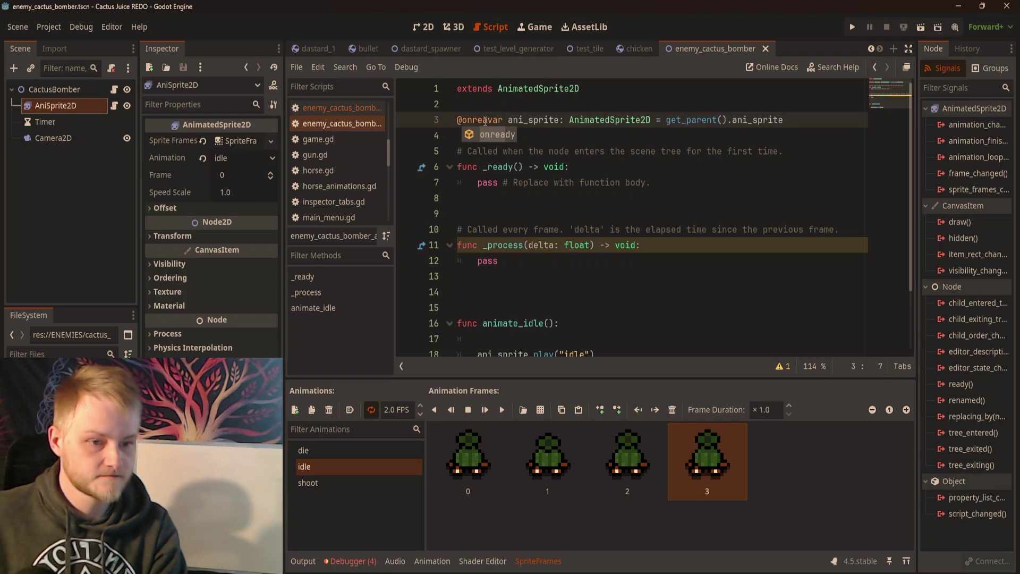
key("Return")
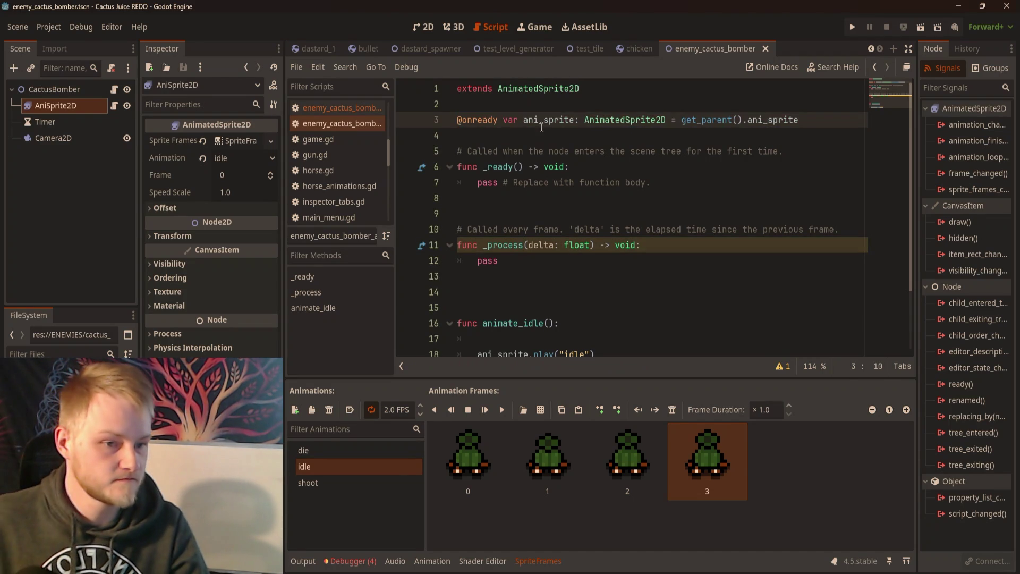
left_click(563, 134)
key("F6")
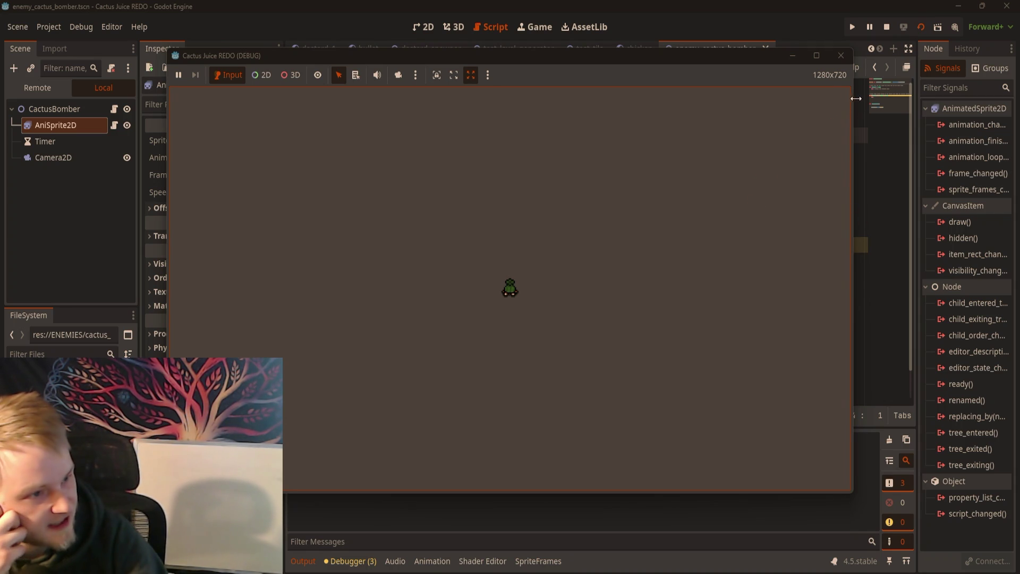
Close the Cactus Juice REDO (DEBUG) game window after checking the cactus enemy.
left_click(843, 55)
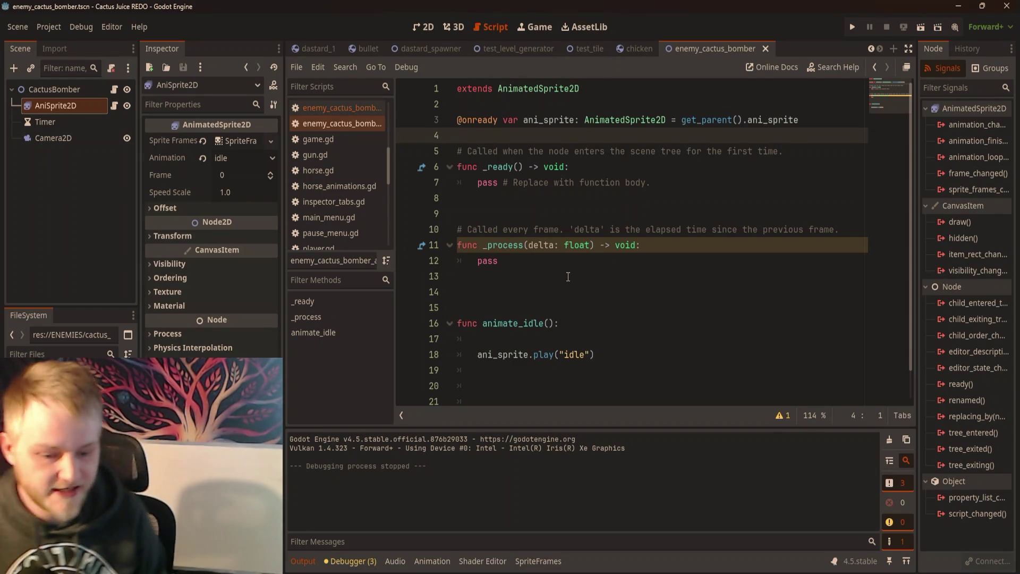
Add a blank line after the _ready function in the sprite script.
scroll(698, 219, "down", 1)
scroll(664, 229, "up", 1)
left_click(578, 215)
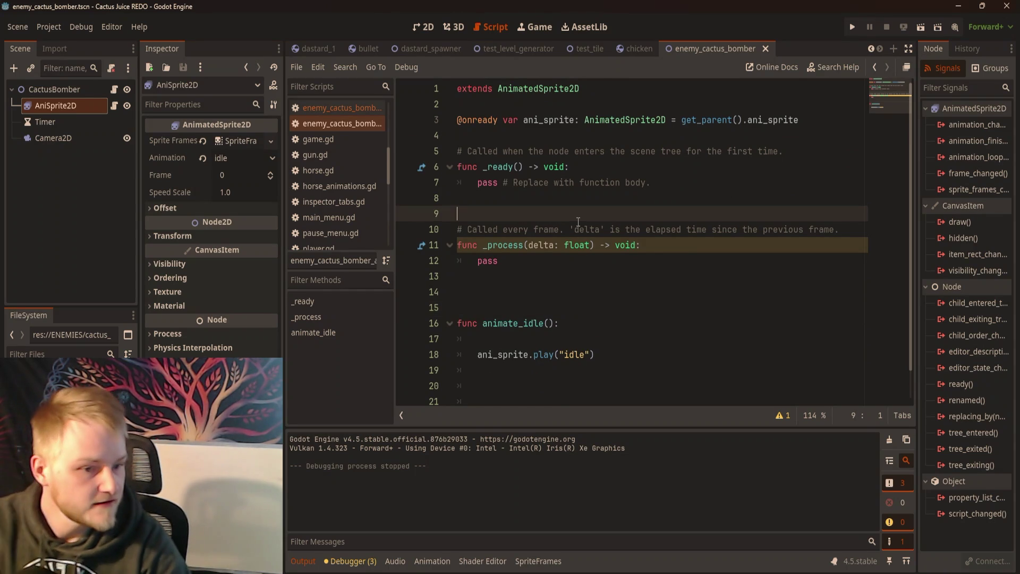
key("Return")
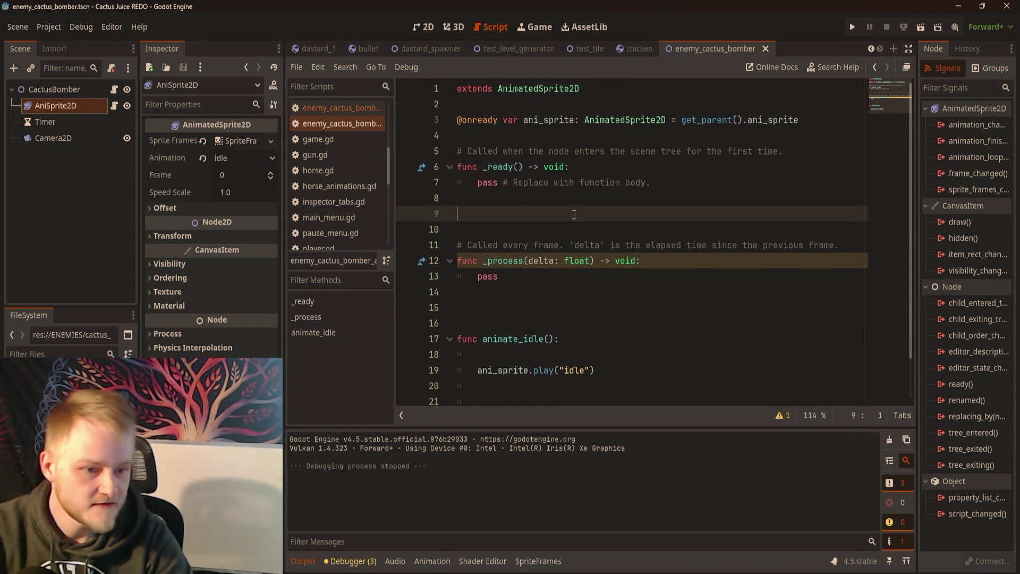
left_click(568, 290)
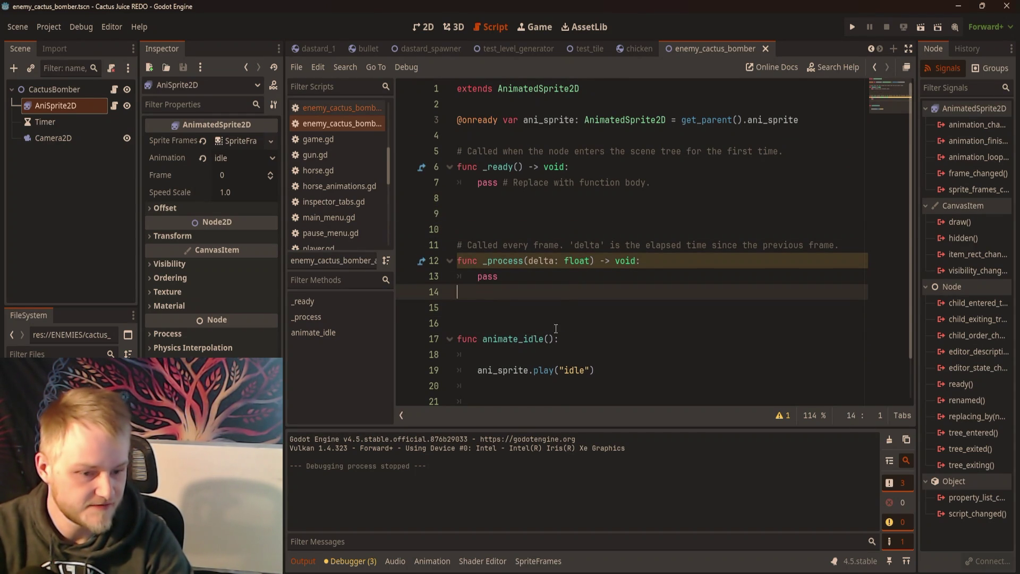
left_click(579, 198)
left_click(577, 214)
left_click(581, 226)
left_click(582, 214)
left_click(588, 183)
left_click(589, 226)
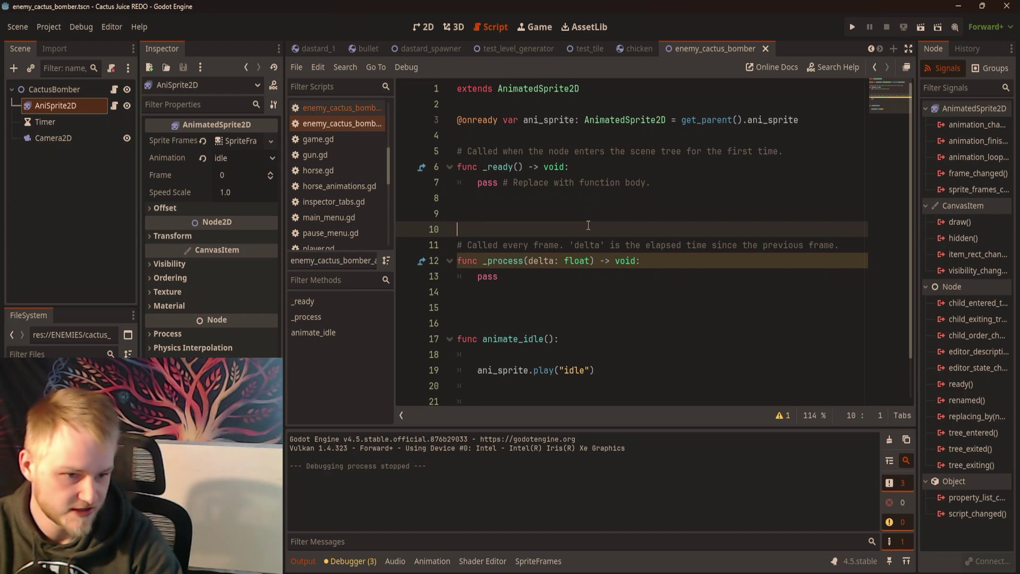
left_click(563, 294)
scroll(571, 294, "down", 1)
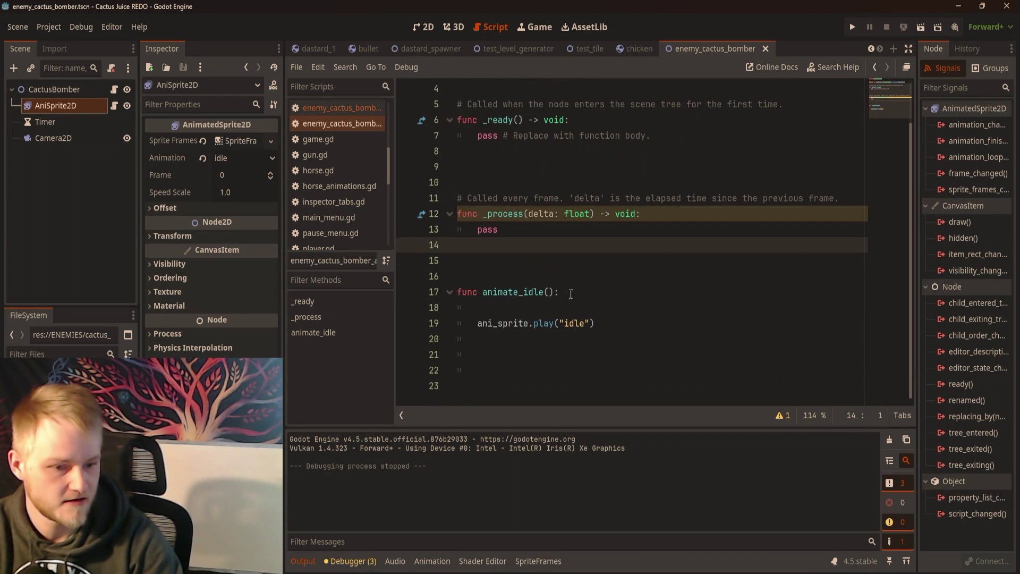
Remove the extra trailing blank lines and add a blank line after animate_idle.
left_click(536, 355)
key("Delete")
key("Delete")
key("Up")
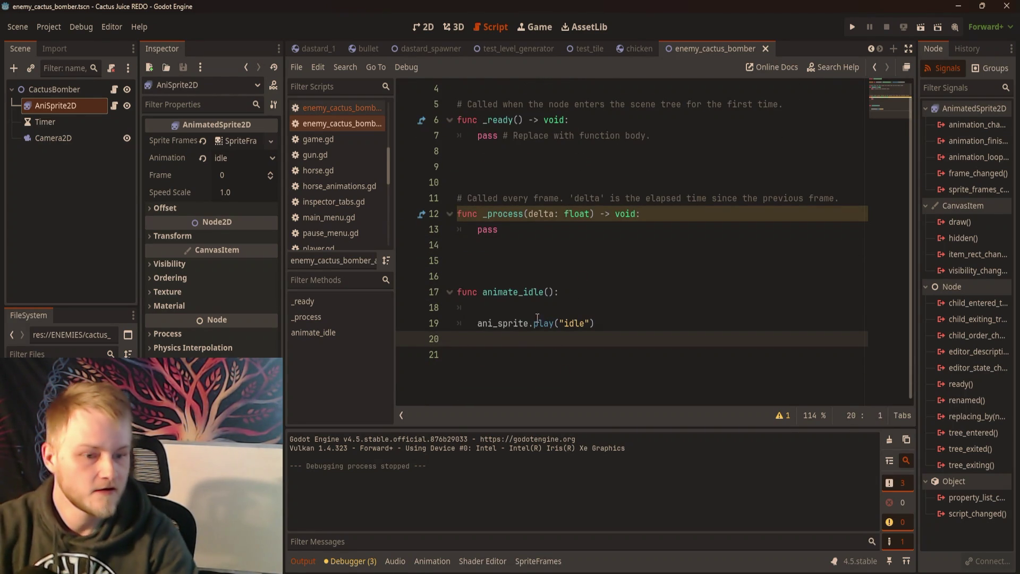
scroll(612, 106, "up", 1)
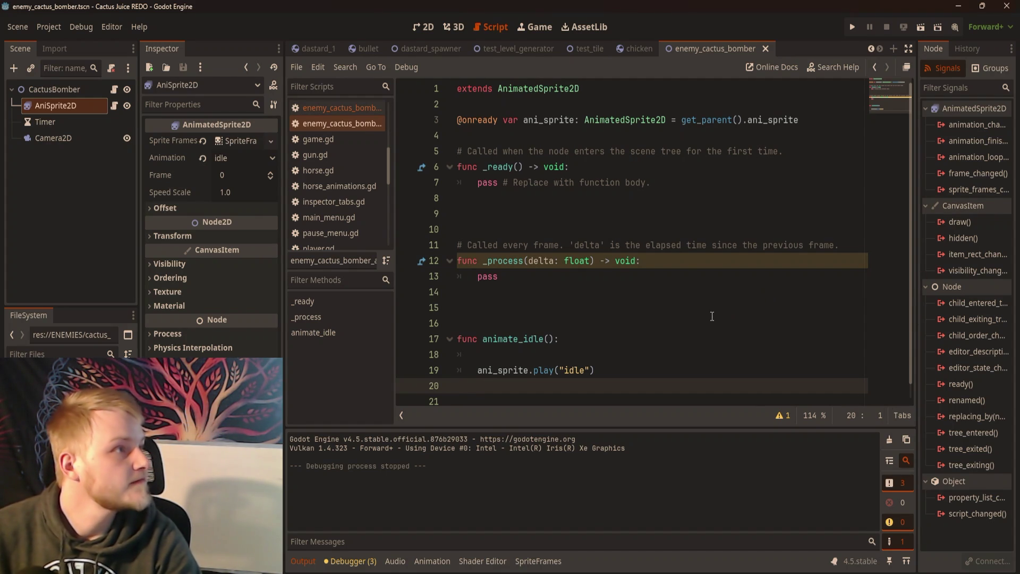
scroll(728, 295, "down", 1)
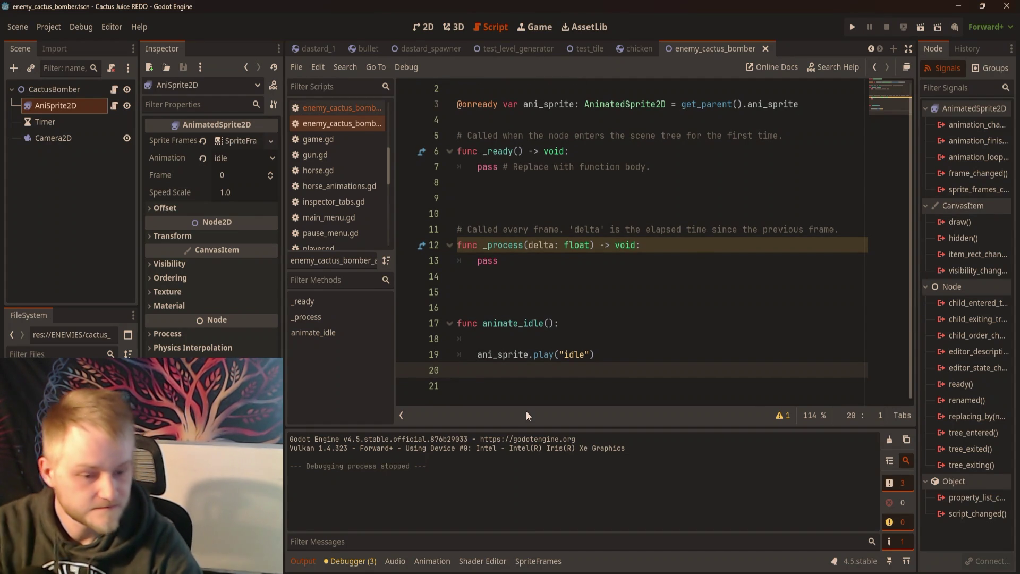
key("Return")
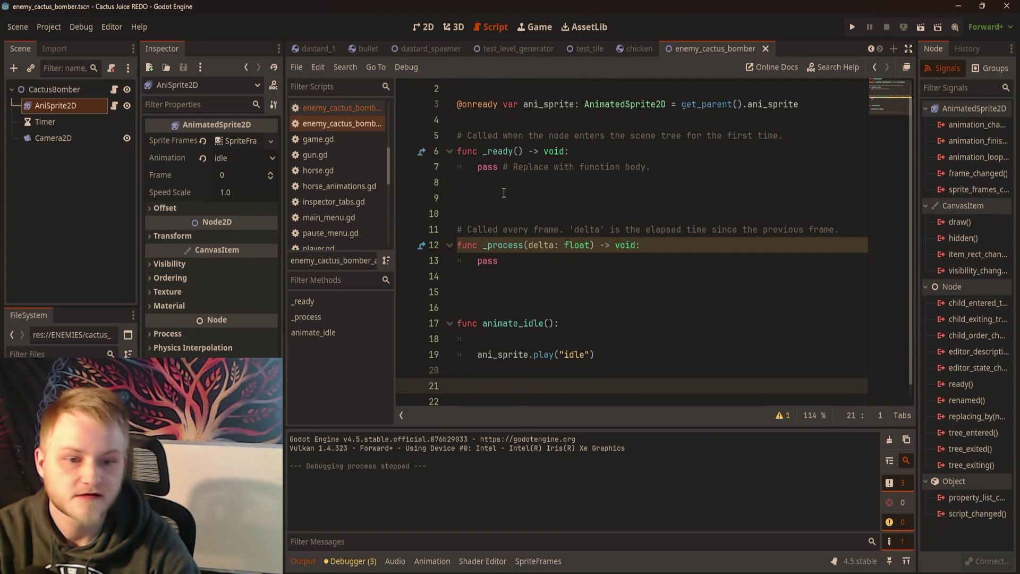
scroll(609, 294, "up", 1)
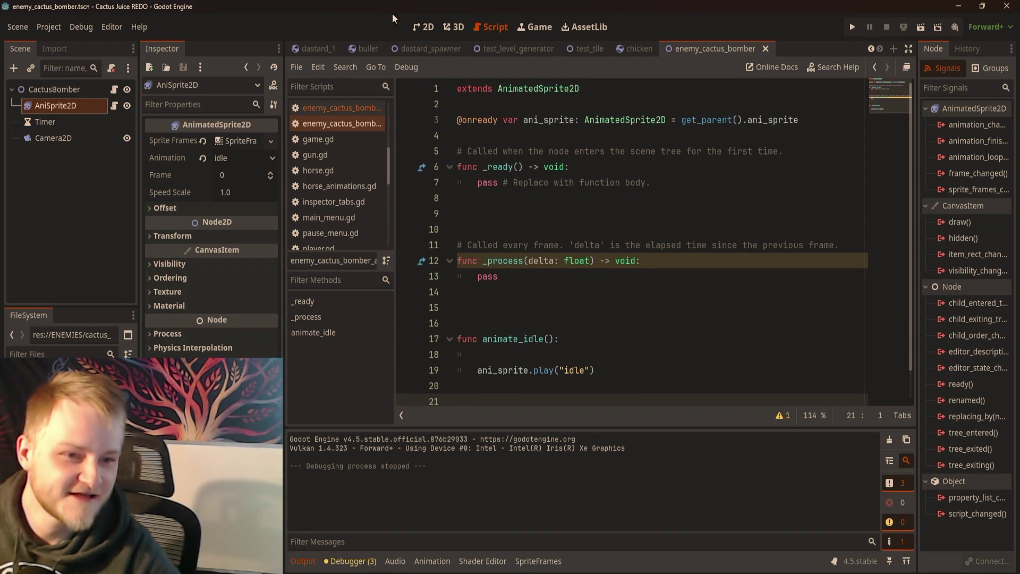
left_click(418, 28)
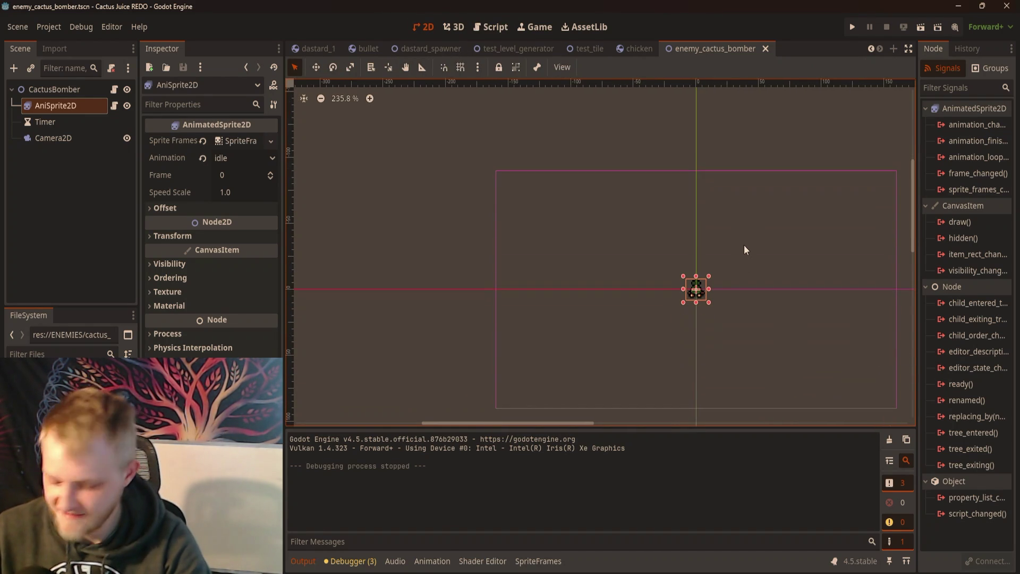
Save the enemy_cactus_bomber scene and zoom the canvas onto the cactus sprite.
scroll(744, 247, "up", 5)
key("ctrl+s")
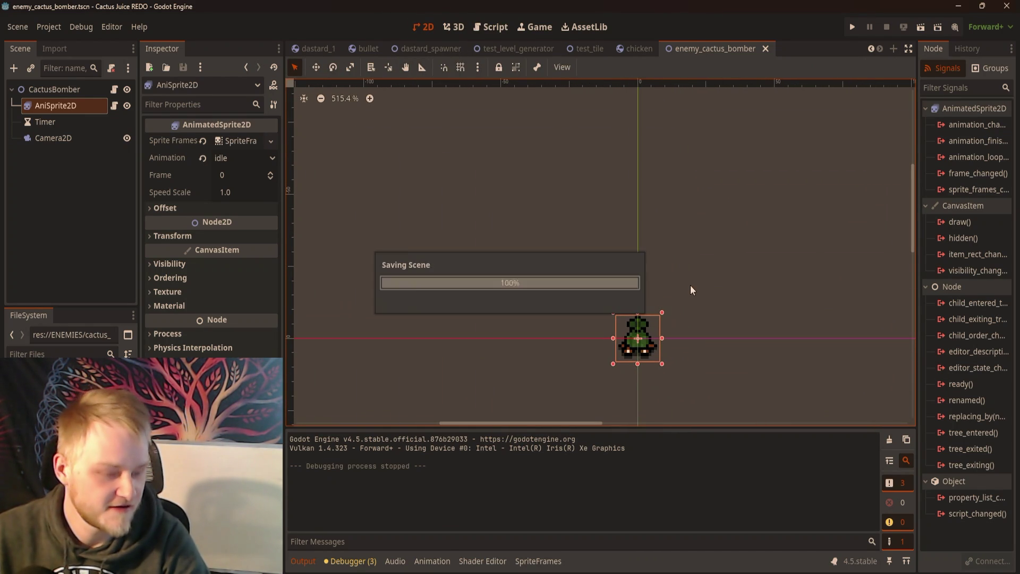
scroll(683, 236, "down", 5)
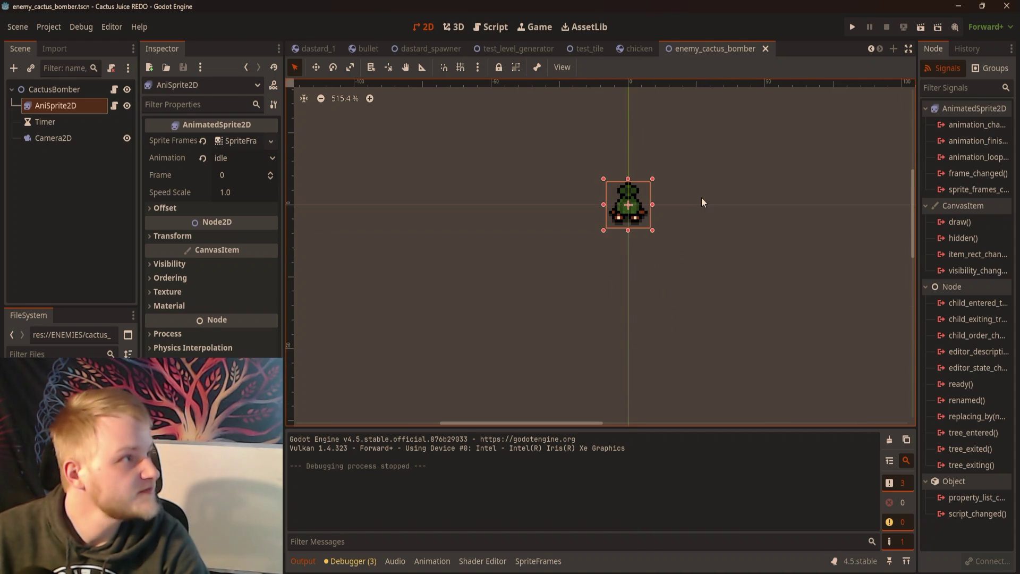
scroll(695, 193, "down", 6)
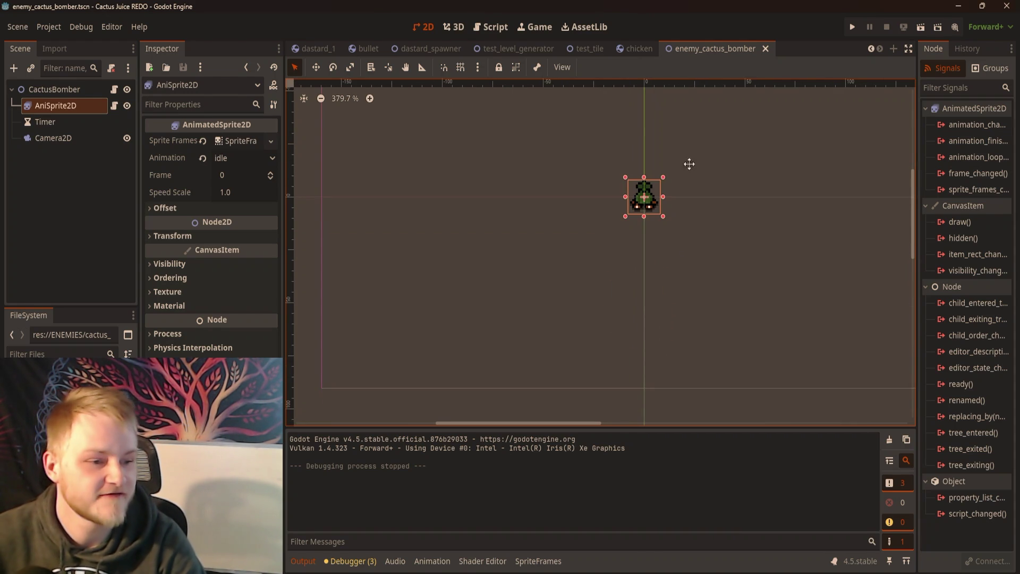
scroll(693, 191, "down", 1)
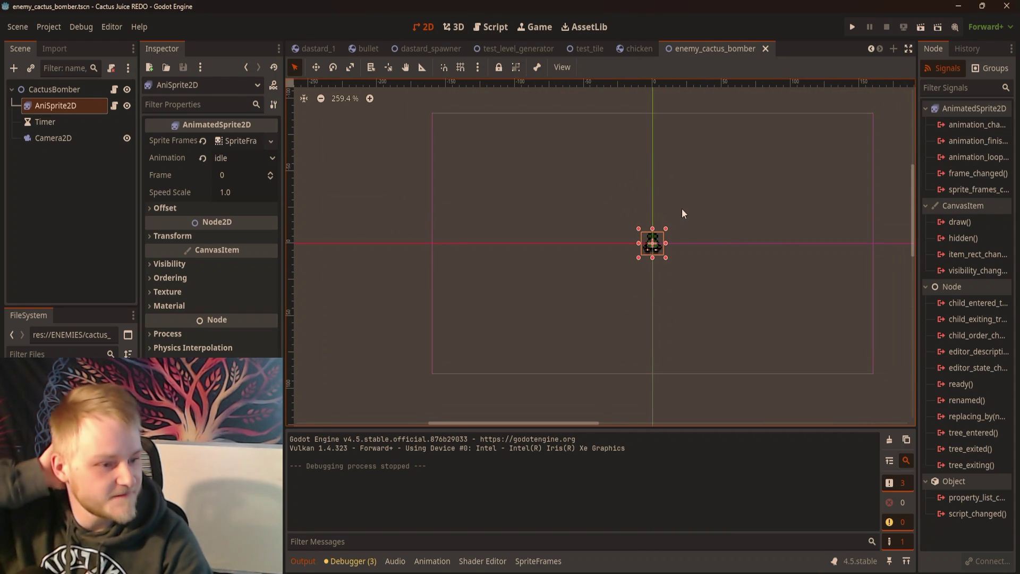
scroll(655, 207, "right", 1)
scroll(494, 244, "left", 1)
scroll(456, 216, "down", 1)
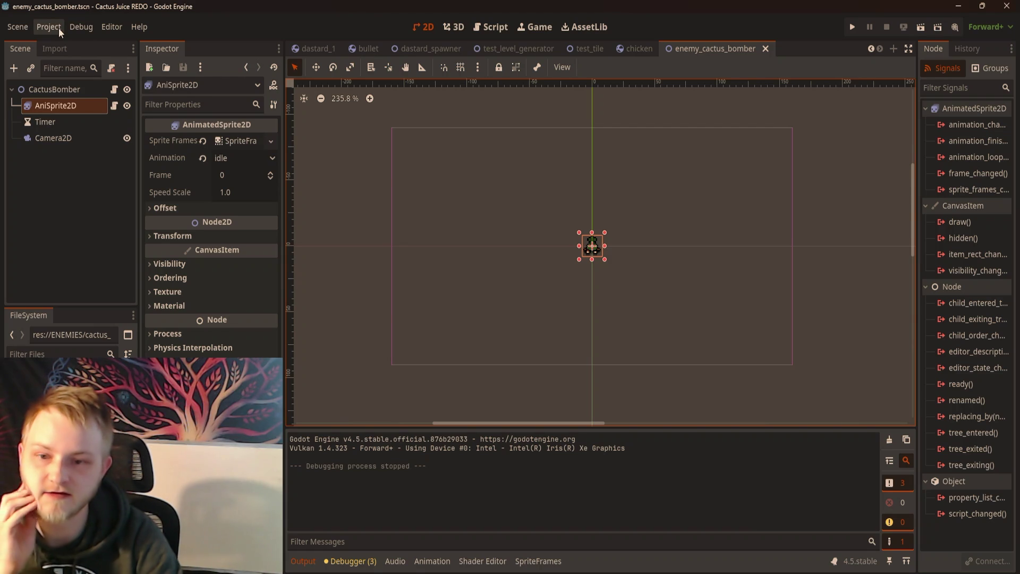
Open the Scene menu twice and dismiss it without choosing a command.
left_click(25, 24)
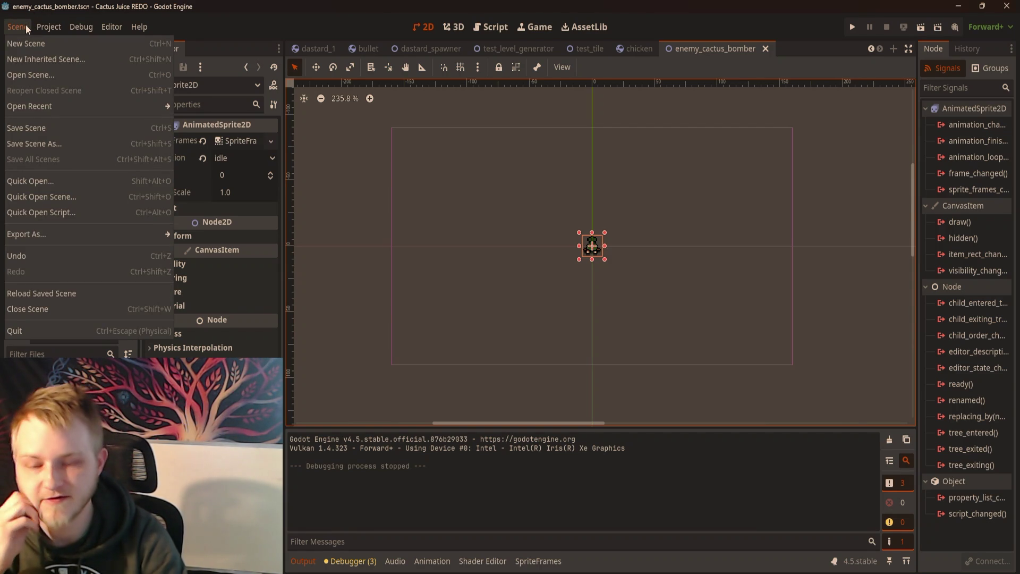
left_click(26, 25)
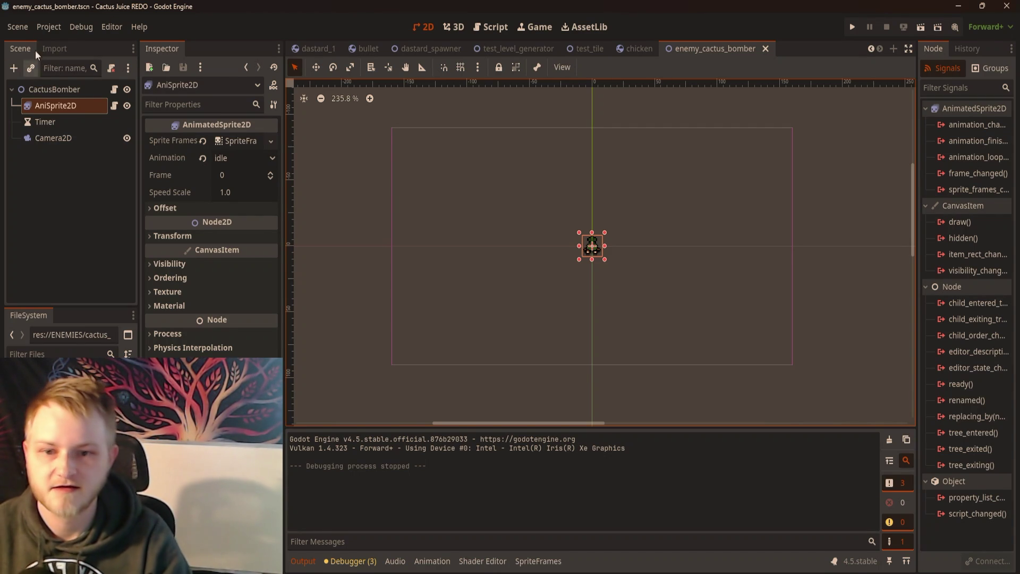
left_click(14, 33)
left_click(24, 33)
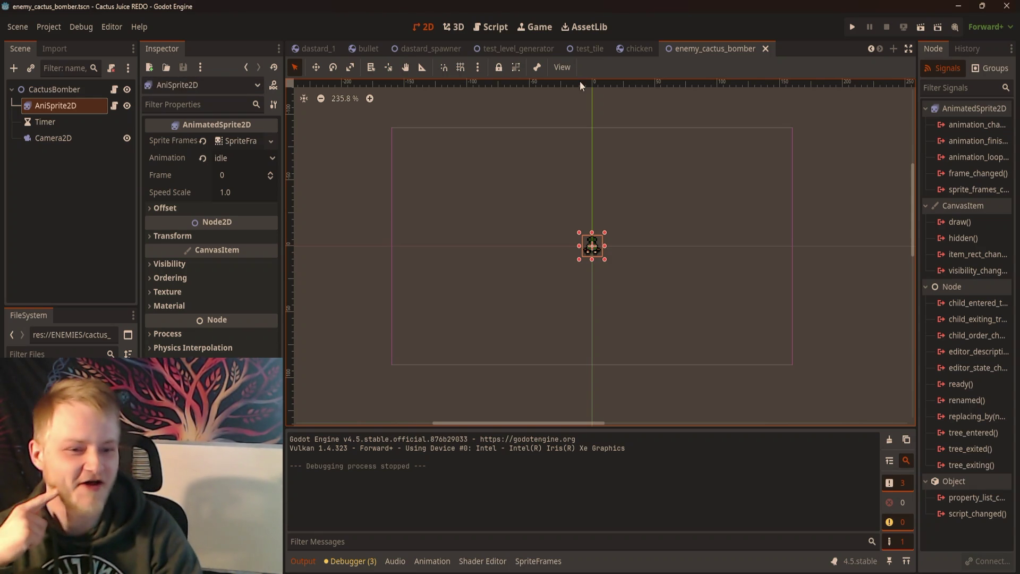
scroll(661, 239, "up", 5)
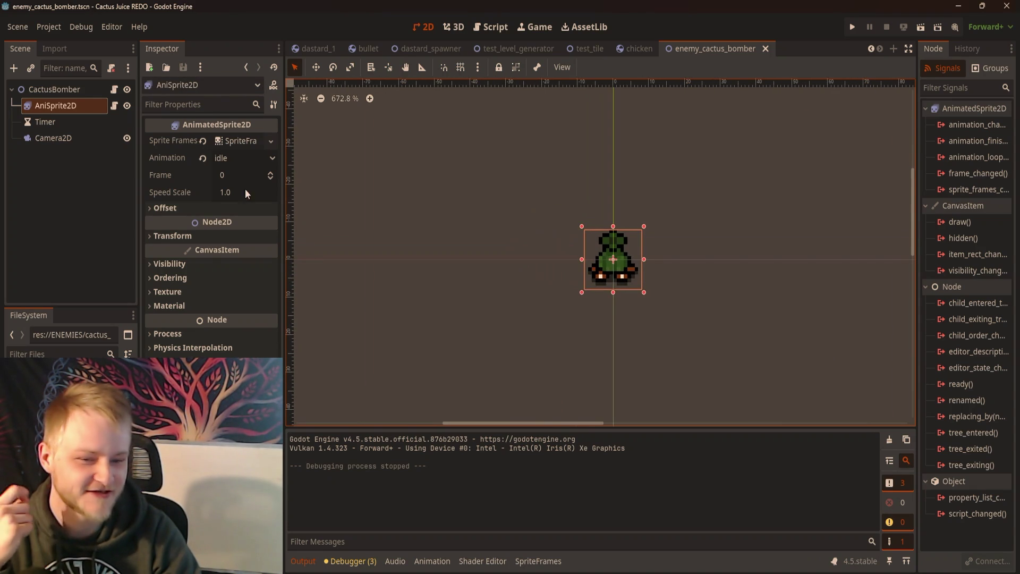
scroll(659, 250, "up", 3)
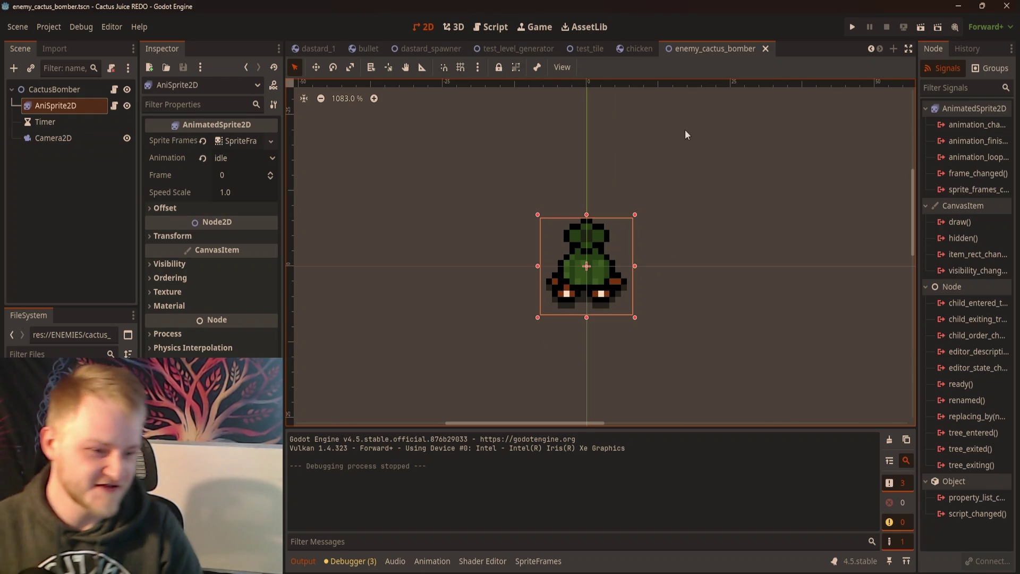
left_click(664, 203)
left_click(602, 266)
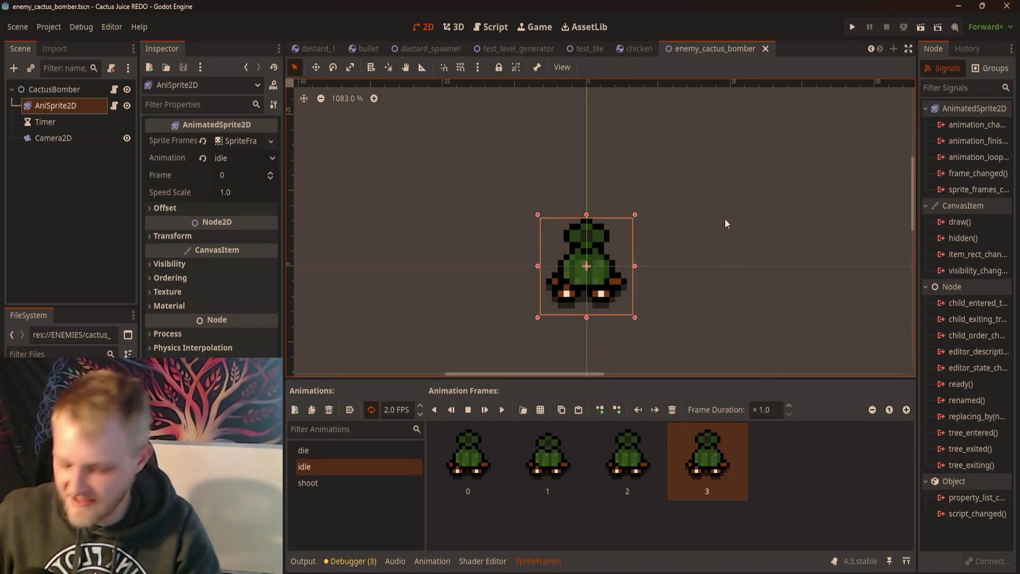
left_click(736, 221)
scroll(662, 173, "down", 1)
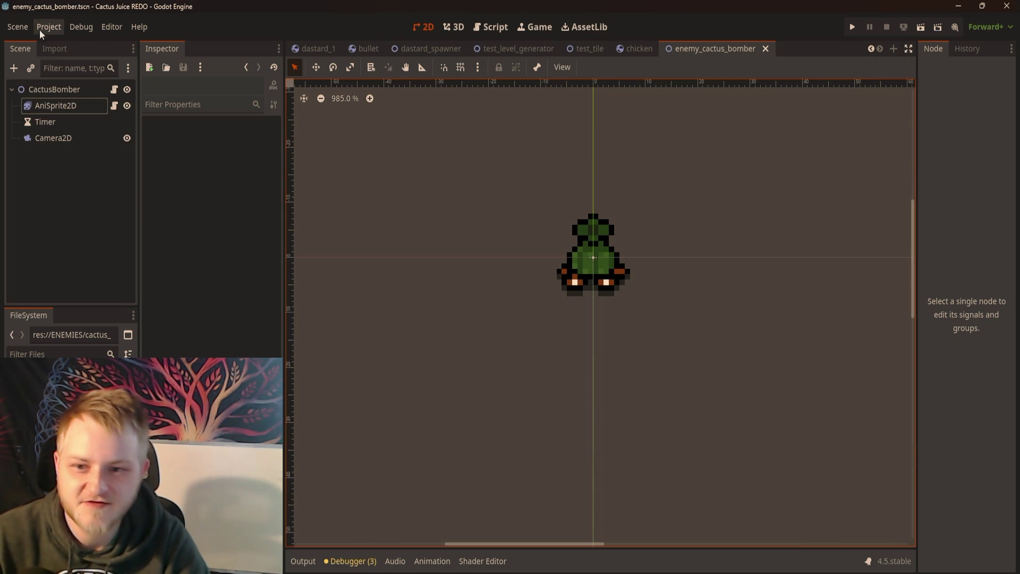
left_click(26, 29)
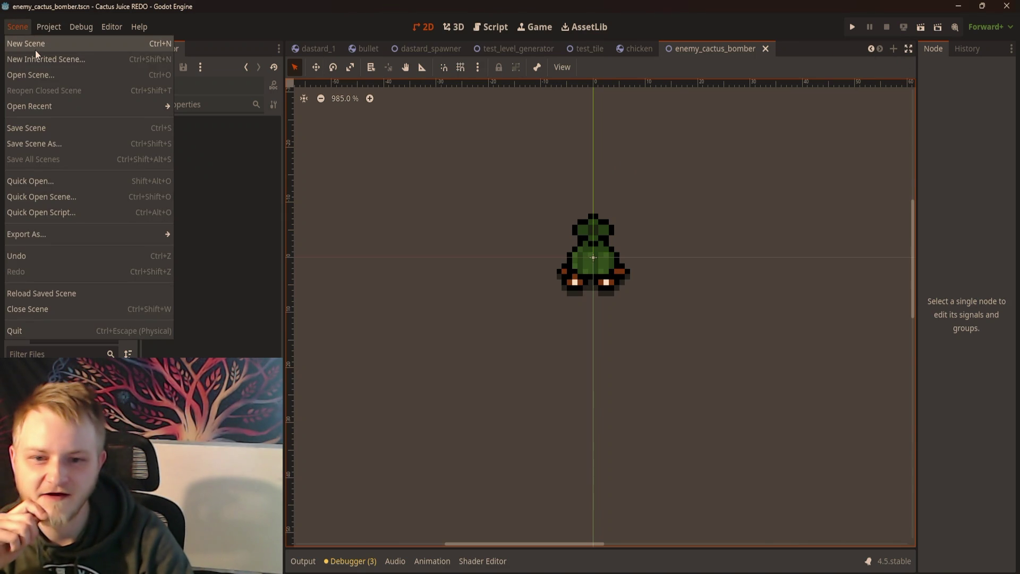
left_click(378, 30)
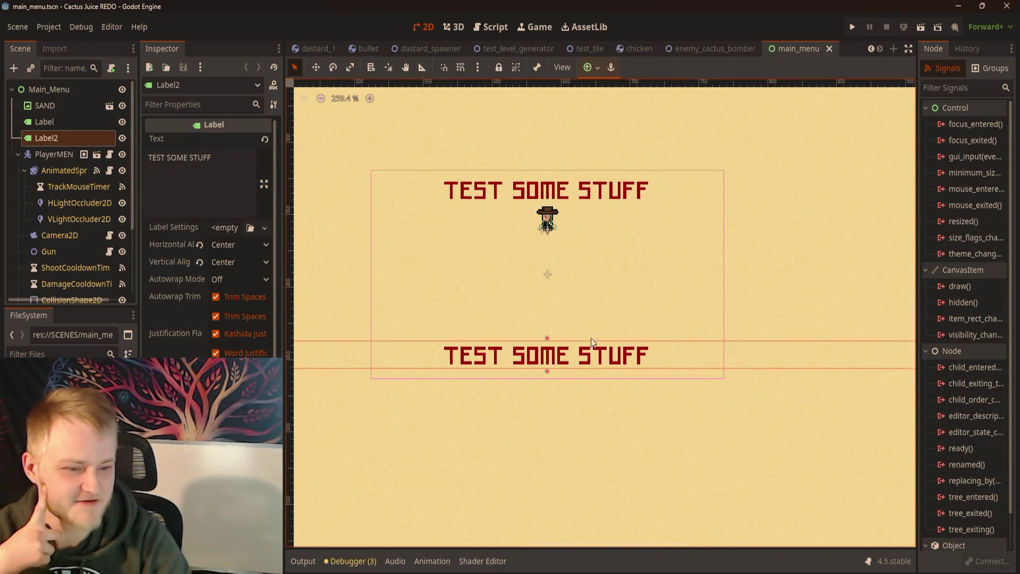
Collapse the PlayerMENU node's children in the main_menu scene tree.
scroll(518, 281, "up", 5)
scroll(80, 210, "down", 3)
scroll(80, 212, "up", 3)
left_click(17, 154)
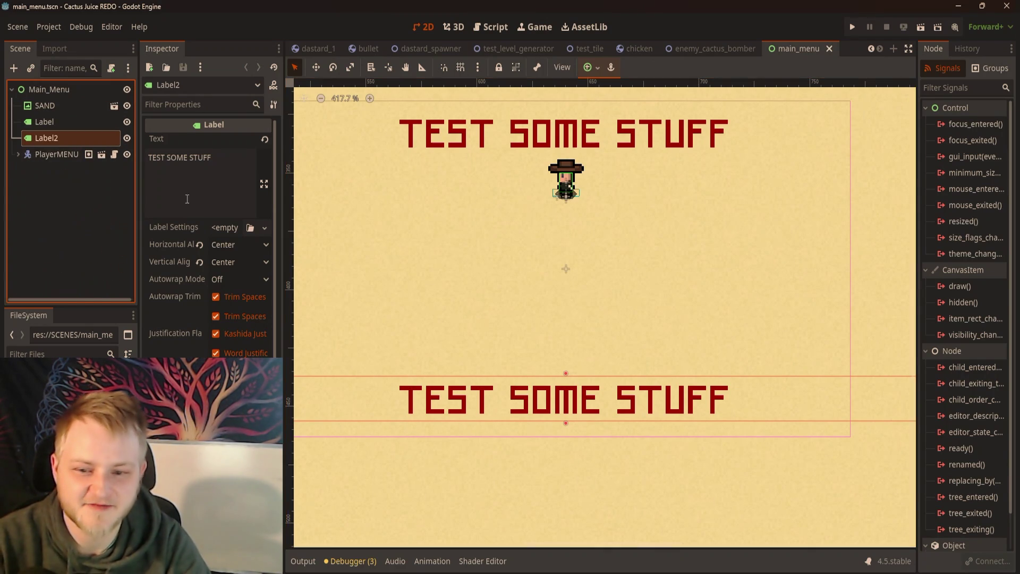
scroll(565, 160, "up", 3)
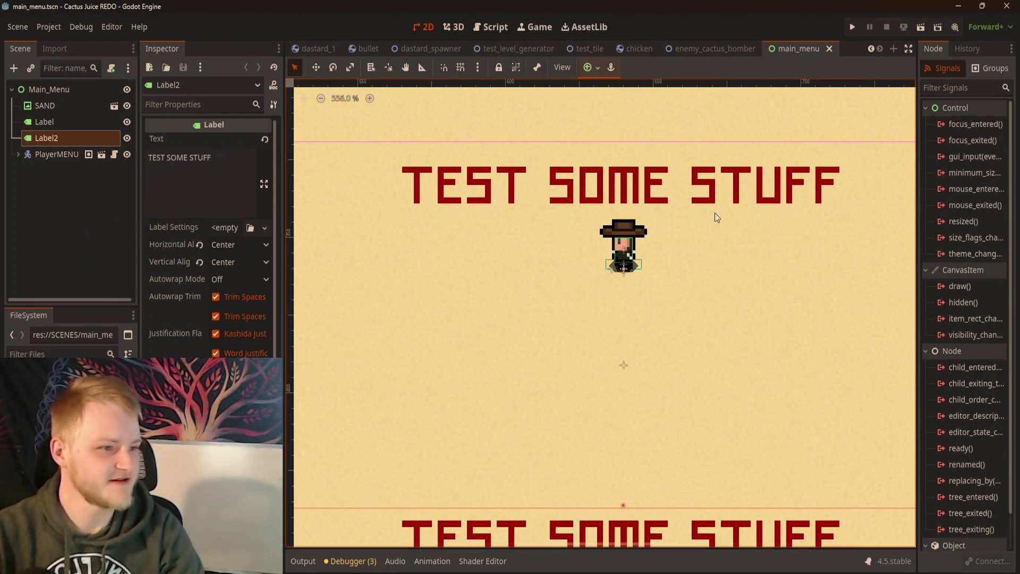
Test-run the main menu scene, stop the failing debug session, and close the main_menu scene.
key("F5")
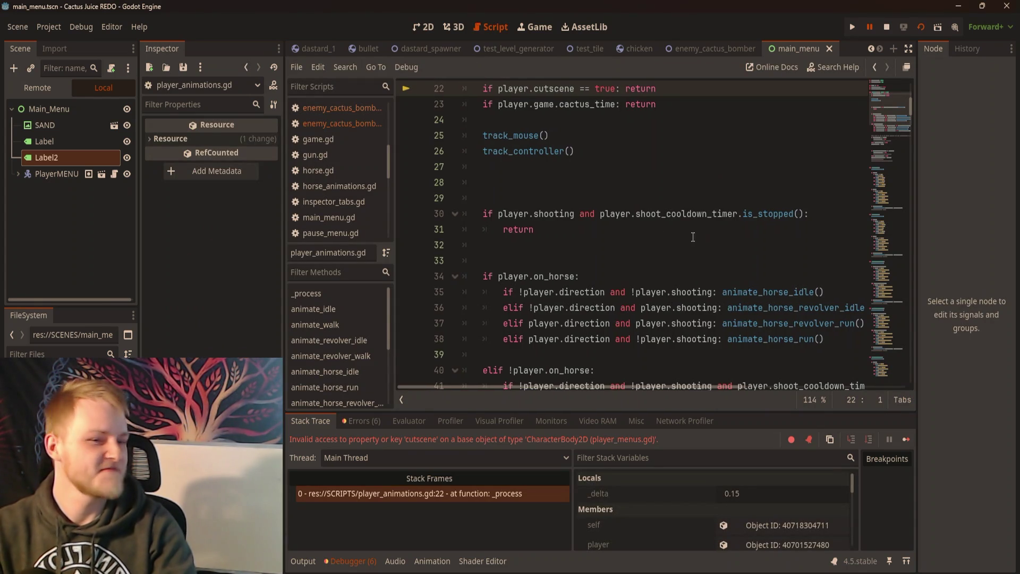
key("F5")
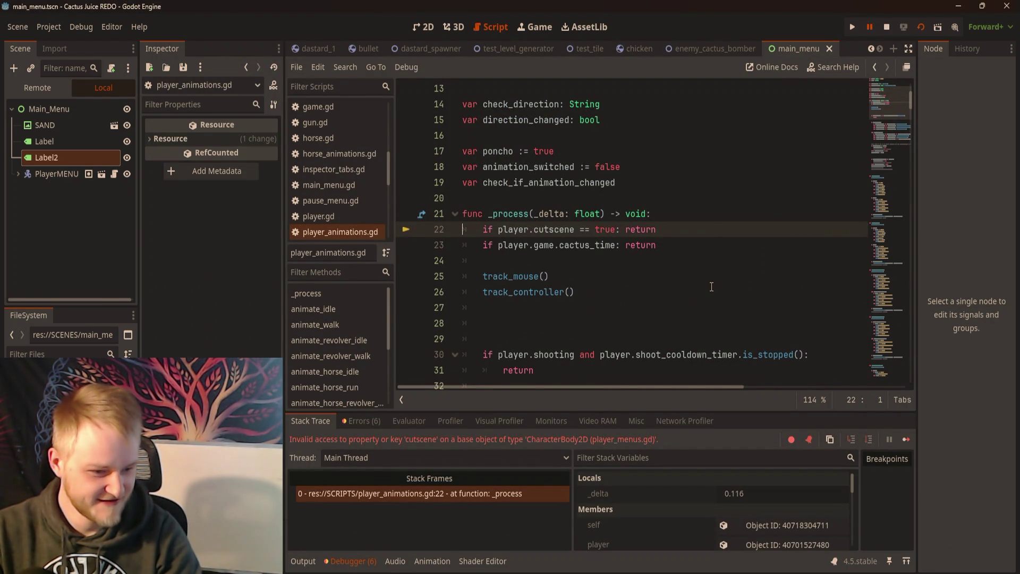
key("F8")
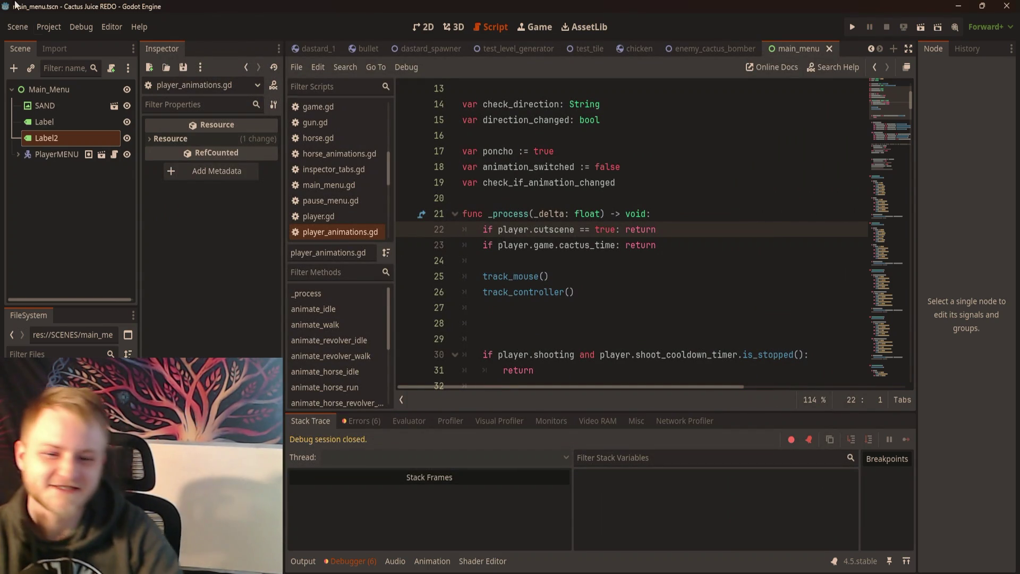
left_click(829, 49)
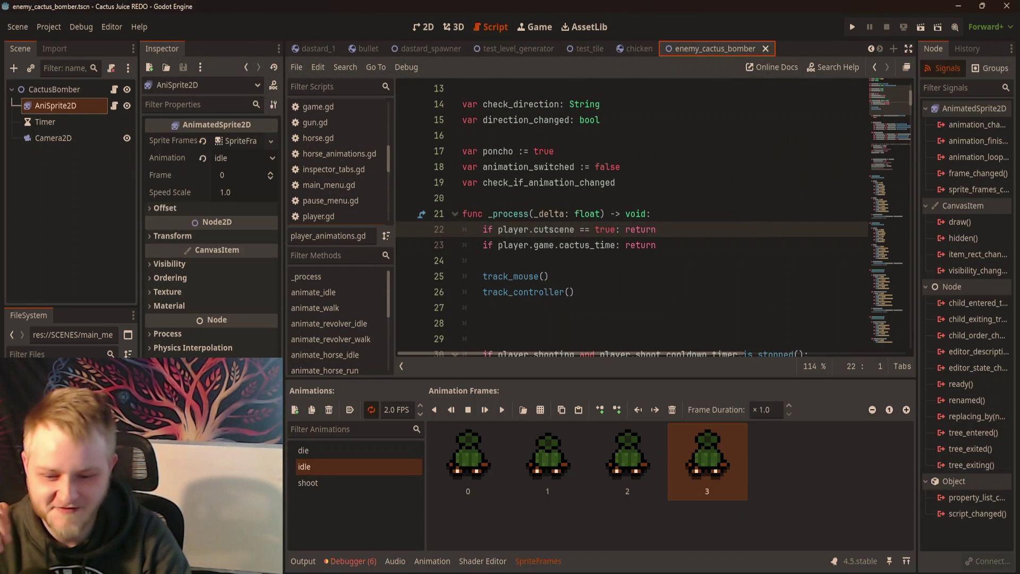
Delete the old main menu scene file from the FileSystem dock.
right_click(86, 383)
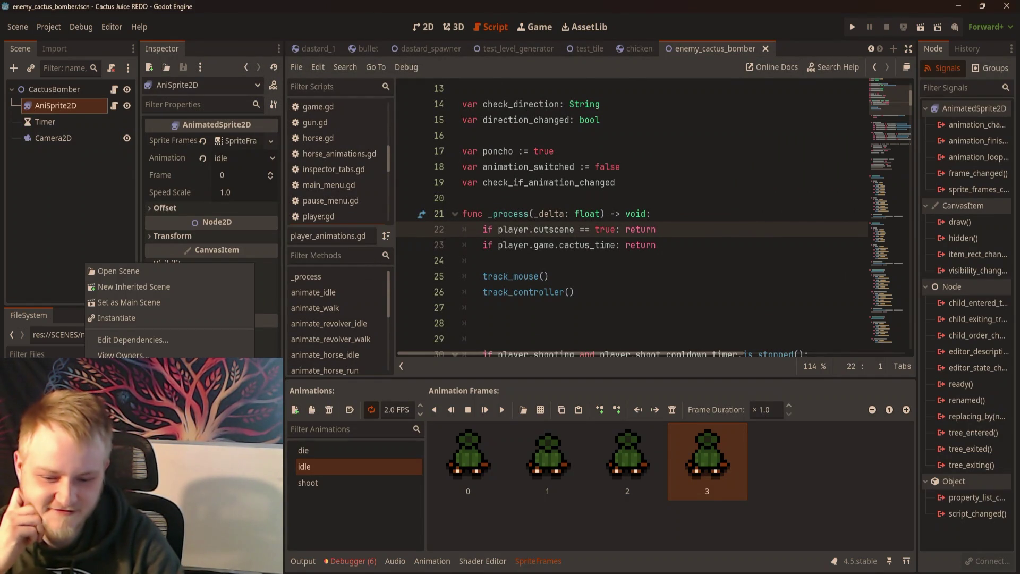
left_click(117, 425)
left_click(429, 355)
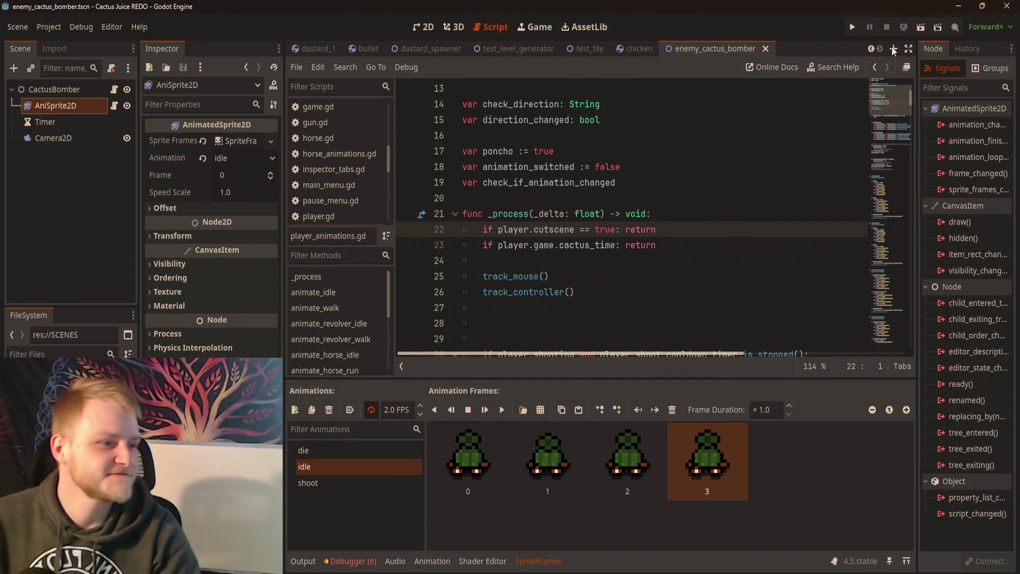
Create a new scene with a Node2D root renamed to MainMenu.
left_click(19, 27)
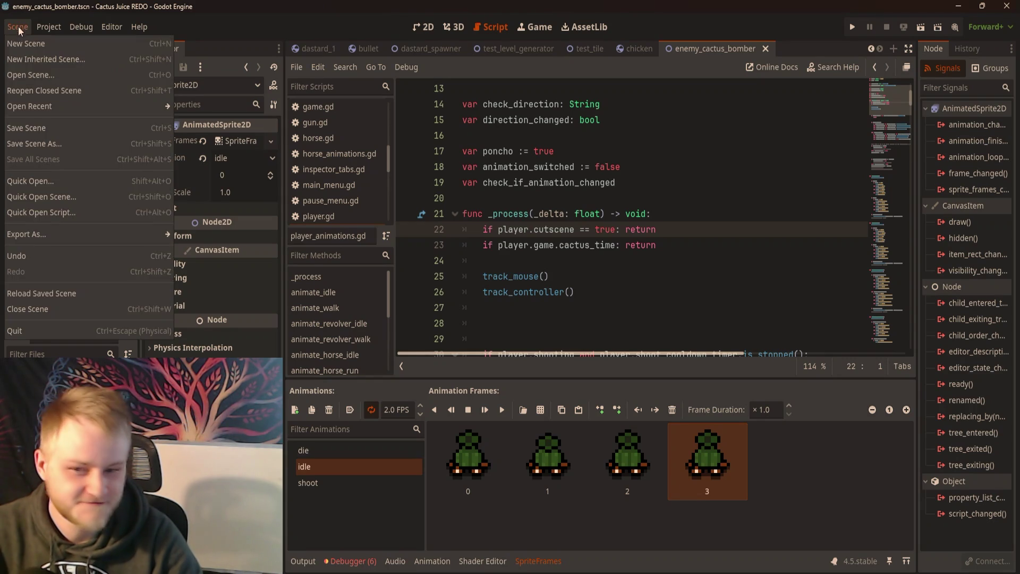
left_click(45, 42)
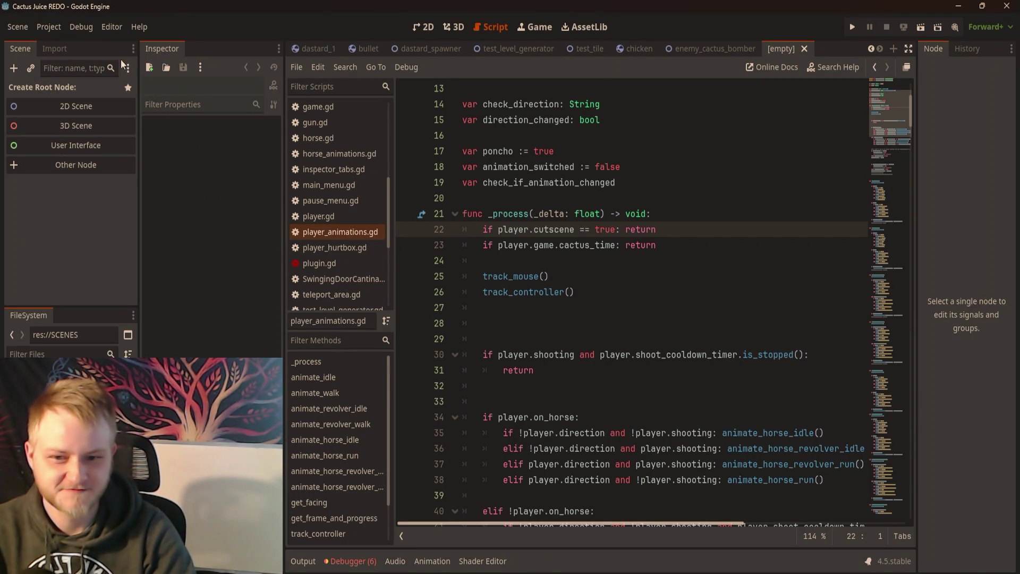
left_click(109, 101)
double_click(86, 93)
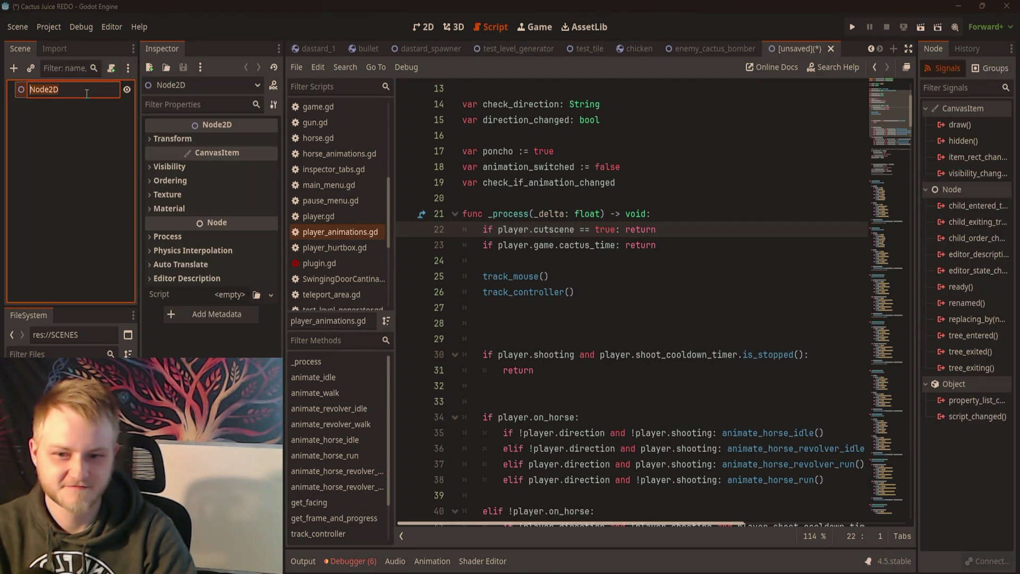
type("Main")
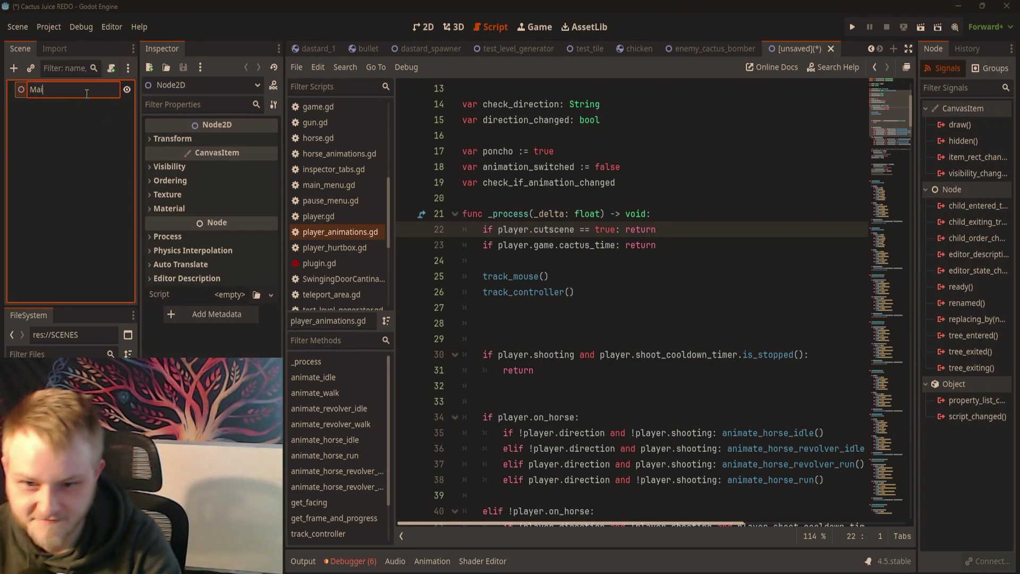
type("Menu")
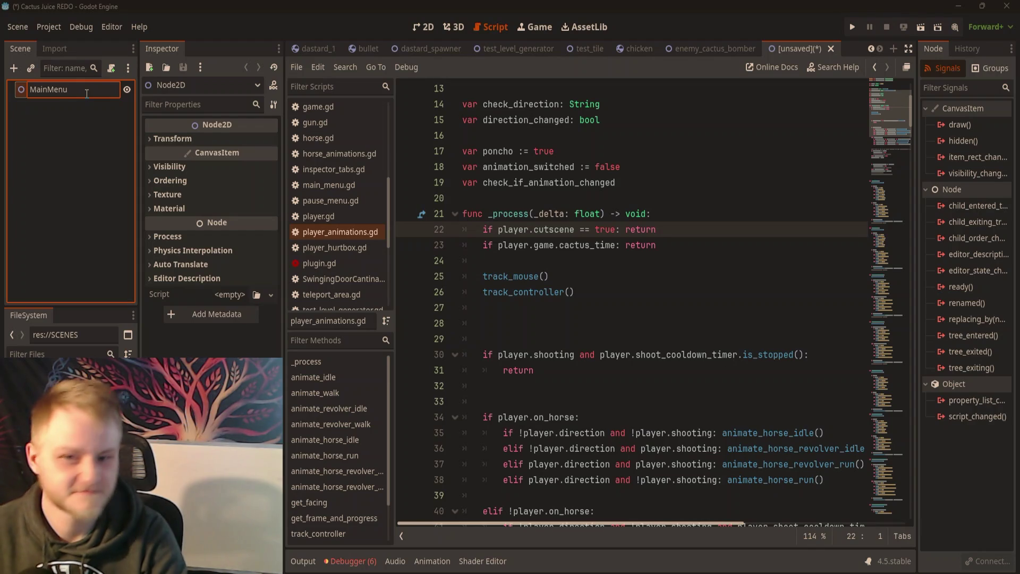
key("Return")
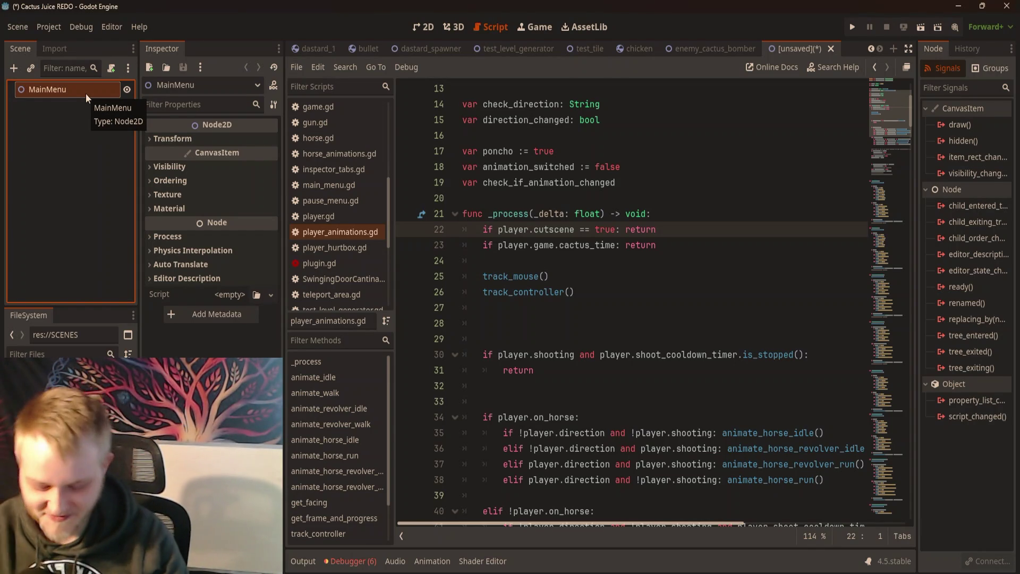
left_click(85, 110)
left_click(93, 88)
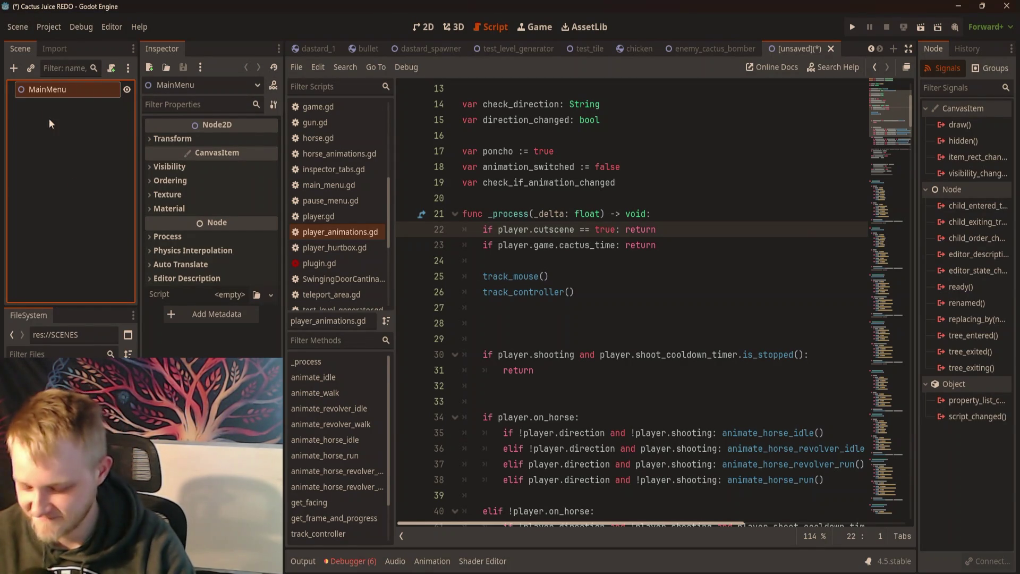
Save the new scene as main_menu.tscn in the res://SCENES folder.
key("ctrl+s")
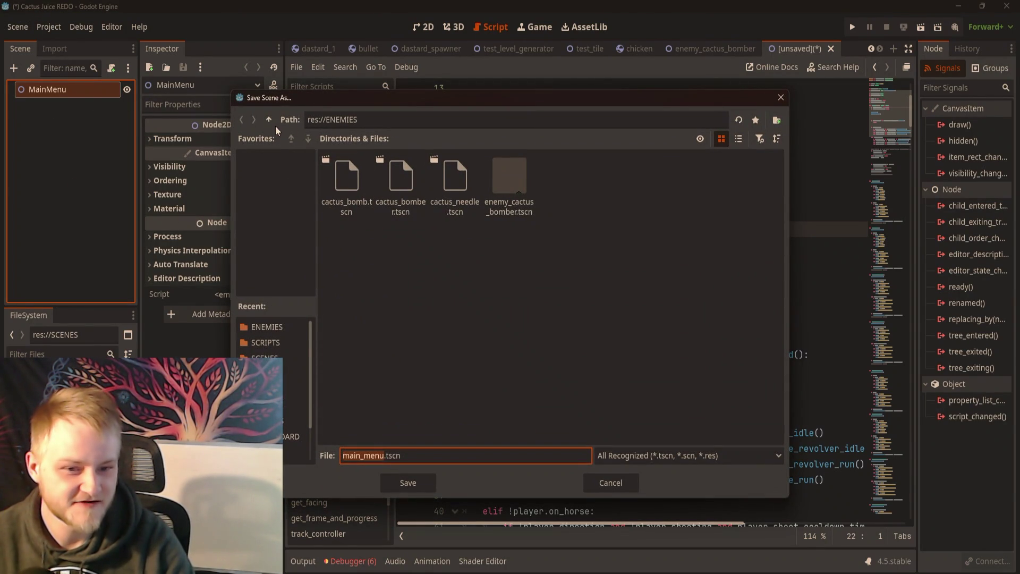
left_click(269, 120)
left_click(675, 185)
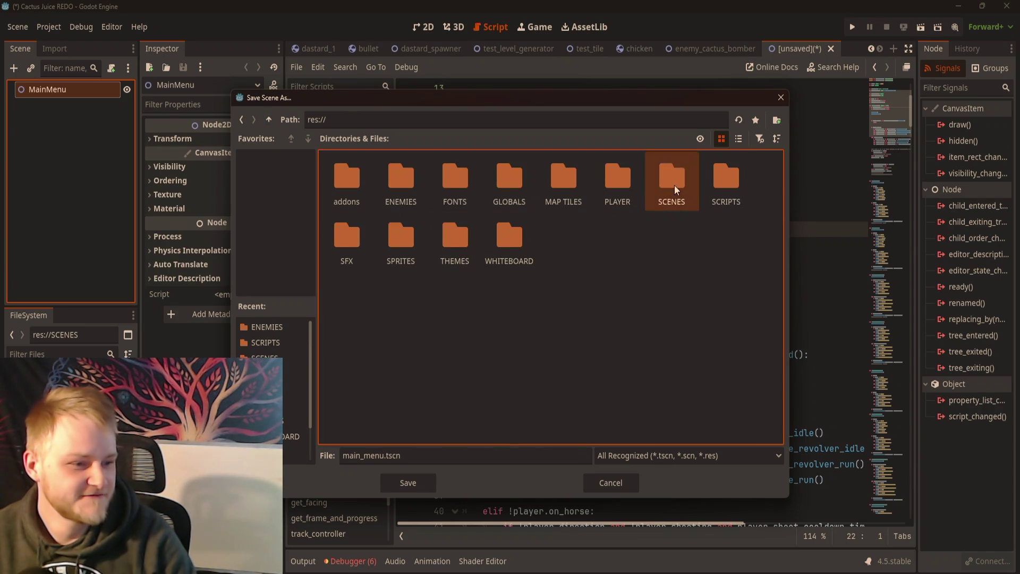
double_click(674, 185)
left_click(420, 484)
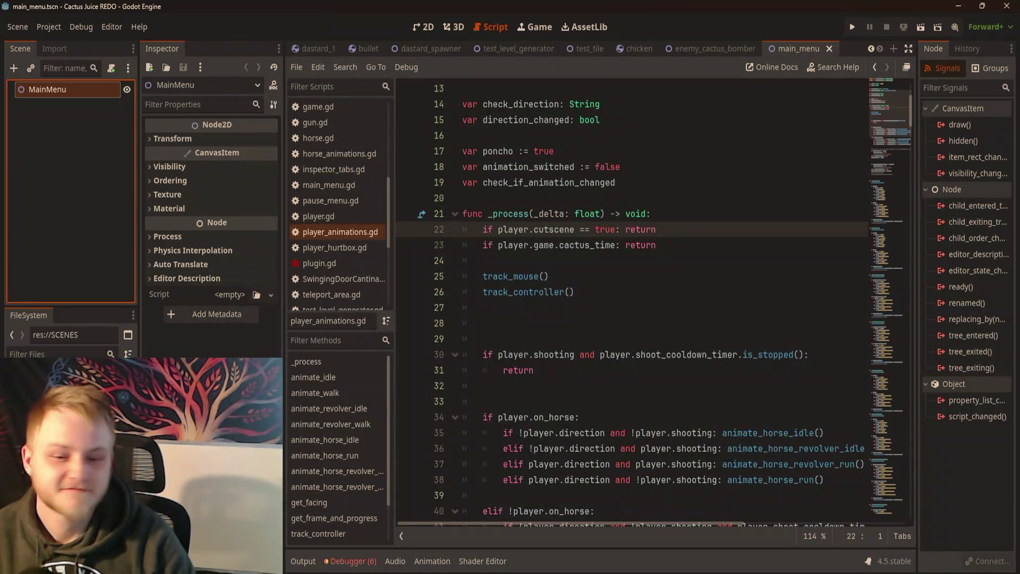
Show the 2D canvas and pan it so the origin is centred.
left_click(72, 164)
left_click(92, 92)
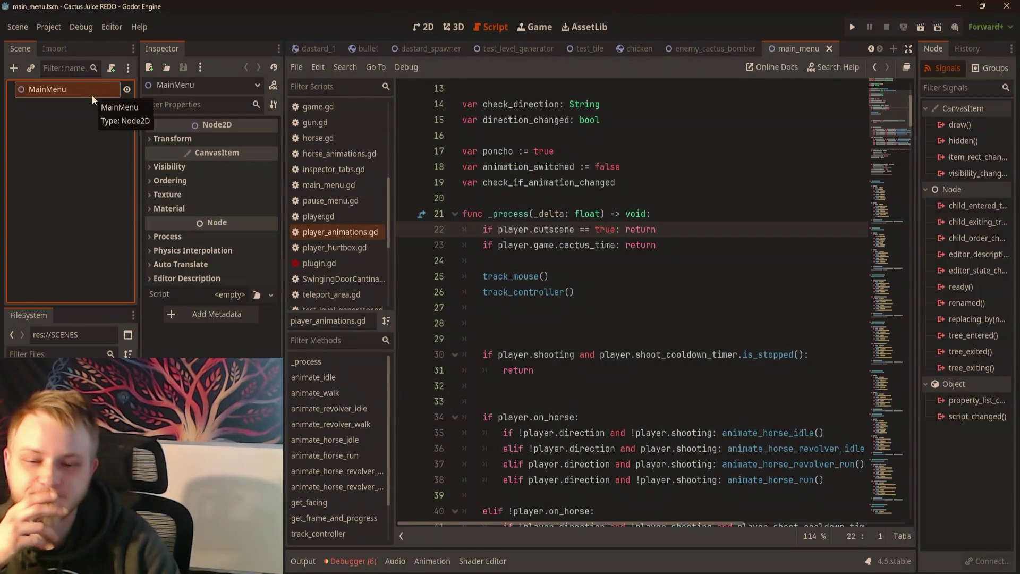
left_click(425, 27)
left_click_drag(371, 171, 518, 235)
scroll(509, 209, "up", 8)
scroll(509, 208, "up", 6)
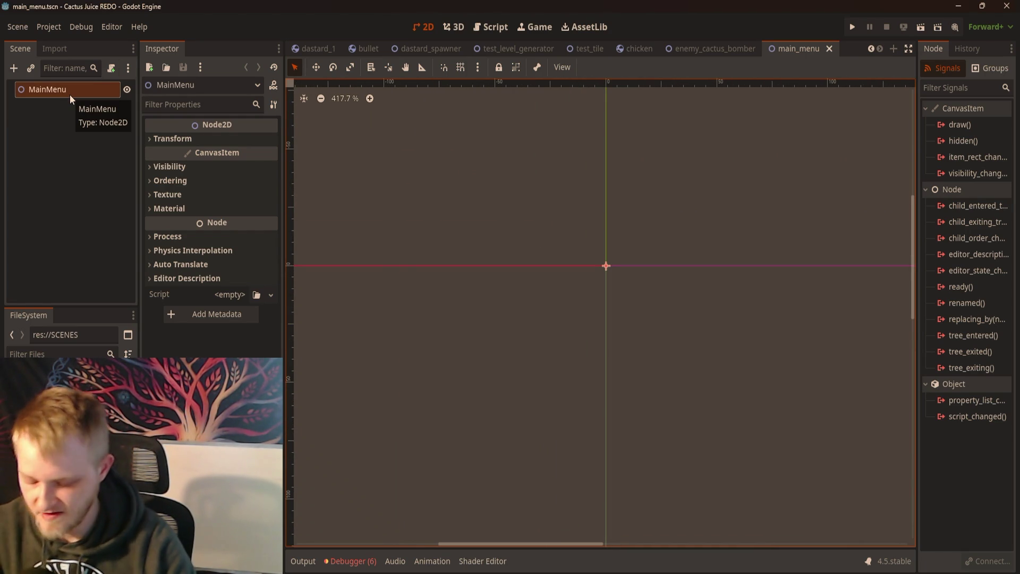
Search the Add Node dialog for 'cam' and 'playe', then cancel without adding a node.
key("ctrl+a")
type("cam")
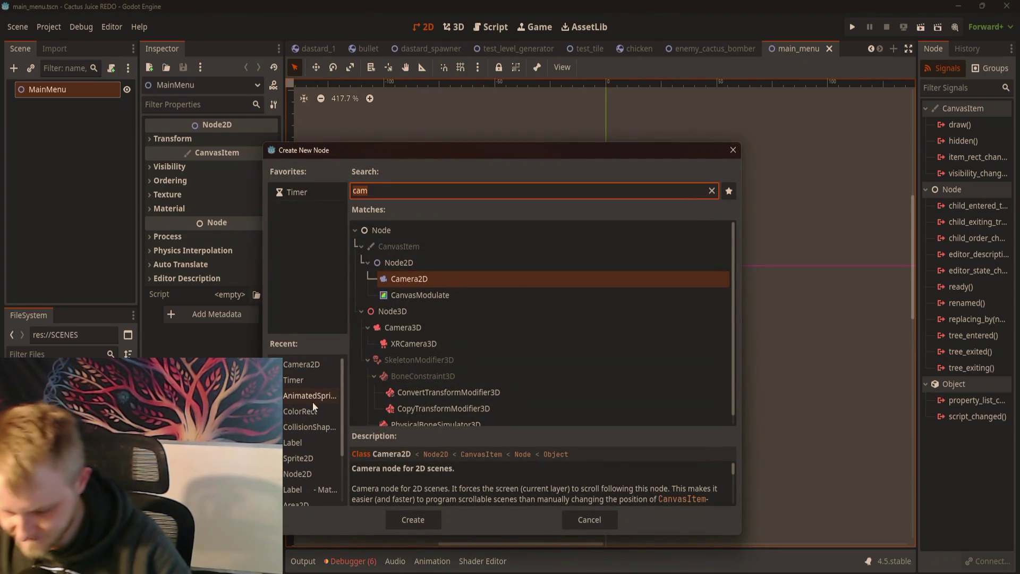
key("ctrl+a")
type("play")
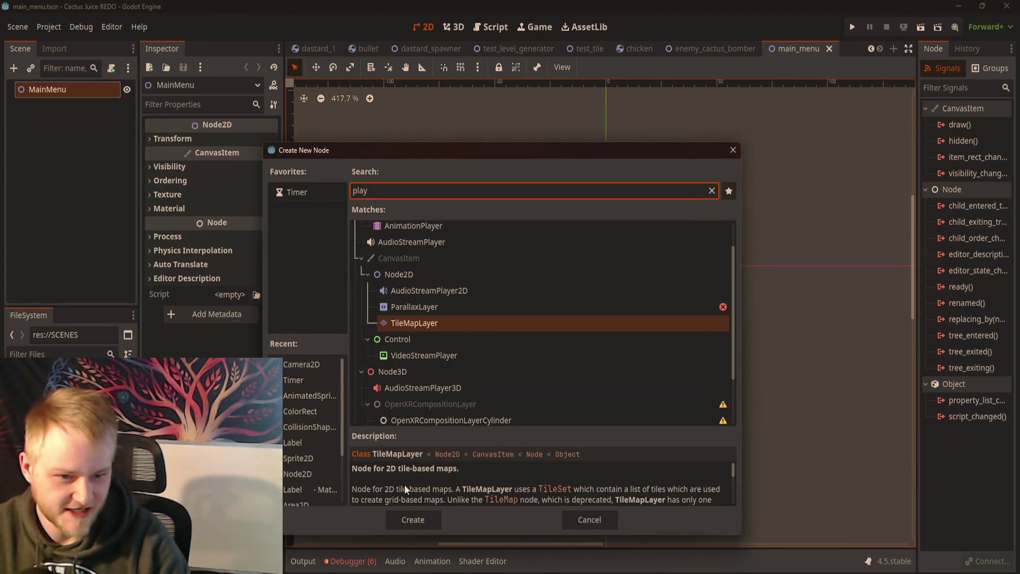
type("er")
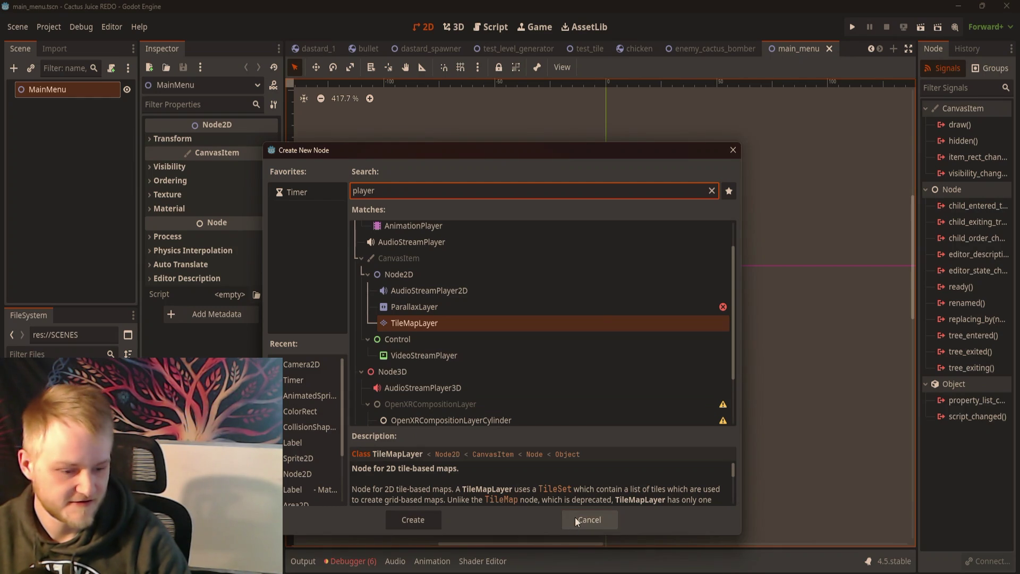
left_click(575, 518)
Attach the existing res://SCRIPTS/game.gd script to the MainMenu root node.
left_click(112, 69)
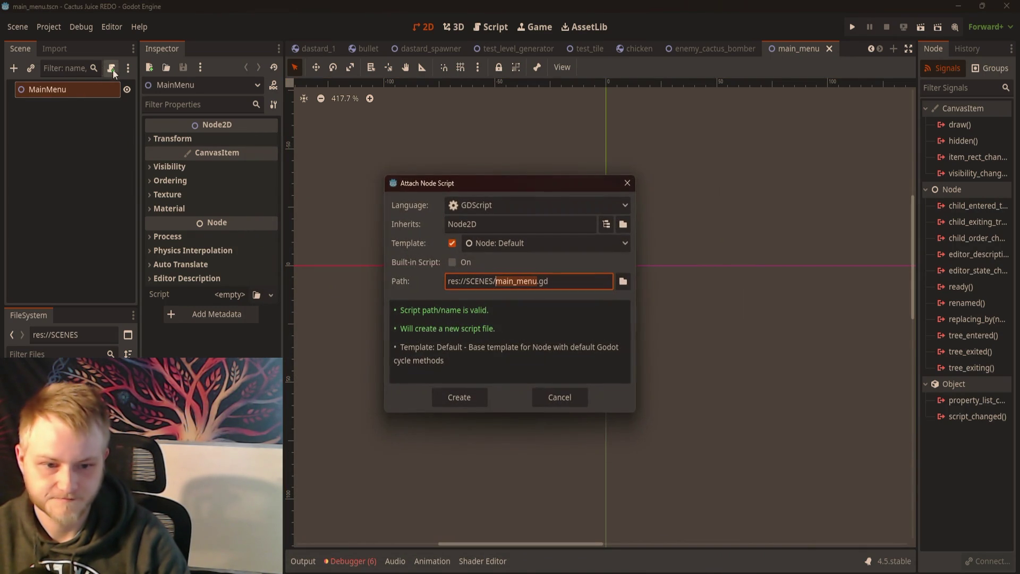
left_click(623, 281)
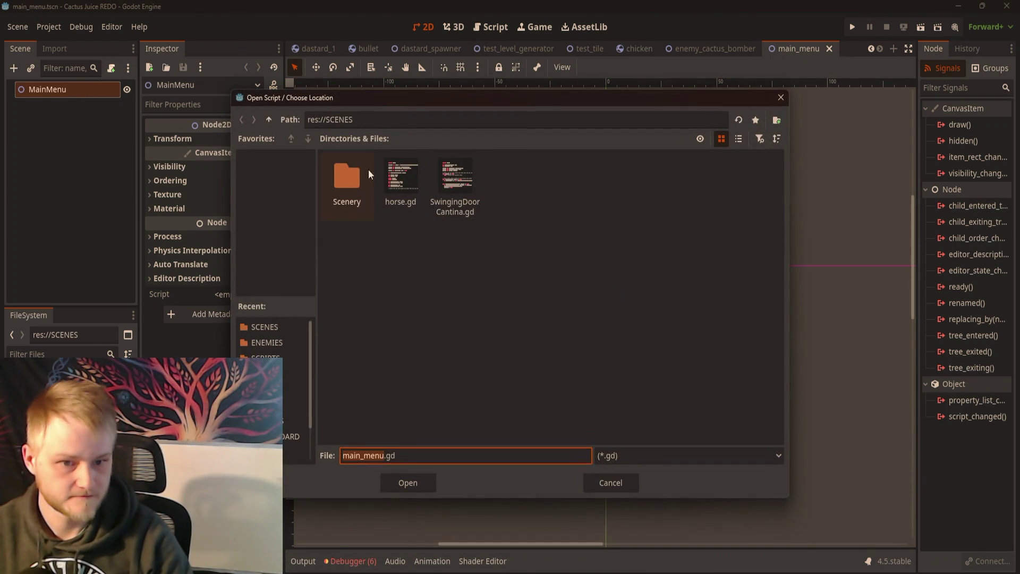
left_click(270, 121)
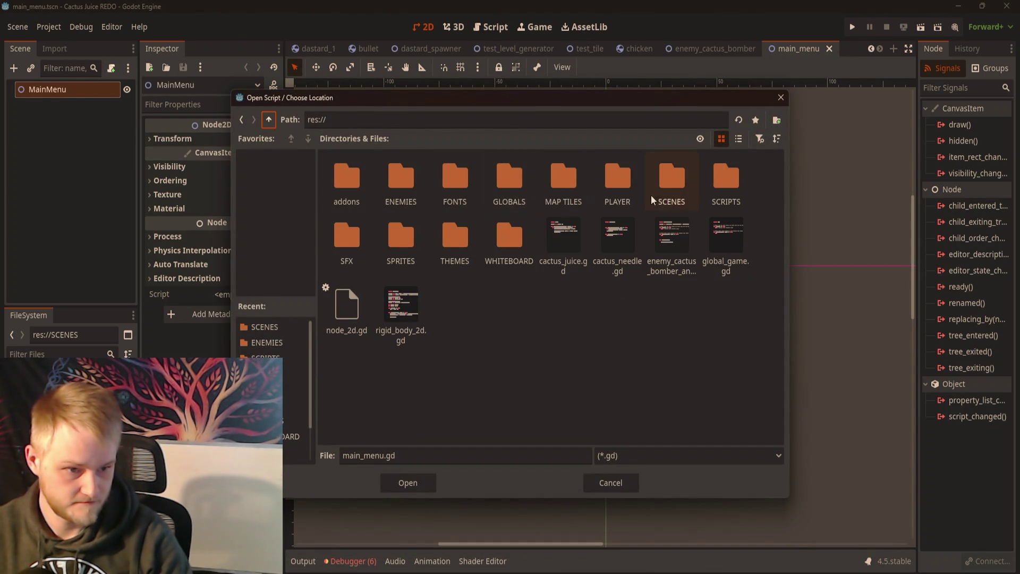
double_click(726, 180)
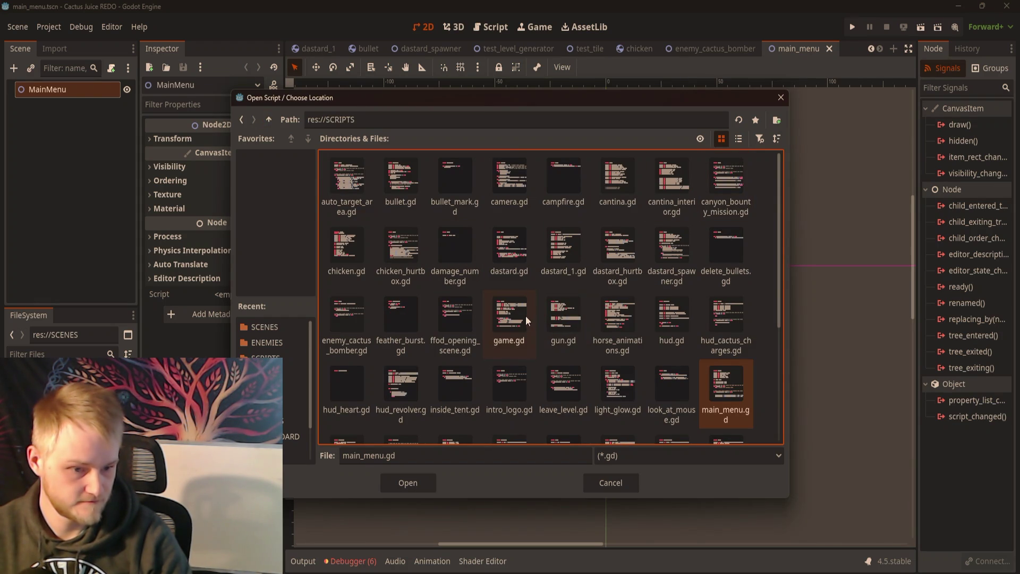
double_click(525, 315)
left_click(448, 403)
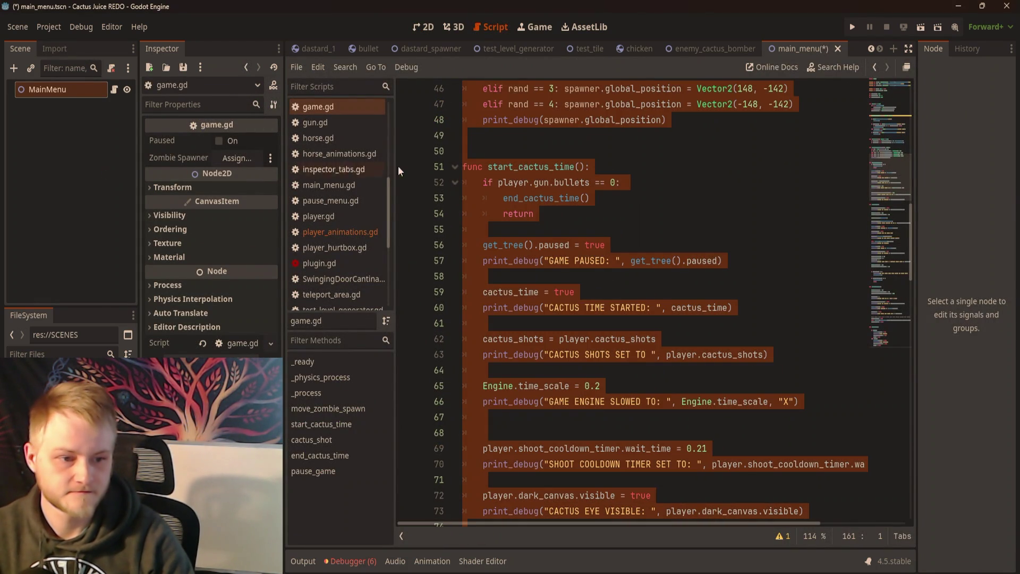
left_click(646, 197)
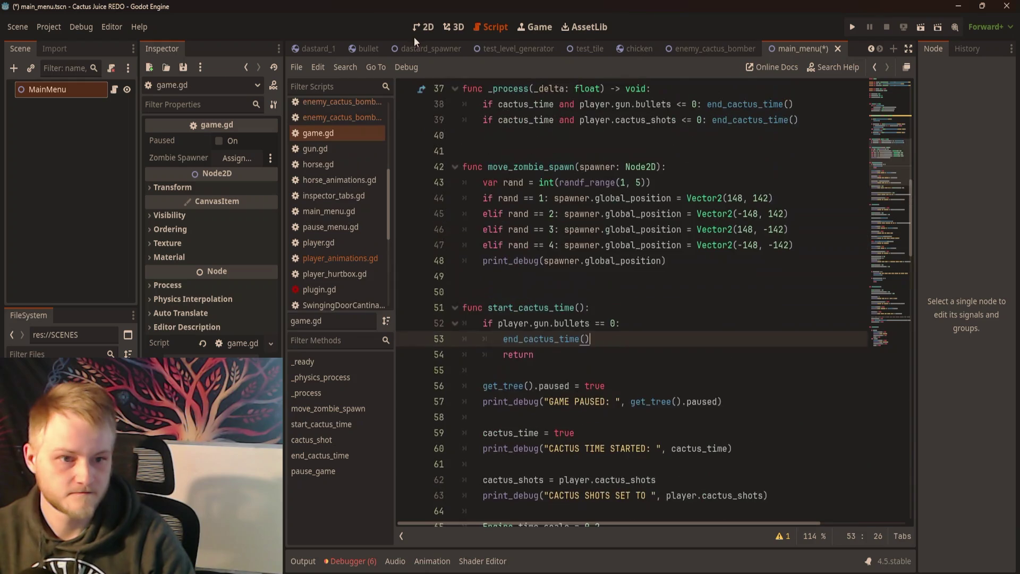
left_click(423, 27)
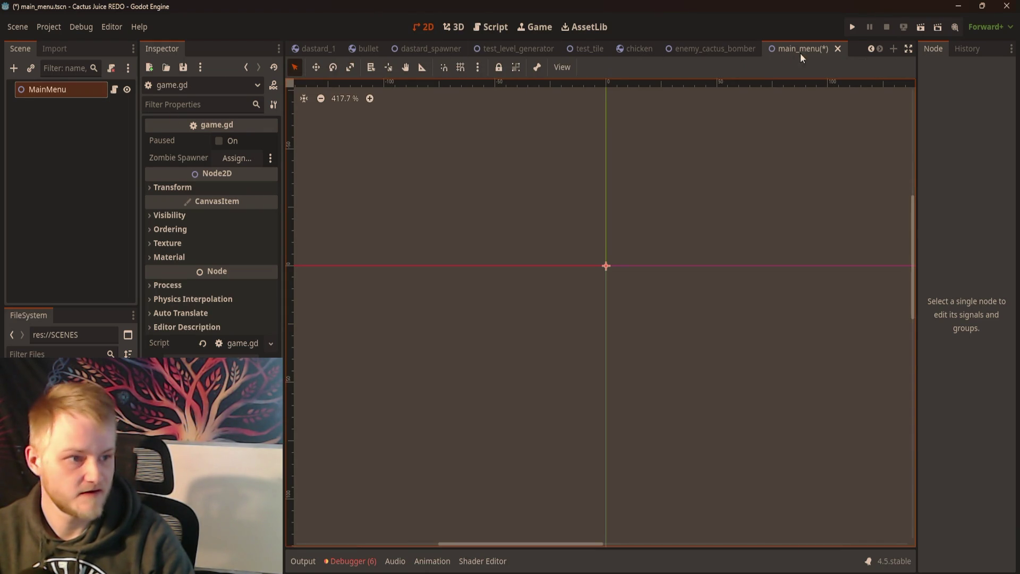
Instance the Flint Westwood player.tscn scene as a child of MainMenu.
left_click(78, 89)
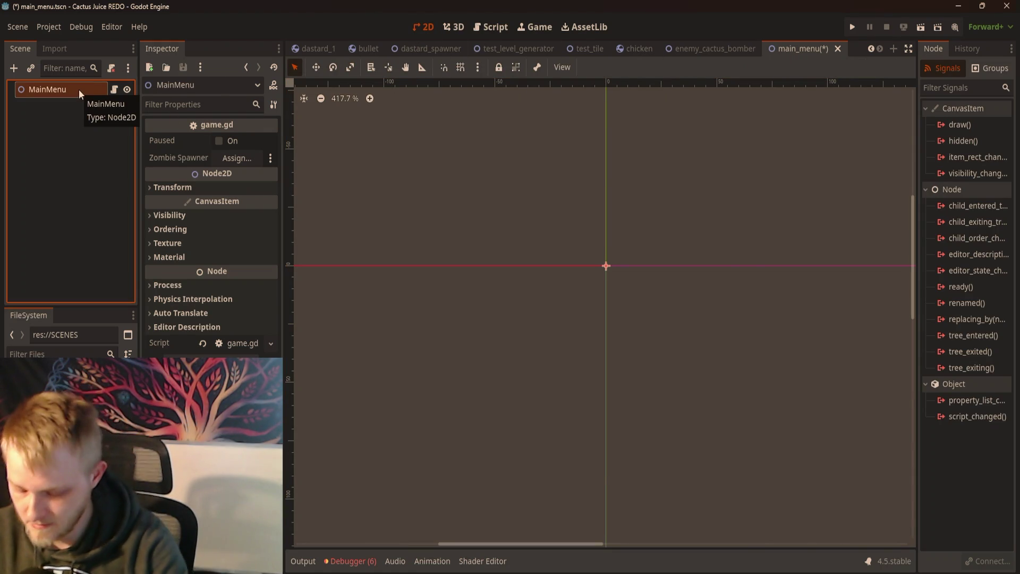
key("ctrl+a")
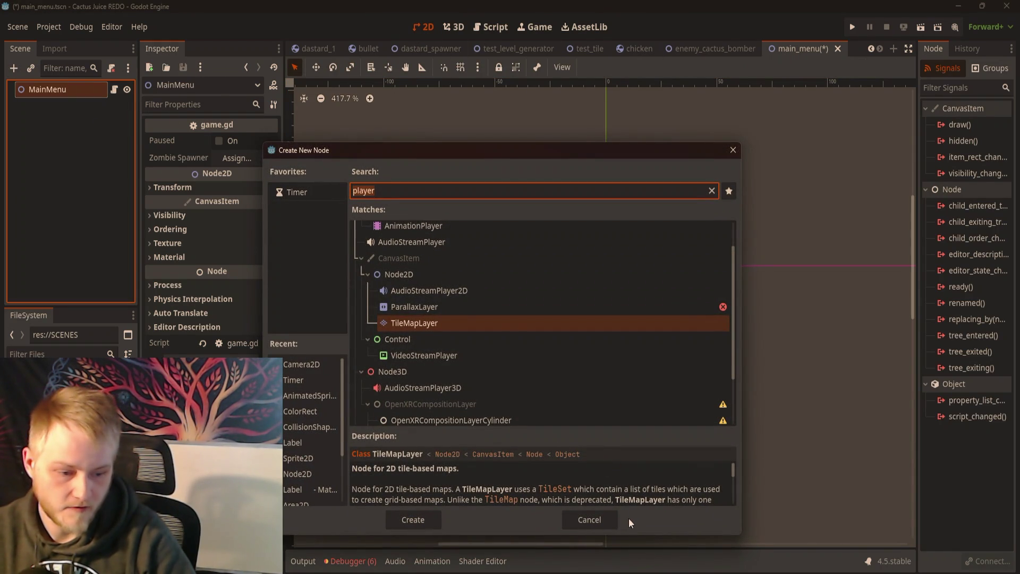
left_click(580, 517)
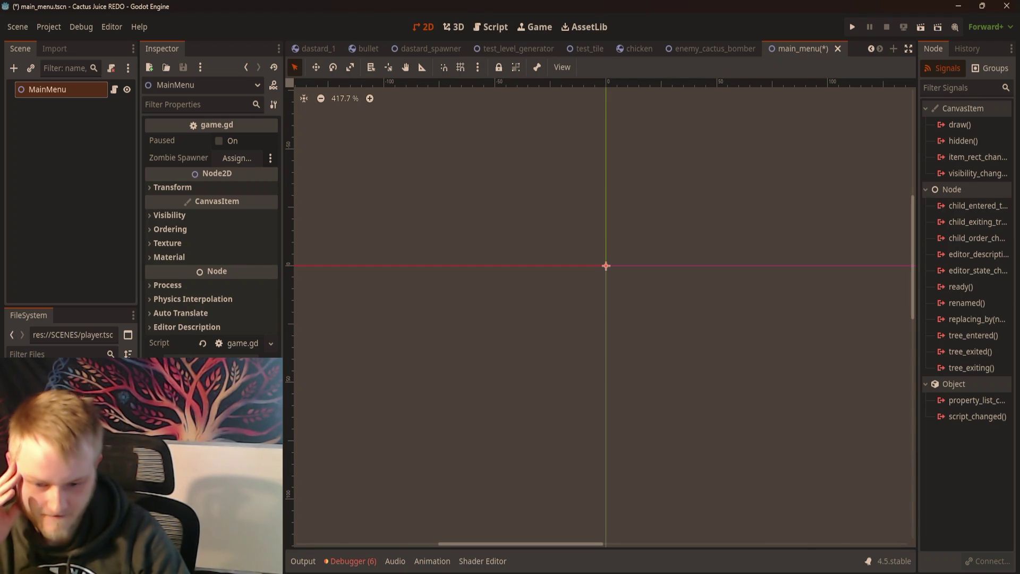
mouse_move(59, 372)
left_mouse_down()
mouse_move(75, 112)
mouse_move(66, 94)
left_mouse_up()
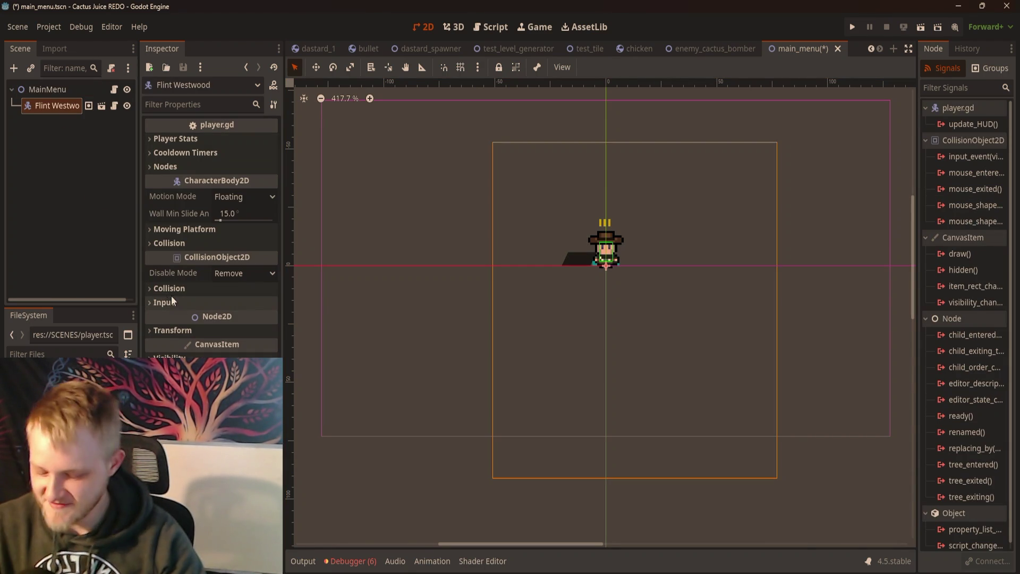
Add a Camera2D node under the MainMenu root.
left_click(45, 92)
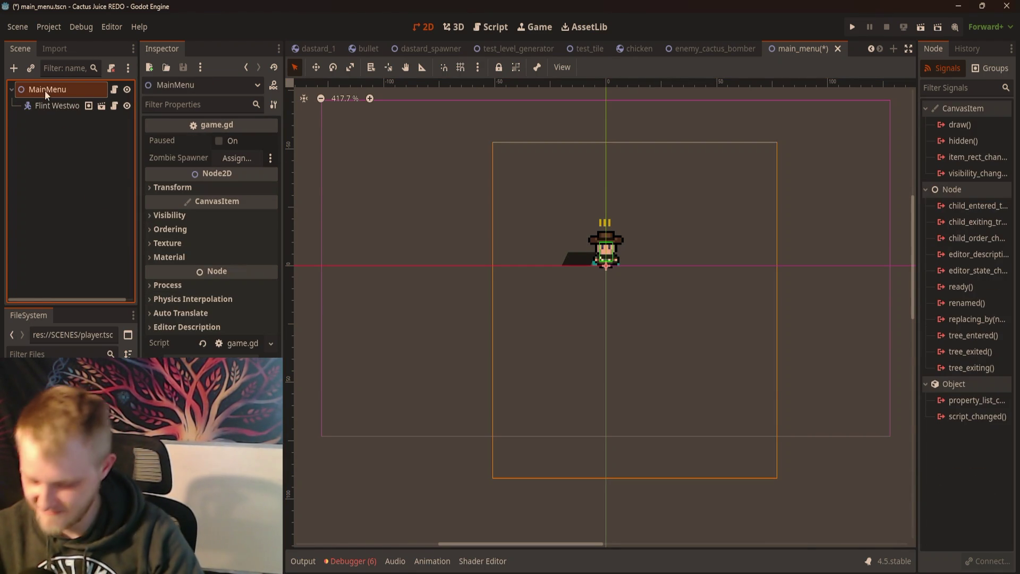
key("ctrl+a")
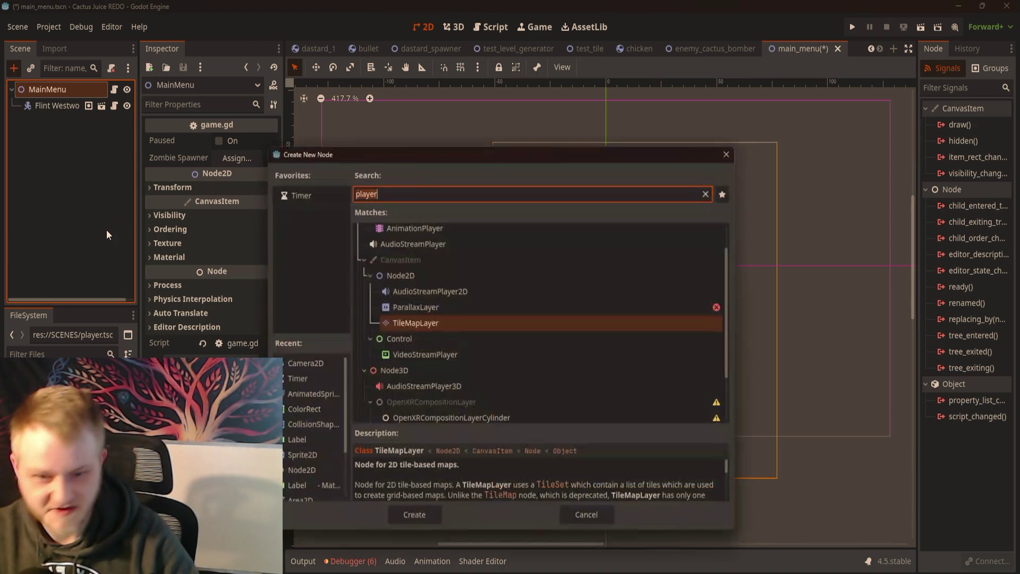
type("camera")
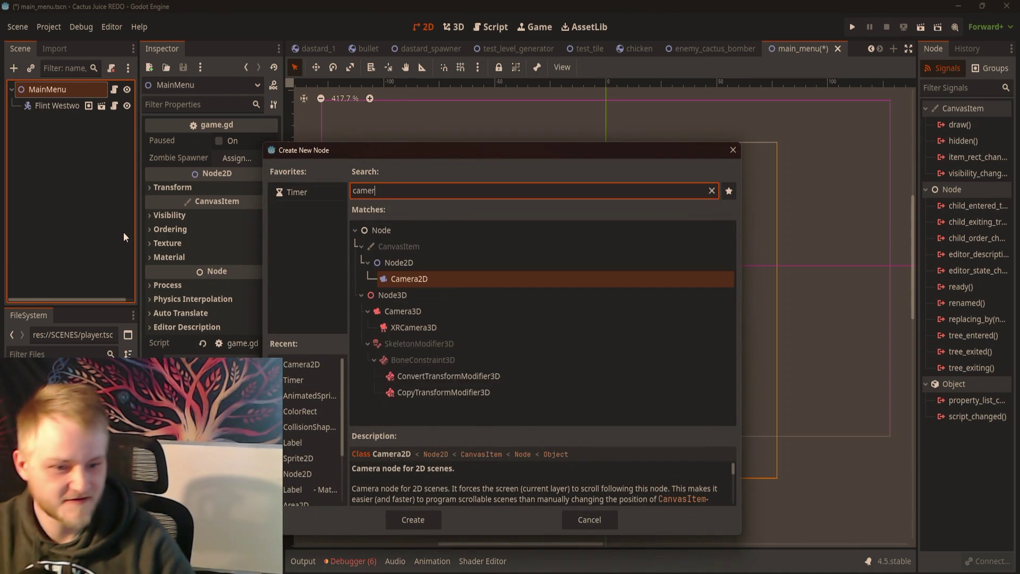
double_click(441, 283)
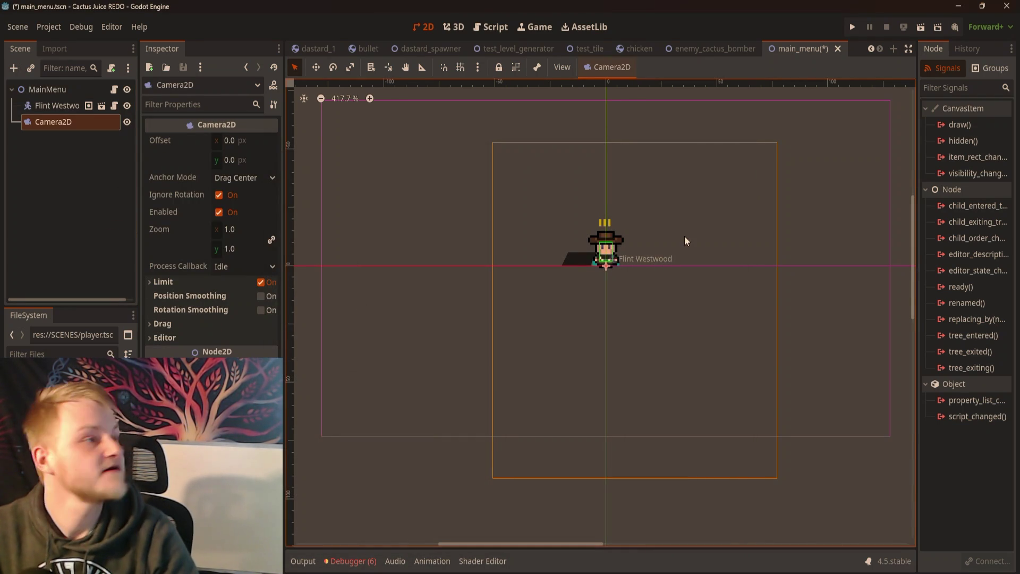
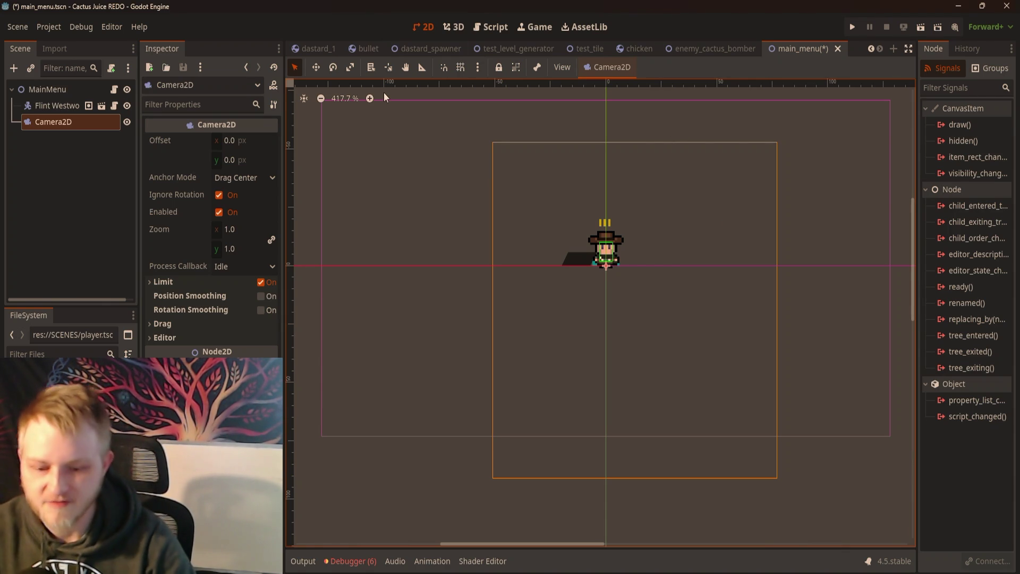
Run the main menu scene, stop the session, and rerun it from the scene view.
key("F5")
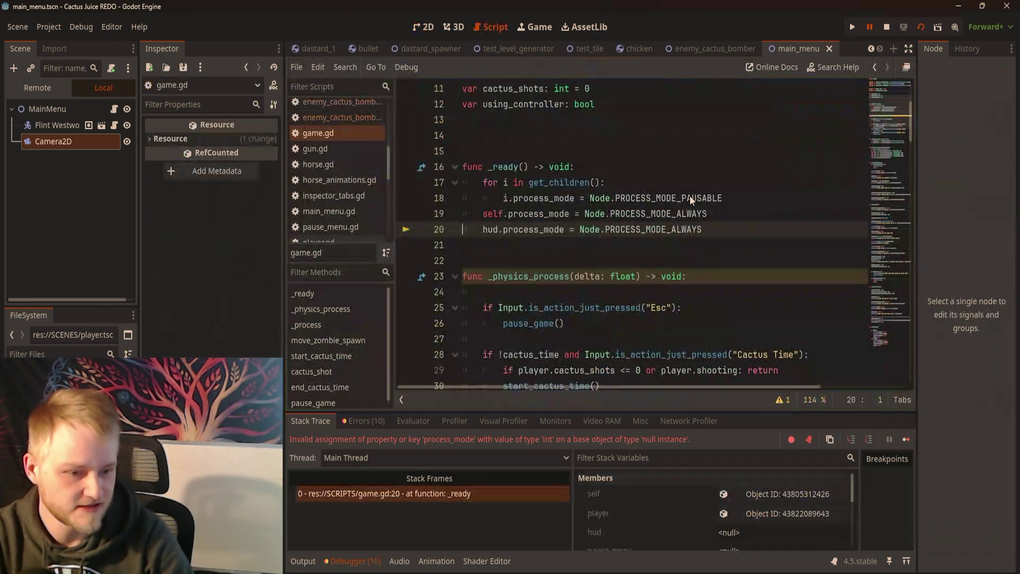
left_click(887, 27)
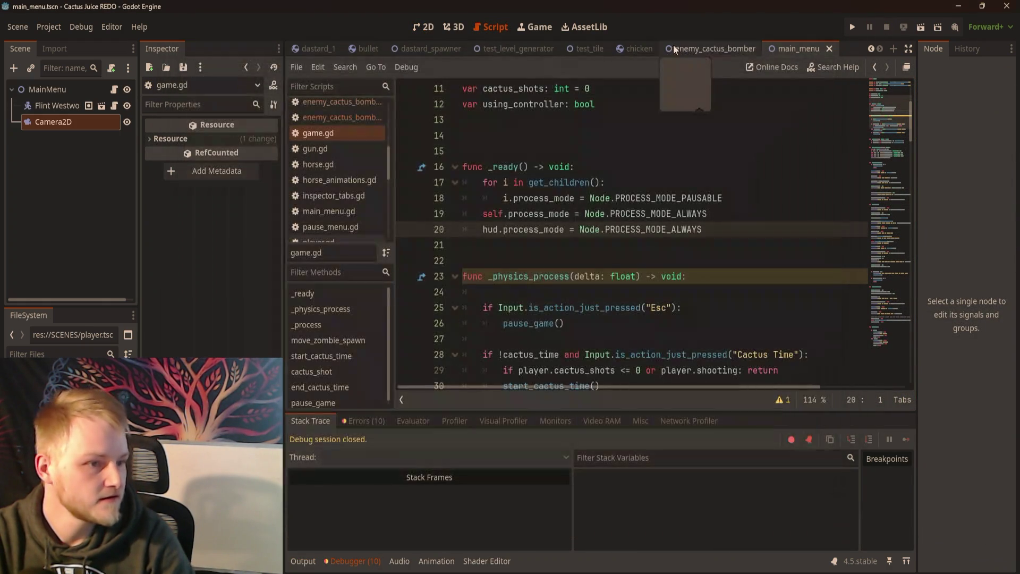
left_click(423, 27)
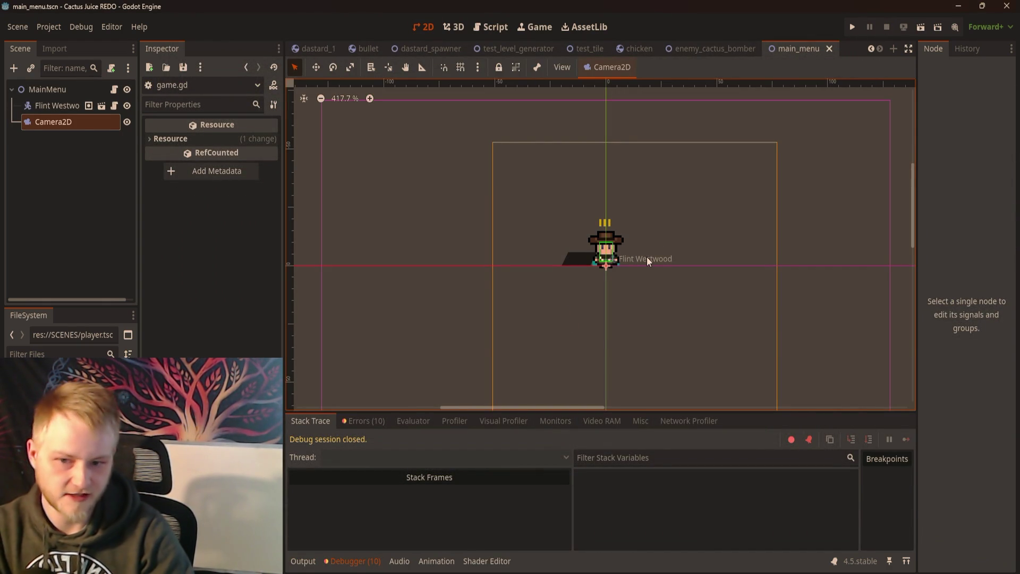
key("F5")
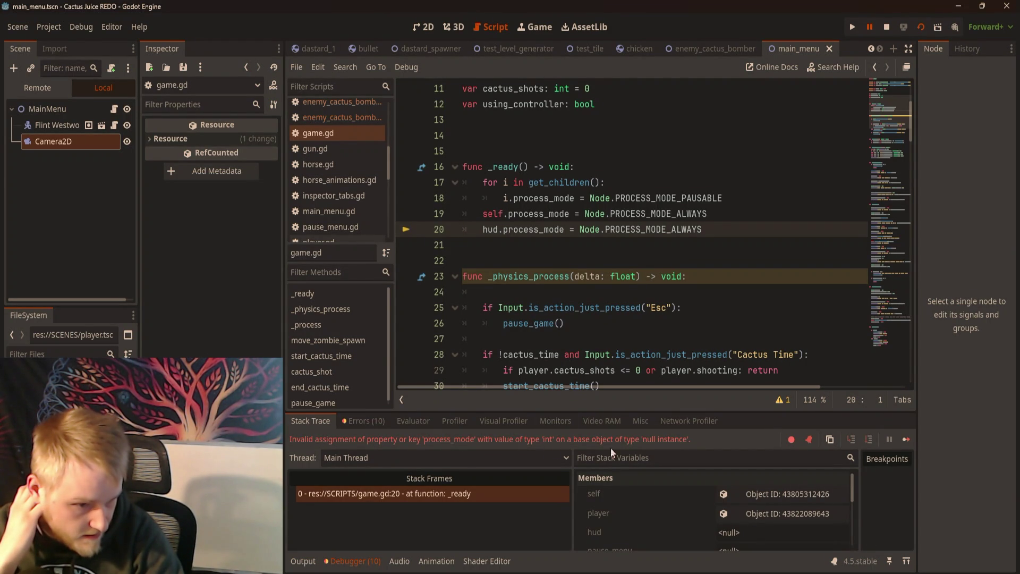
Inspect the hud process_mode null-instance error at game.gd line 20, rerun, and select MainMenu.
left_click(775, 242)
left_click(771, 232)
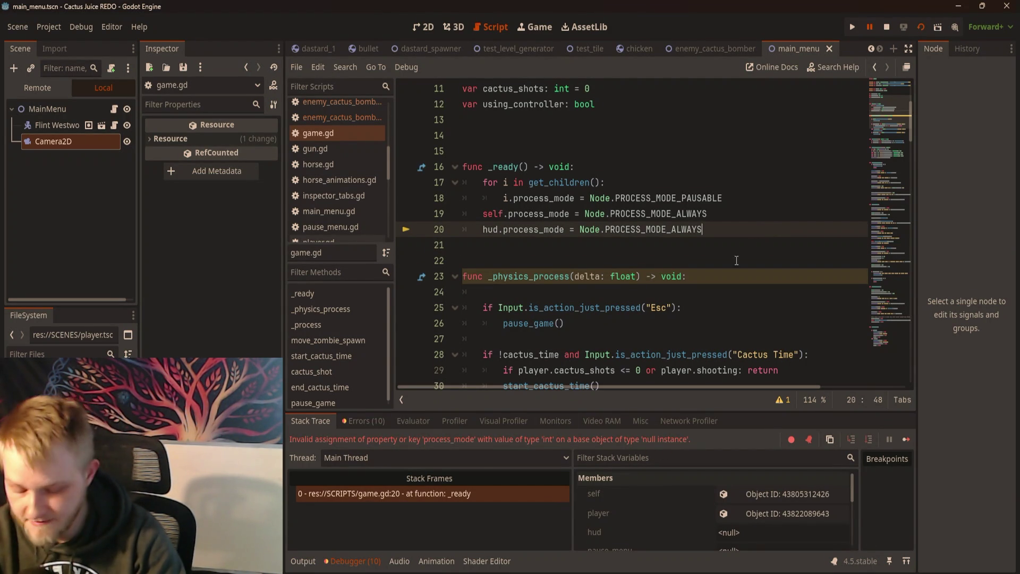
key("F5")
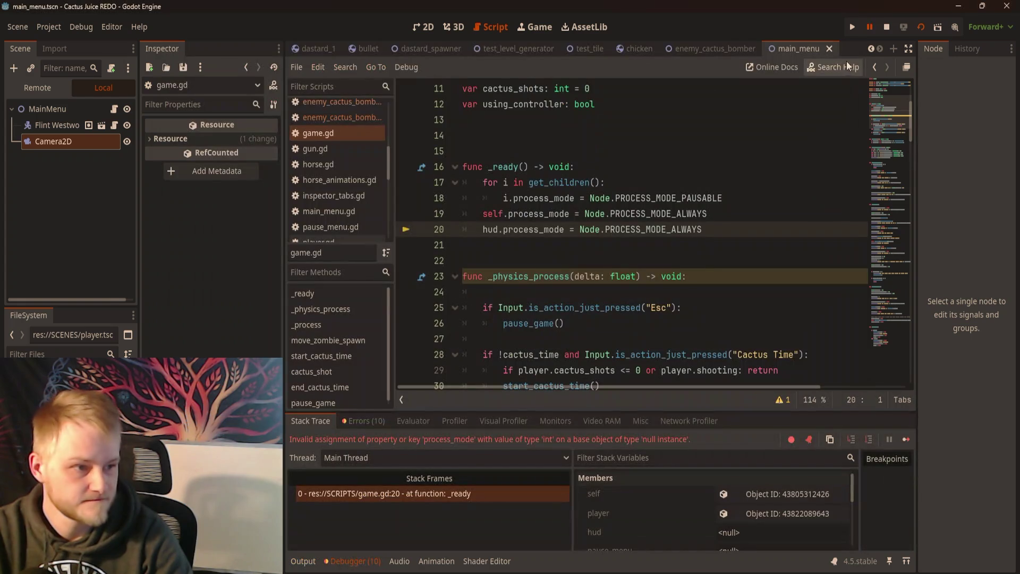
left_click(85, 110)
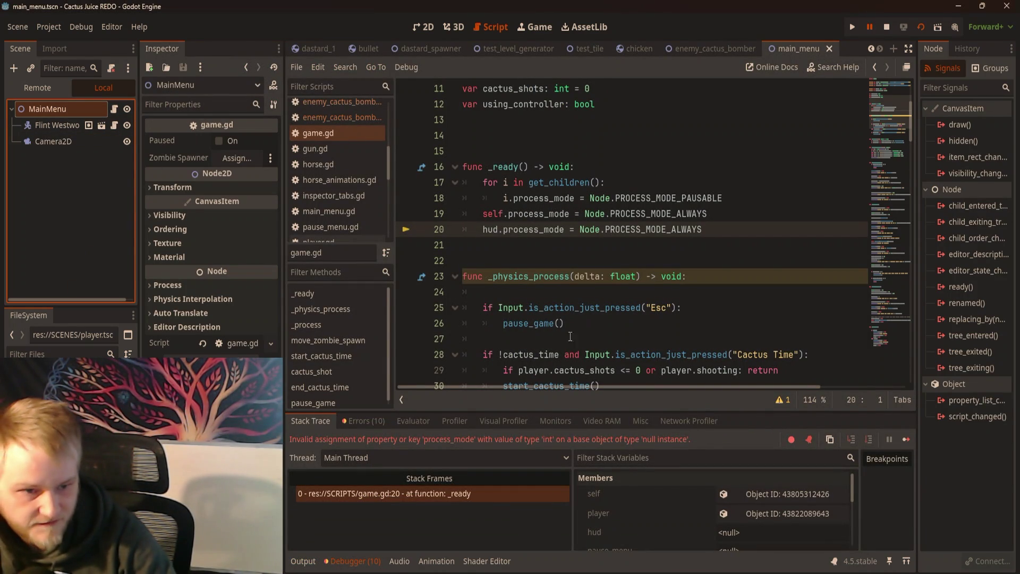
Add hud.tscn and pause_menu.tscn instances under MainMenu, then stop and rerun the scene.
scroll(570, 337, "up", 4)
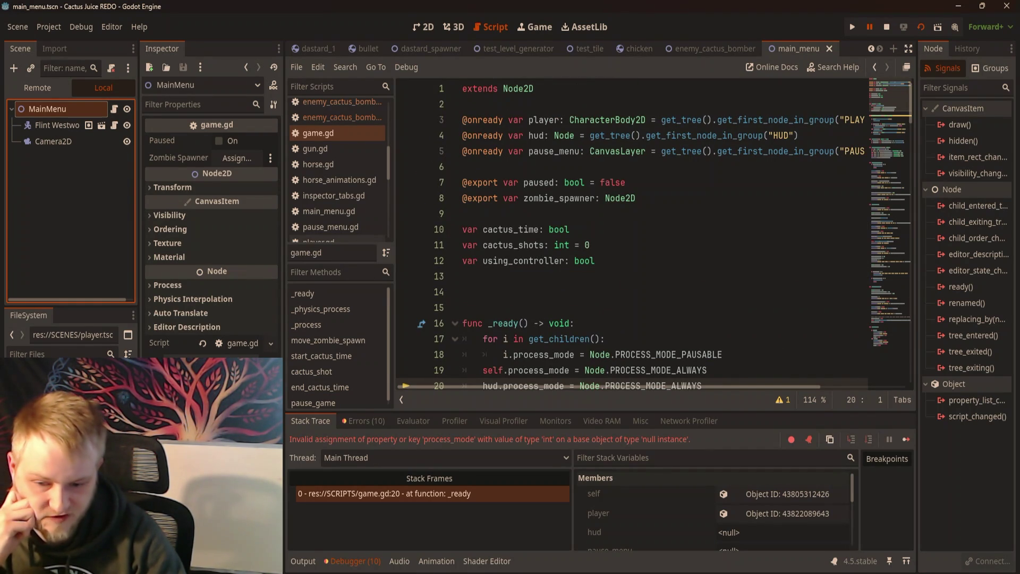
mouse_move(91, 241)
left_mouse_down()
mouse_move(92, 77)
mouse_move(48, 109)
left_mouse_up()
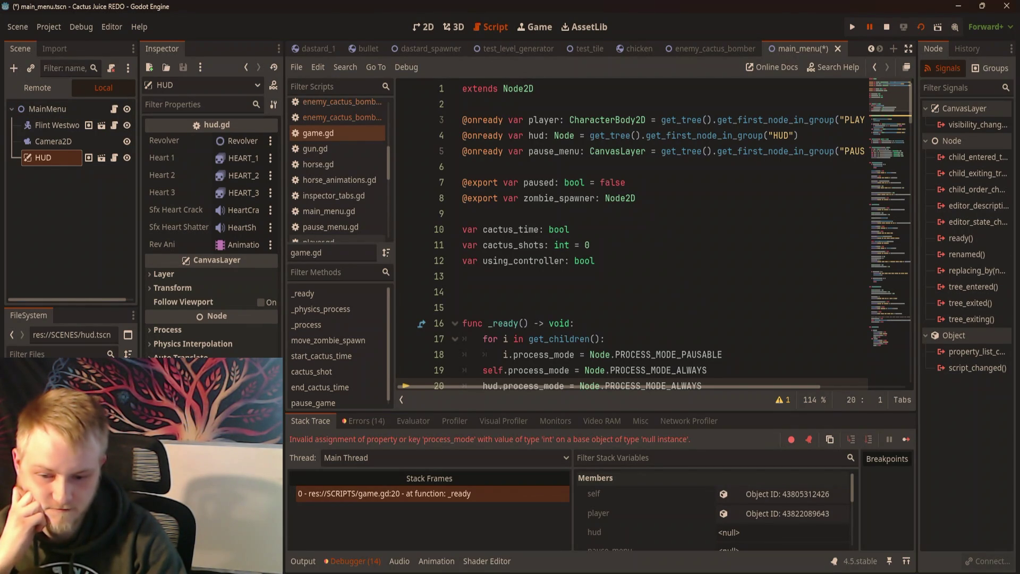
left_click_drag(58, 372, 58, 110)
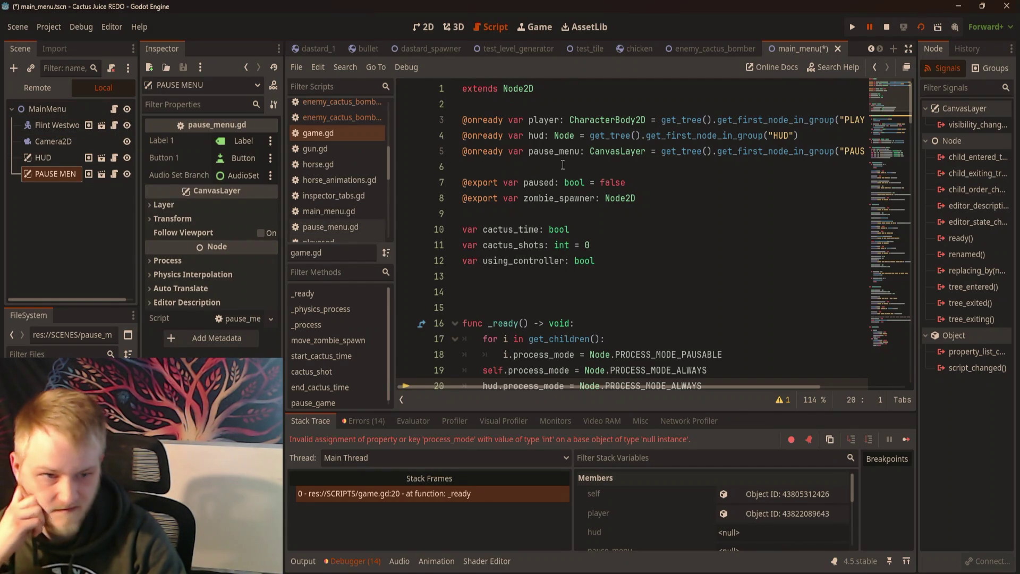
left_click(888, 30)
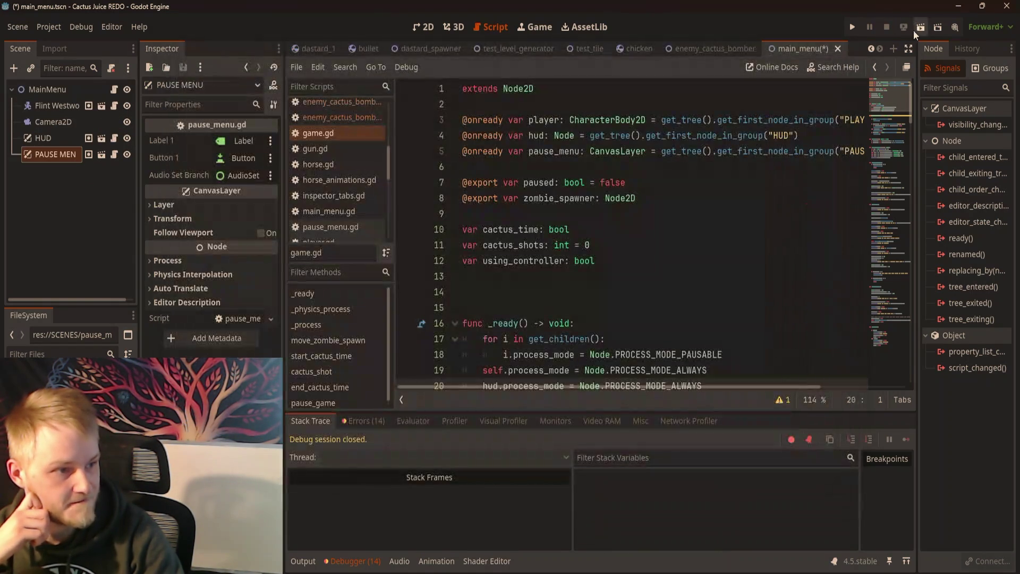
left_click(910, 31)
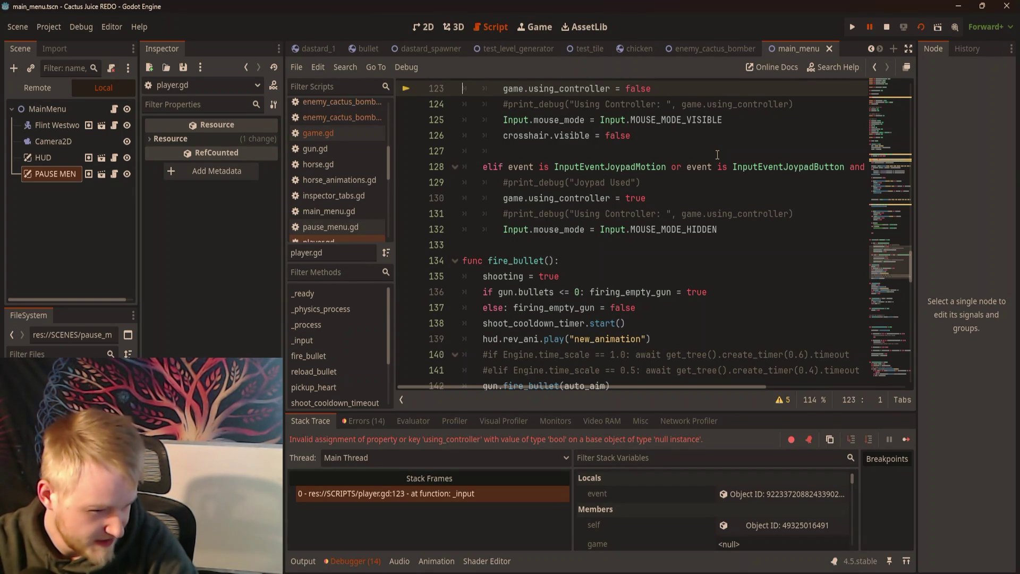
Stop the crashed session and check the GAME group lookup on line 3 of the script.
scroll(718, 155, "up", 5)
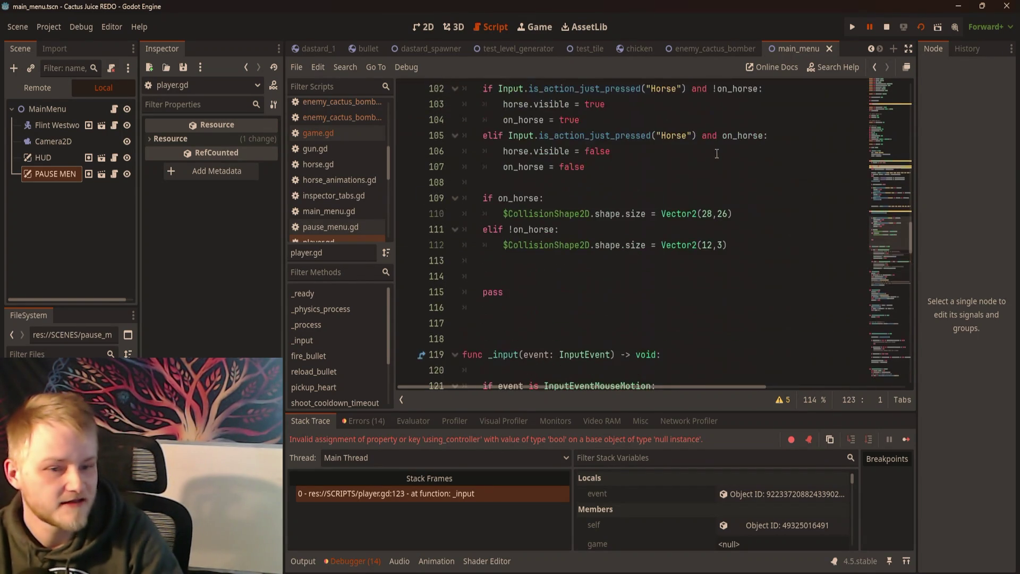
left_click(887, 27)
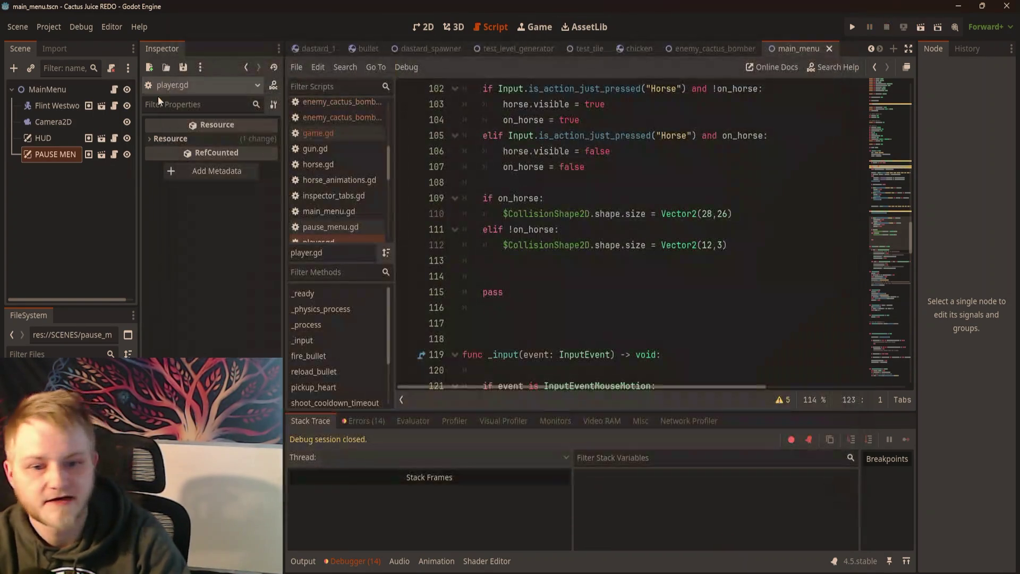
left_click(47, 155)
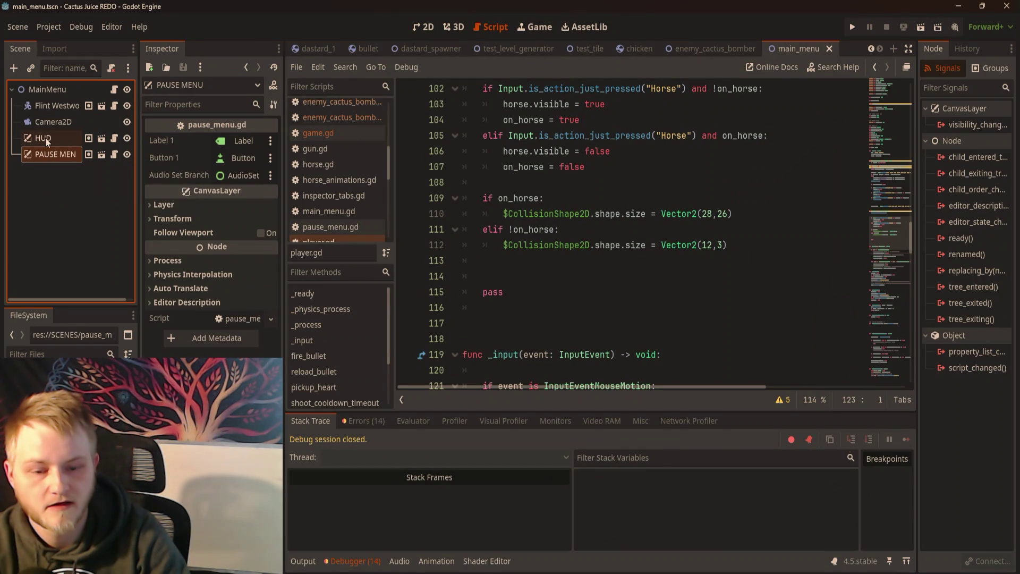
scroll(641, 249, "up", 15)
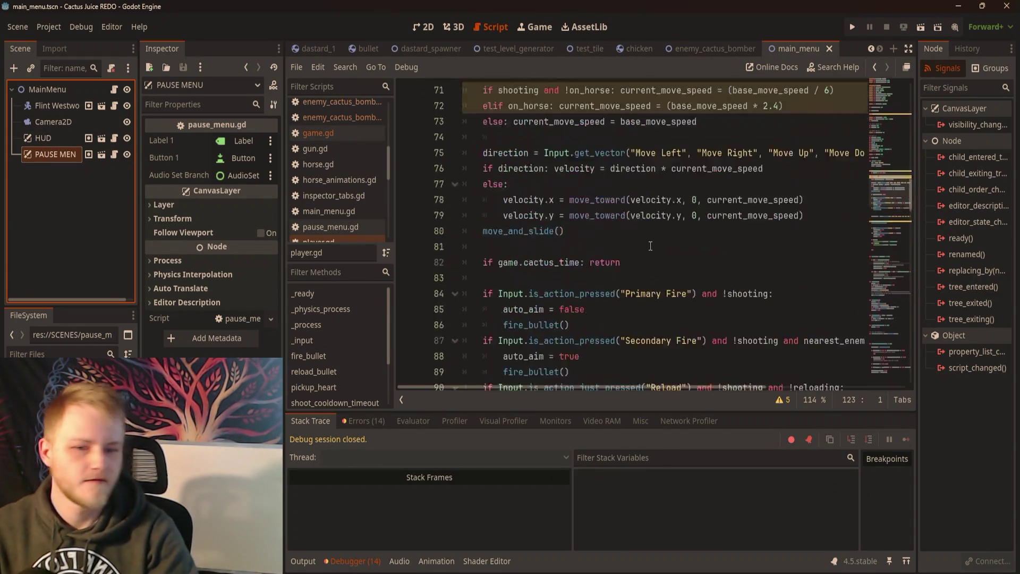
scroll(642, 249, "up", 6)
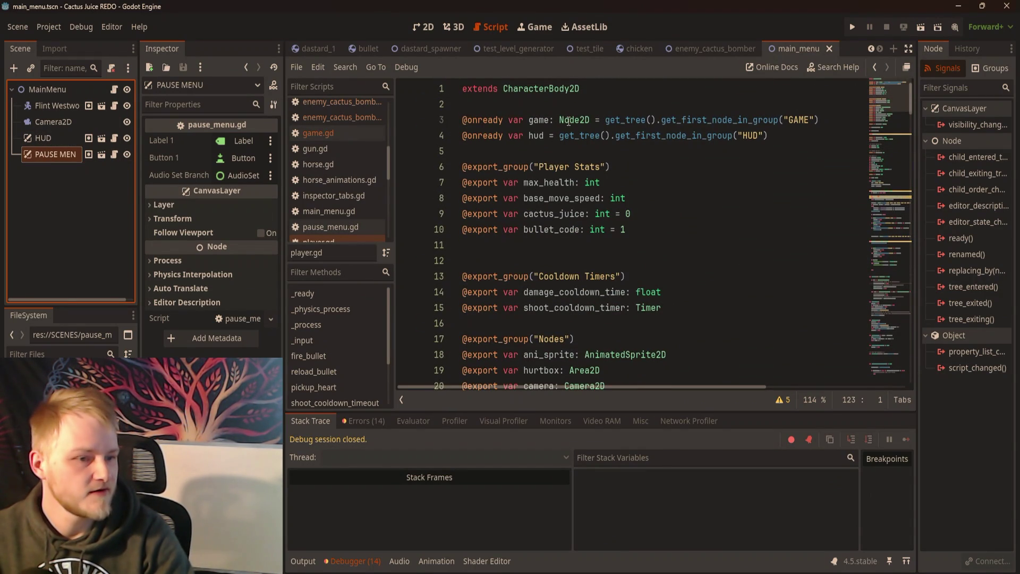
left_click(568, 120)
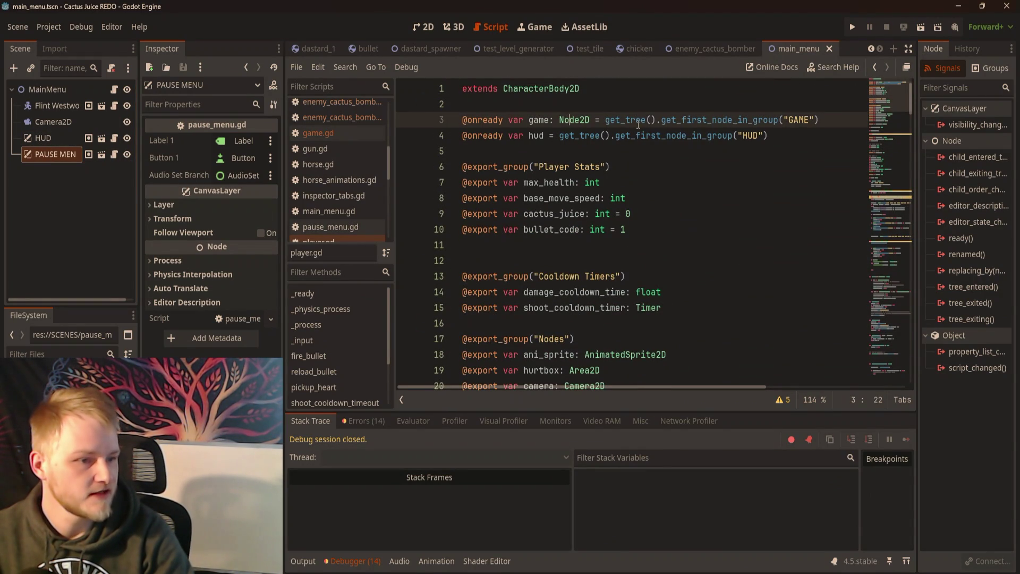
Add MainMenu to the GAME group in the Node dock and rerun with F6.
left_click(39, 91)
left_click(974, 73)
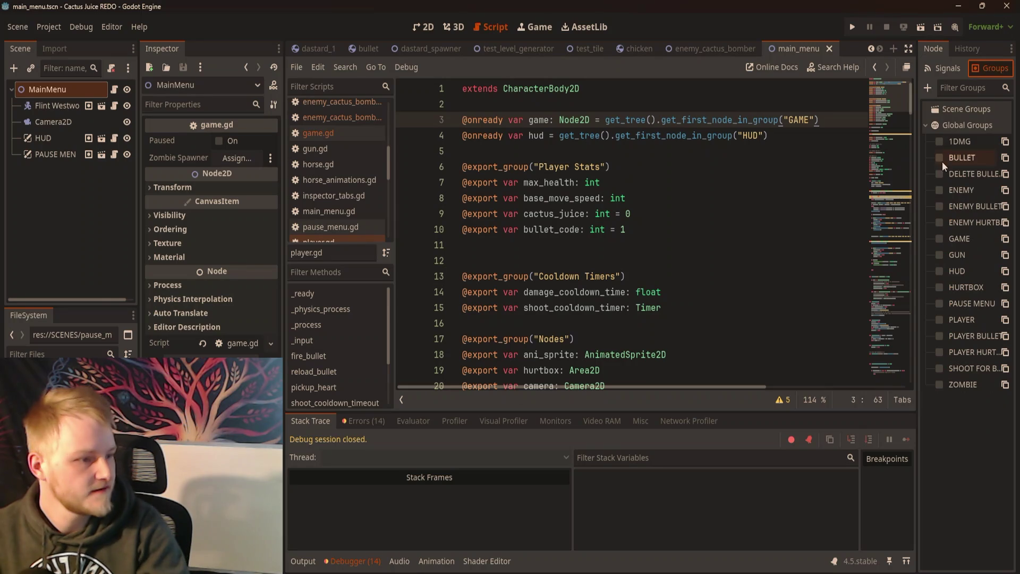
left_click(940, 238)
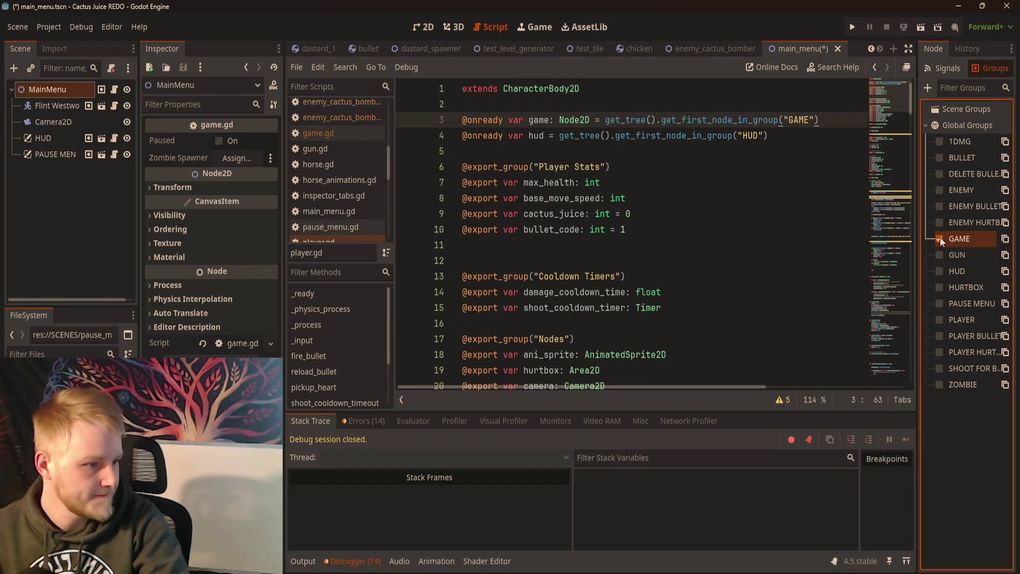
key("F6")
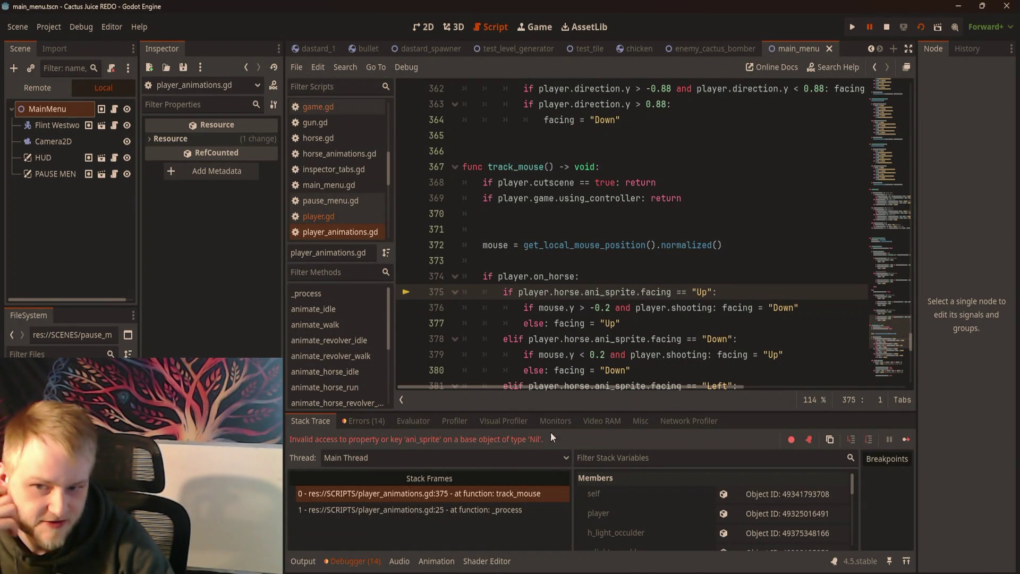
Start an 'if player.hor' check on line 373 of player_animations.gd, then reopen player.gd.
left_click(563, 293)
left_click(779, 294)
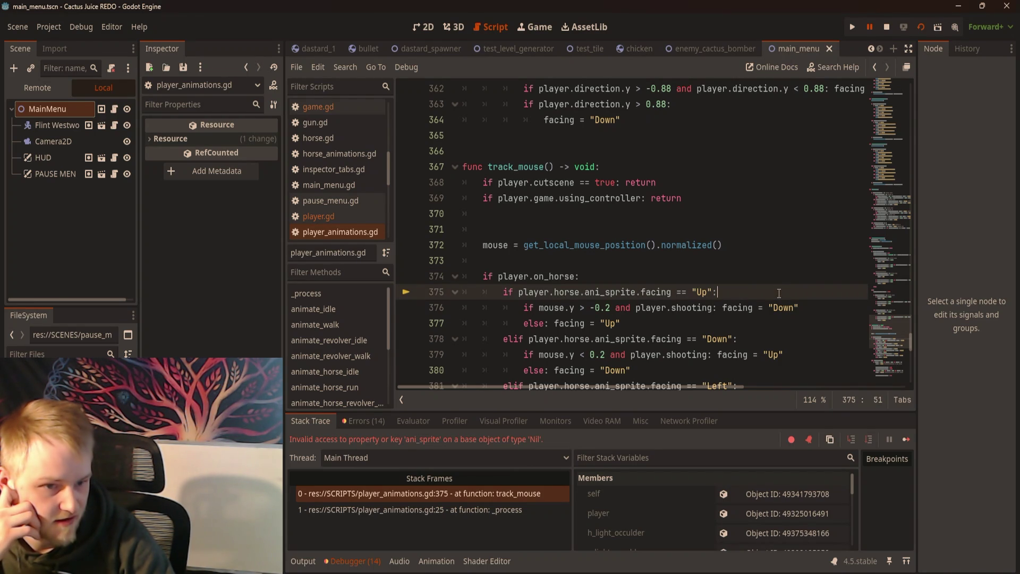
left_click(659, 261)
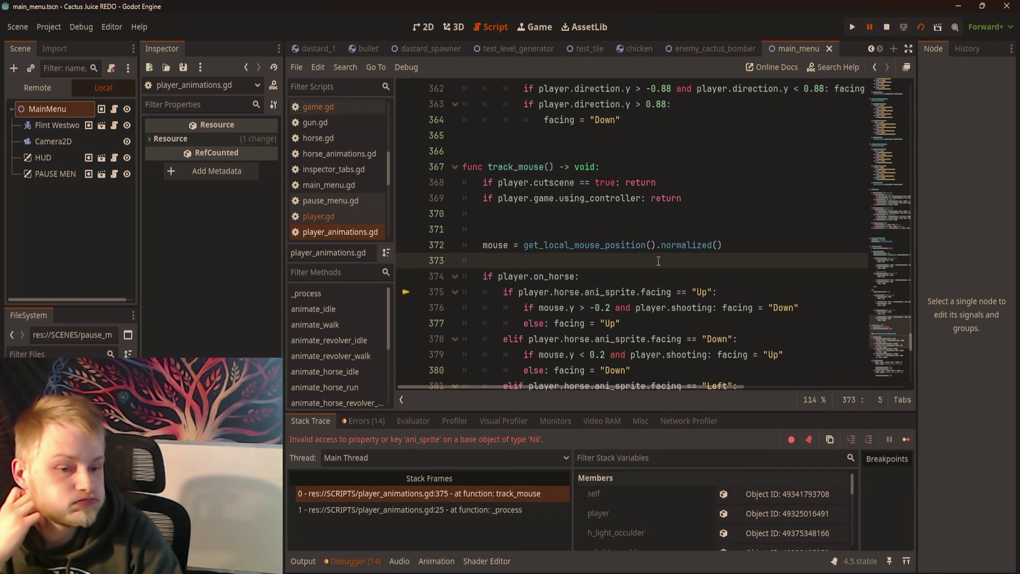
type("if pla")
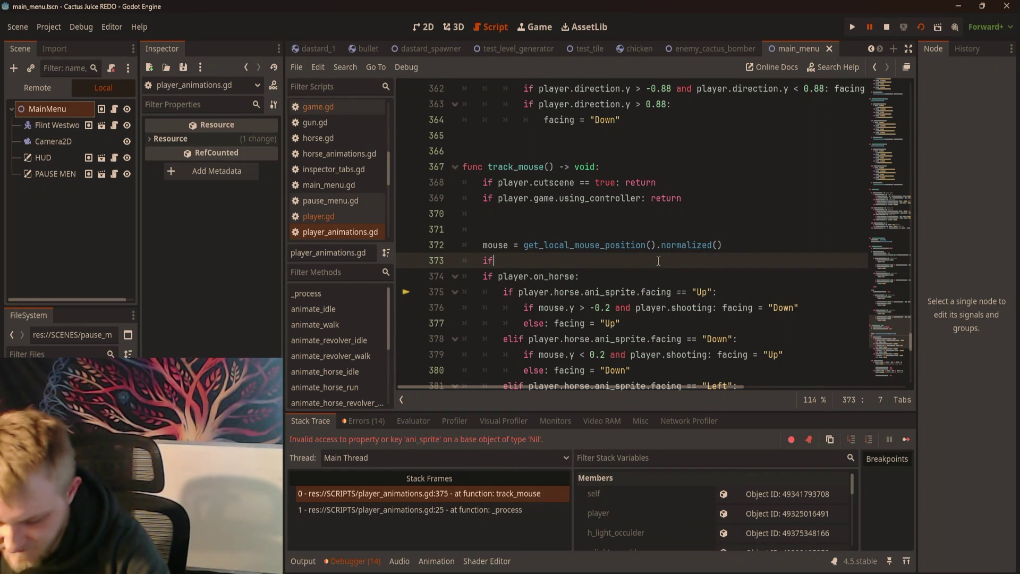
type("yer.")
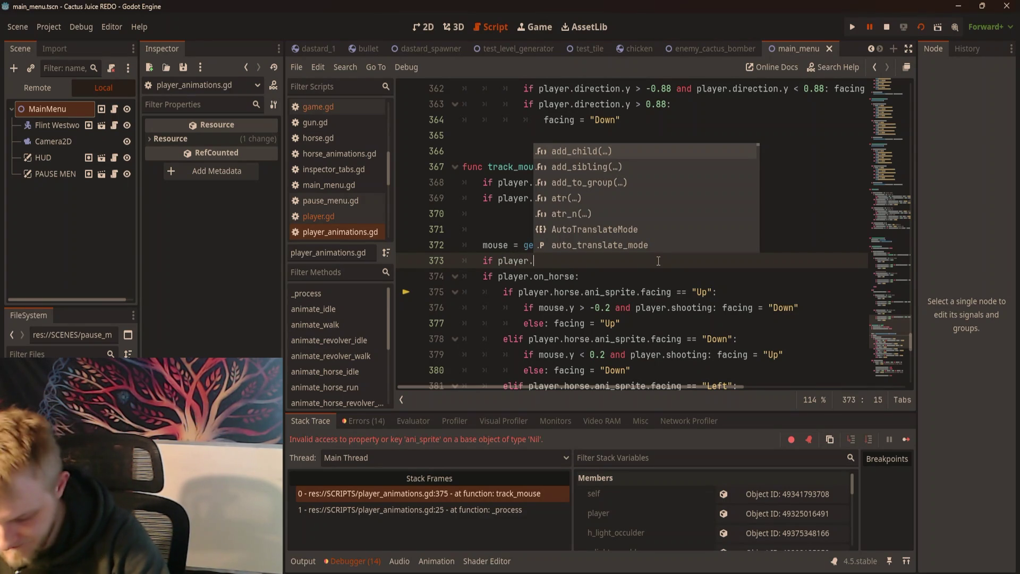
type("hor")
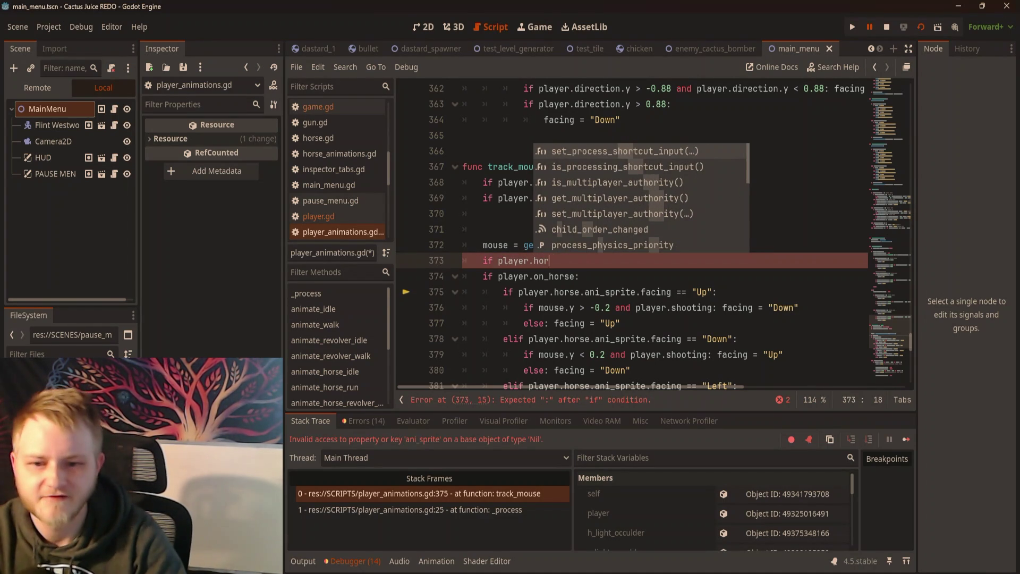
left_click(113, 124)
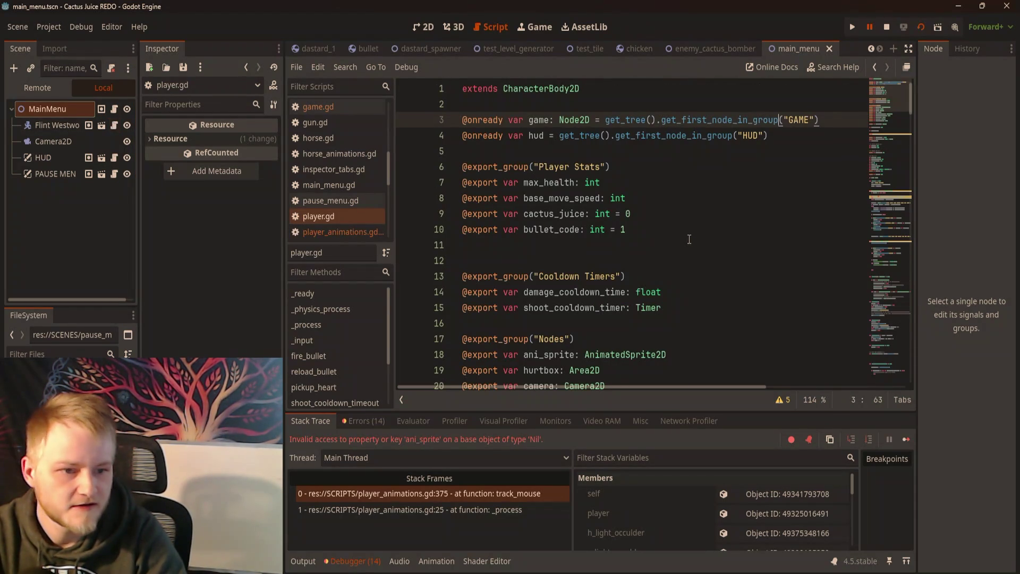
Review Flint Westwood's node reference properties, then open game.gd from MainMenu.
scroll(646, 148, "down", 4)
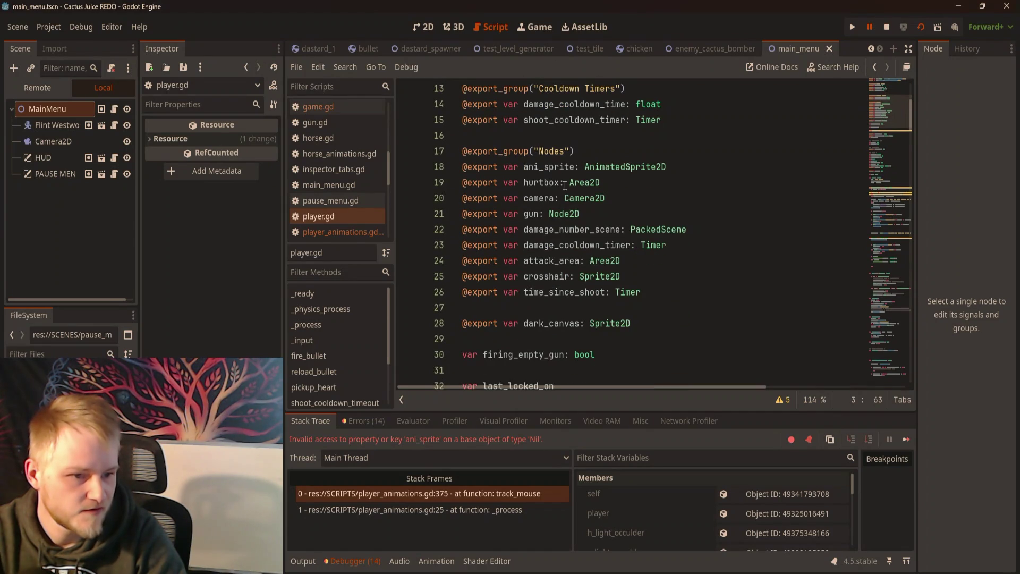
scroll(565, 185, "down", 6)
scroll(541, 198, "down", 3)
scroll(565, 196, "down", 3)
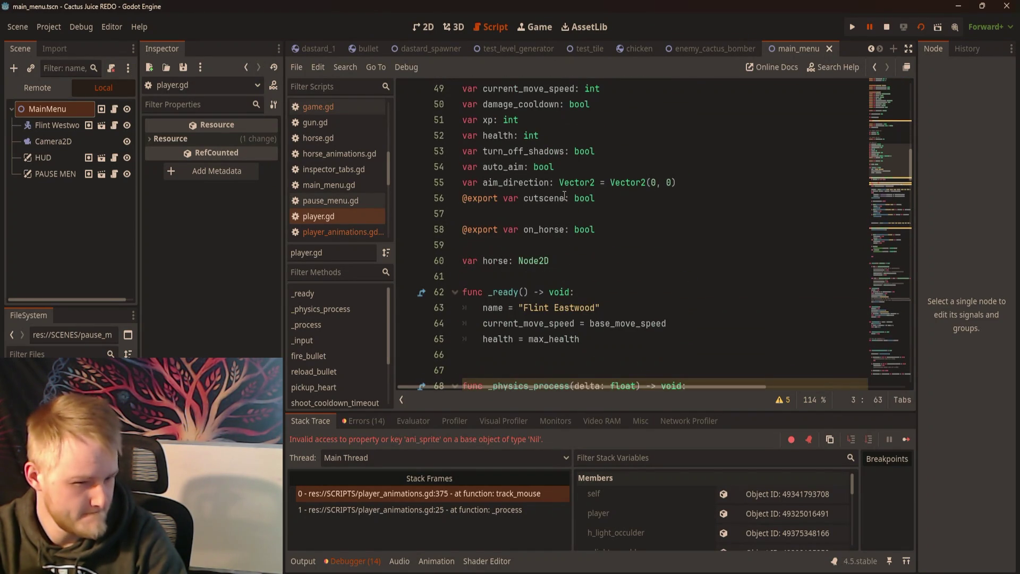
left_click(52, 129)
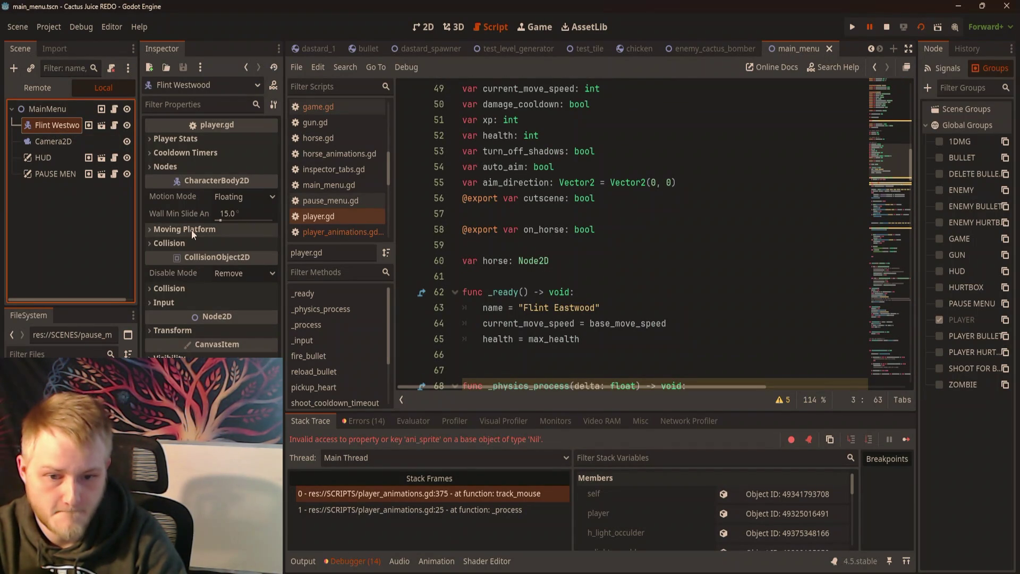
left_click(148, 165)
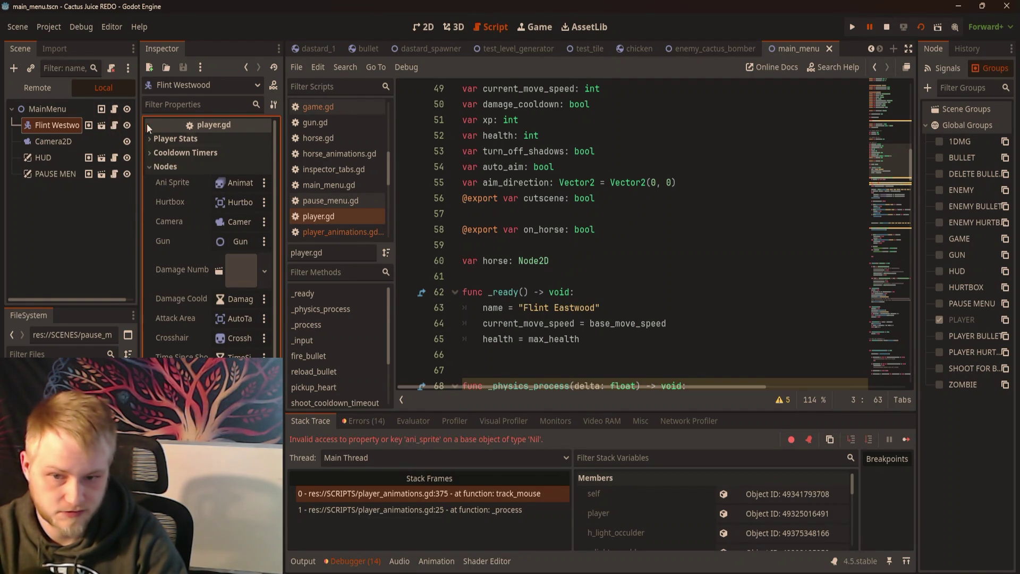
left_click(114, 108)
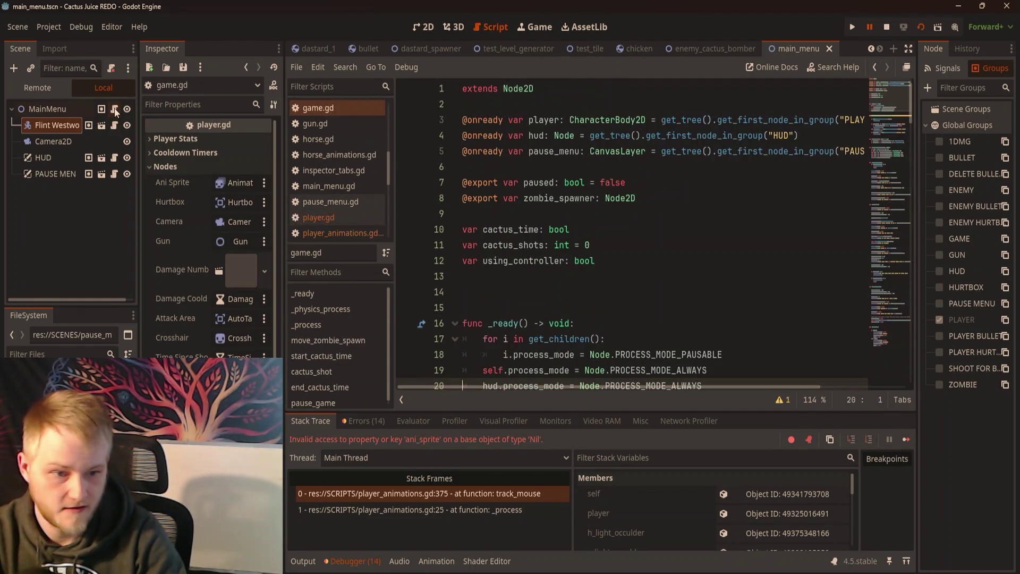
Restart the game, erase the unfinished 'if player.hor' on line 373, and rerun the current scene.
left_click(887, 26)
key("F5")
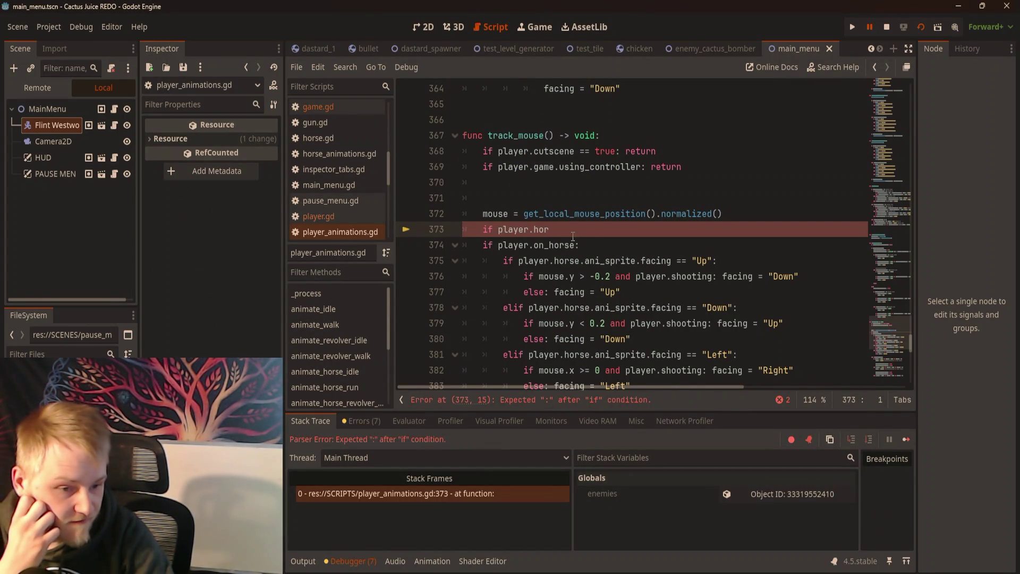
left_click(593, 235)
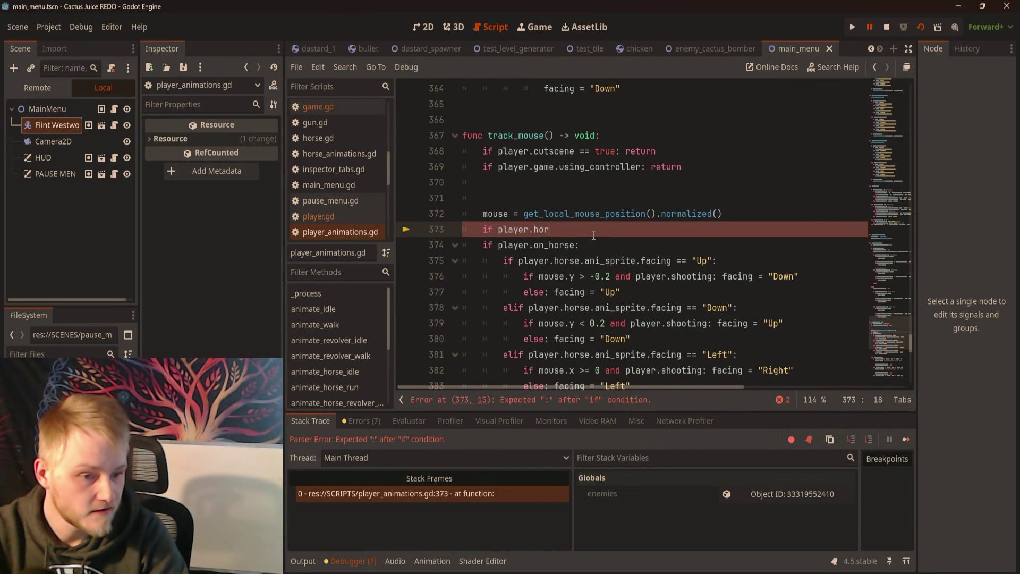
key("BackSpace")
key("BackSpace")
key("BackSpace")
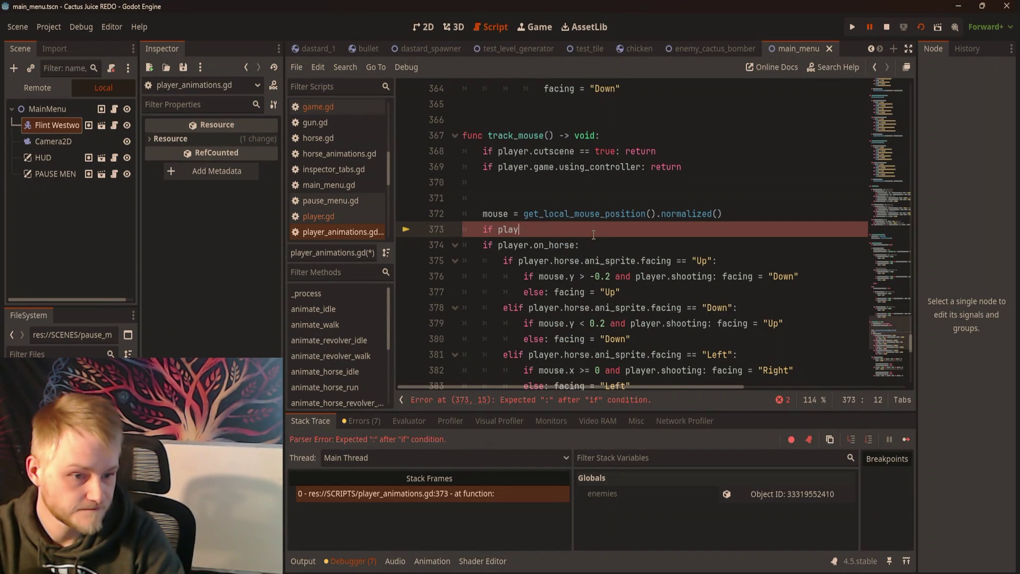
key("BackSpace")
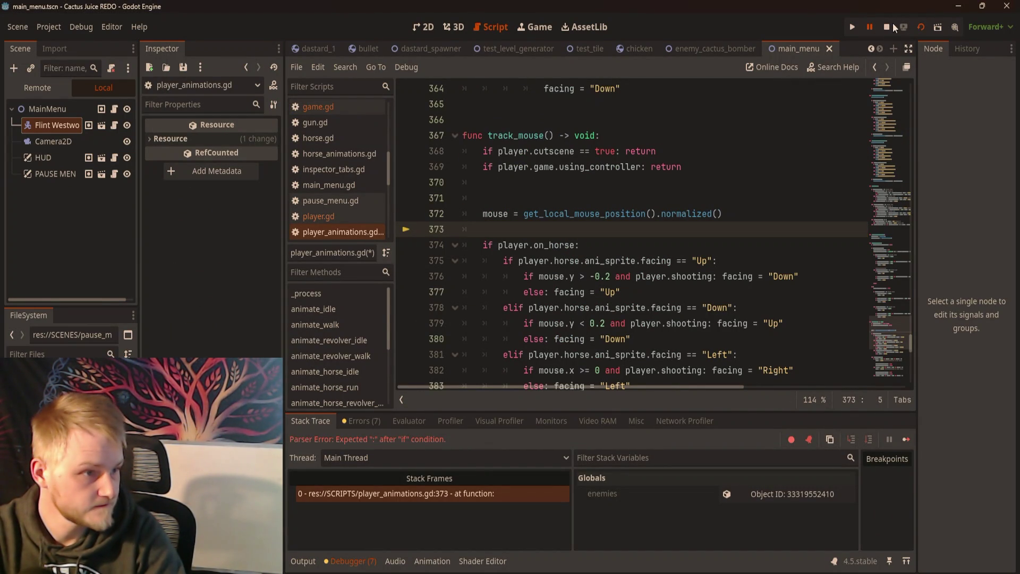
left_click(887, 27)
left_click(924, 27)
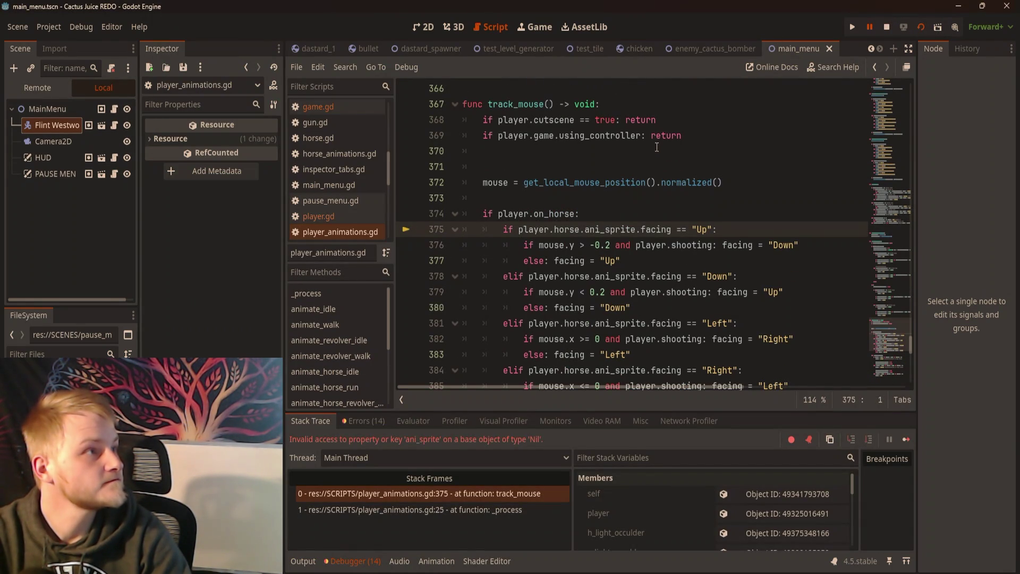
Write the guard 'if player.horse == null: return' on line 373 of track_mouse.
mouse_move(697, 188)
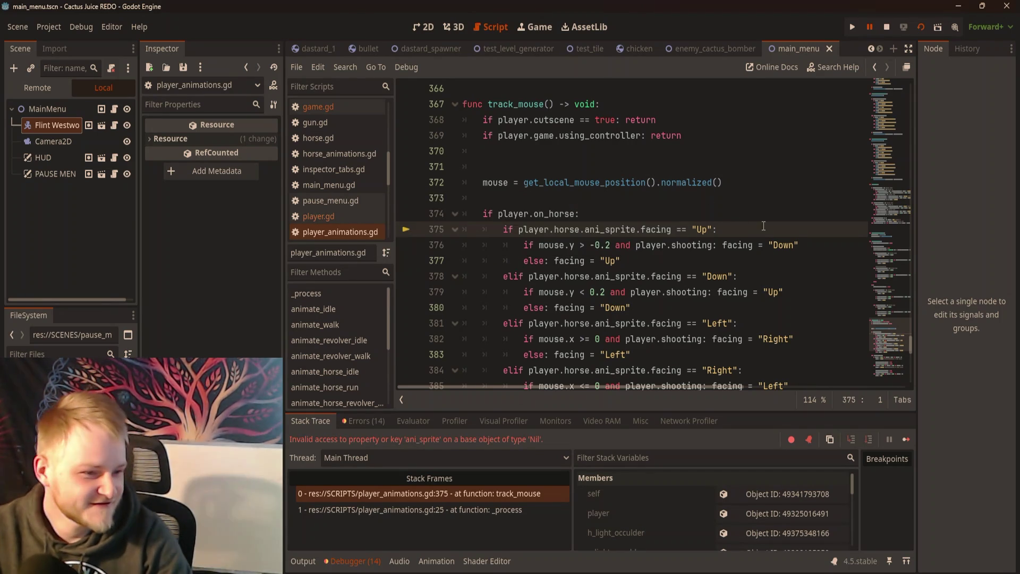
left_click(762, 197)
left_click(754, 168)
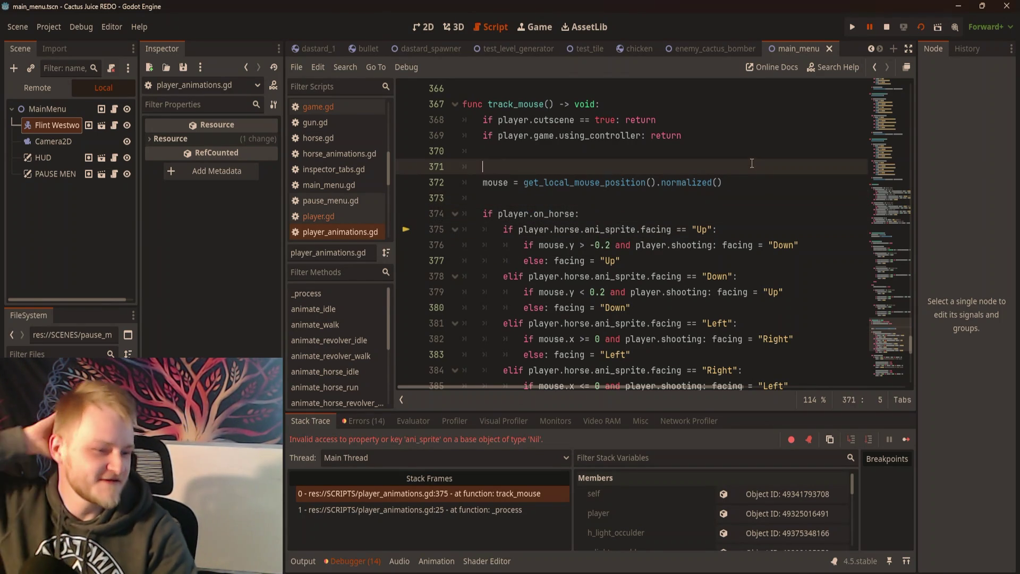
left_click(747, 140)
left_click(746, 156)
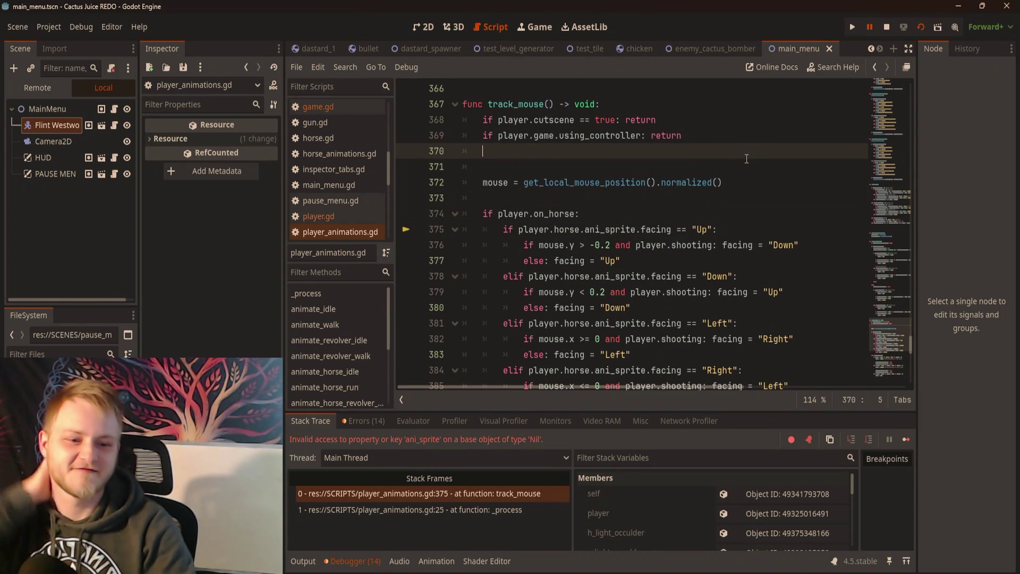
left_click(751, 168)
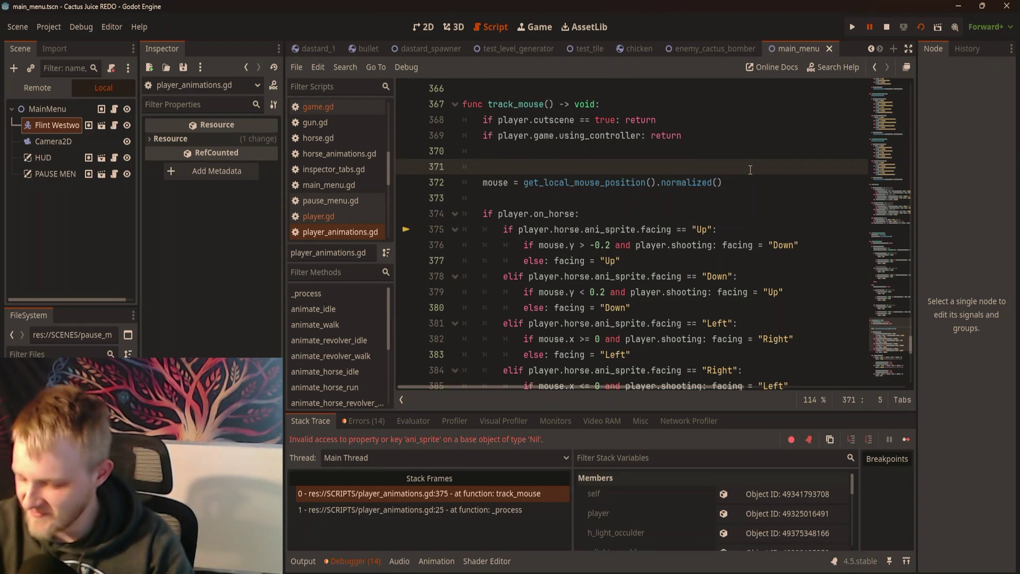
left_click(776, 200)
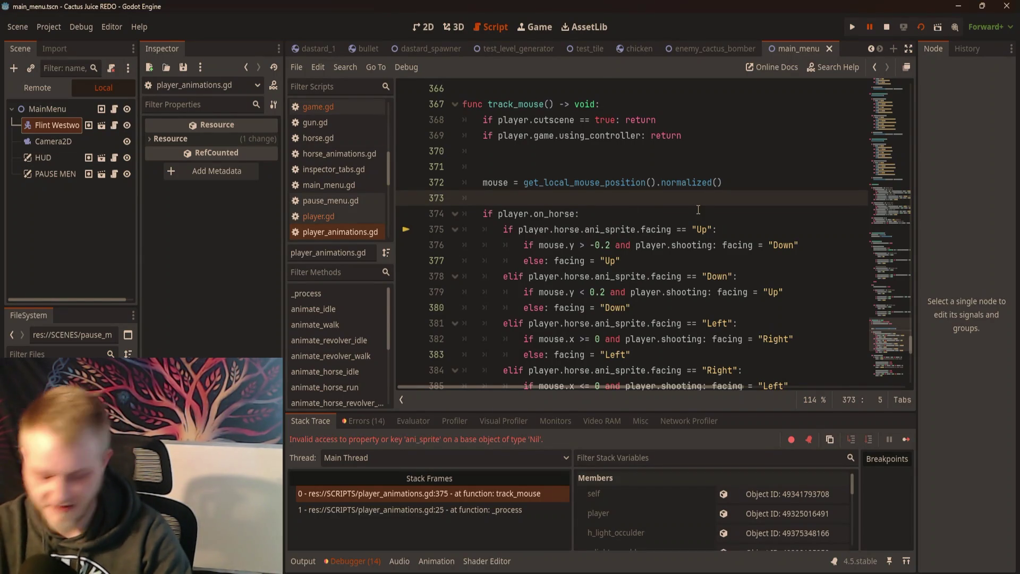
type("pla")
key("BackSpace")
key("BackSpace")
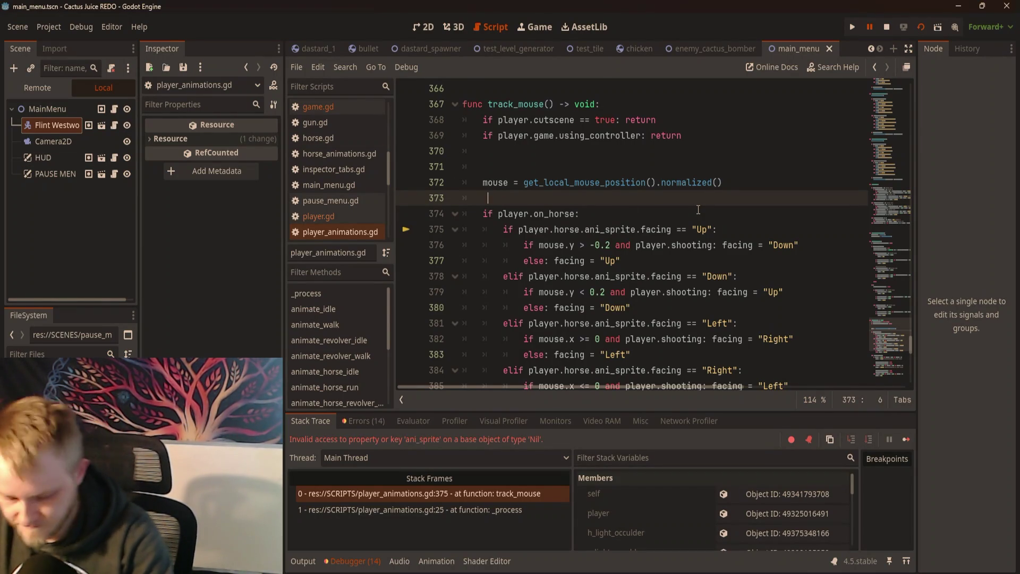
type("if pla")
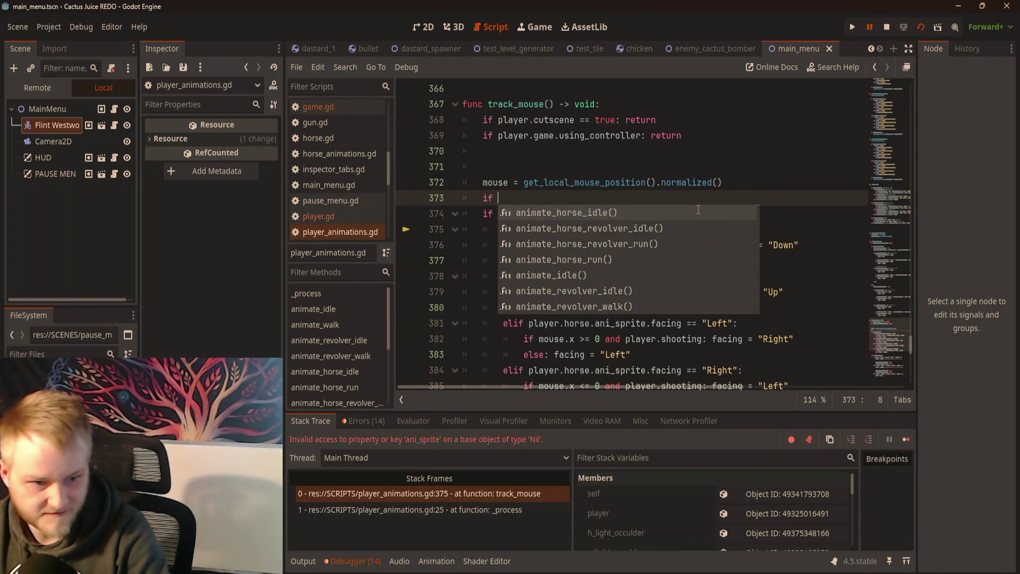
key("Return")
type(".")
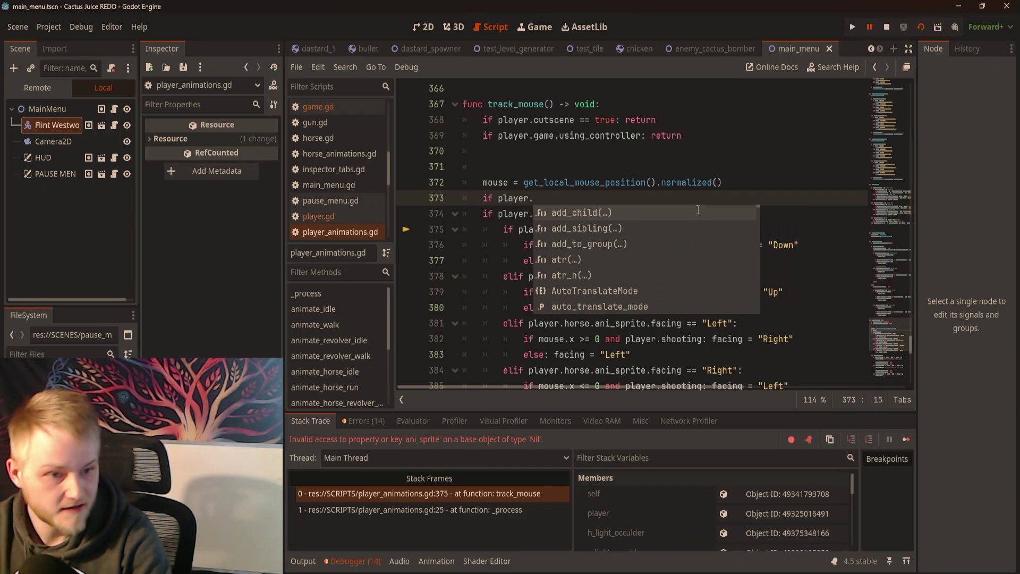
type("horse")
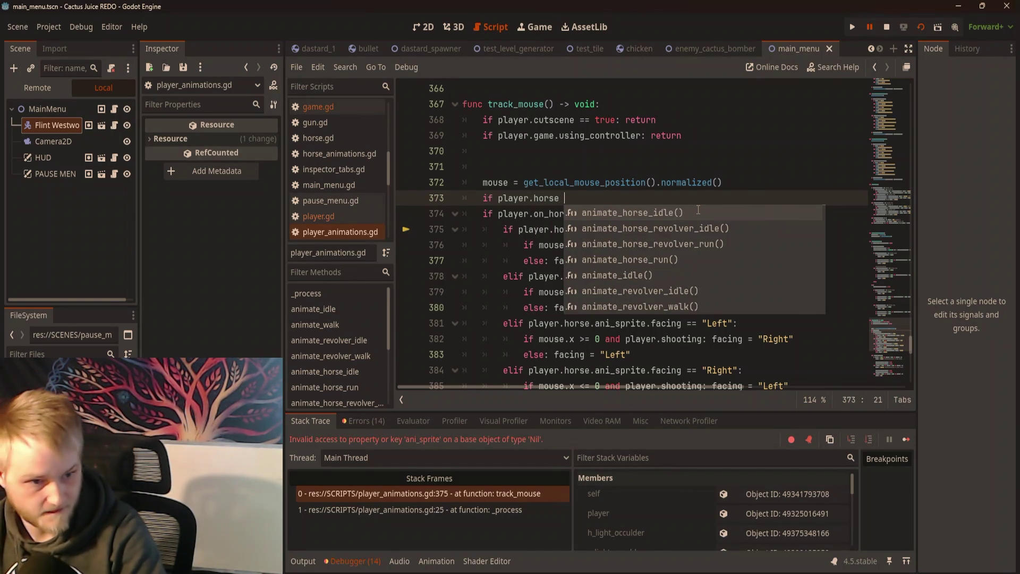
type(" == null:")
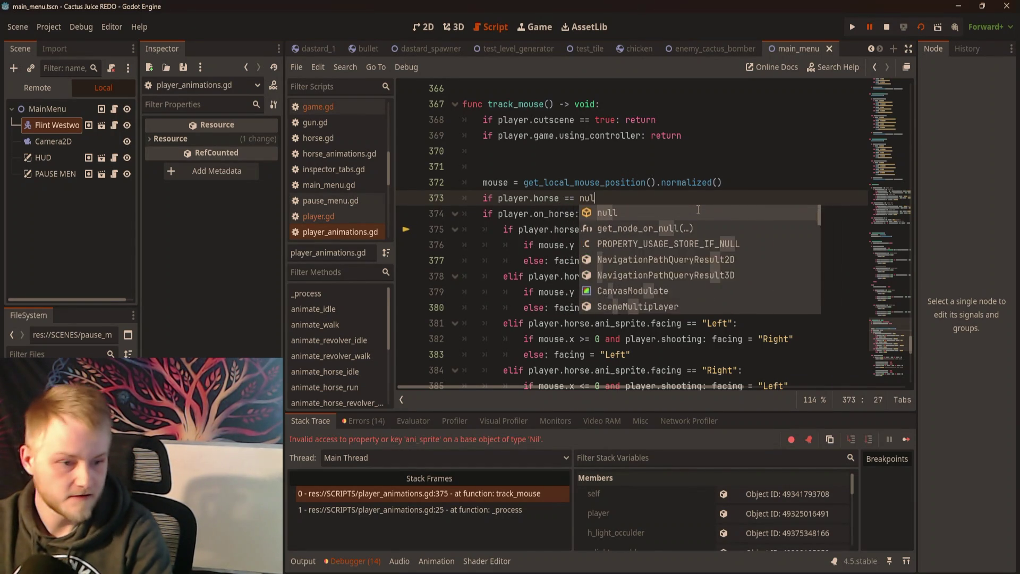
type(" return")
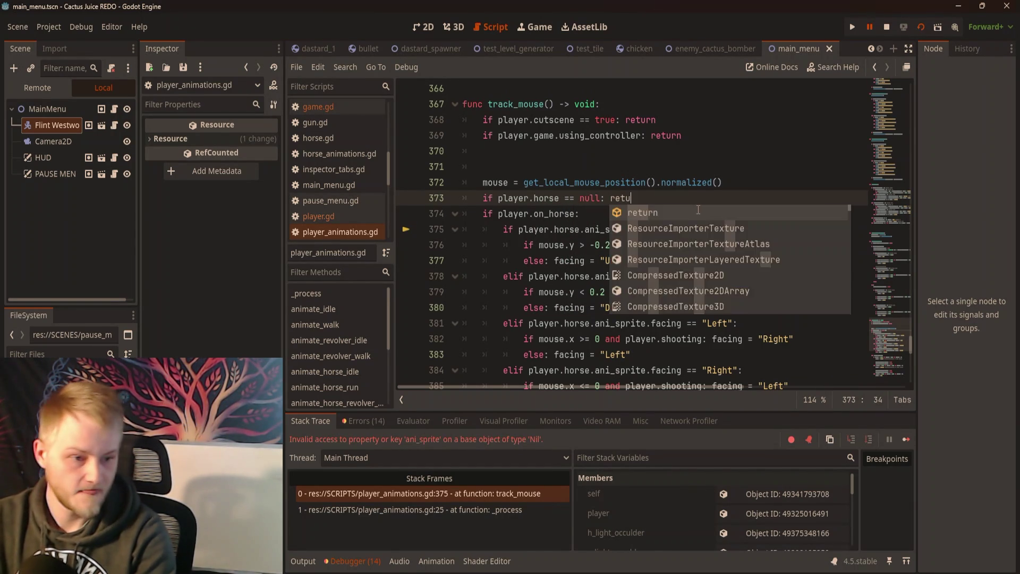
key("Escape")
Review track_mouse, delete the null-horse guard, and stop the debug session with F8.
scroll(723, 164, "down", 5)
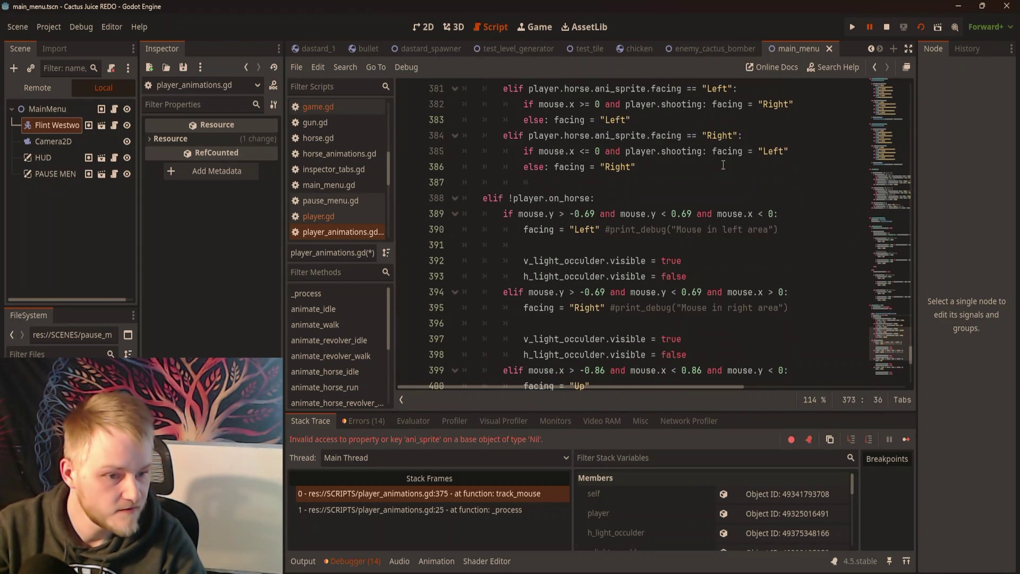
scroll(514, 224, "down", 2)
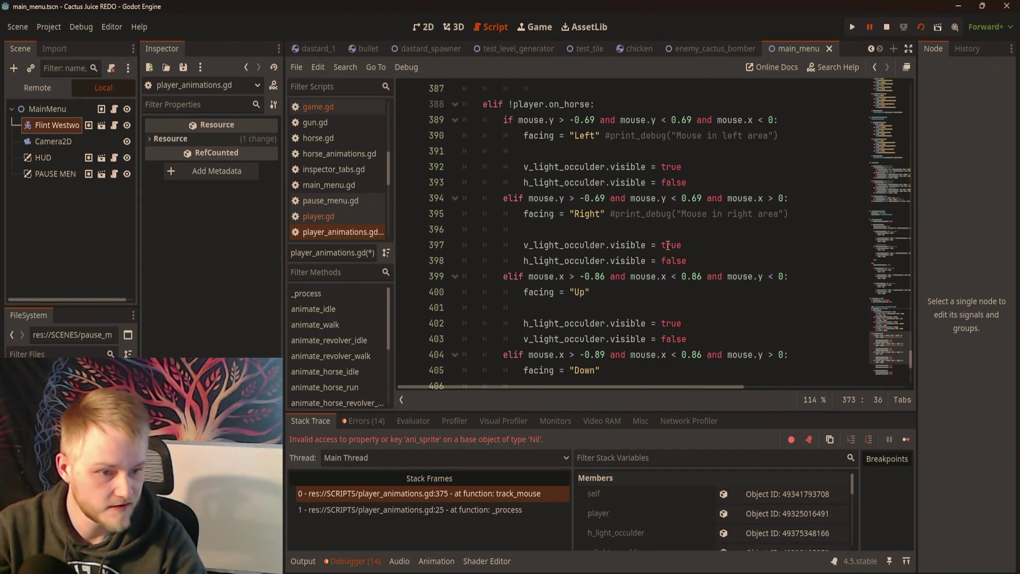
scroll(668, 245, "down", 4)
scroll(675, 245, "up", 5)
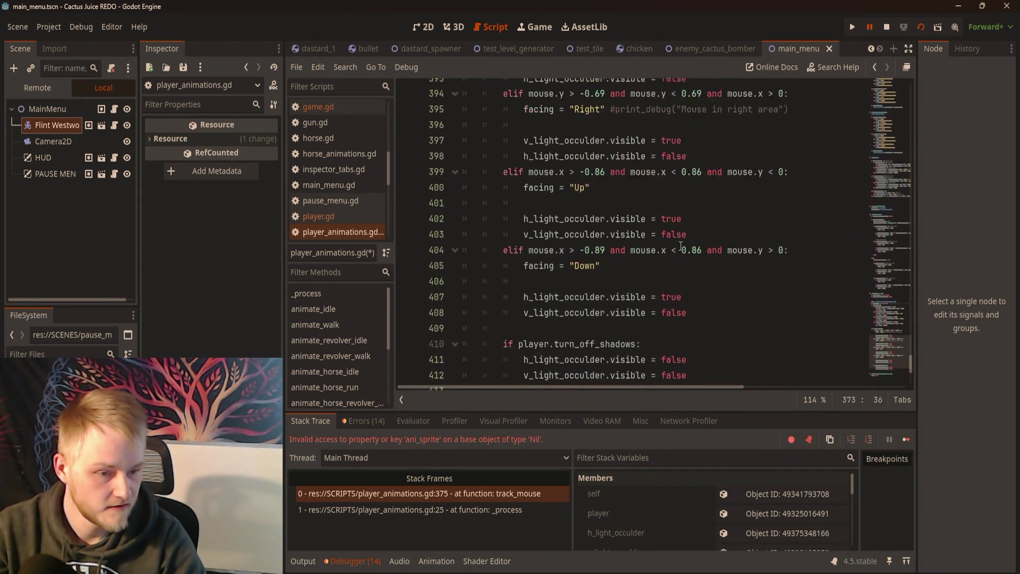
scroll(710, 246, "up", 6)
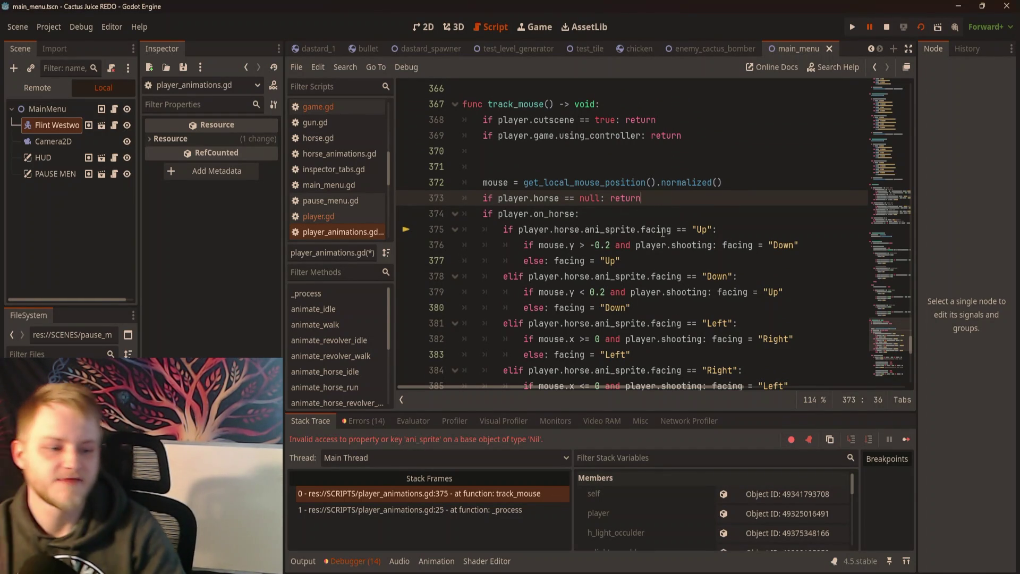
key("BackSpace")
key("BackSpace")
key("BackSpace")
key("BackSpace")
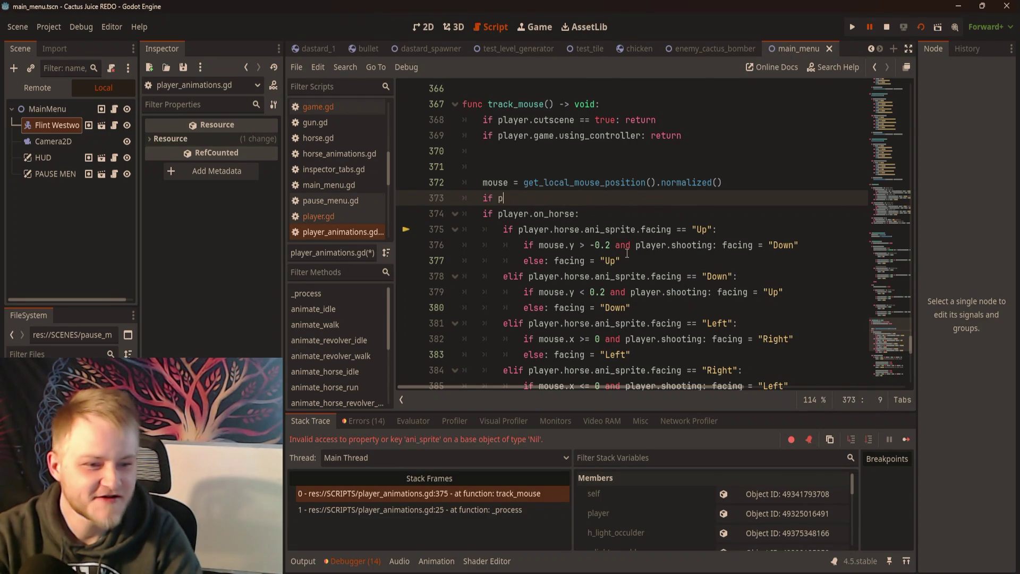
key("BackSpace")
key("BackSpace")
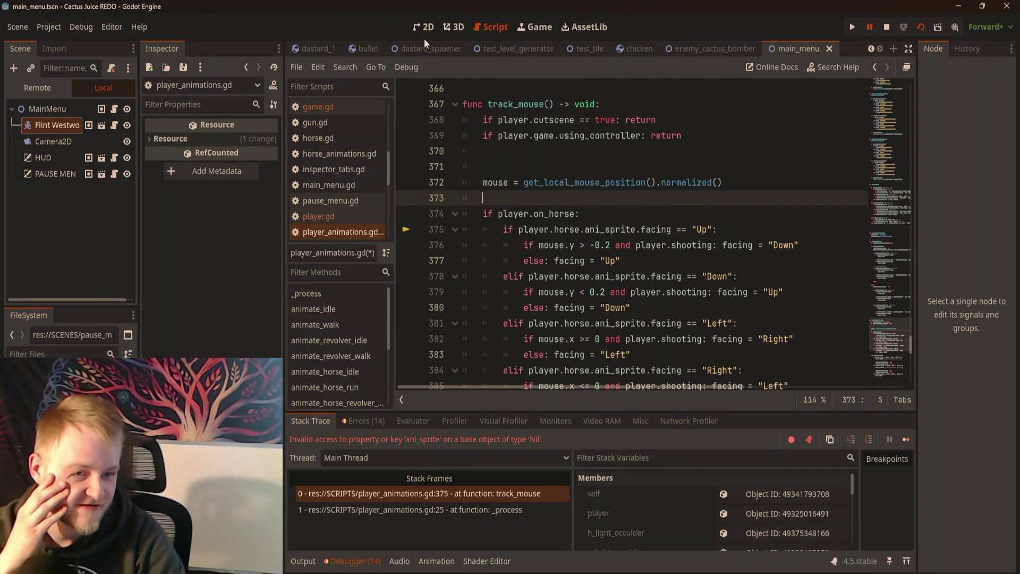
key("F8")
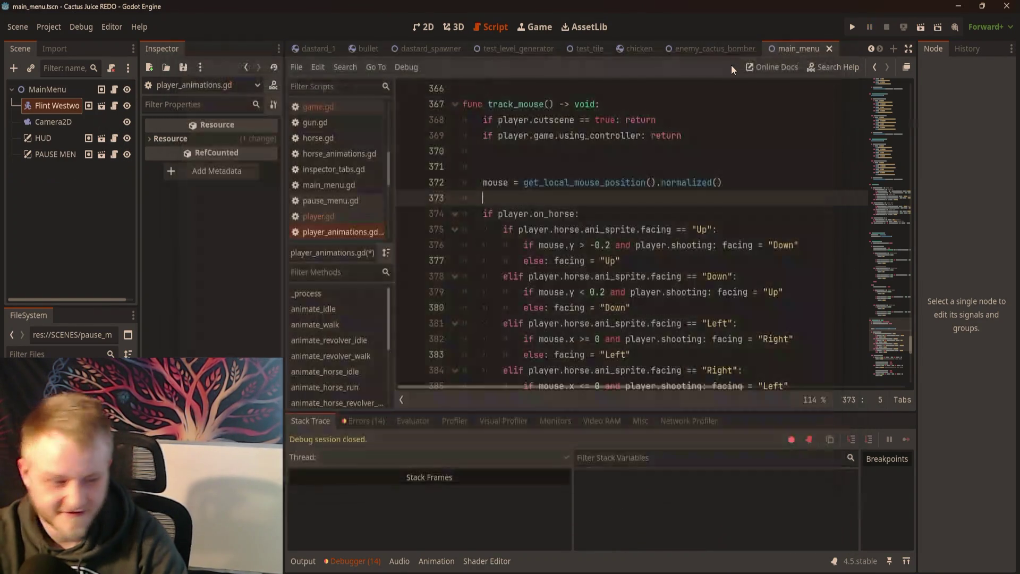
Run the game, move the player with S, D, A and W, then close the game window.
key("F5")
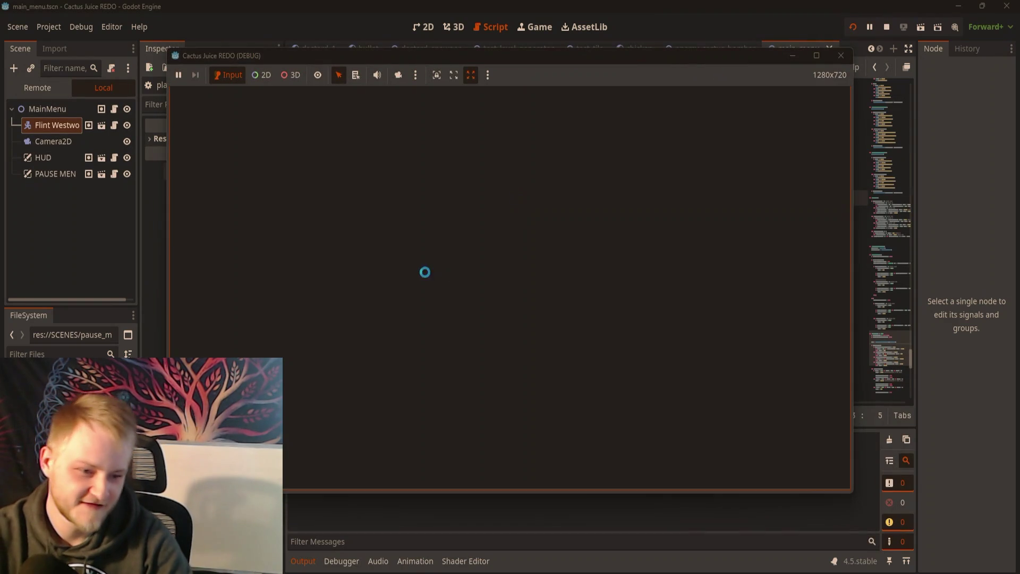
key("s")
key("d")
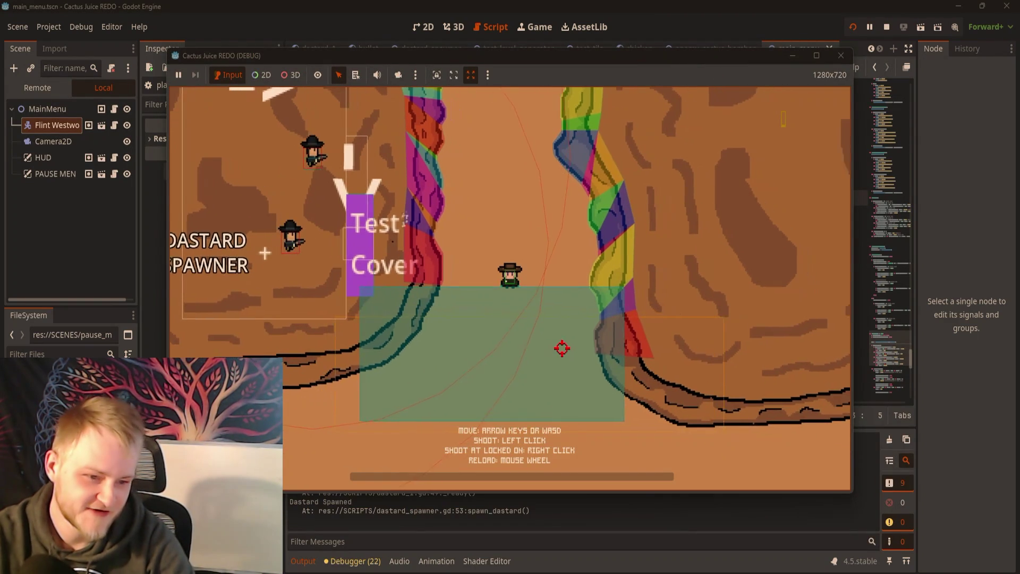
key("a")
key("w")
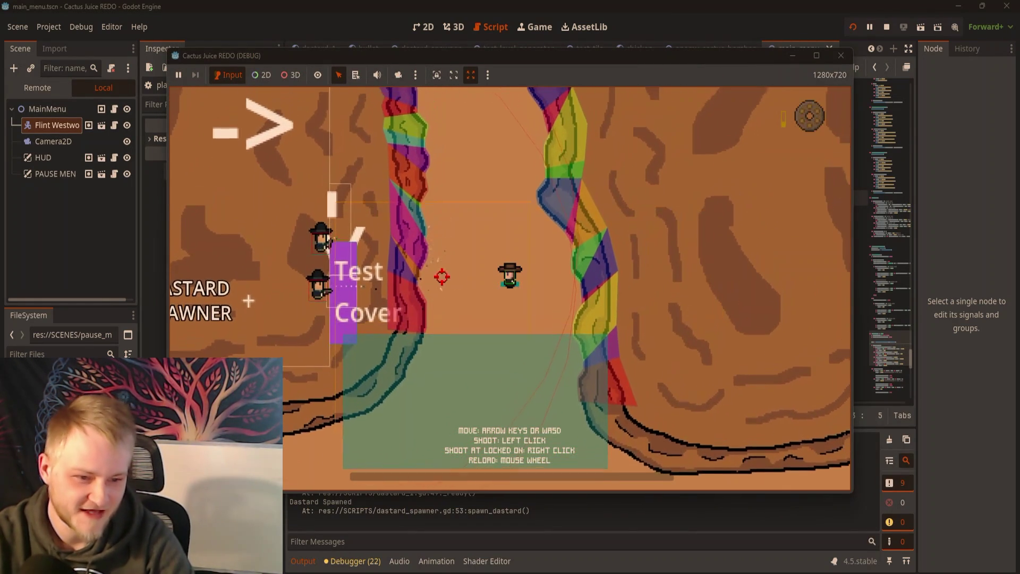
key("w")
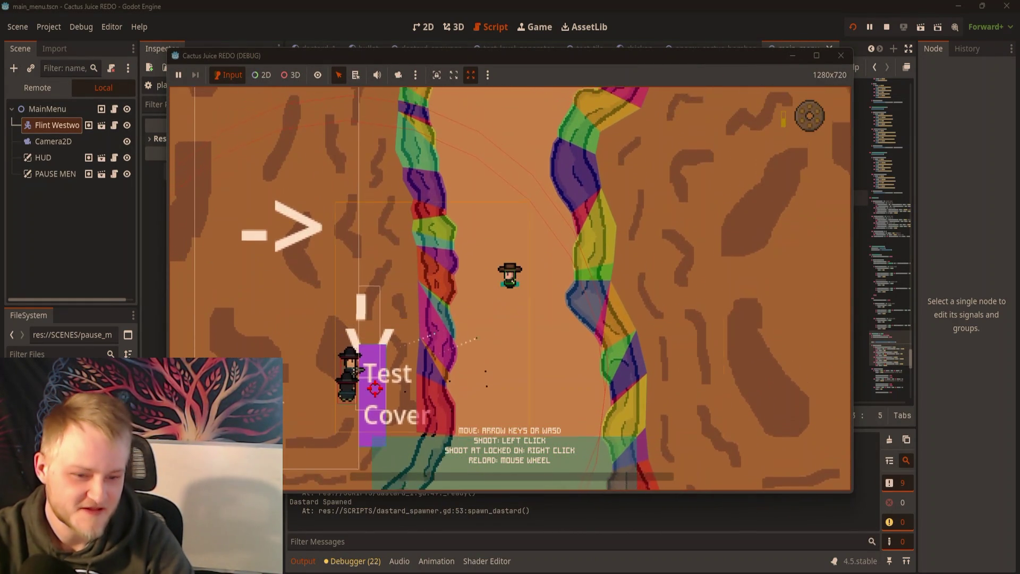
key("w")
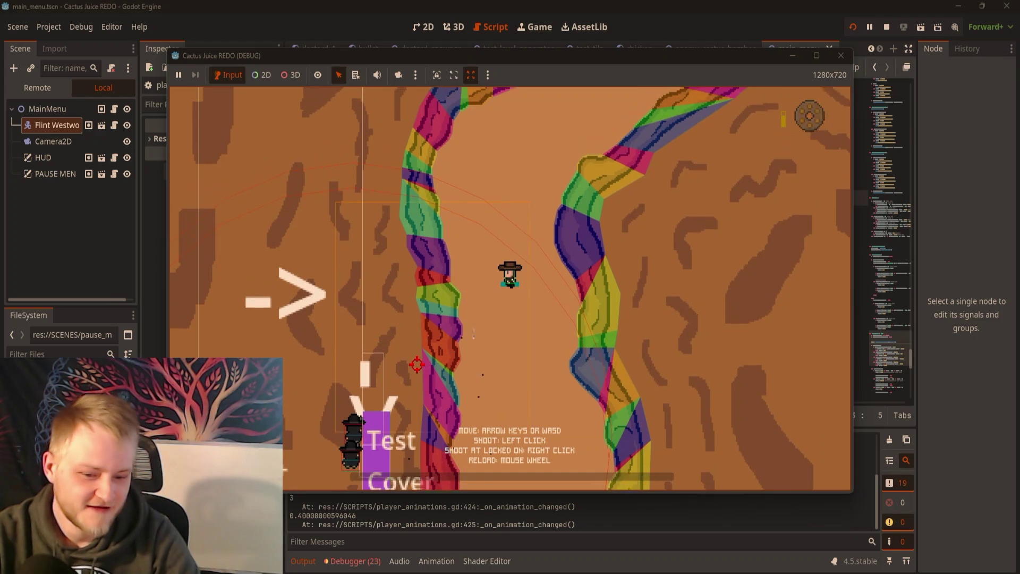
key("w")
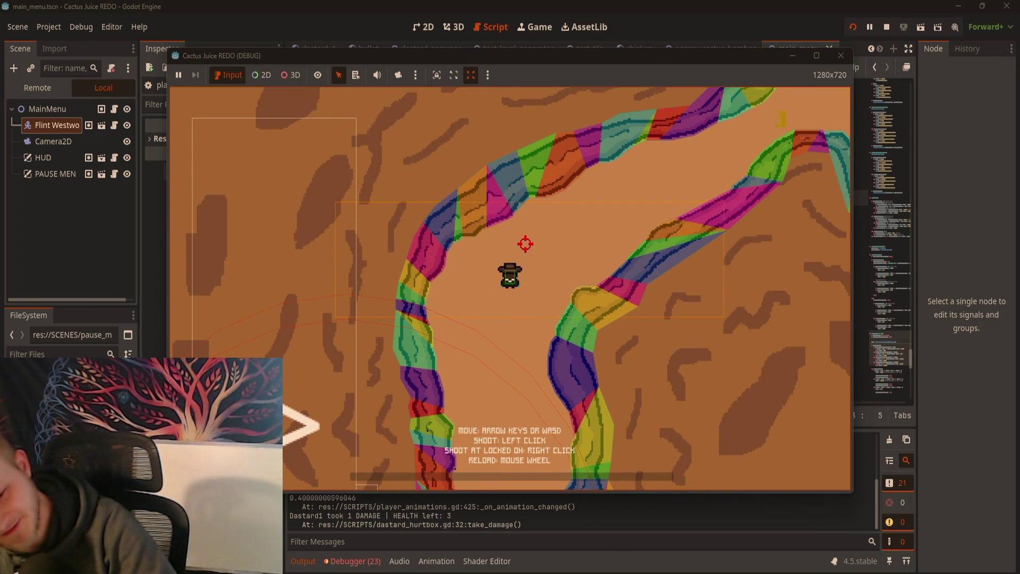
left_click(842, 55)
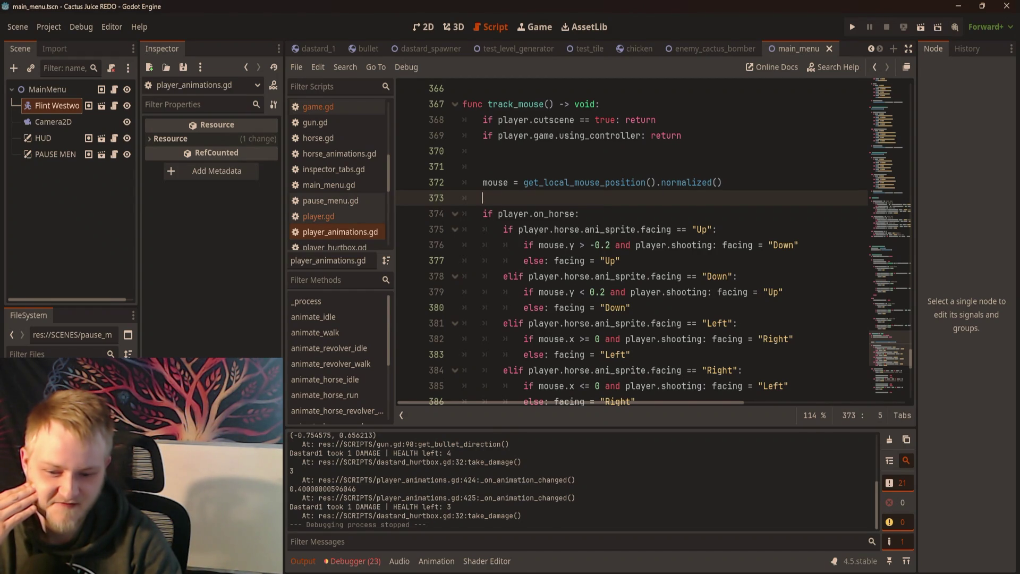
key("ctrl+Tab")
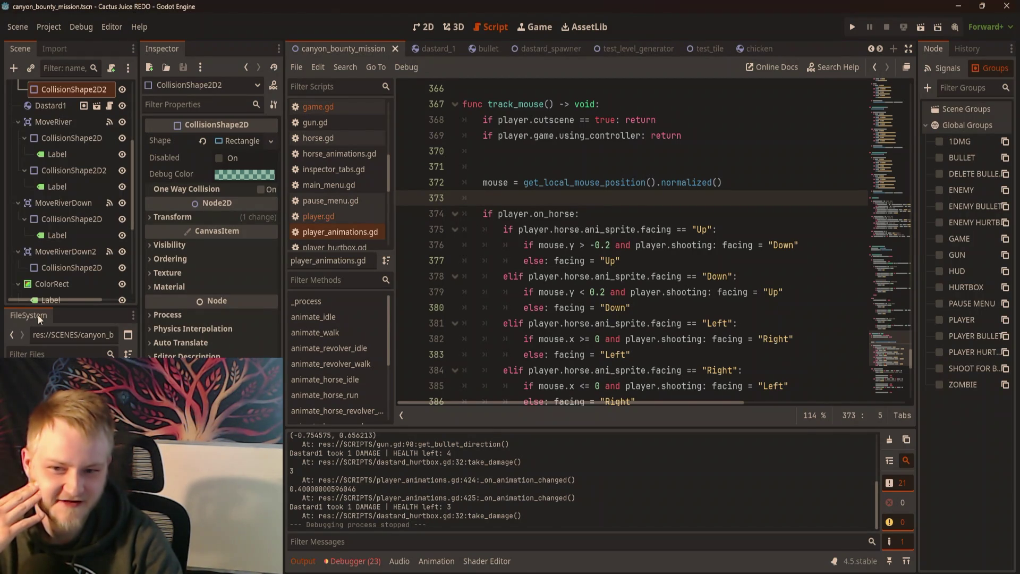
scroll(27, 204, "up", 5)
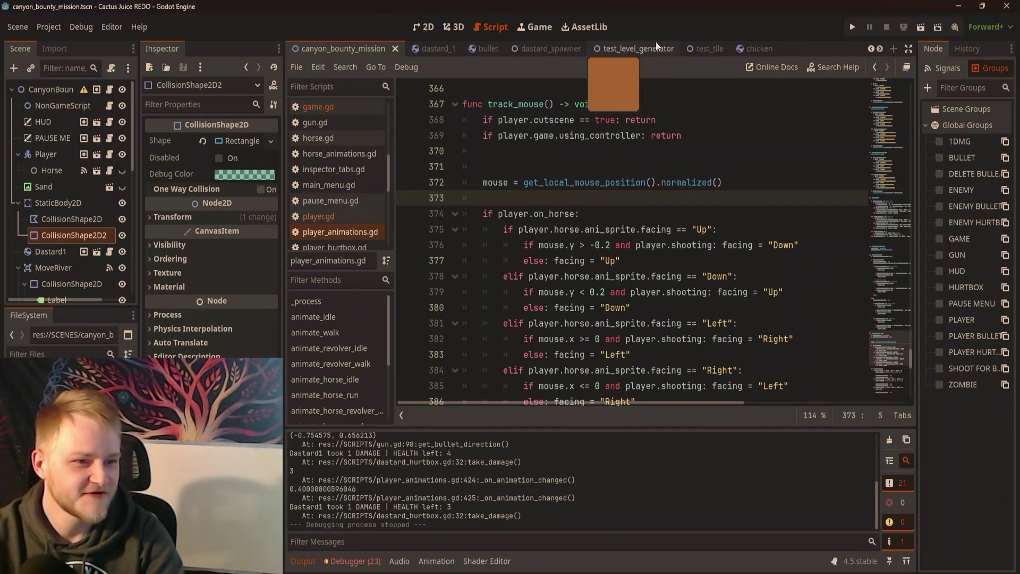
left_click(881, 47)
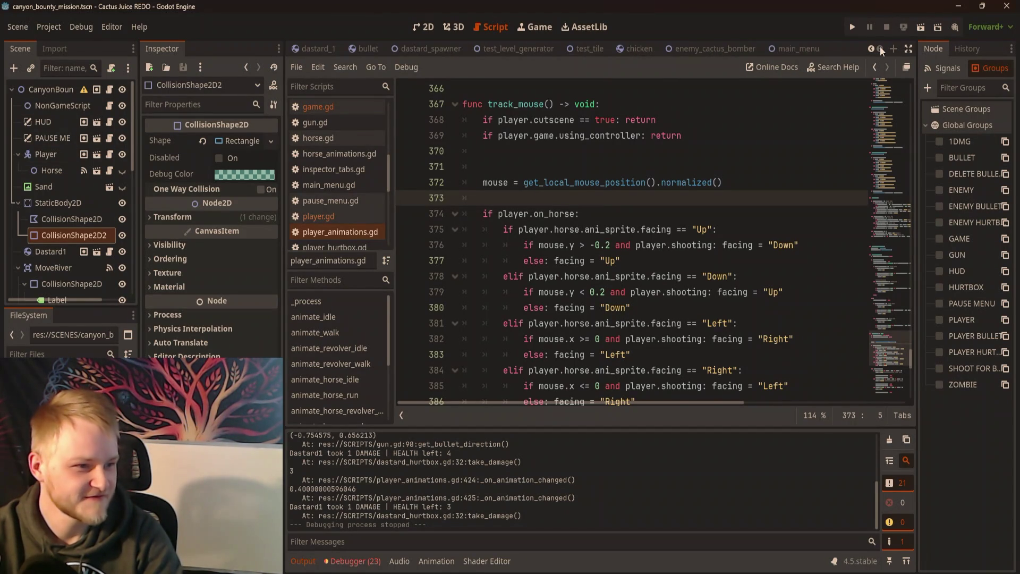
left_click(800, 47)
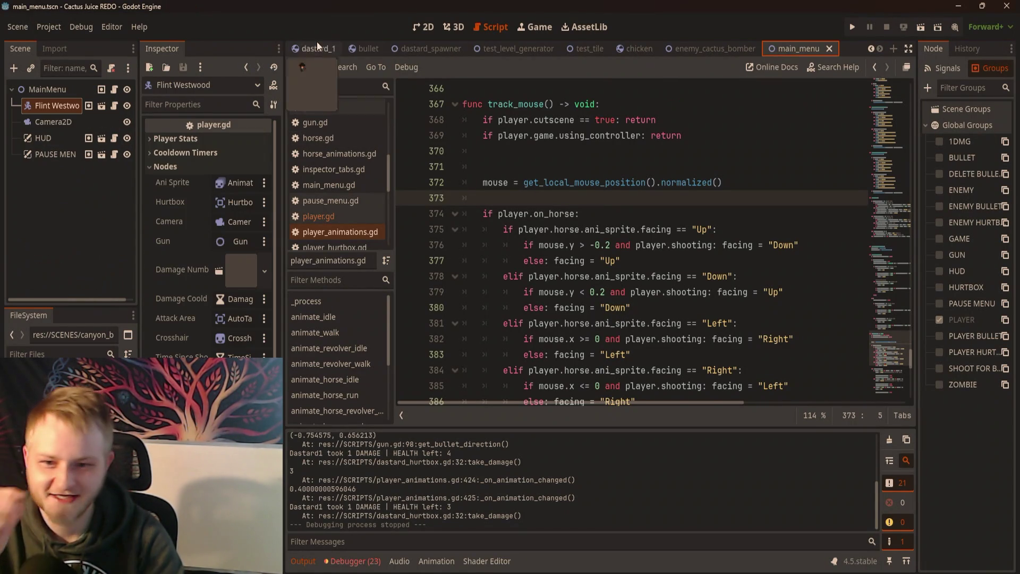
left_click(71, 107)
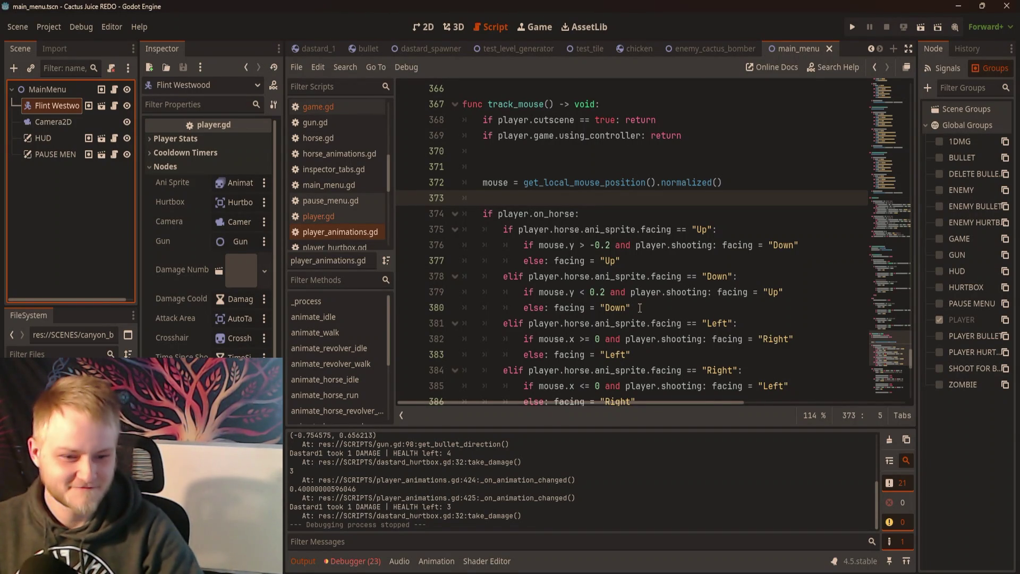
left_click(724, 176)
left_click(736, 213)
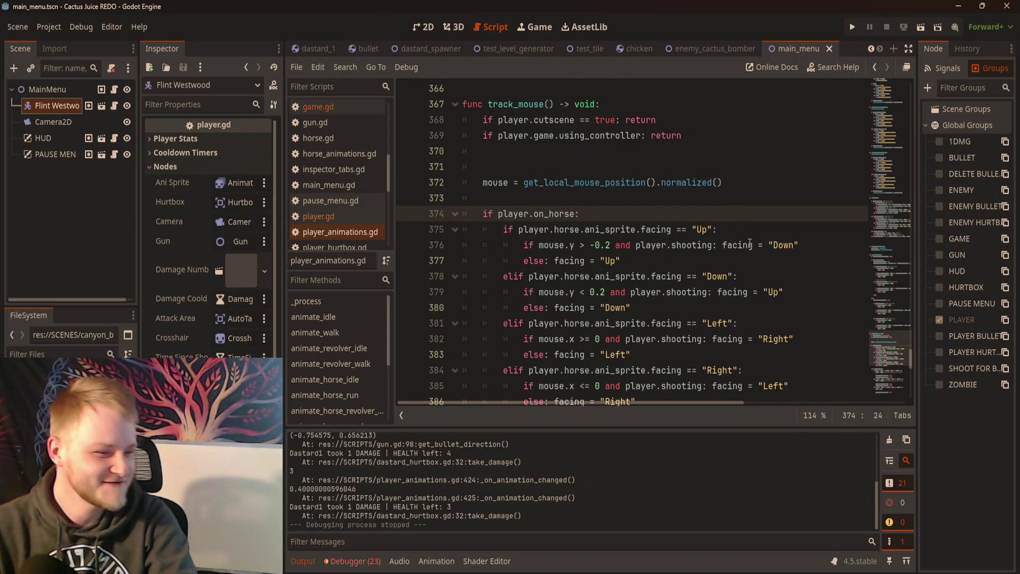
left_click(677, 200)
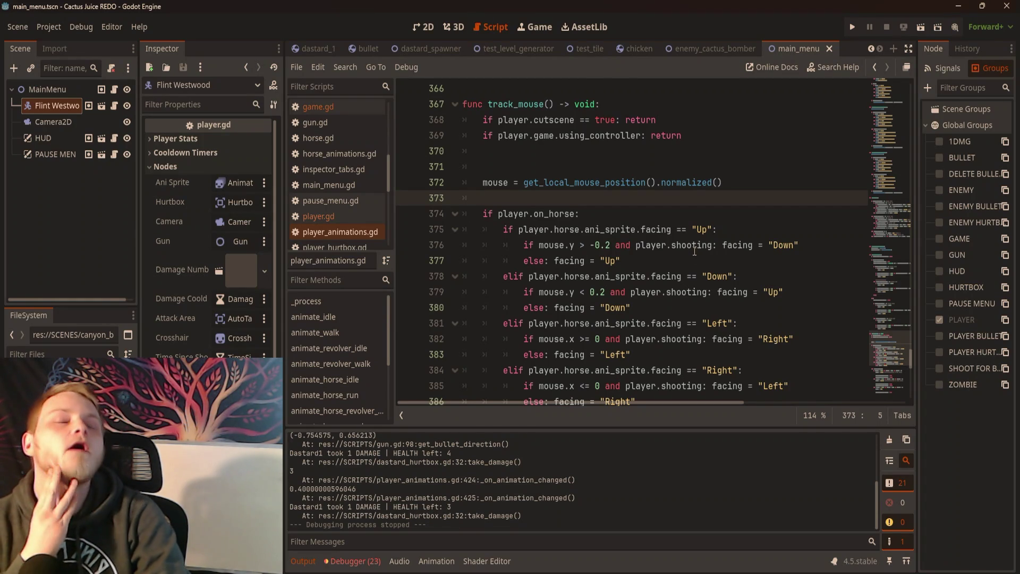
scroll(691, 244, "down", 2)
scroll(667, 225, "up", 1)
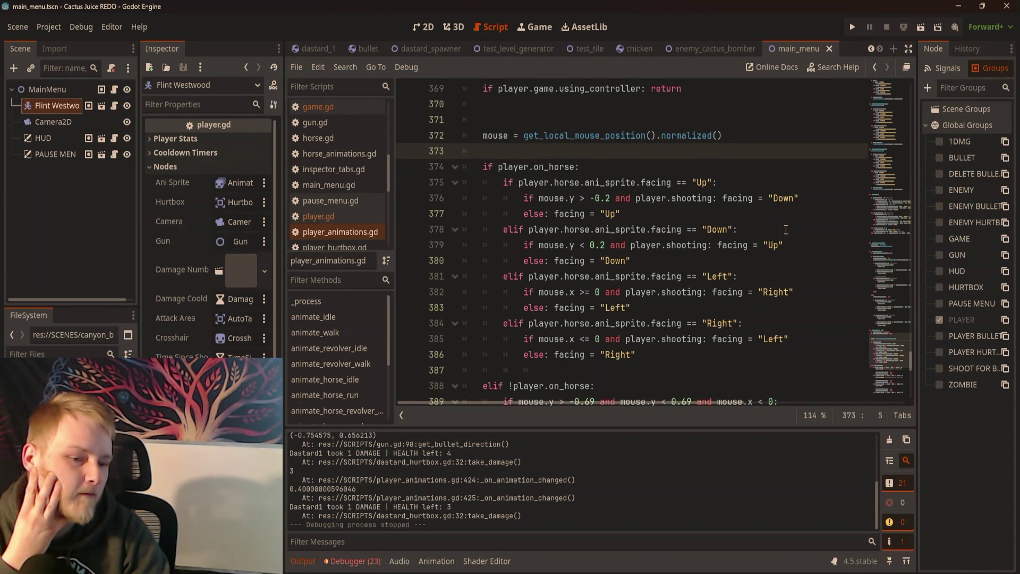
scroll(786, 230, "down", 3)
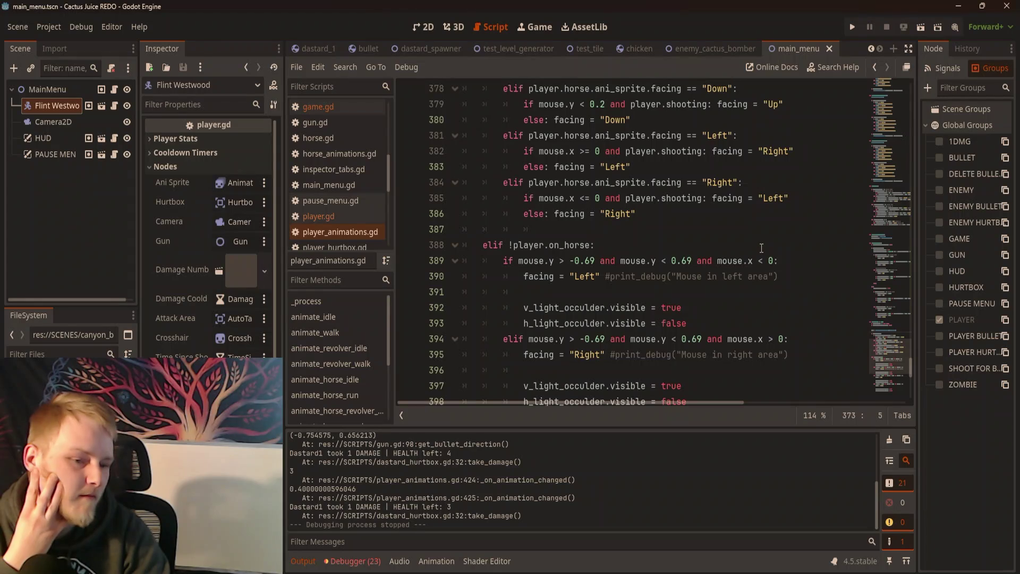
scroll(768, 248, "up", 2)
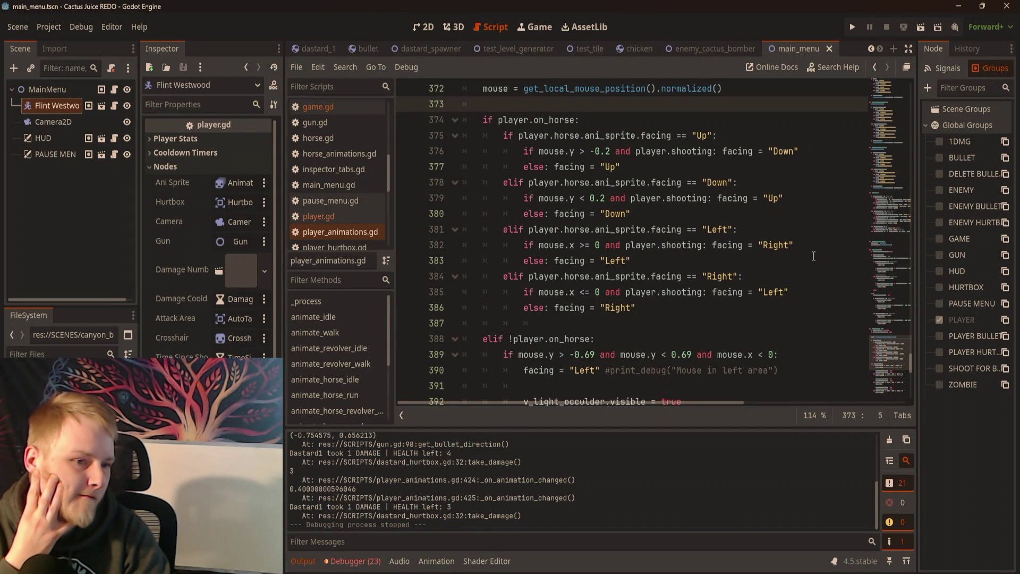
Append 'and player.horse != null' to the on_horse facing check.
left_click(582, 121)
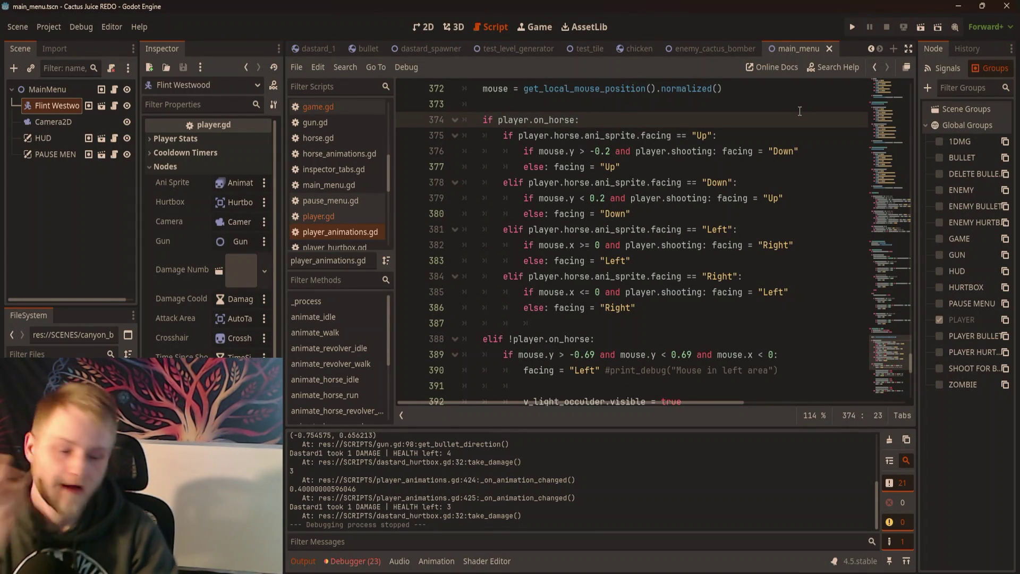
type("an")
type("d player.")
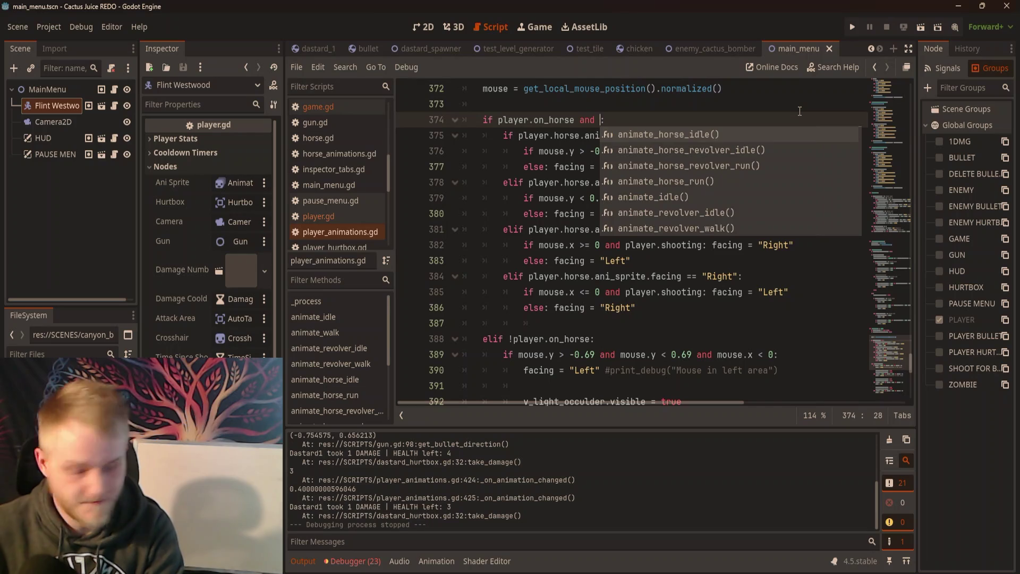
type("horse ")
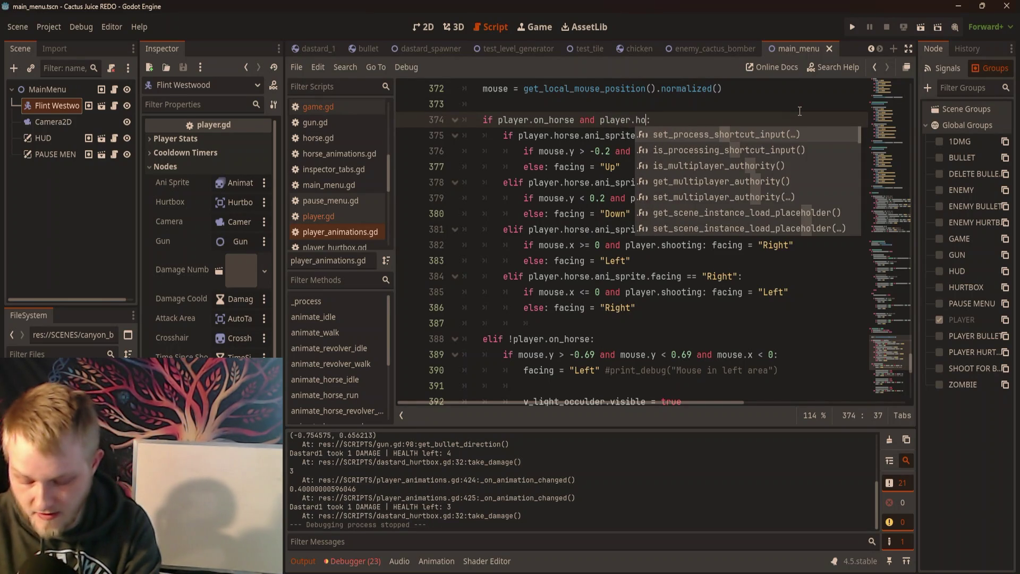
type("!= n")
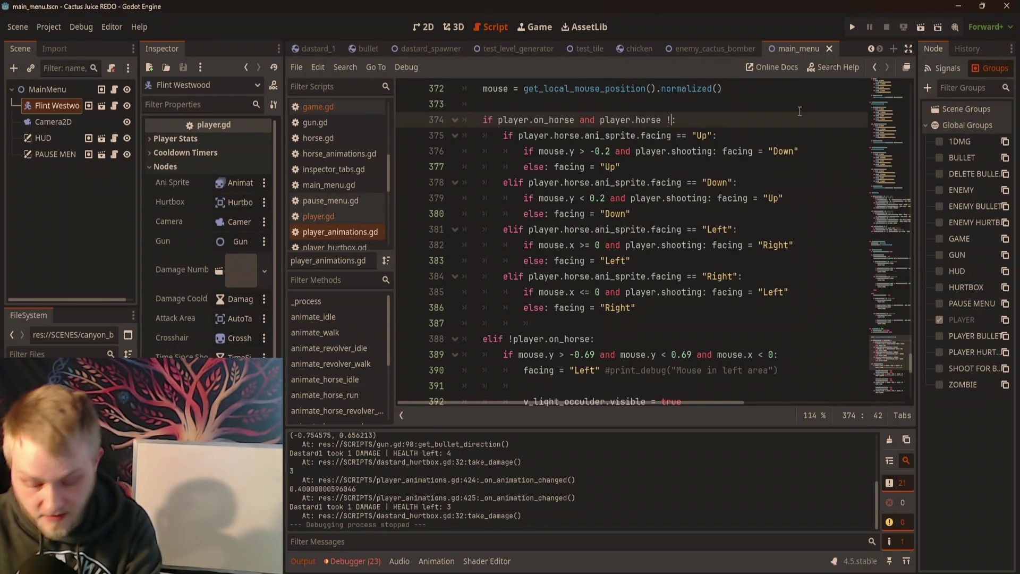
type("ull")
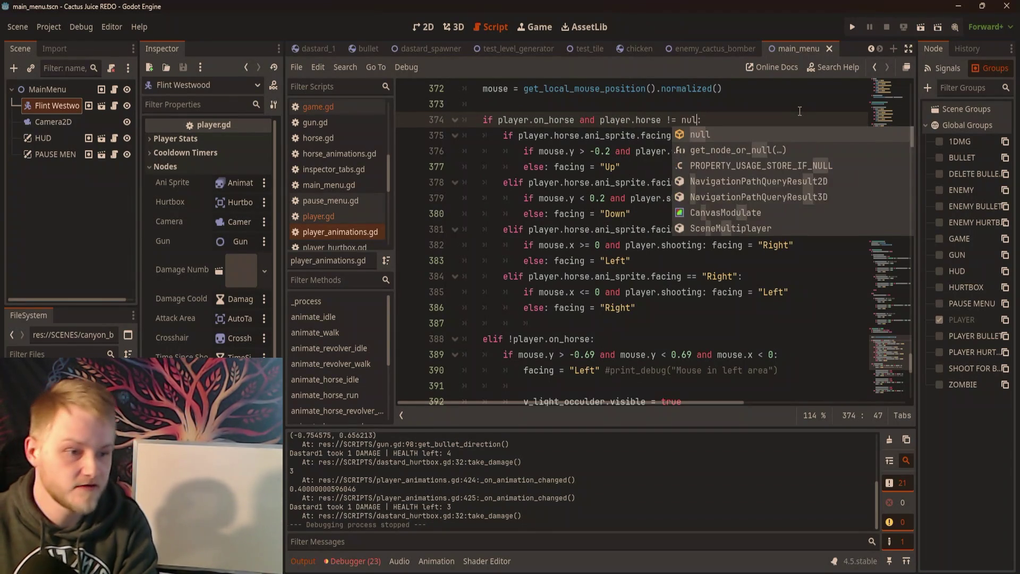
left_click(769, 312)
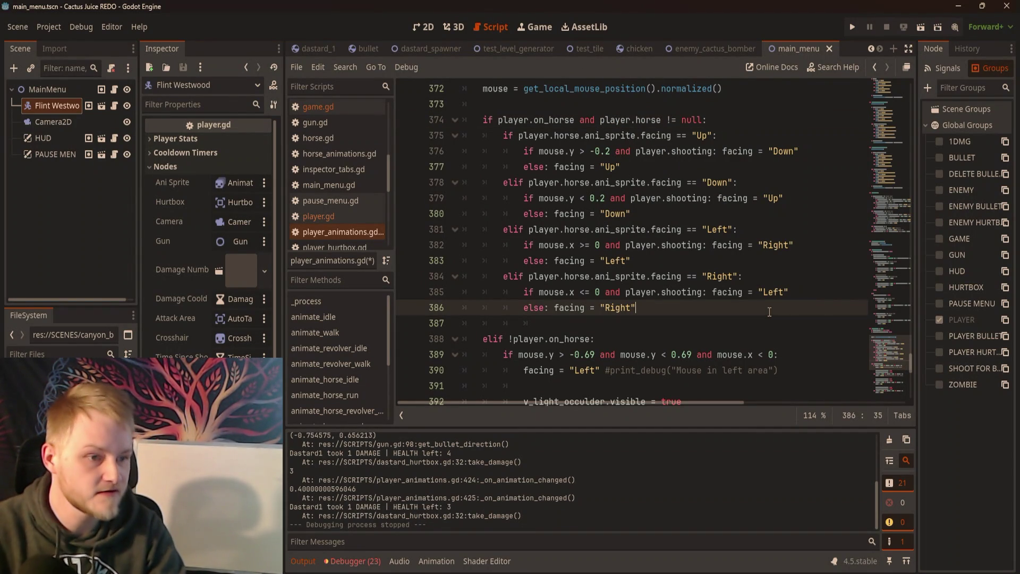
scroll(735, 276, "down", 3)
scroll(735, 276, "down", 5)
scroll(735, 276, "up", 9)
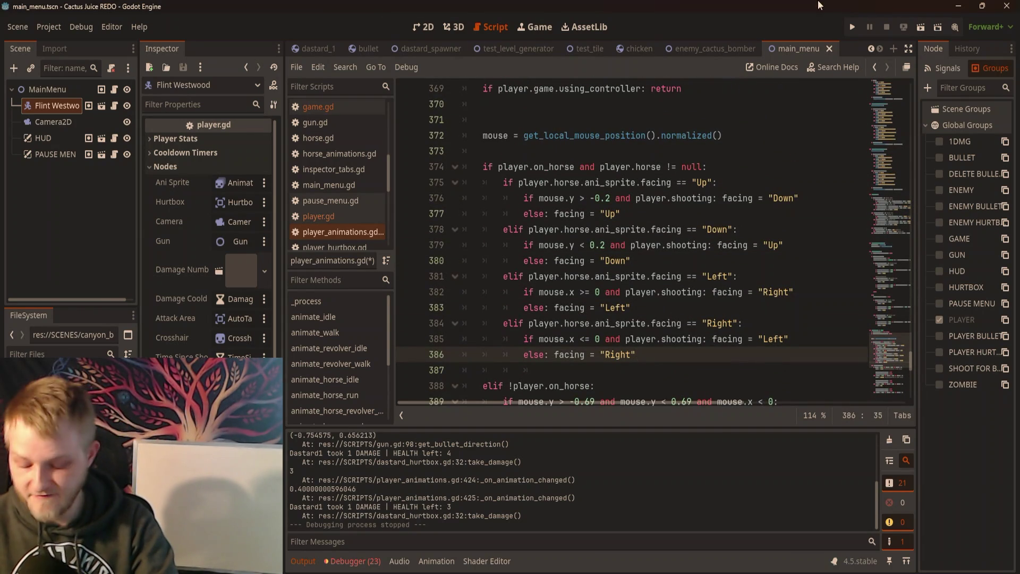
Test-run the main menu scene with F6, close it, and return to the 2D view.
key("F6")
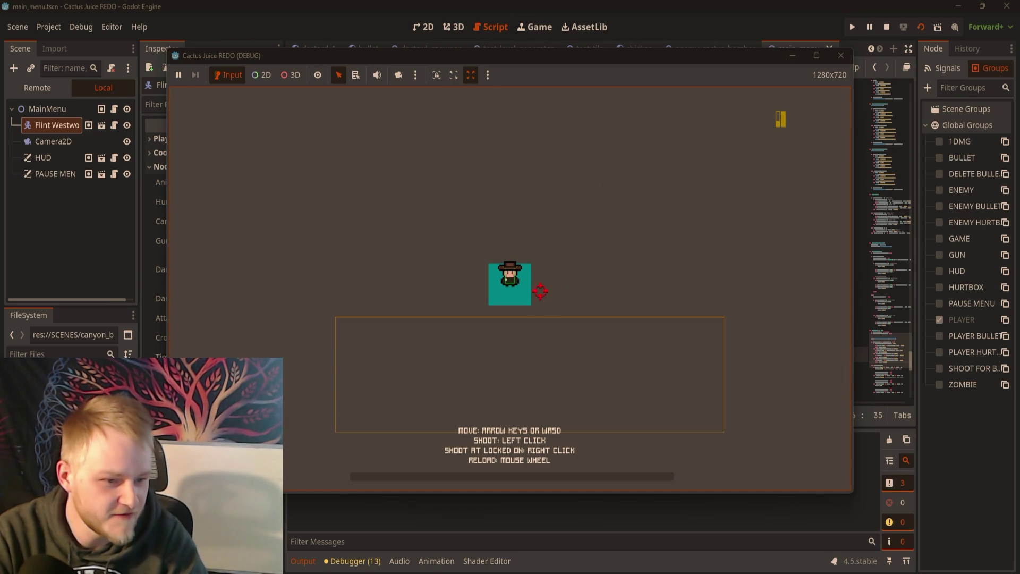
left_click(840, 58)
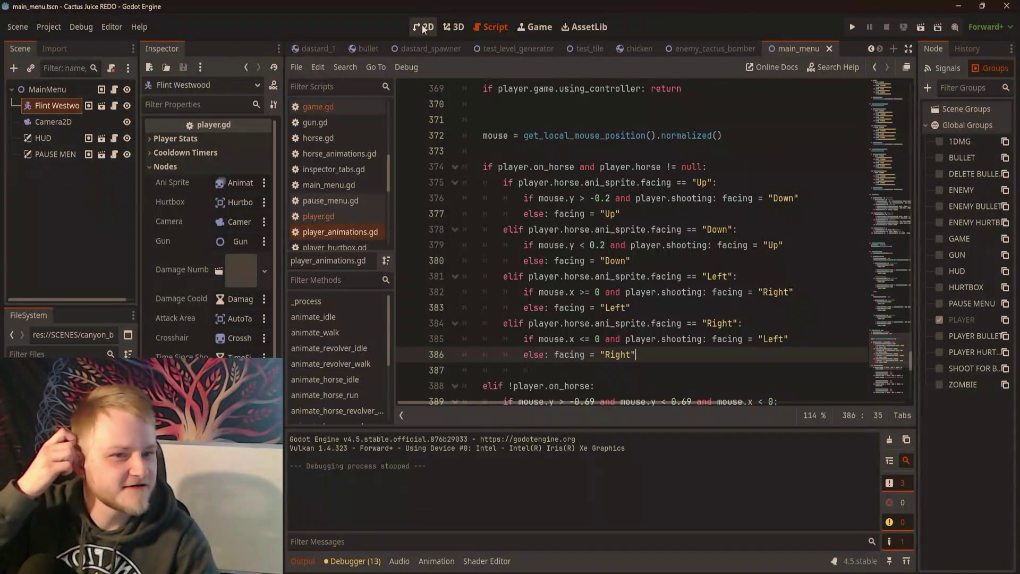
left_click(424, 30)
scroll(606, 252, "down", 2)
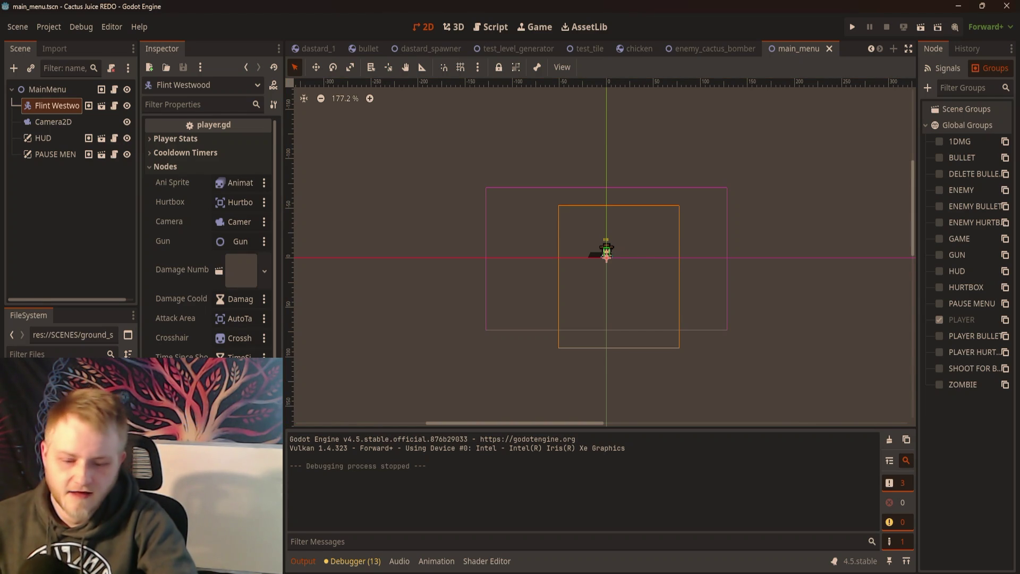
Add a ground_sand instance to MainMenu and move it up-left behind the player, keeping the name Node2D.
mouse_move(70, 367)
left_mouse_down()
mouse_move(90, 266)
mouse_move(58, 90)
left_mouse_up()
key("w")
mouse_move(660, 334)
left_mouse_down()
mouse_move(656, 321)
mouse_move(509, 209)
mouse_move(524, 192)
left_mouse_up()
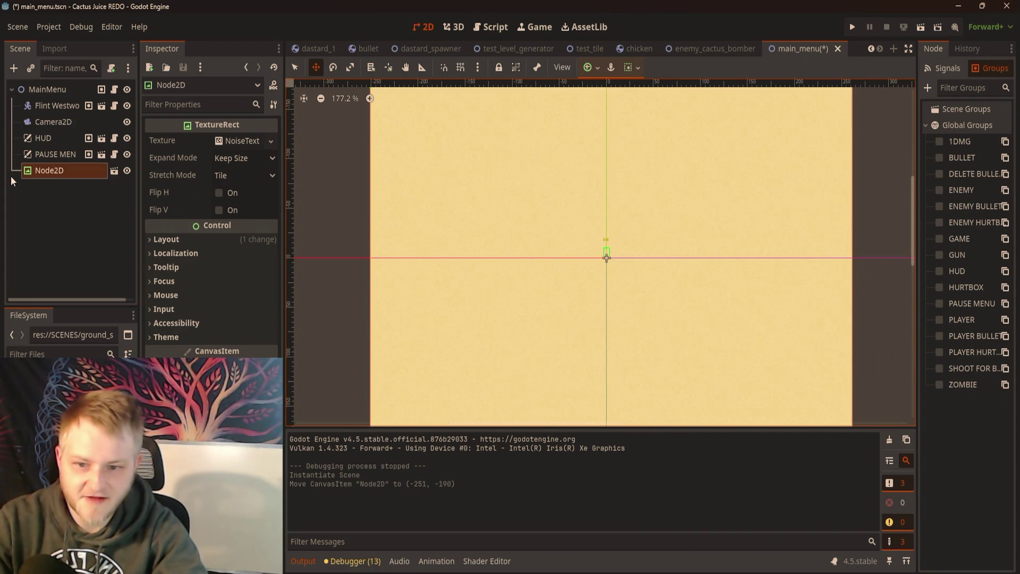
left_click(35, 173)
left_click(61, 174)
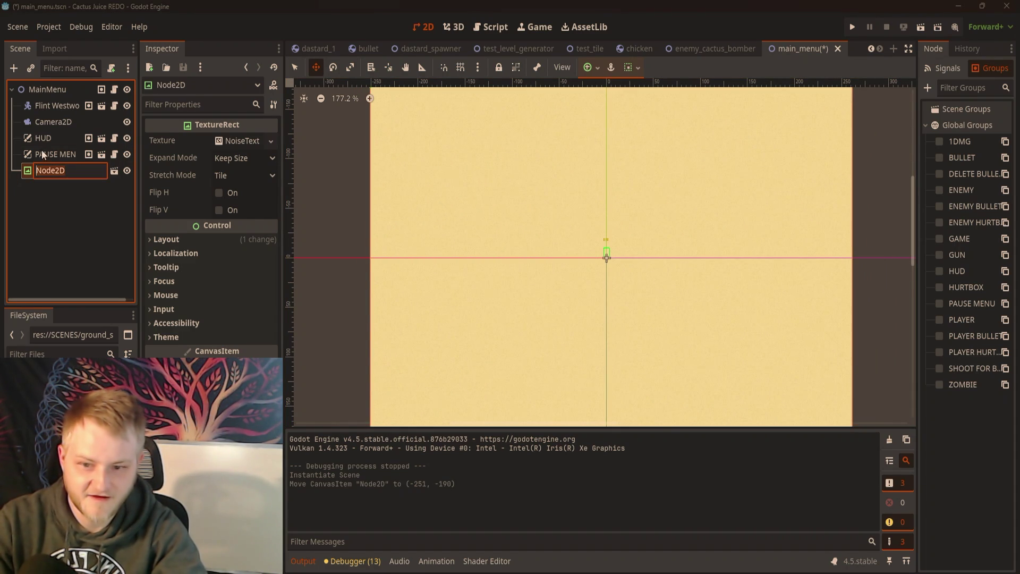
key("Escape")
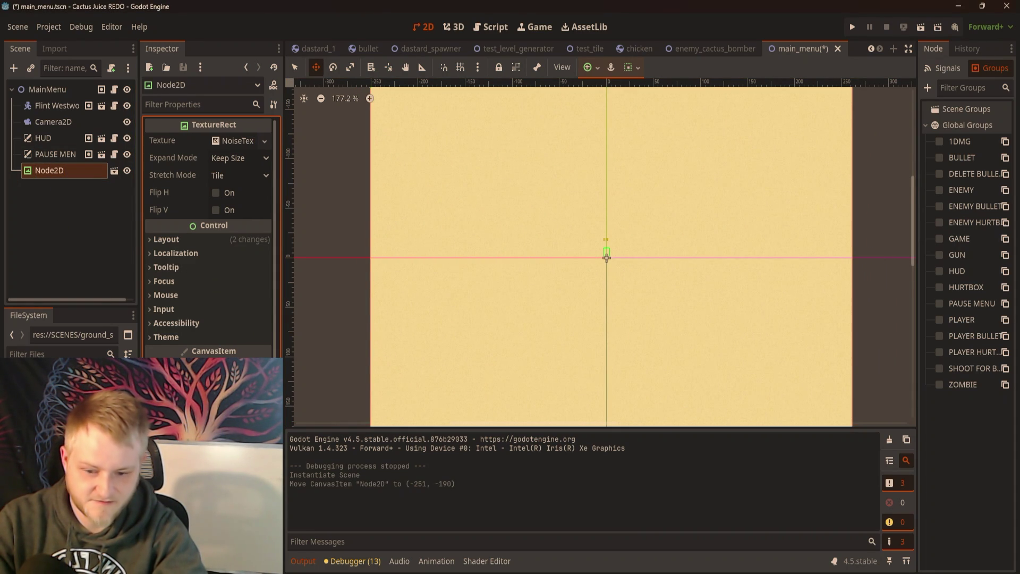
Change the sand node's z_index in the ground_sand scene, then close it.
left_click(114, 170)
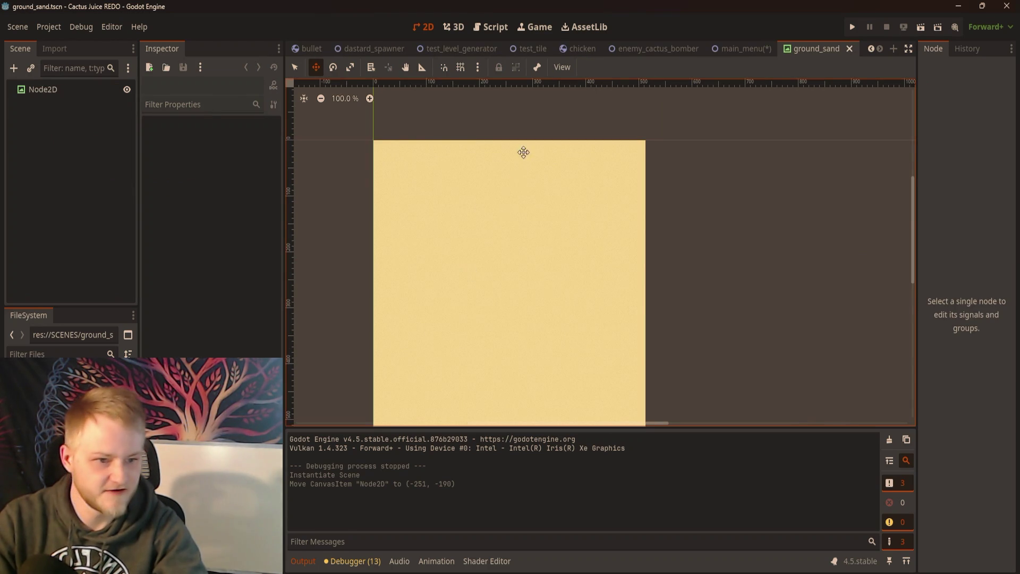
left_click(44, 91)
scroll(210, 240, "down", 10)
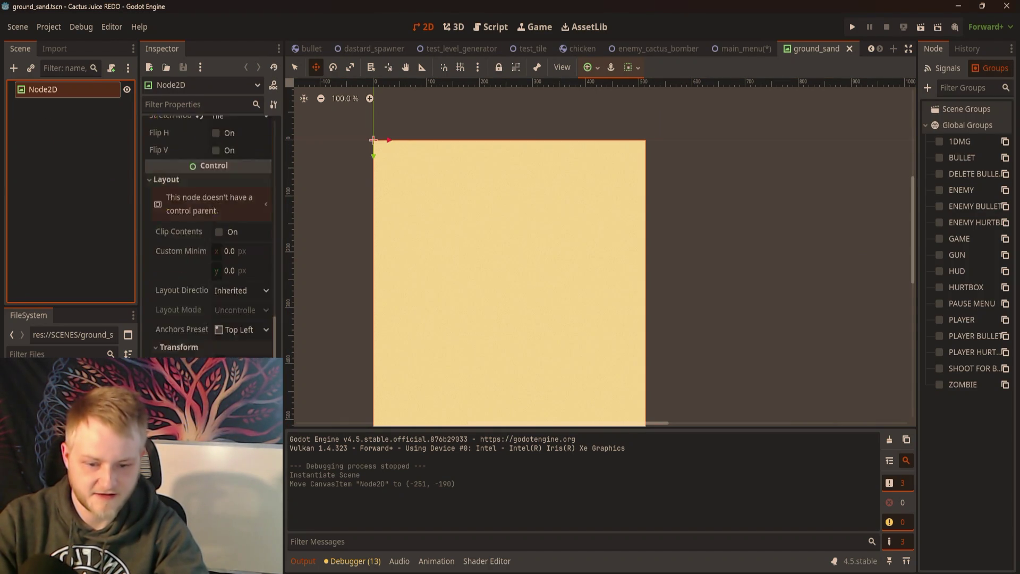
left_click(210, 239)
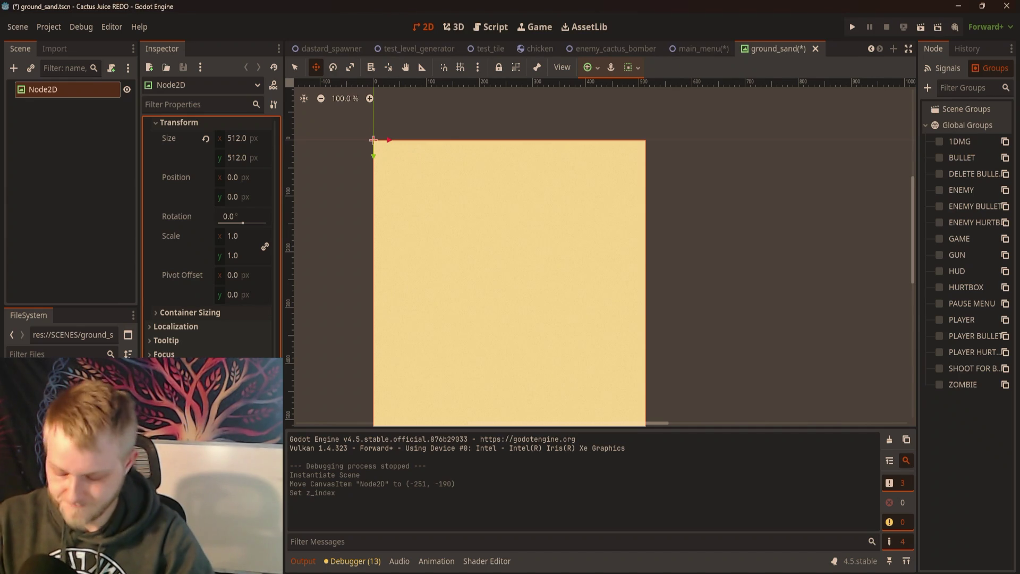
left_click(849, 48)
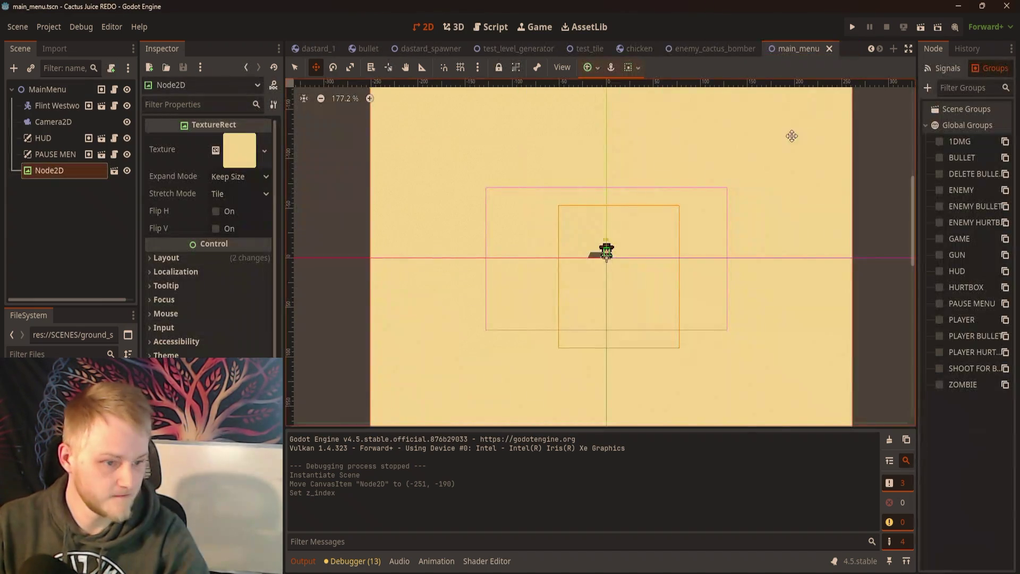
Test-run the main menu scene with F5 and again with F6, closing the game window each time.
scroll(659, 236, "up", 6)
scroll(663, 238, "up", 2)
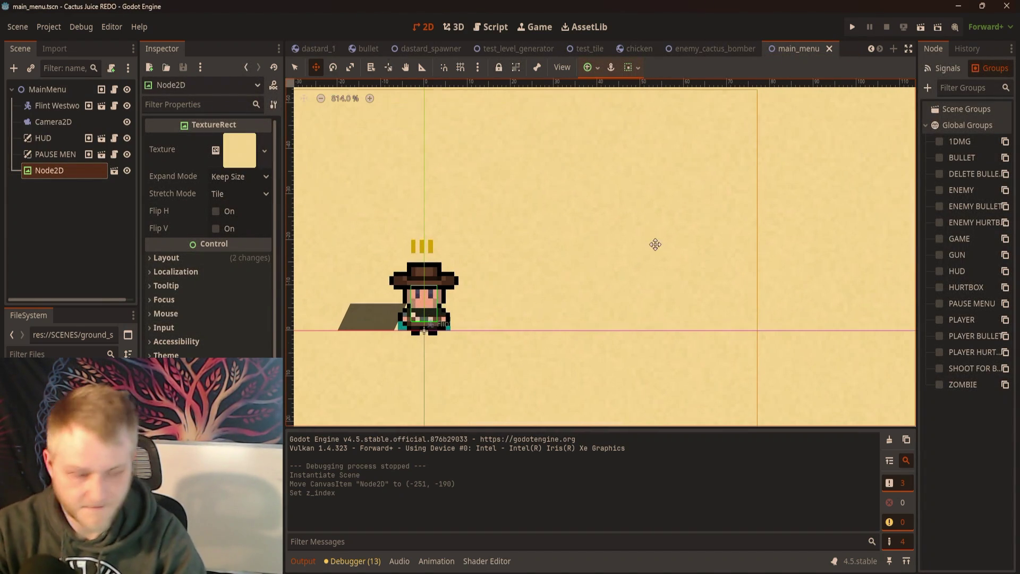
key("F5")
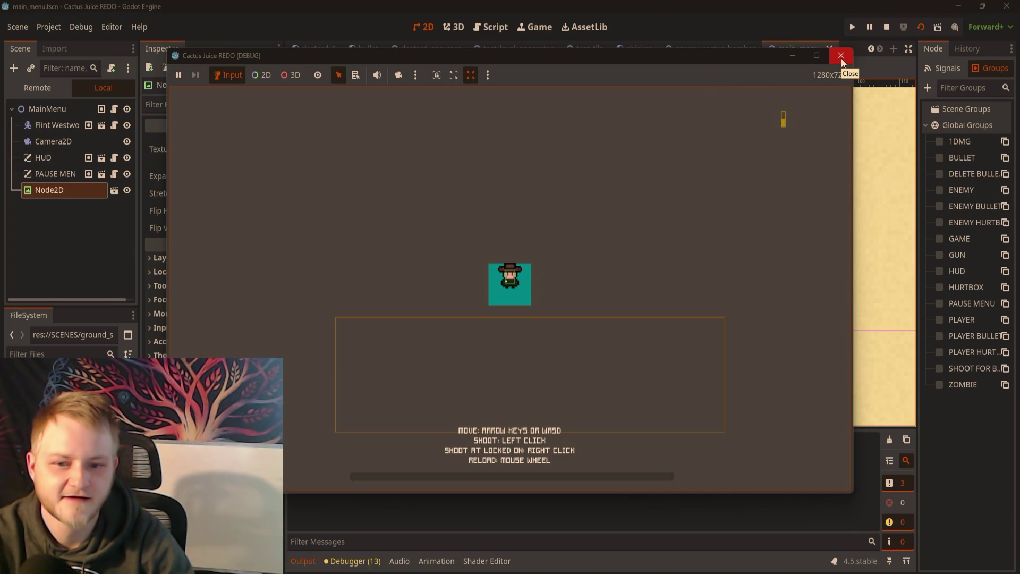
left_click(841, 63)
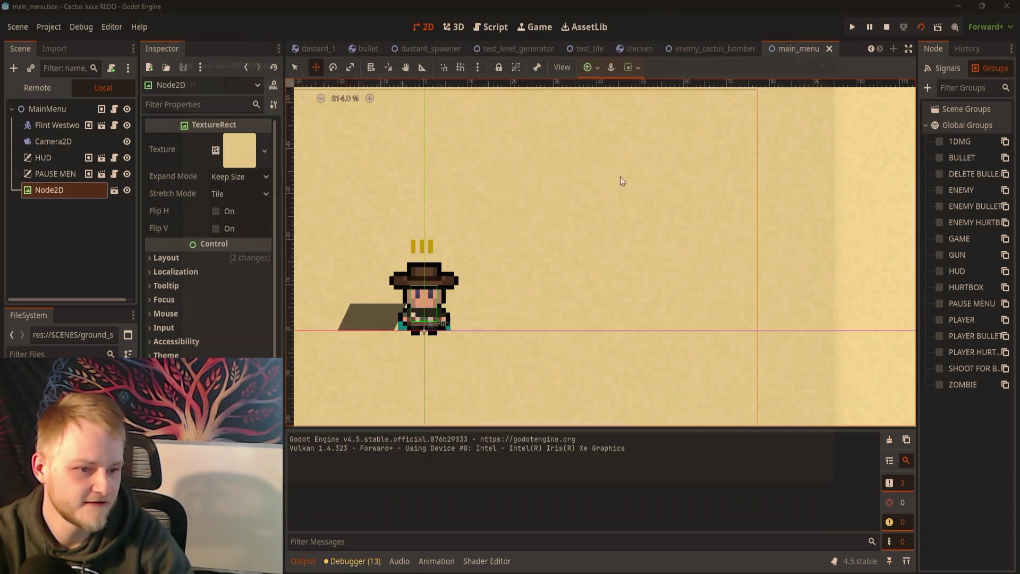
scroll(572, 212, "down", 5)
scroll(505, 260, "down", 8)
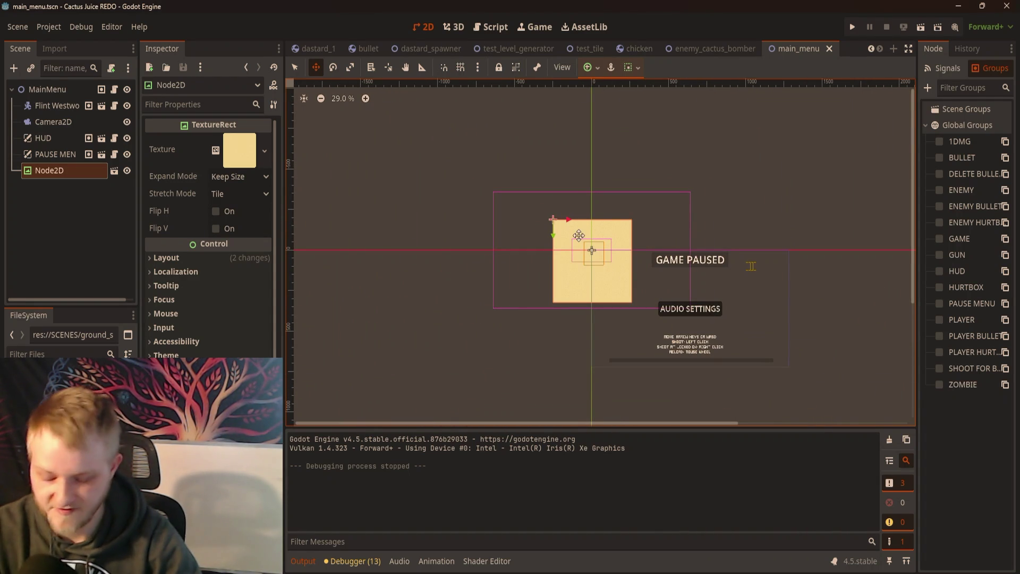
key("F6")
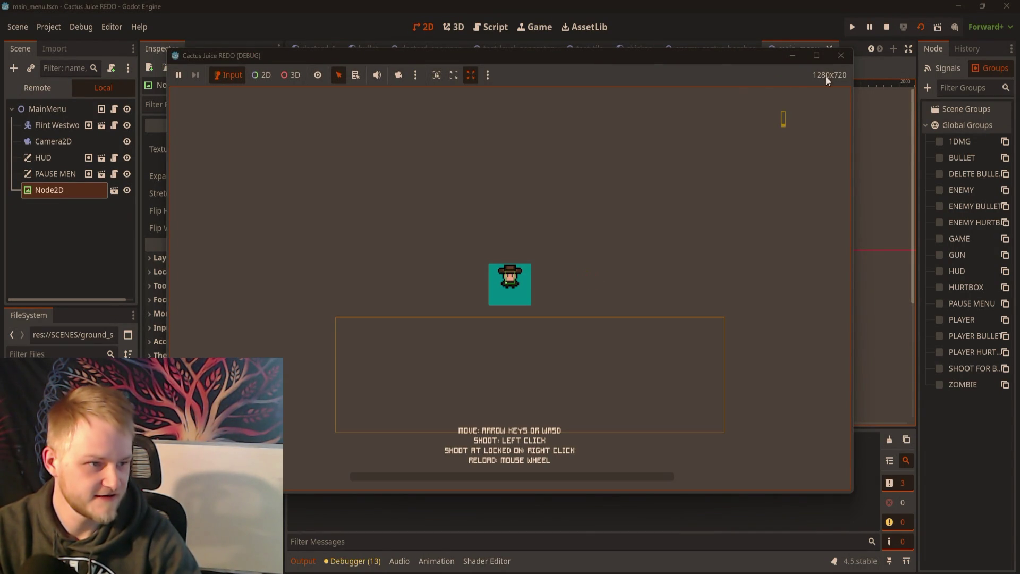
left_click(841, 56)
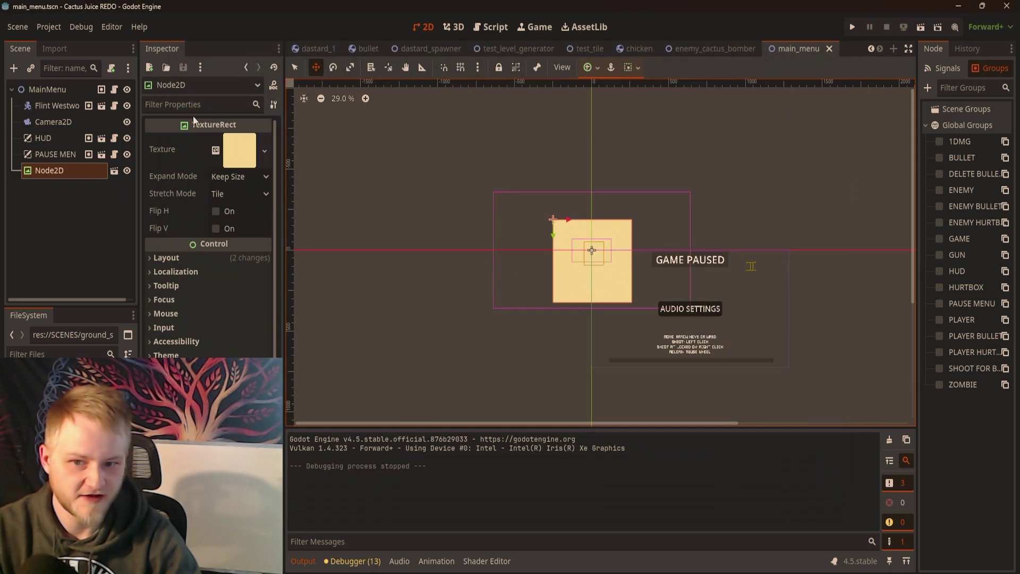
Inspect the Flint Westwood, Node2D and Camera2D nodes, then open player.tscn in its own tab.
left_click(59, 104)
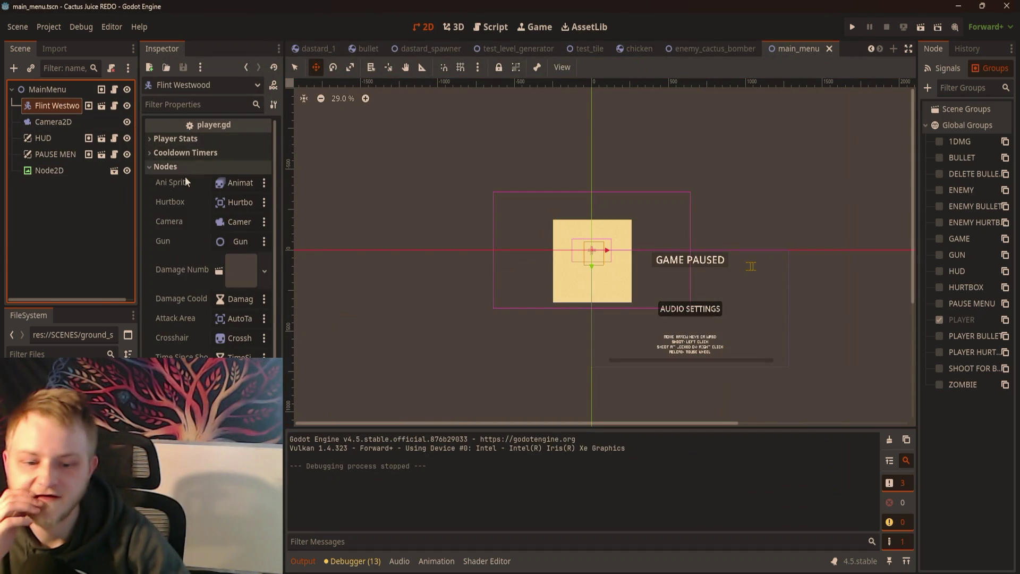
scroll(188, 191, "down", 5)
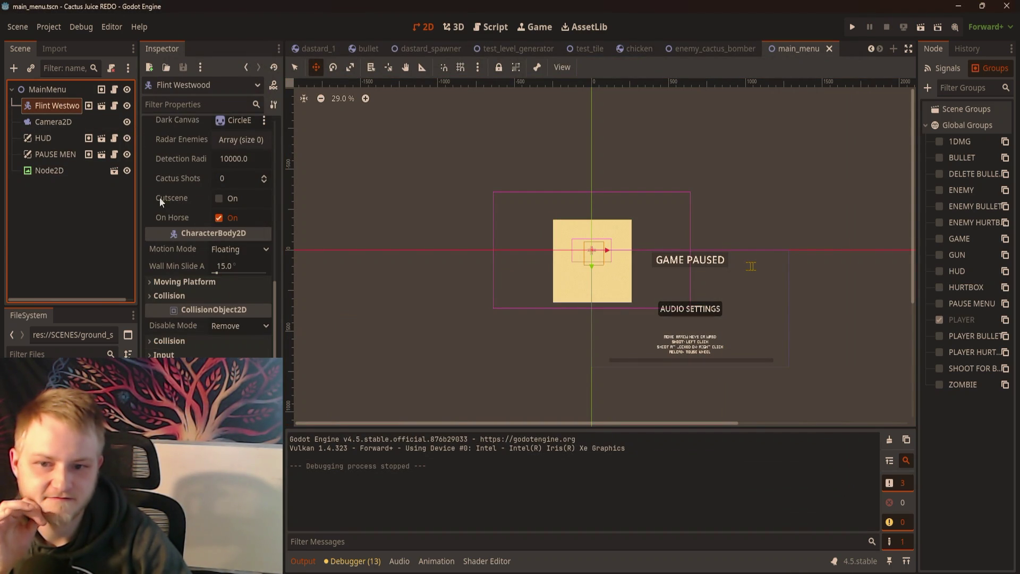
scroll(583, 226, "up", 10)
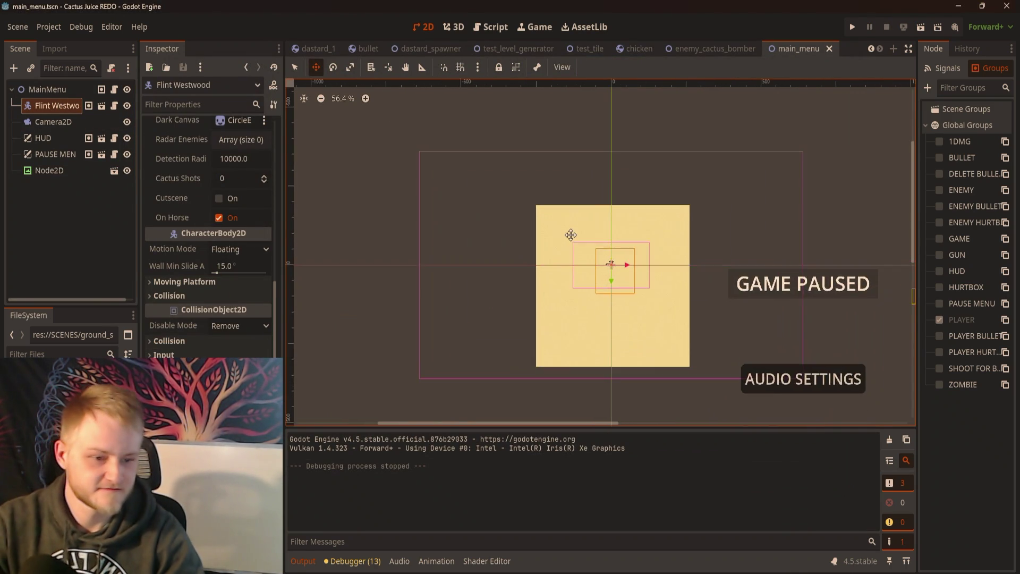
scroll(510, 182, "up", 3)
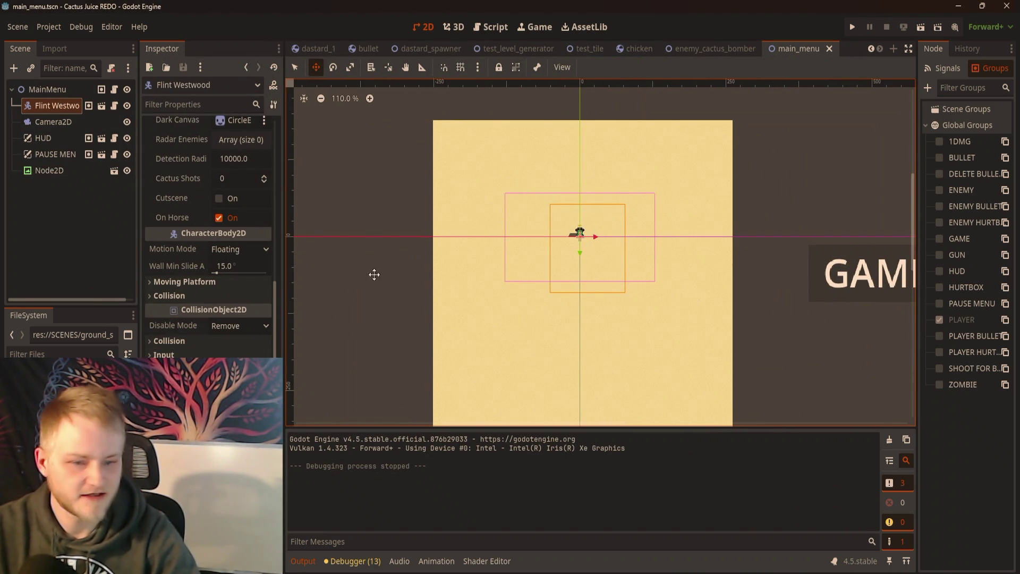
left_click(49, 170)
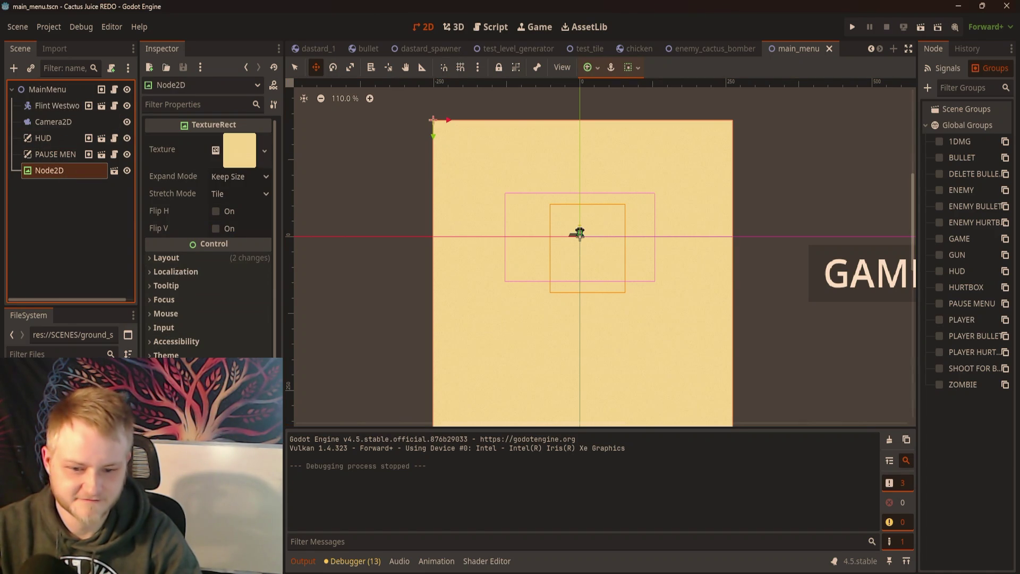
key("q")
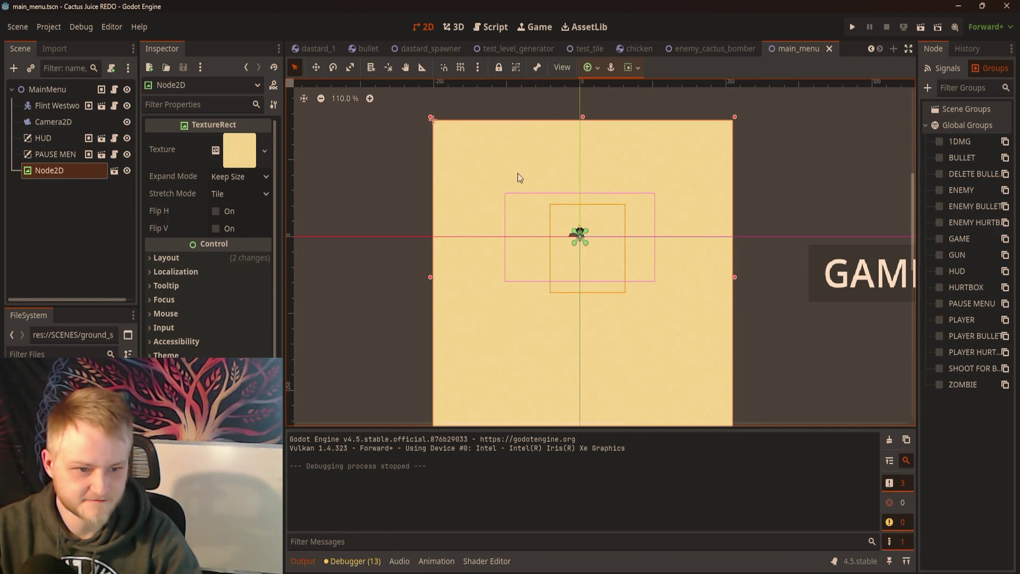
scroll(415, 221, "down", 6)
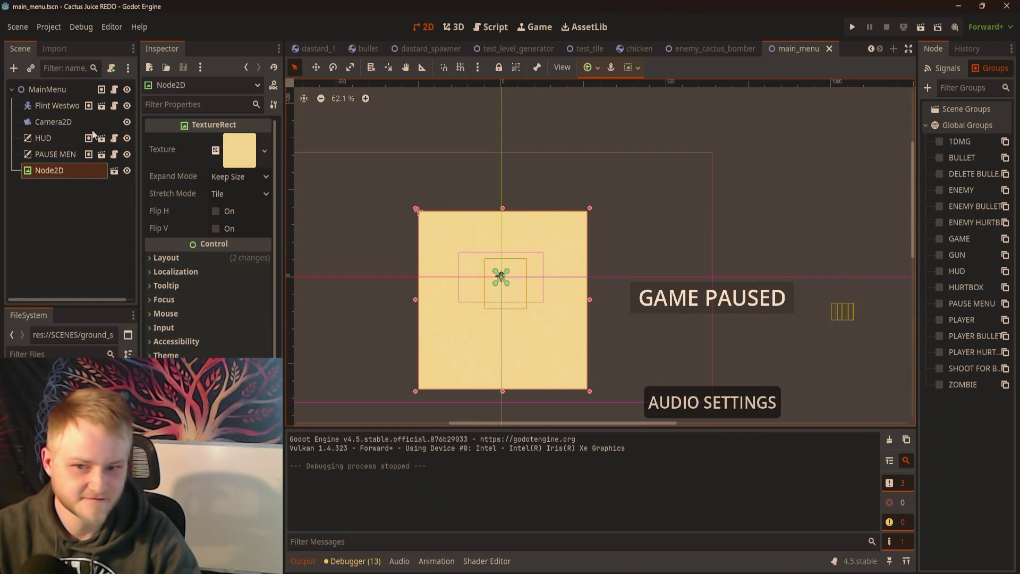
left_click(48, 123)
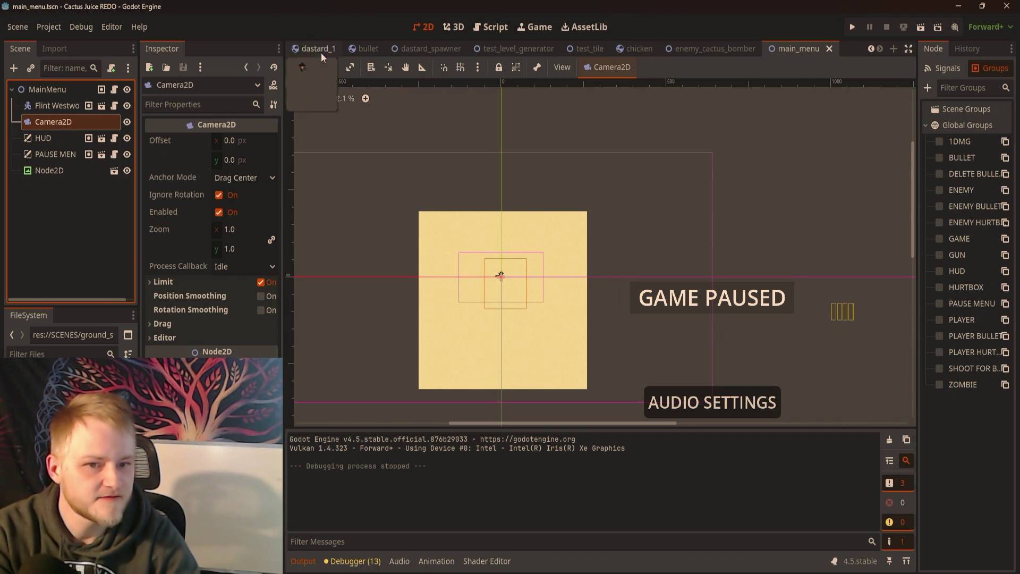
left_click(101, 106)
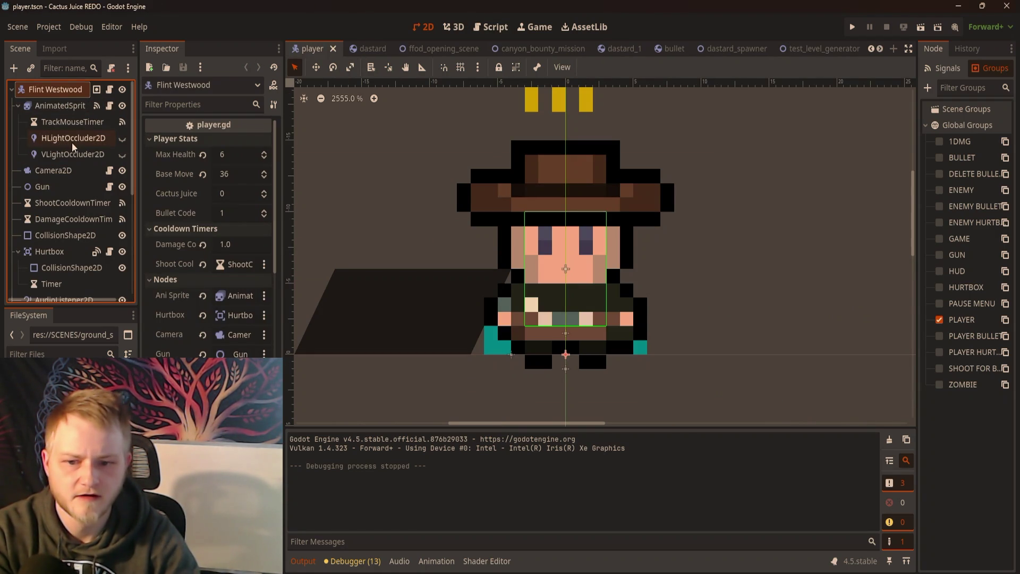
Return to the main_menu scene tab.
mouse_move(72, 142)
left_mouse_down()
mouse_move(789, 48)
mouse_move(619, 50)
mouse_move(792, 36)
mouse_move(805, 50)
mouse_move(698, 49)
mouse_move(854, 53)
left_mouse_up()
left_click(882, 50)
left_click(882, 49)
left_click(882, 50)
left_click(882, 50)
left_click(775, 47)
Delete the extra Camera2D node, then save and run the scene with F6.
left_click(40, 180)
left_click(57, 173)
left_click(64, 122)
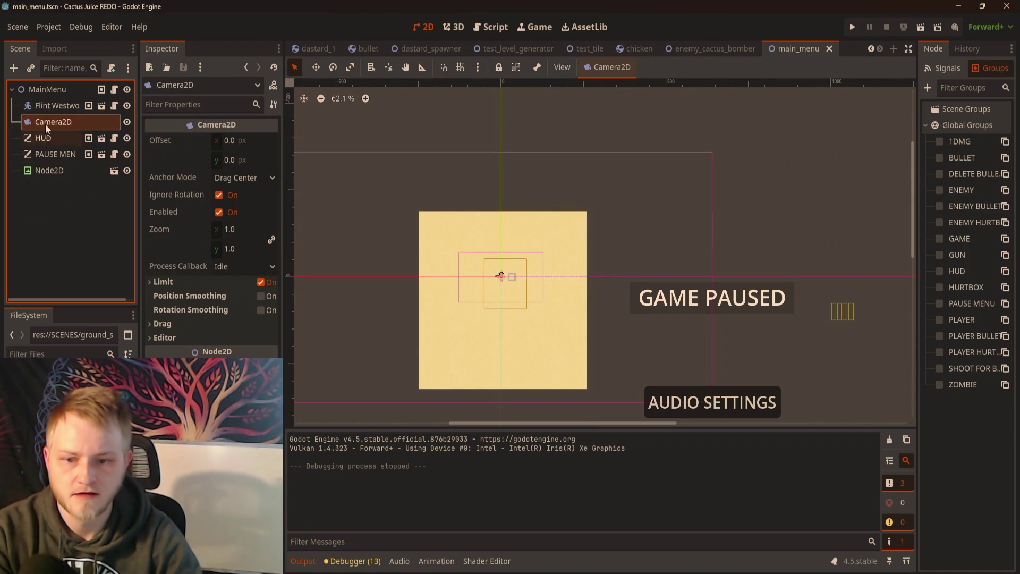
key("Delete")
left_click(503, 319)
left_click(109, 241)
key("F6")
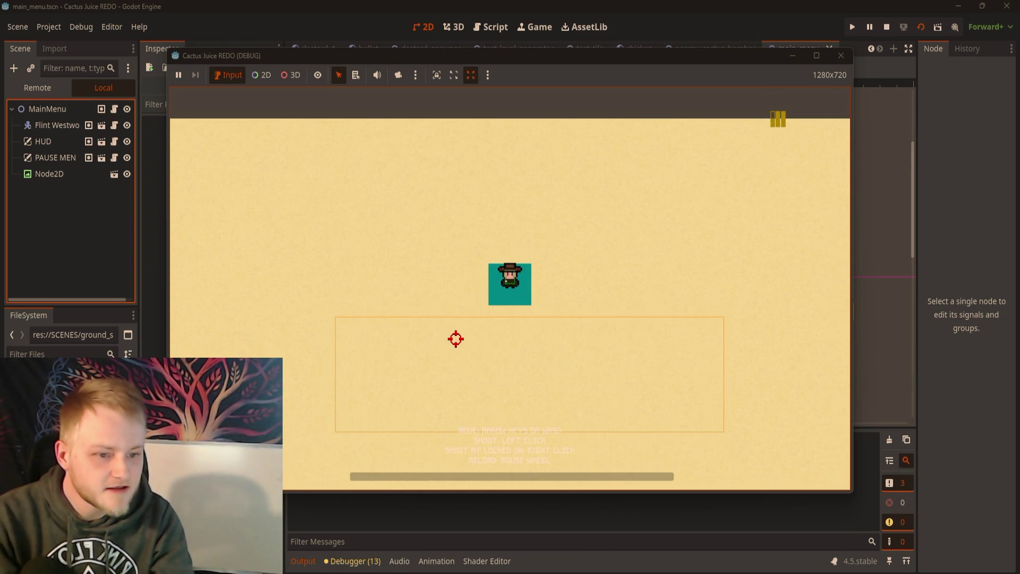
Close the test game and open game.gd, the MainMenu root's attached script, to review it.
left_click(841, 55)
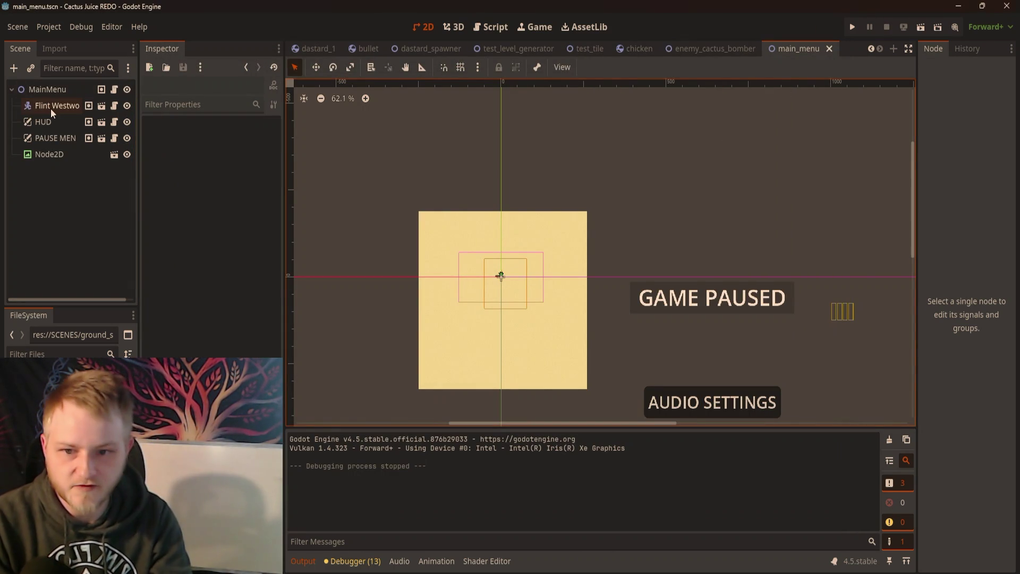
left_click(43, 96)
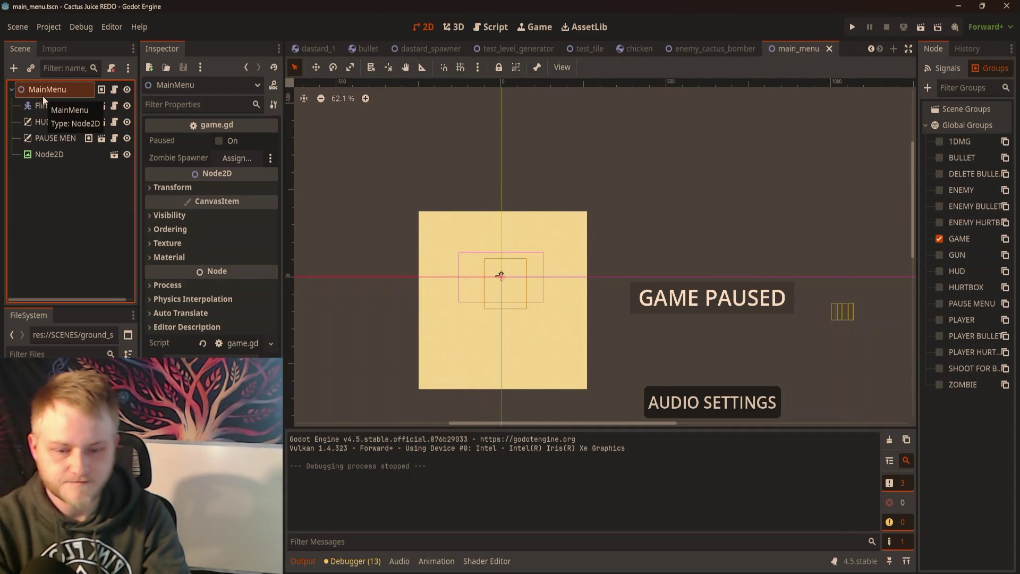
left_click(113, 90)
scroll(622, 301, "down", 5)
scroll(622, 300, "up", 5)
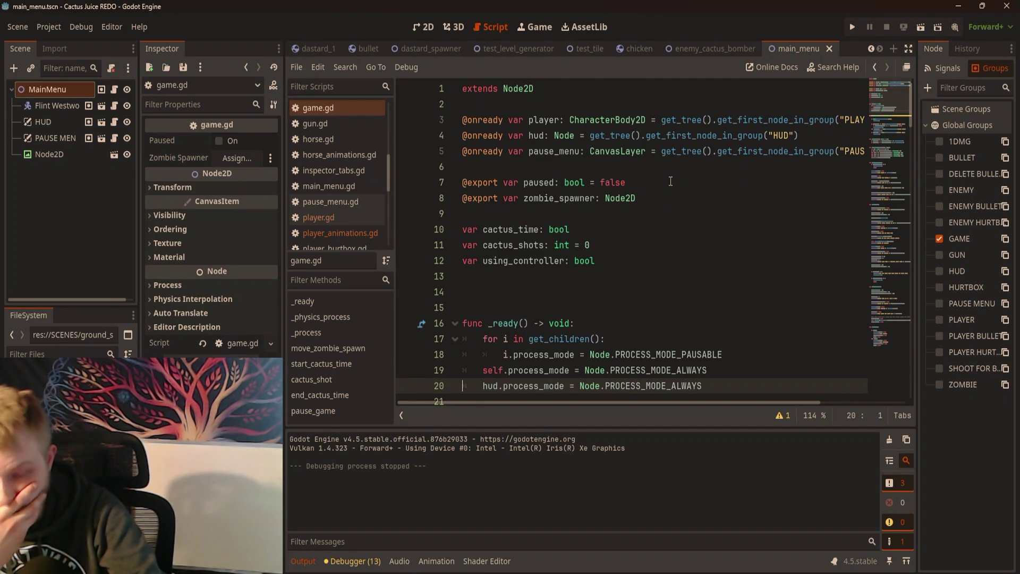
key("ctrl+a")
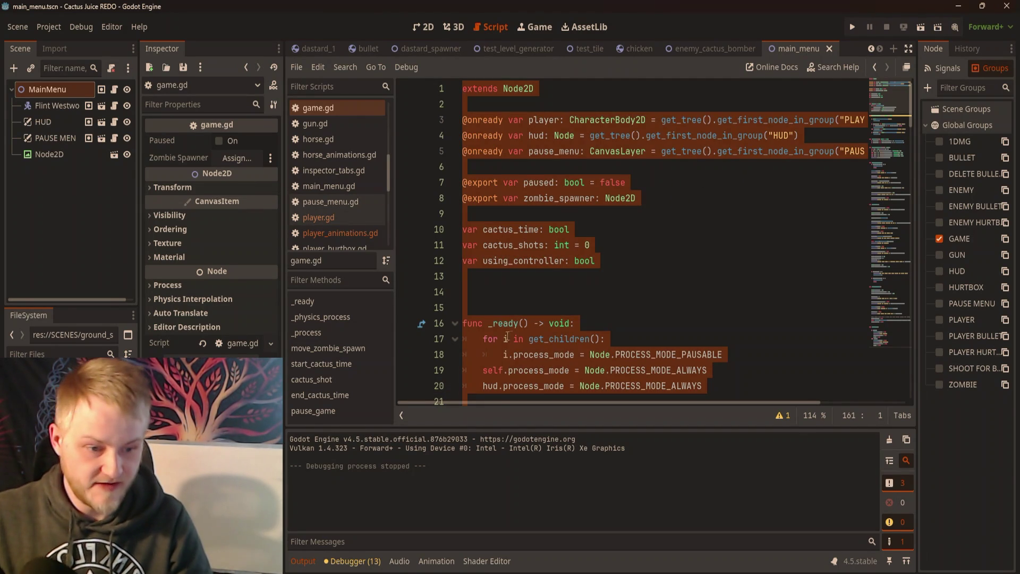
left_click(527, 326)
left_click(49, 91)
Add a Node2D child and move it directly under MainMenu.
key("ctrl+a")
type("camera")
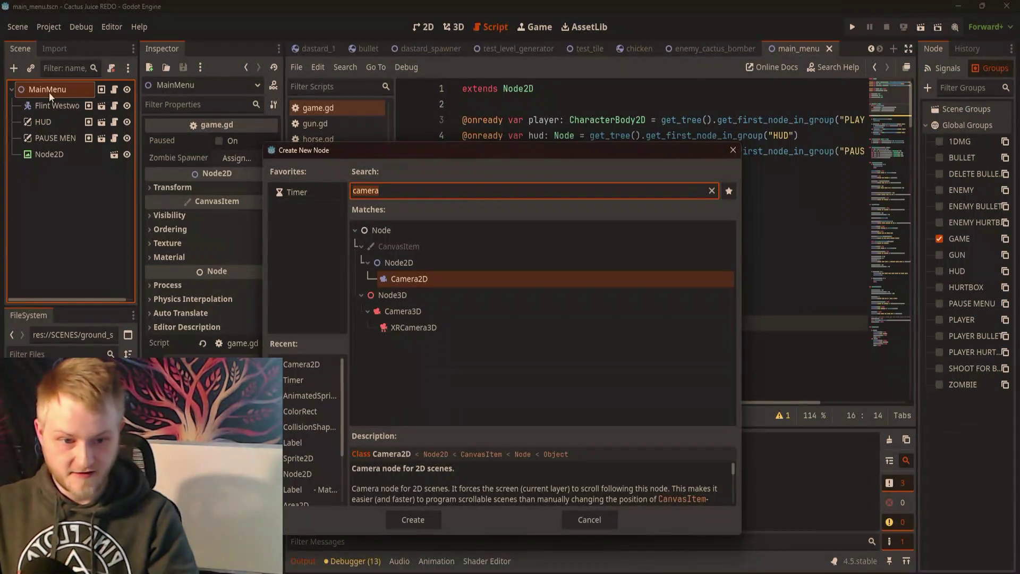
key("ctrl+a")
type("node")
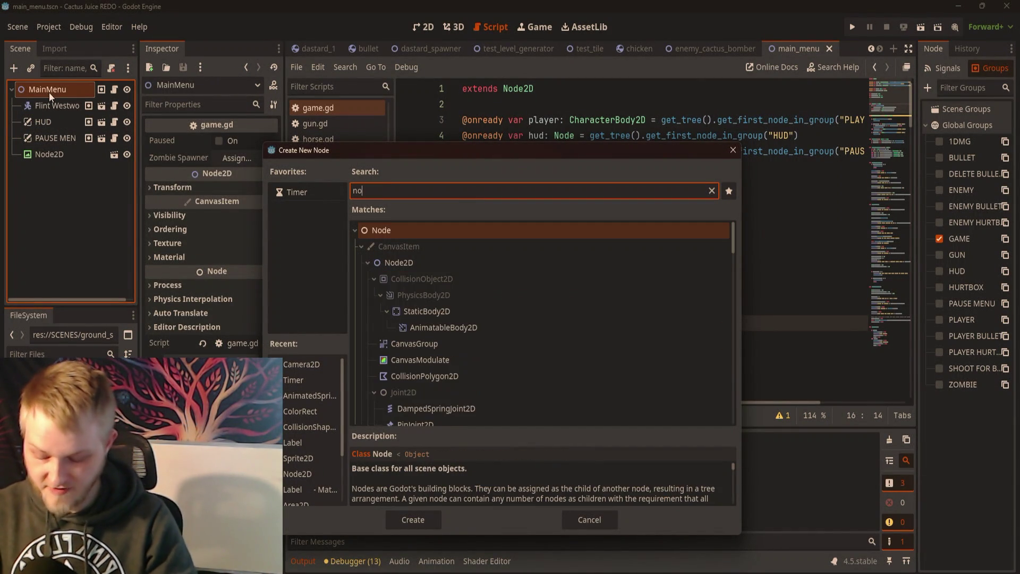
left_click(406, 266)
double_click(406, 266)
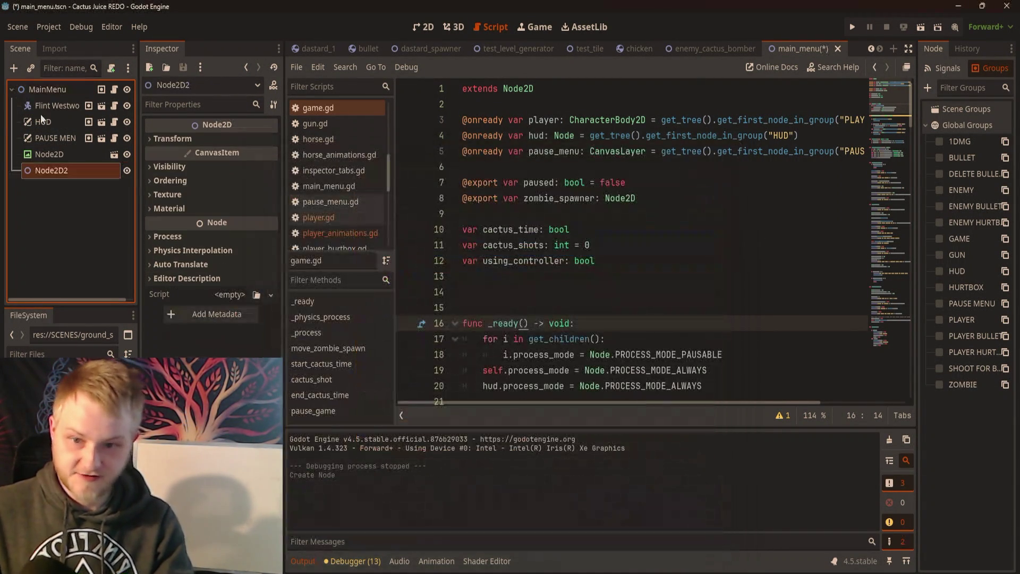
left_click_drag(42, 171, 56, 102)
Rename the new node to MainMenuScript and begin attaching a script to it.
left_click(56, 105)
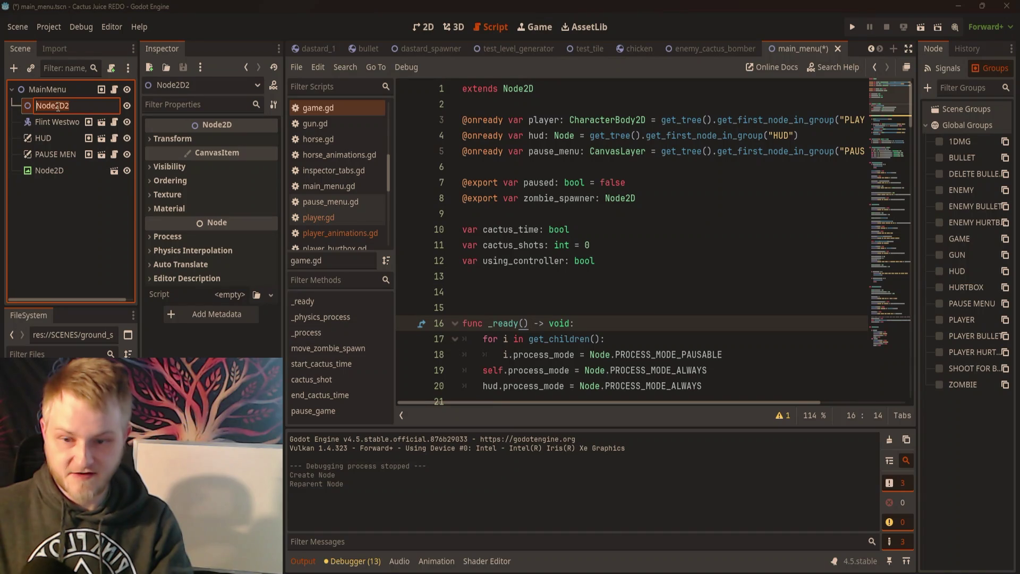
type("S")
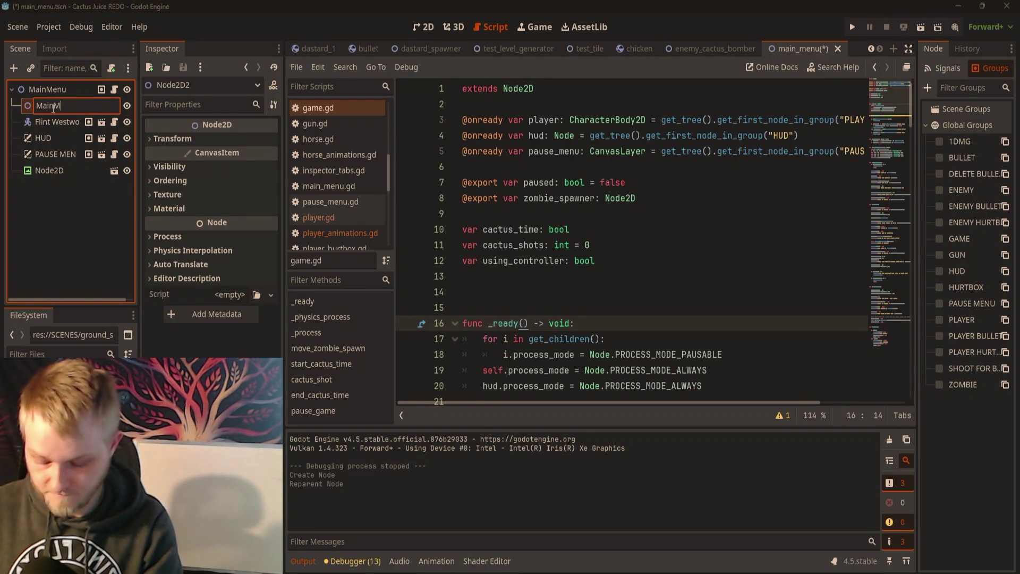
type("ript")
key("Return")
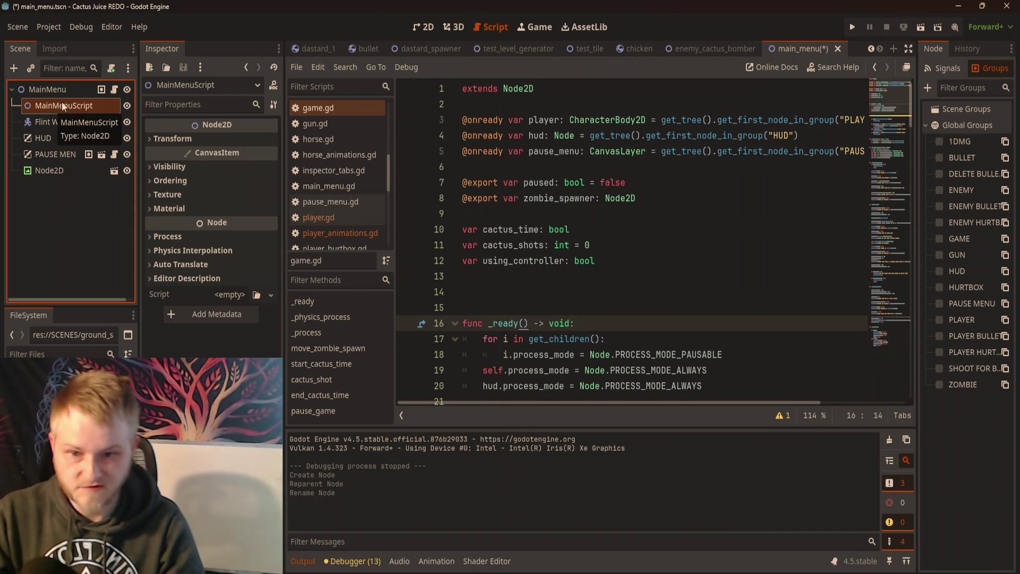
left_click(111, 68)
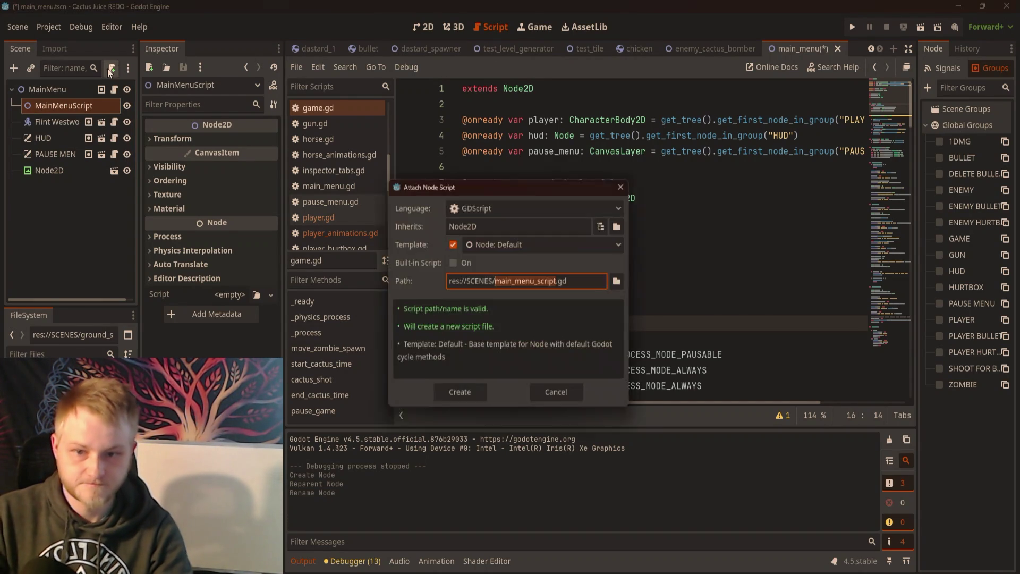
Browse to res://SCRIPTS and load the existing main_menu.gd onto MainMenuScript.
left_click(622, 281)
left_click(269, 118)
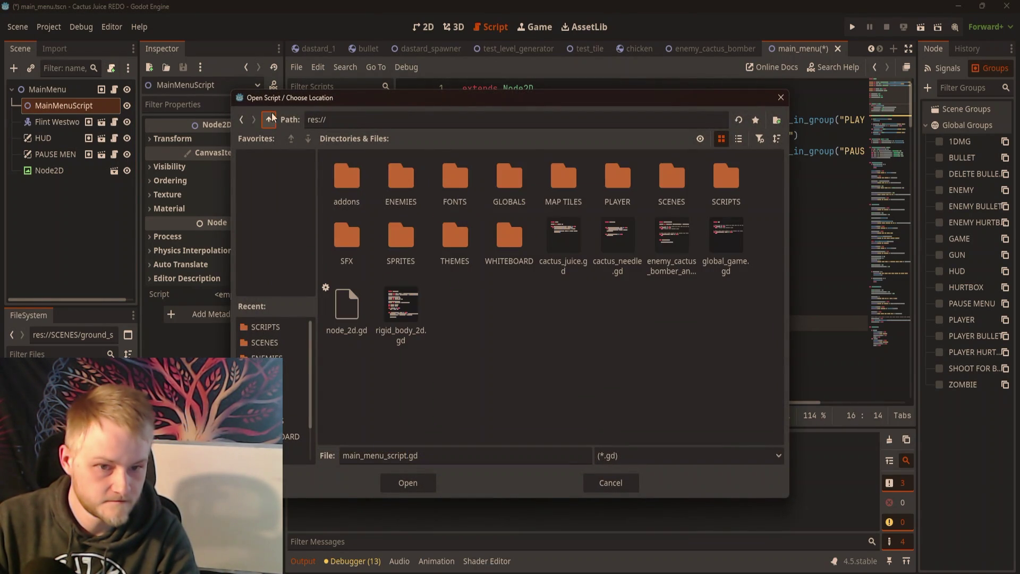
double_click(713, 173)
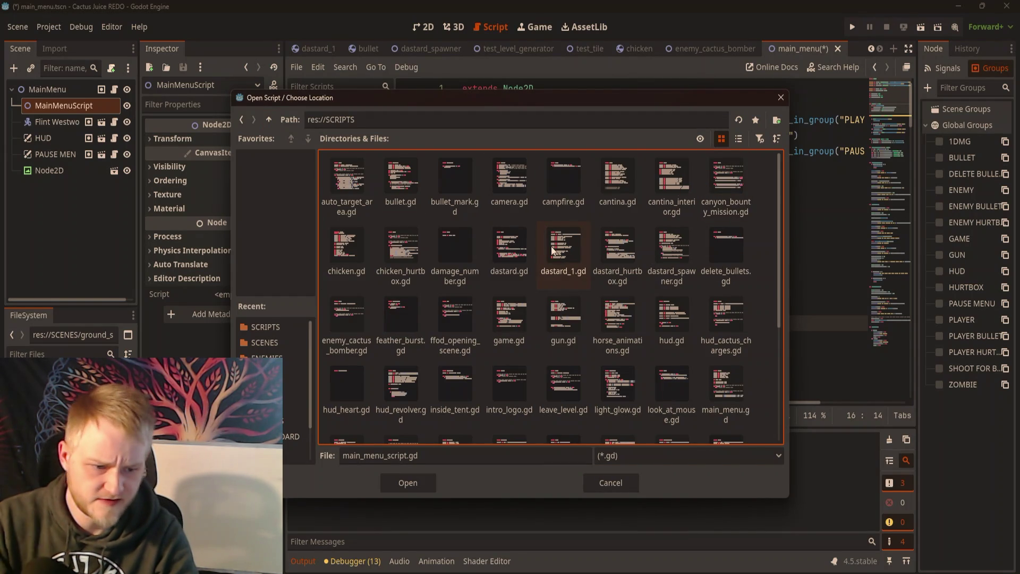
scroll(552, 247, "down", 3)
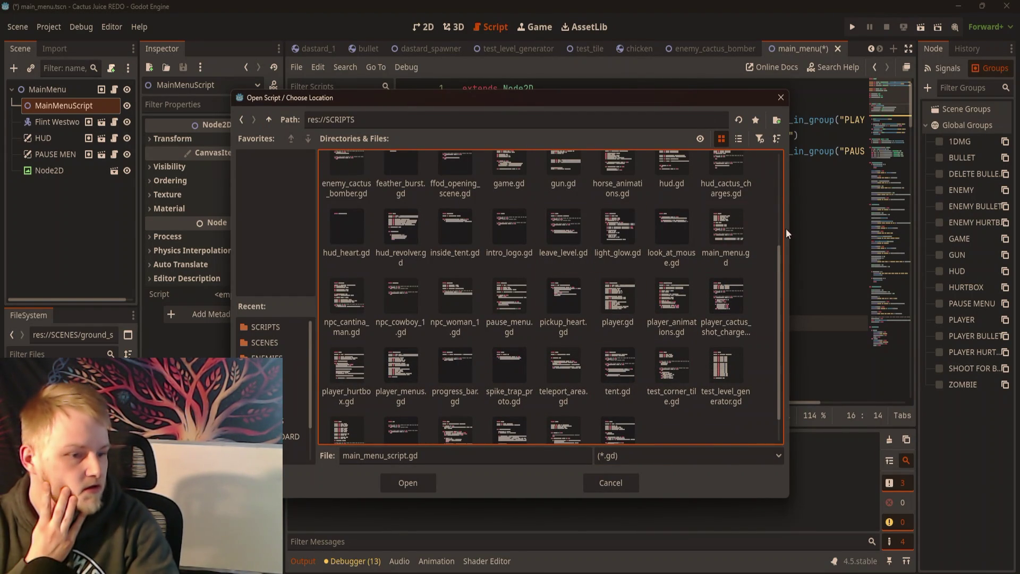
double_click(723, 232)
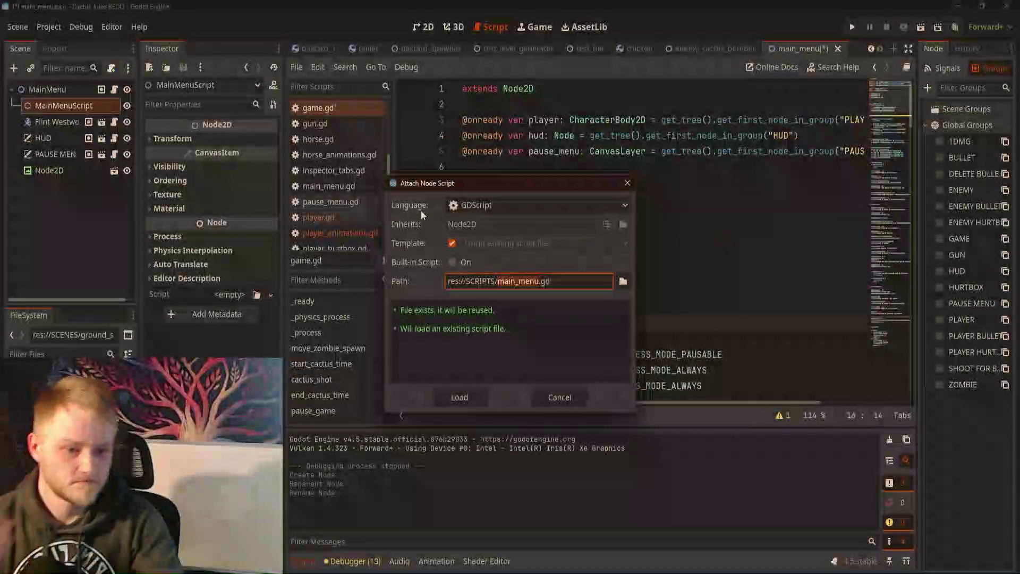
left_click(459, 397)
scroll(577, 216, "down", 4)
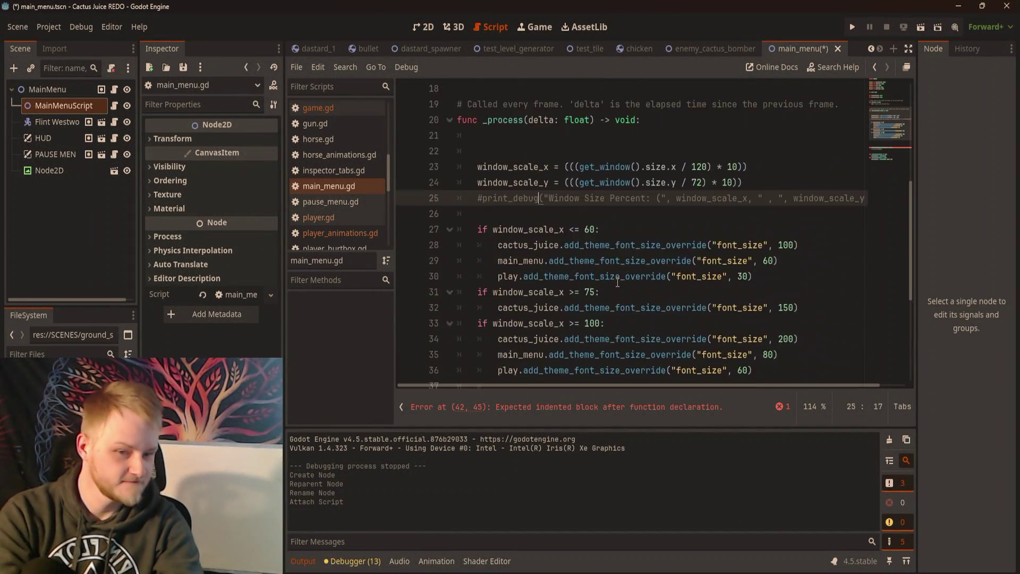
Review main_menu.gd and delete the old window-scaling, font-size and hover code.
scroll(577, 217, "up", 6)
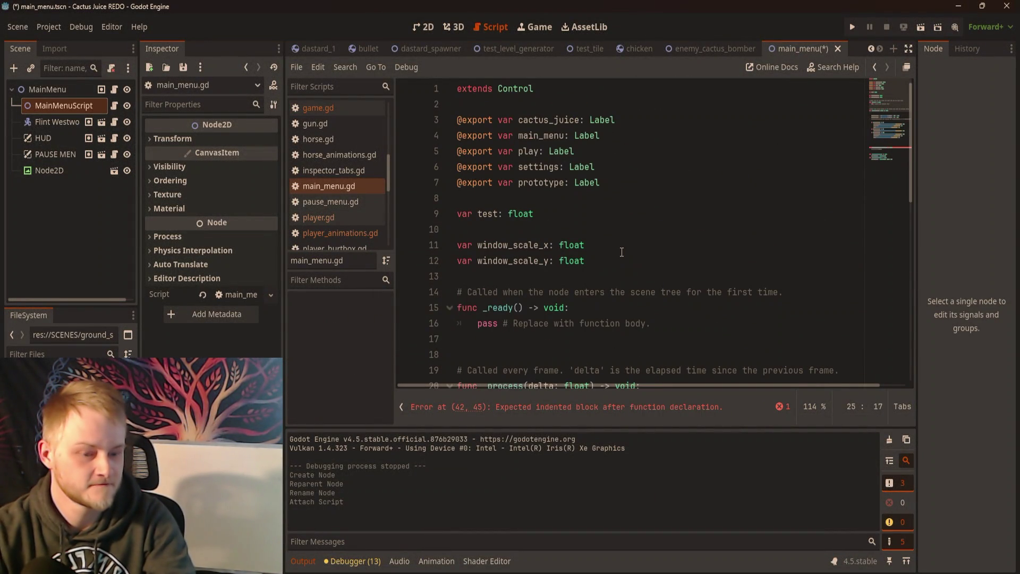
scroll(622, 252, "down", 3)
scroll(622, 251, "up", 2)
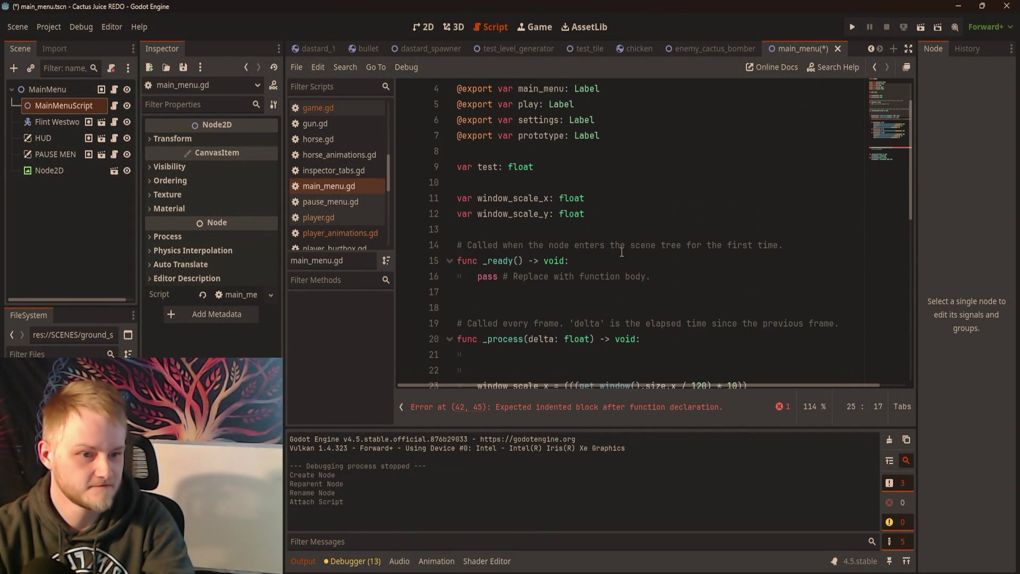
scroll(622, 251, "up", 1)
scroll(628, 253, "down", 6)
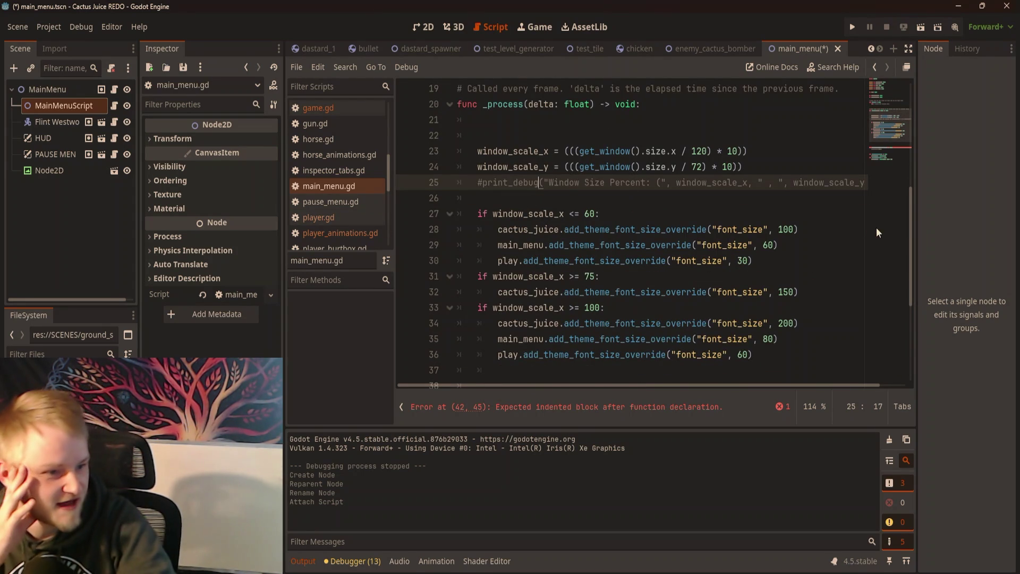
scroll(779, 202, "up", 1)
scroll(797, 198, "down", 2)
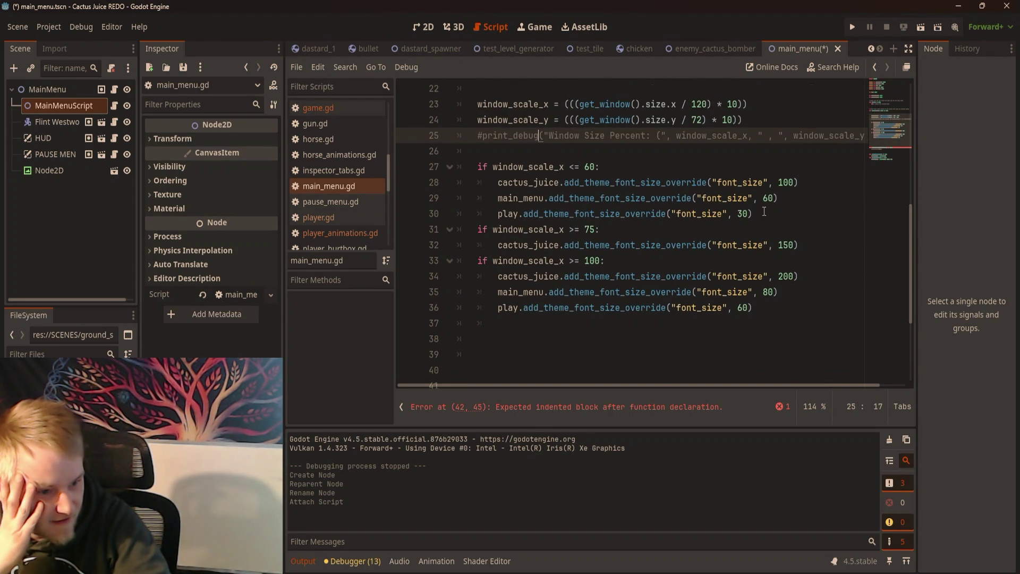
scroll(765, 211, "down", 3)
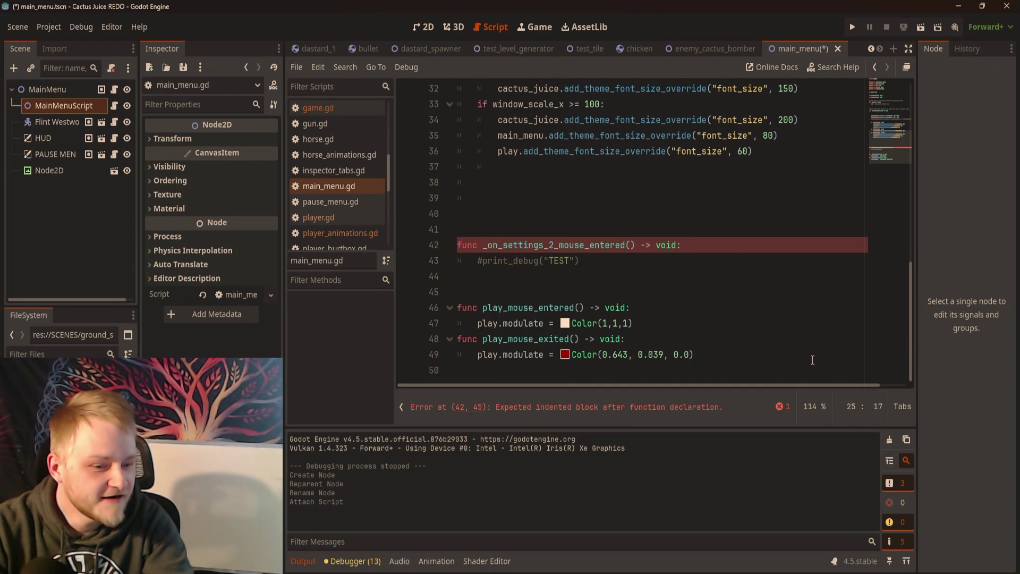
mouse_move(797, 360)
left_mouse_down()
mouse_move(691, 339)
mouse_move(638, 268)
mouse_move(596, 275)
mouse_move(521, 242)
mouse_move(479, 90)
mouse_move(462, 266)
mouse_move(441, 229)
mouse_move(447, 199)
mouse_move(467, 254)
left_mouse_up()
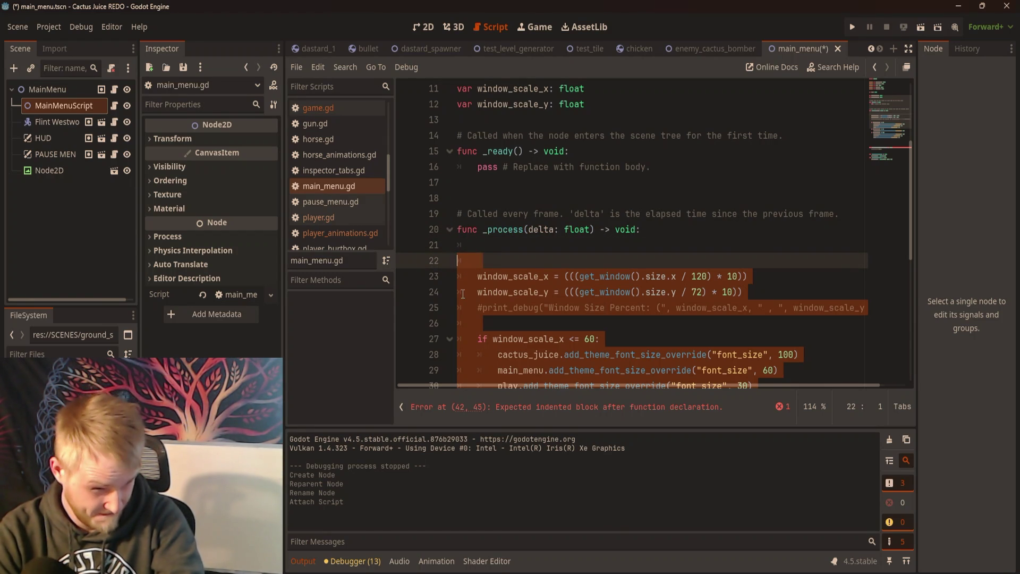
key("BackSpace")
Leave _process containing only pass and save the script.
scroll(479, 303, "up", 3)
scroll(457, 324, "down", 2)
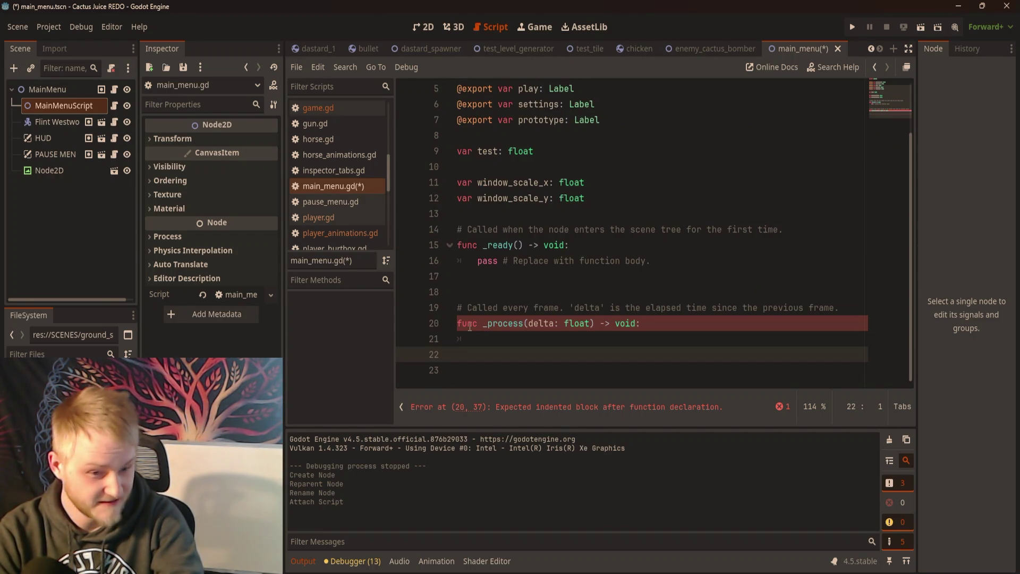
key("BackSpace")
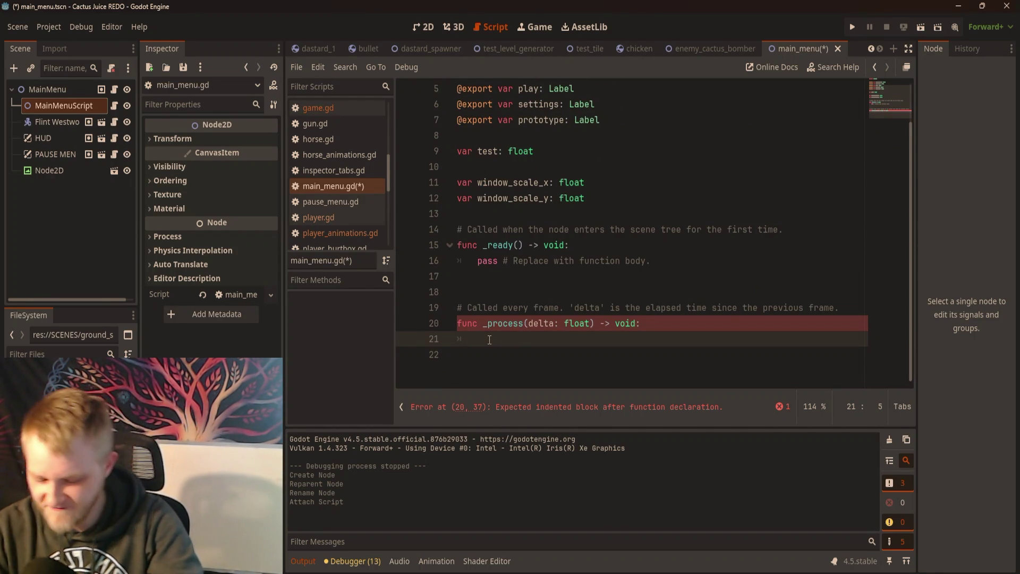
type("ass")
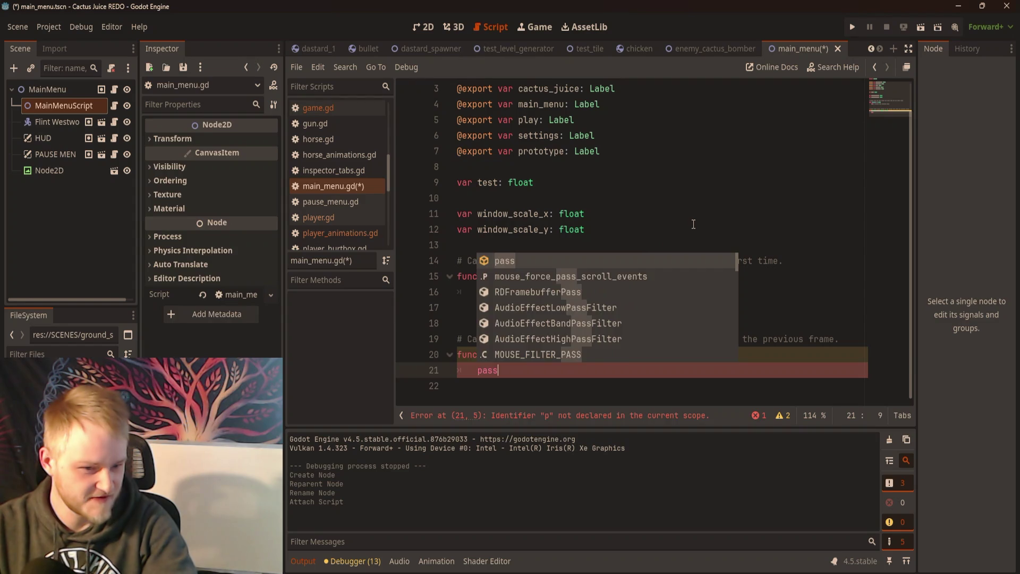
left_click(694, 224)
key("ctrl+s")
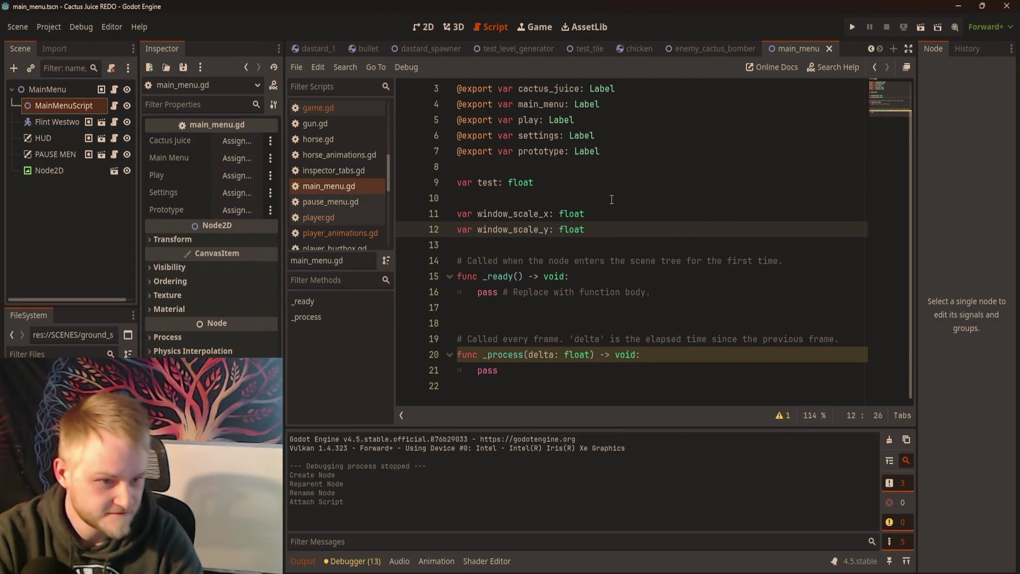
left_click_drag(603, 235, 453, 217)
Delete the window_scale variables, the five exported Label variables and the var test line.
key("BackSpace")
scroll(552, 220, "up", 1)
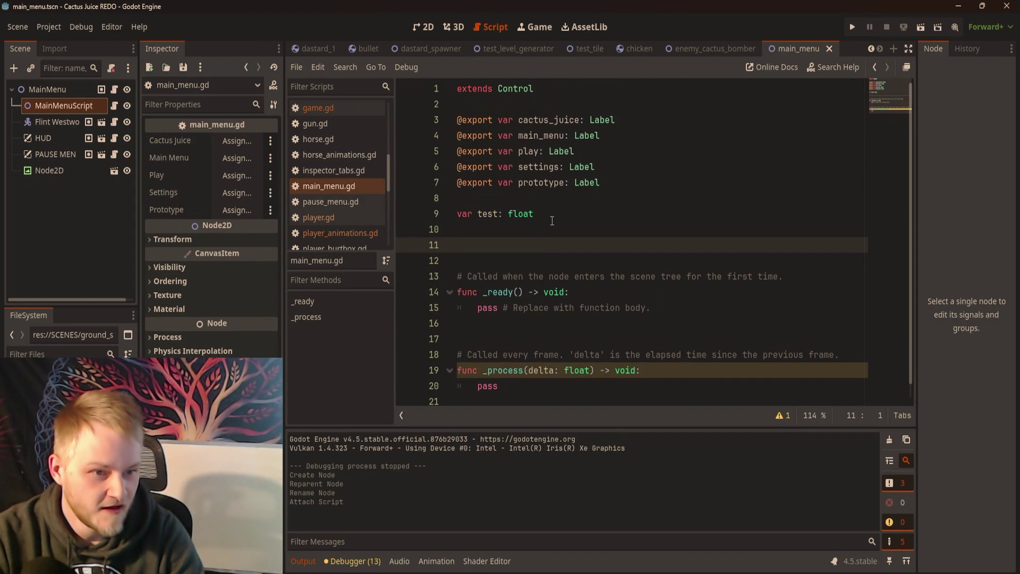
mouse_move(643, 186)
left_mouse_down()
mouse_move(422, 135)
mouse_move(419, 117)
left_mouse_up()
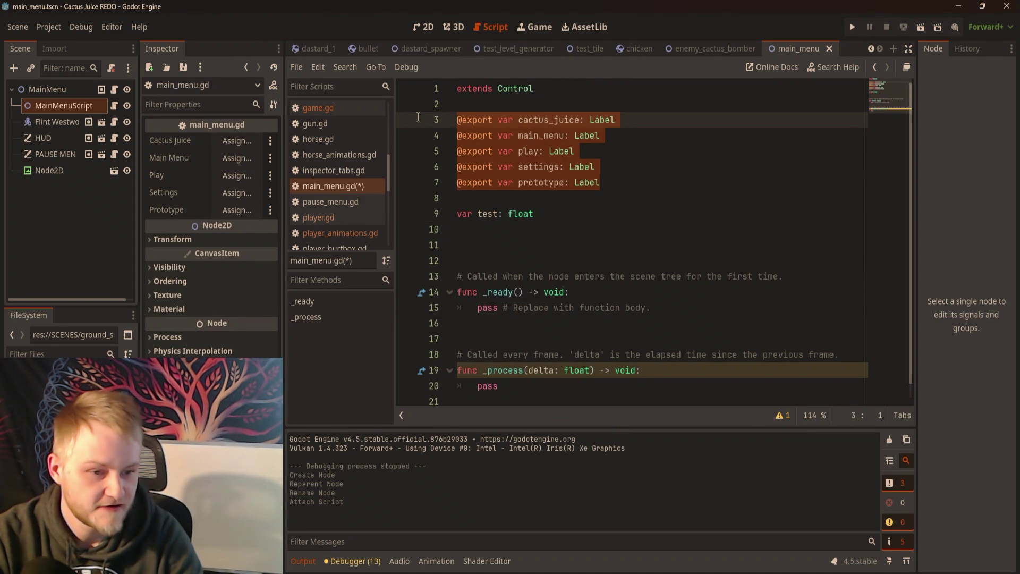
key("BackSpace")
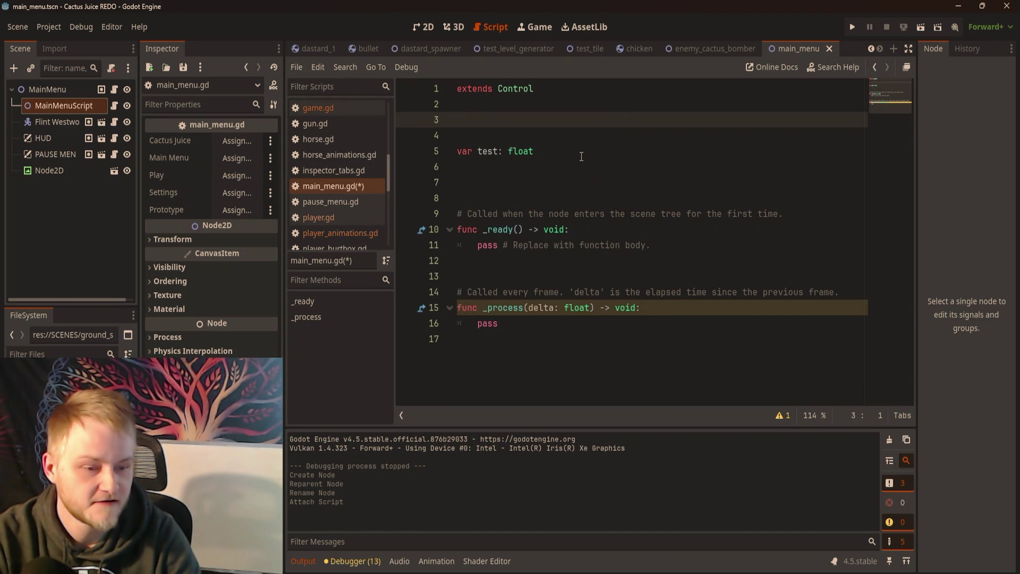
left_click_drag(581, 156, 459, 136)
key("BackSpace")
key("BackSpace")
key("BackSpace")
key("BackSpace")
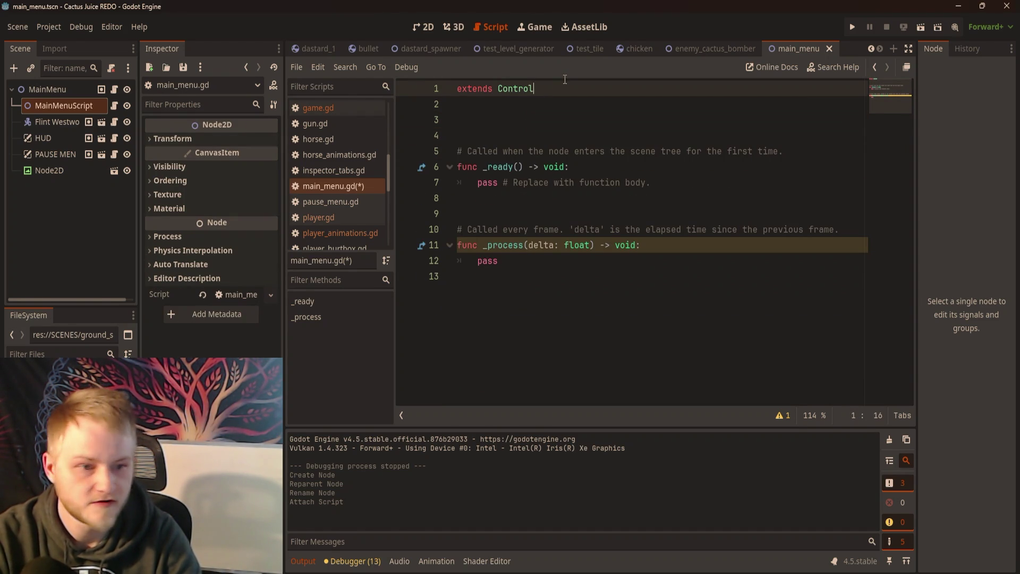
Change the base class on line 1 from Control to Node2D and save.
double_click(502, 88)
type("Node2D")
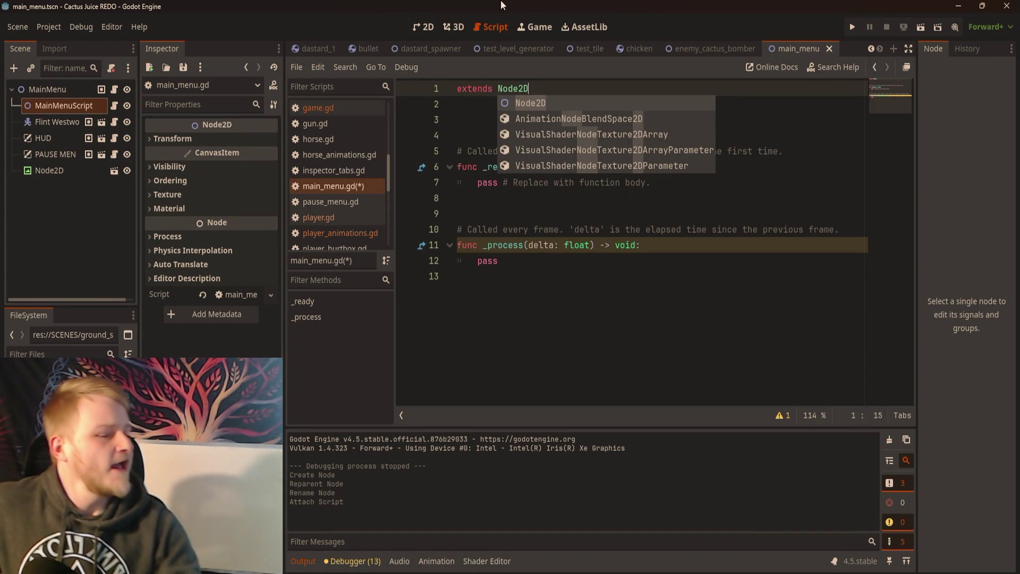
left_click(770, 116)
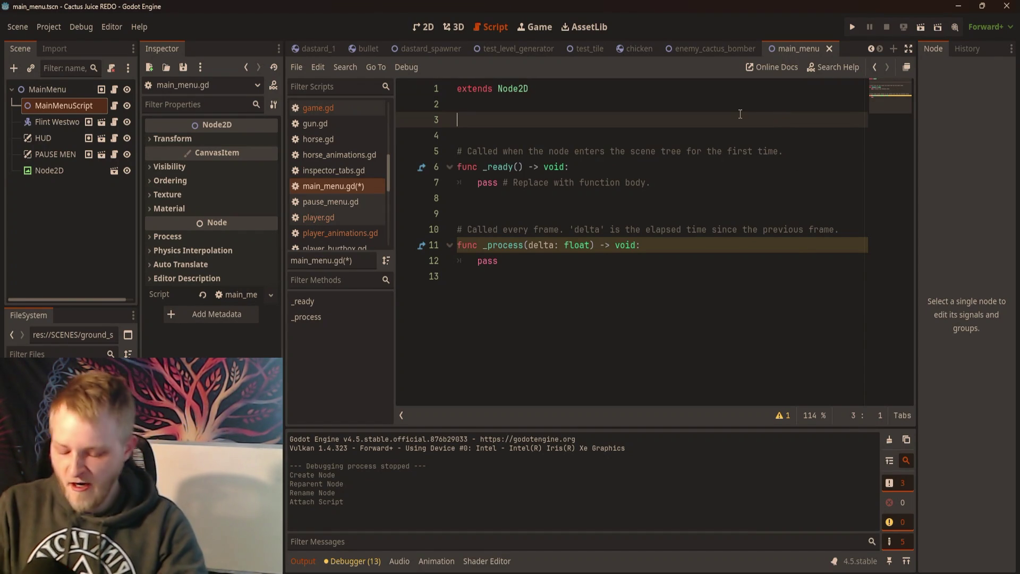
key("BackSpace")
key("ctrl+s")
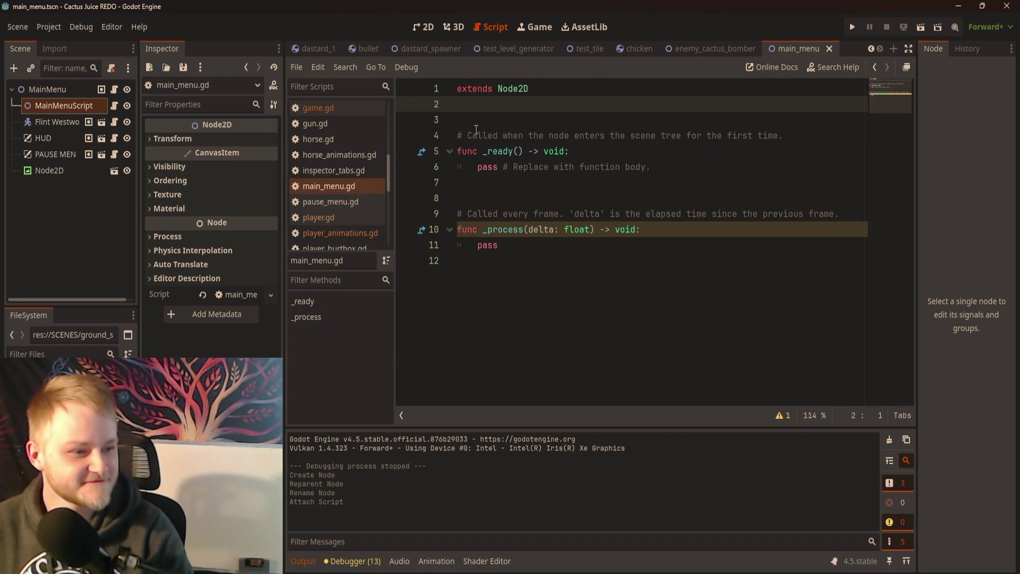
Add a blank line under extends Node2D and delete the placeholder pass from _ready.
left_click(638, 198)
left_click(635, 136)
left_click(642, 110)
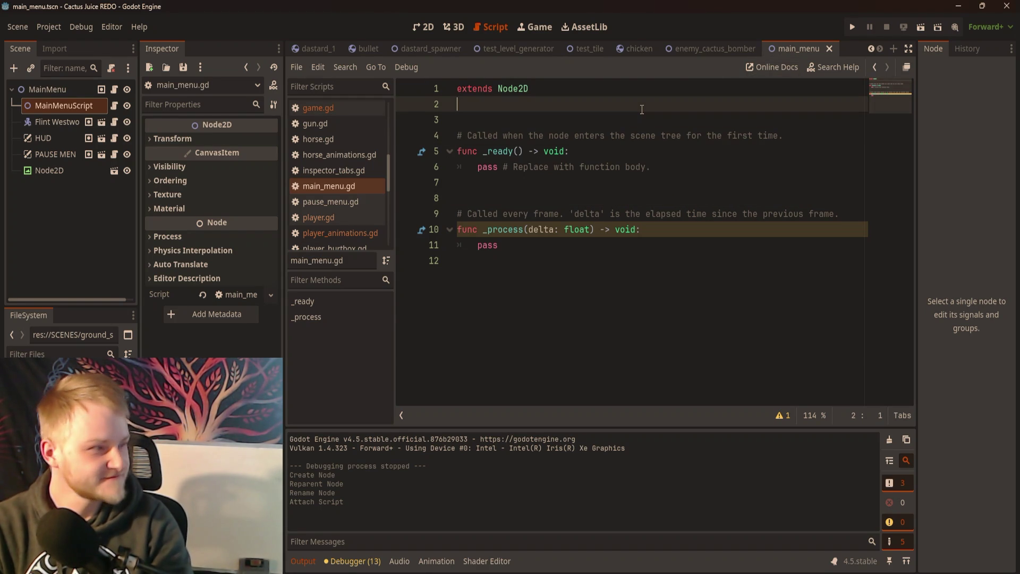
key("Return")
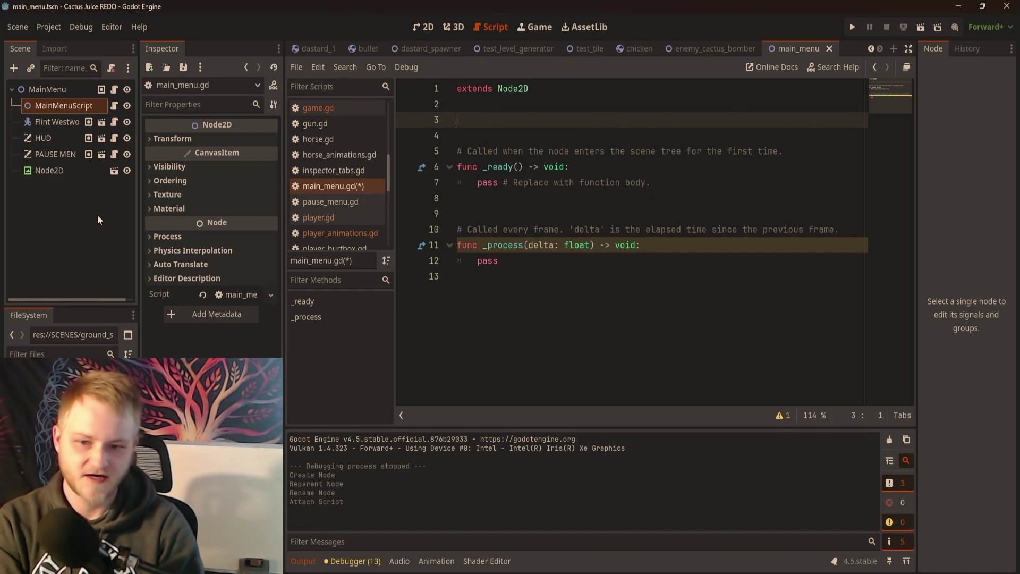
left_click_drag(652, 183, 471, 181)
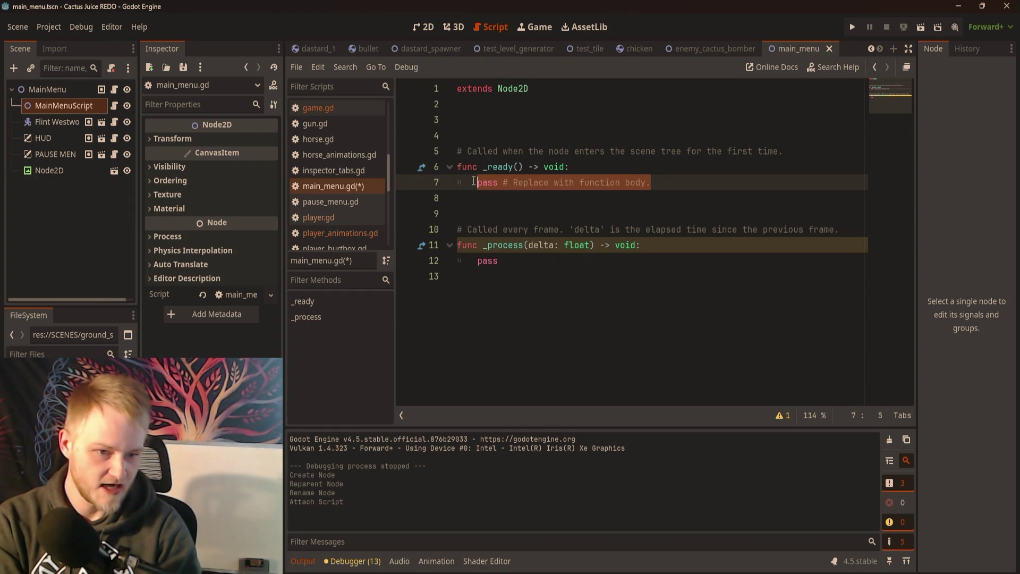
key("BackSpace")
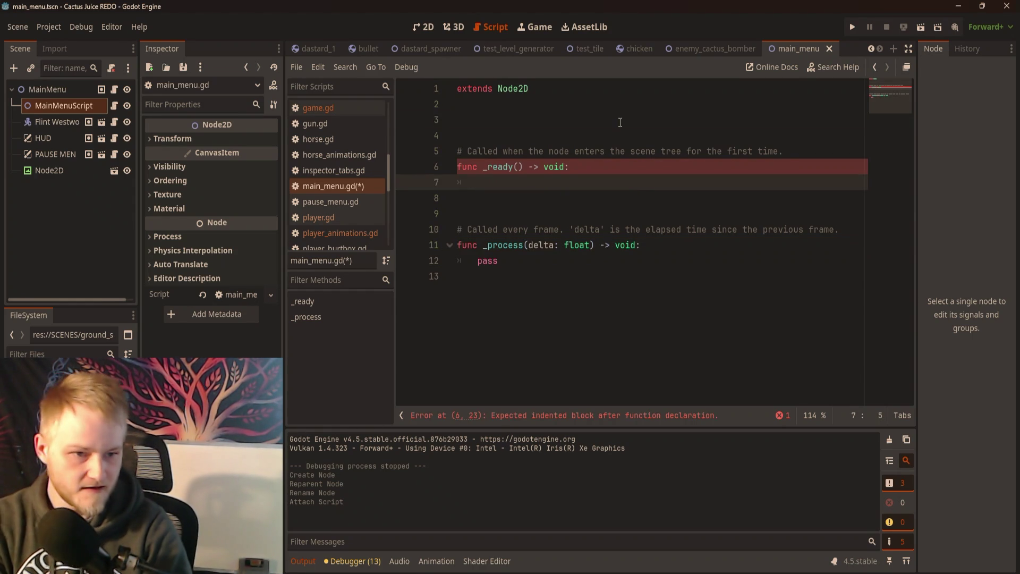
left_click(620, 122)
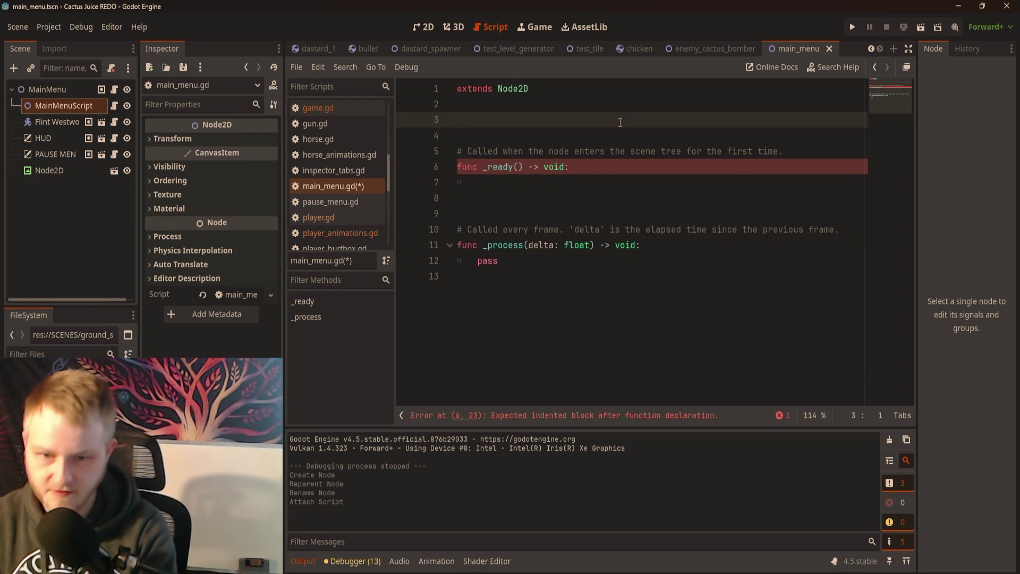
type("@ex")
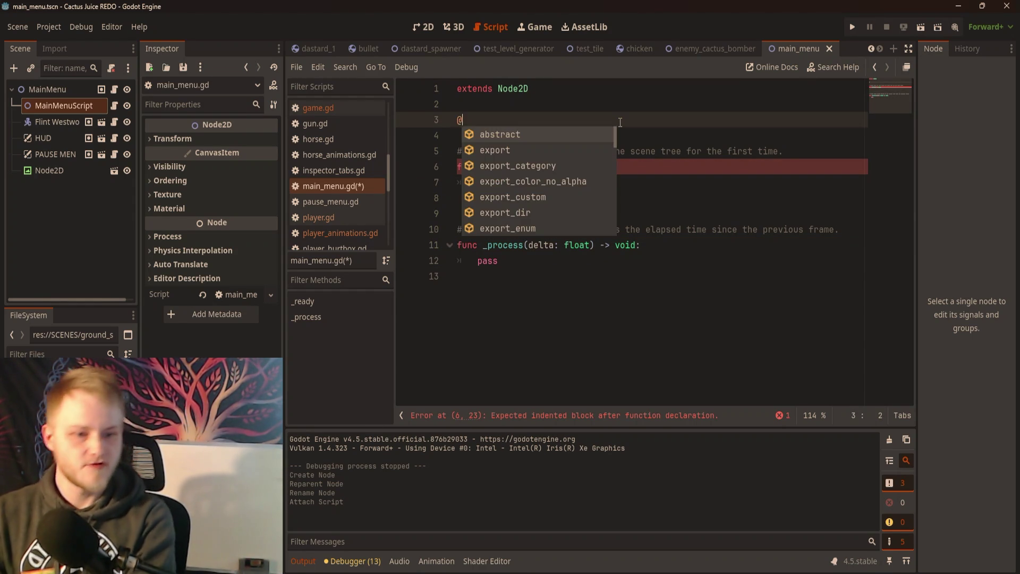
type("port var pla")
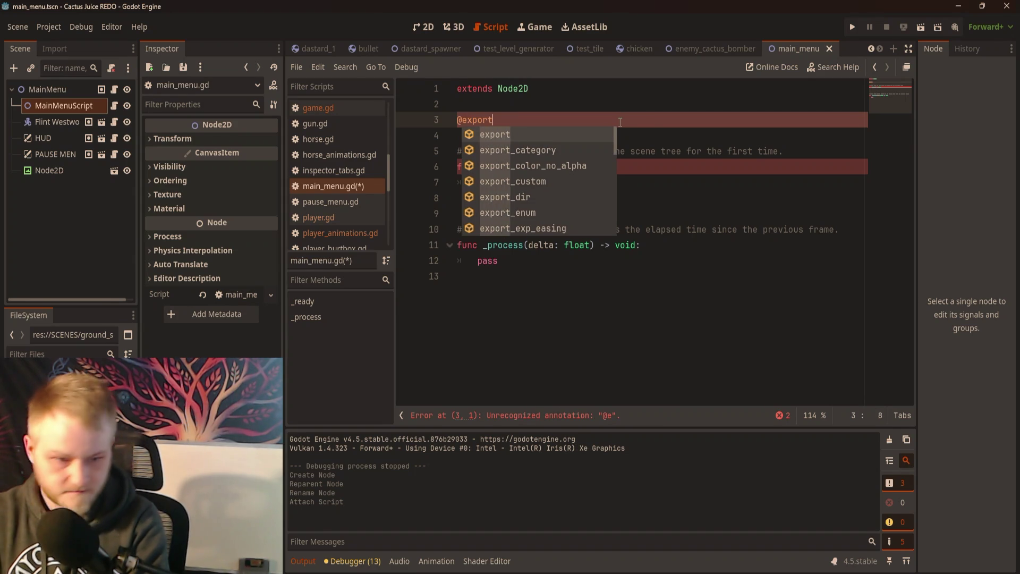
type("yer")
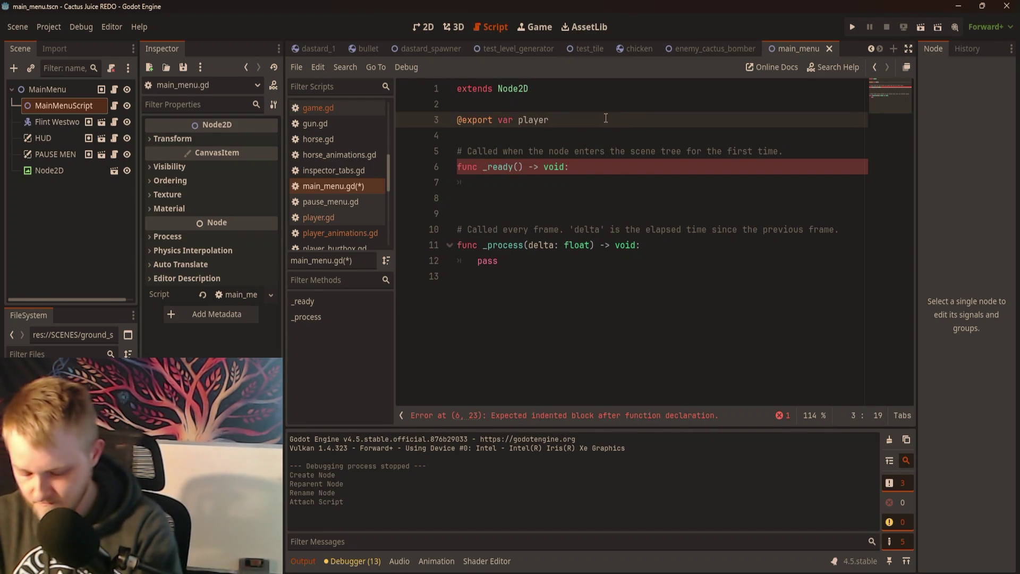
type(": Ch")
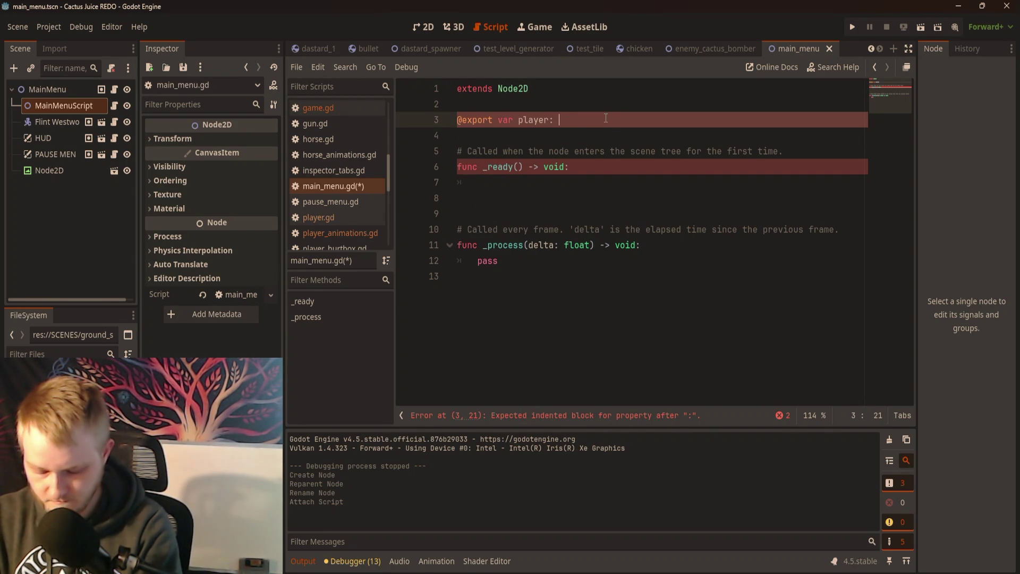
type("ara")
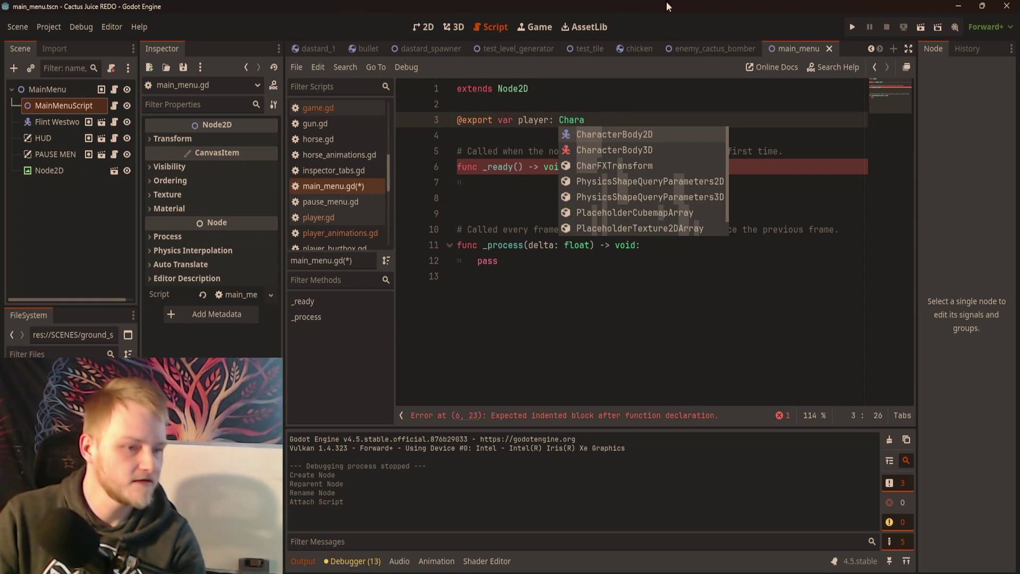
left_click(652, 133)
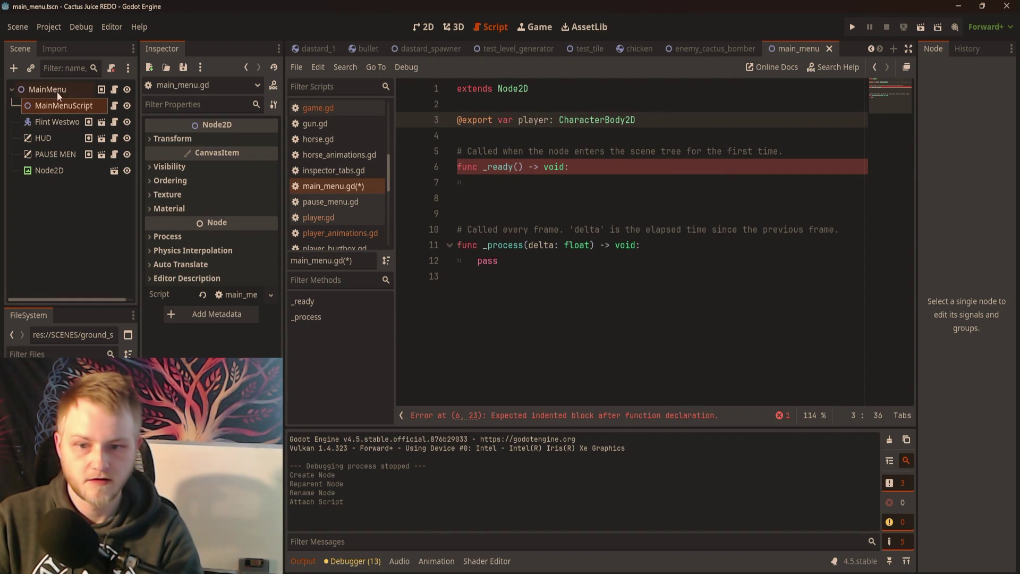
left_click(56, 91)
left_click(55, 101)
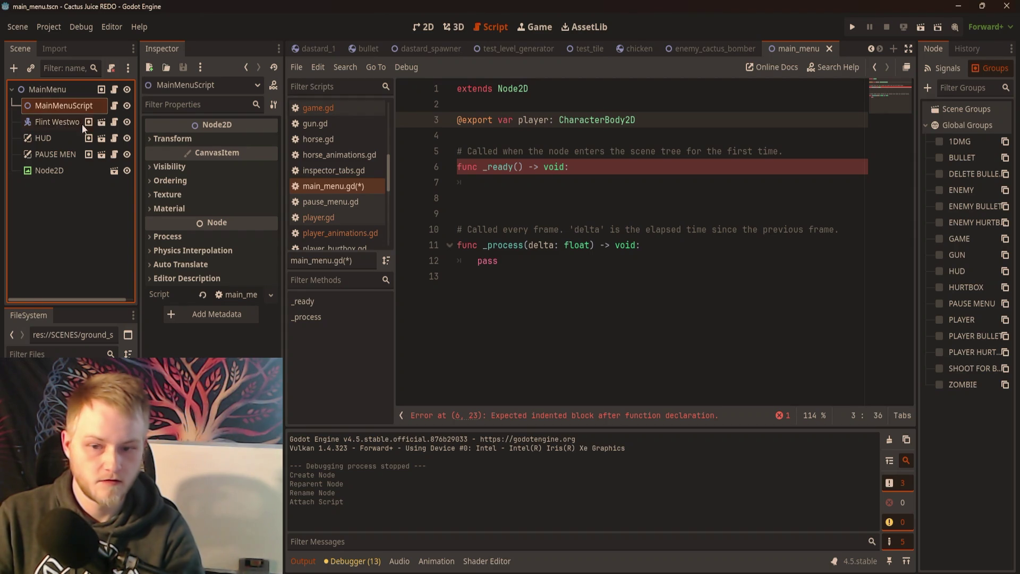
Put pass in the empty _ready body and assign Flint Westwood as the Player.
left_click(674, 131)
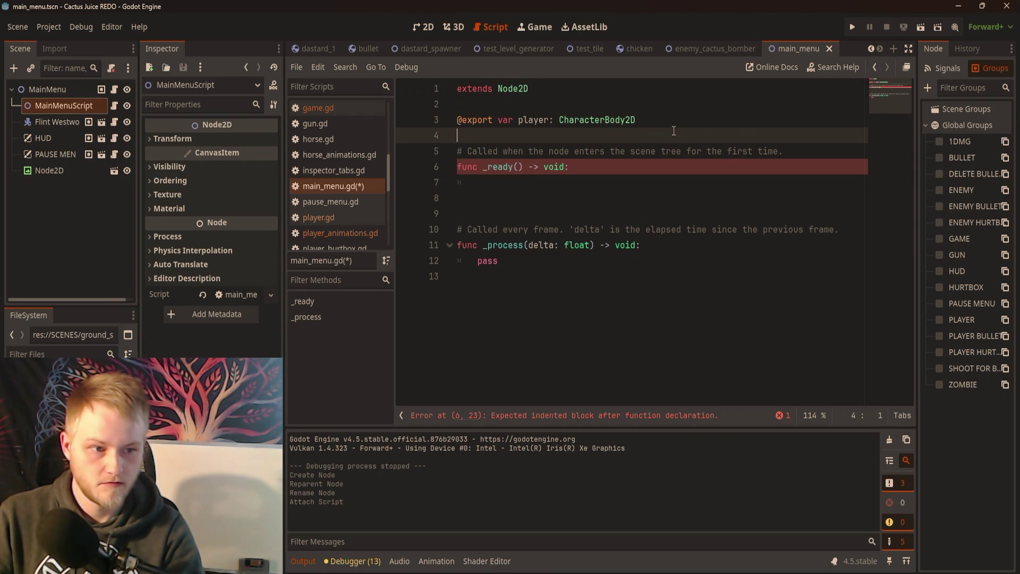
left_click(567, 179)
type("pass")
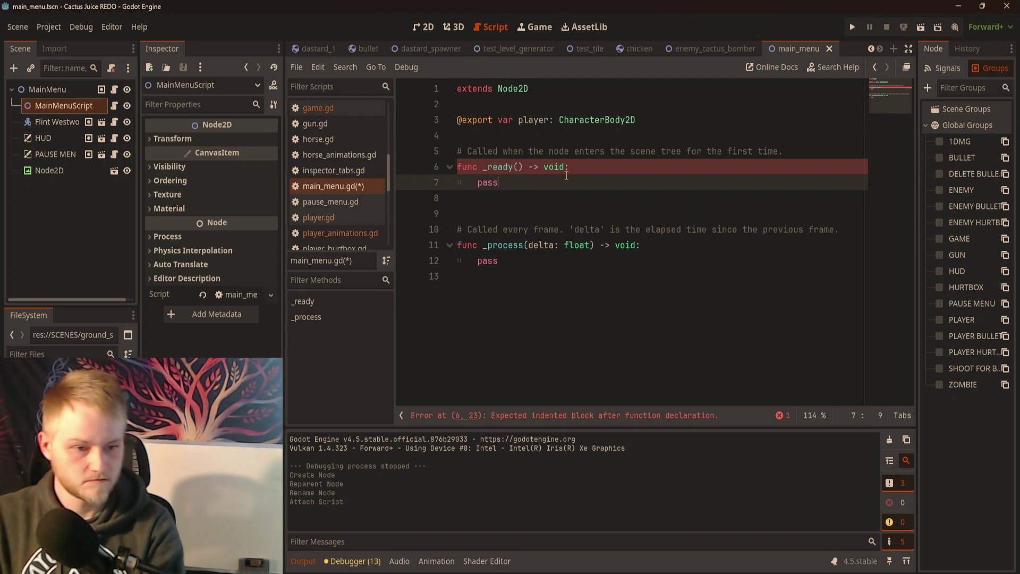
left_click(574, 206)
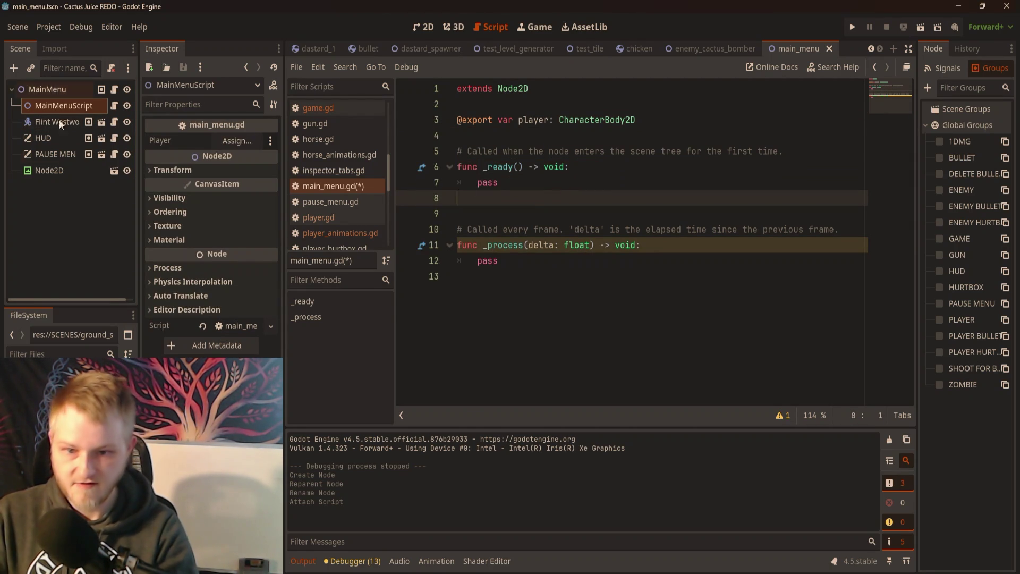
left_click_drag(56, 123, 234, 146)
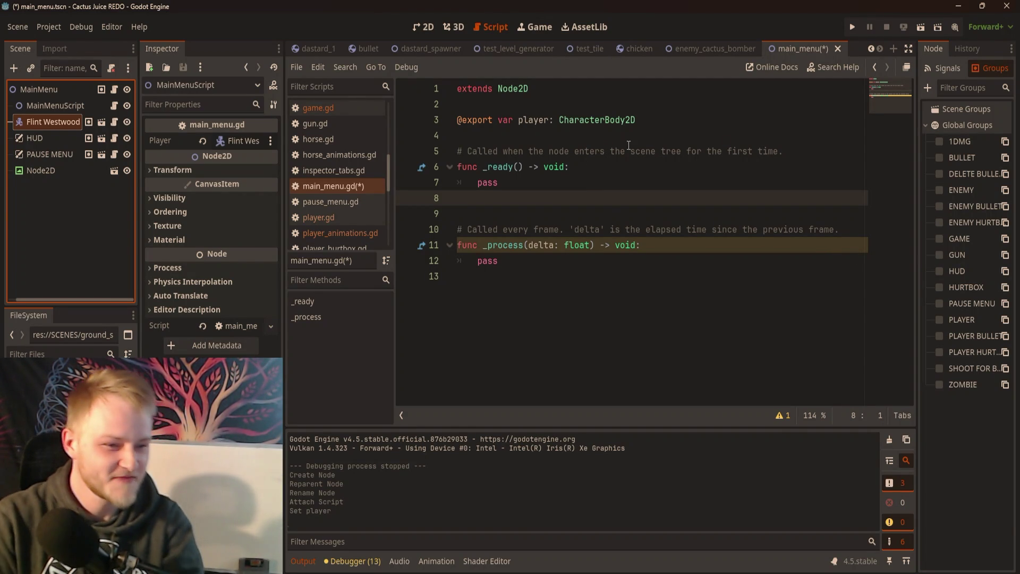
Place the caret on blank line 4 of main_menu.gd.
left_click(657, 132)
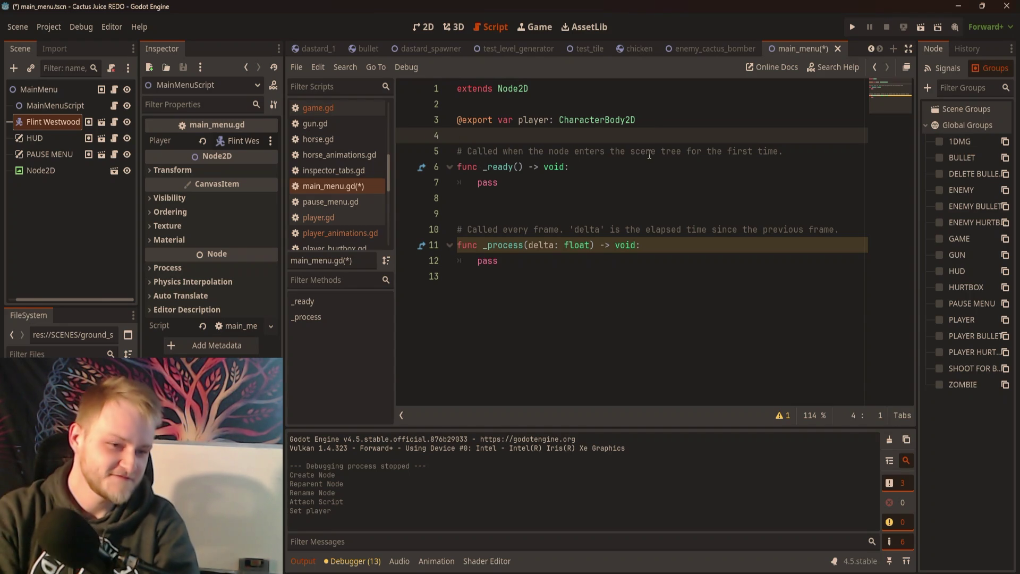
Tidy the blank lines below extends Node2D and the export, removing the extra blank line 2.
key("Return")
left_click(643, 111)
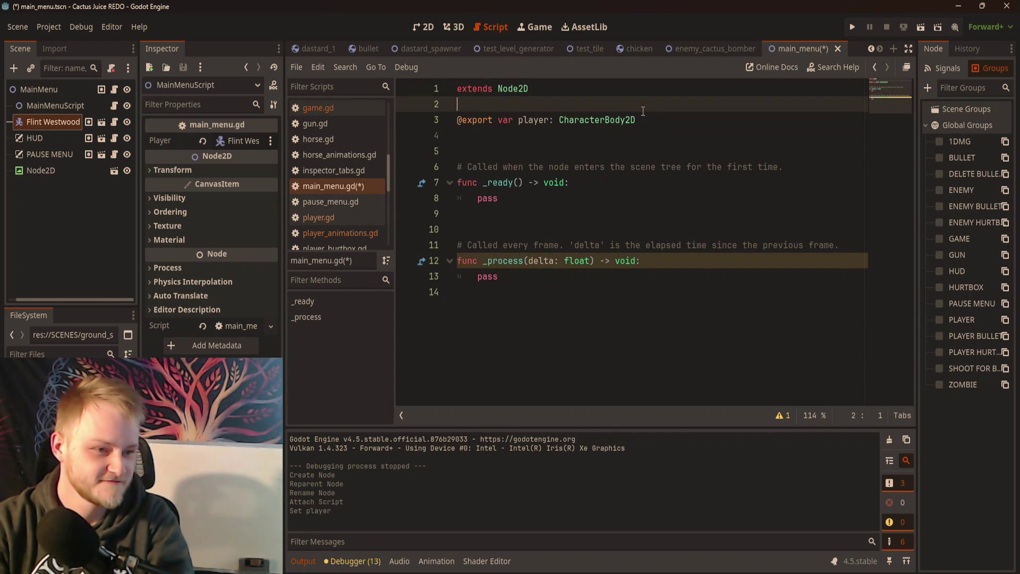
key("Return")
left_click(630, 182)
left_click(608, 244)
left_click(610, 168)
left_click(606, 155)
left_click(622, 121)
left_click(634, 168)
left_click(655, 123)
left_click(661, 153)
left_click(661, 162)
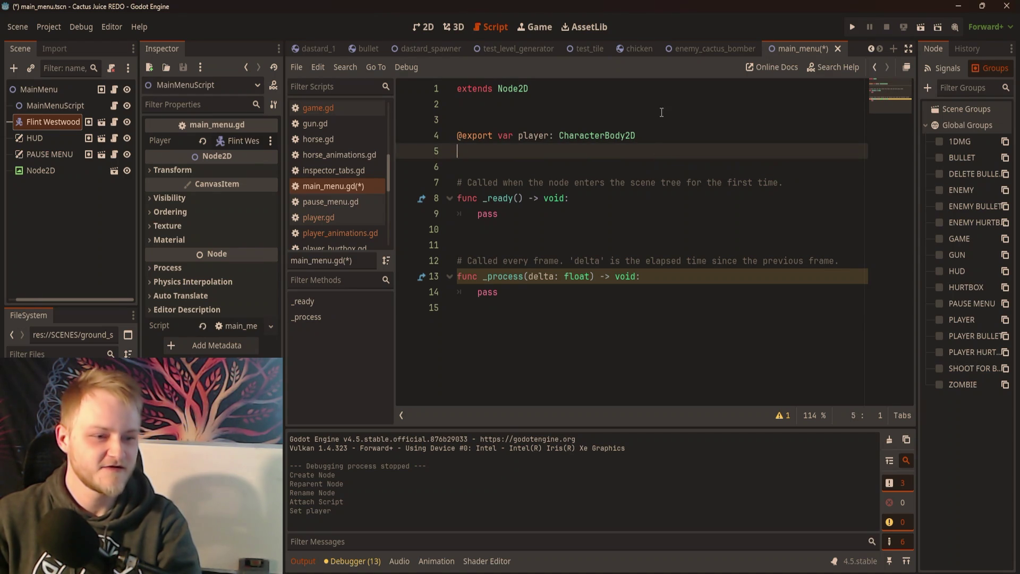
left_click(661, 155)
left_click(663, 112)
key("BackSpace")
Delete the comment line above func _ready, leaving a blank line in its place.
left_click(797, 168)
key("shift+Home")
key("BackSpace")
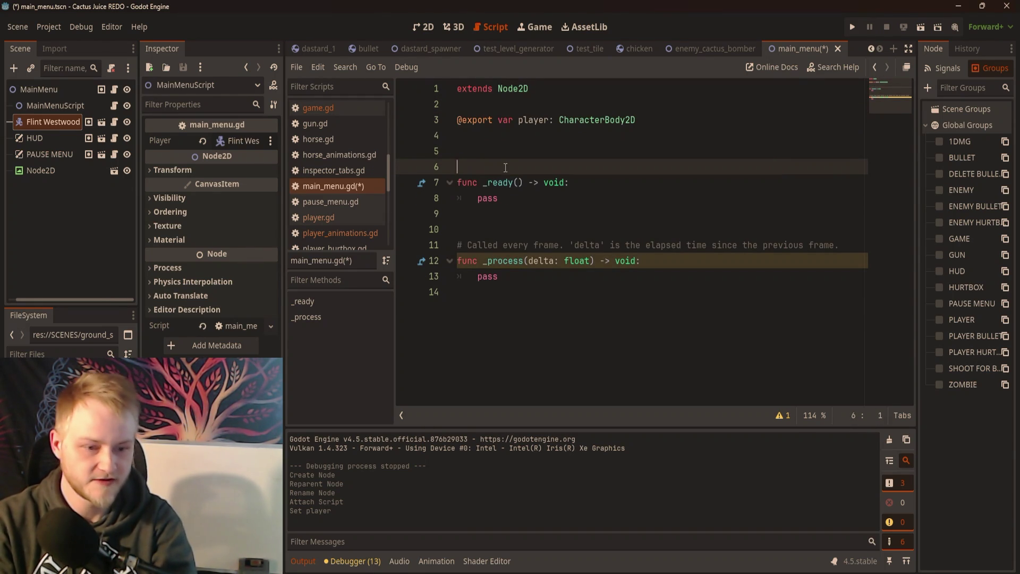
key("Return")
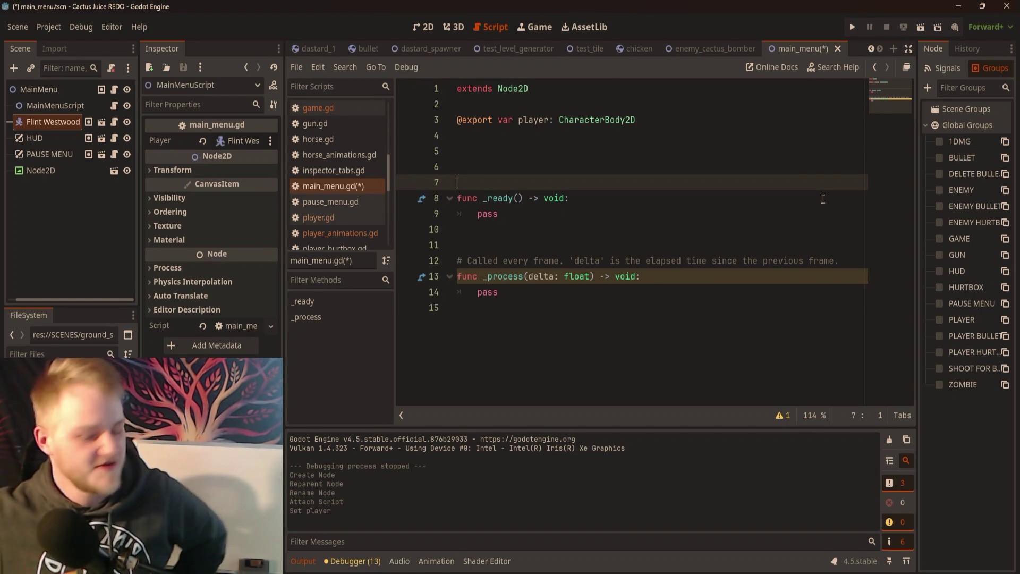
Even out the blank lines above _ready and save main_menu.gd.
left_click(563, 166)
left_click(567, 157)
key("Return")
left_click(573, 155)
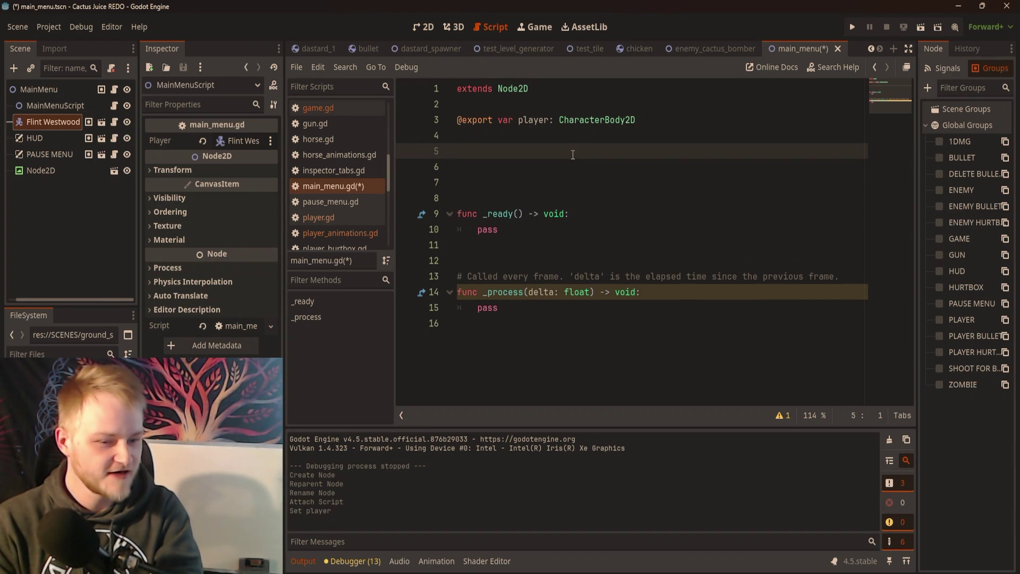
key("BackSpace")
left_click(573, 167)
key("BackSpace")
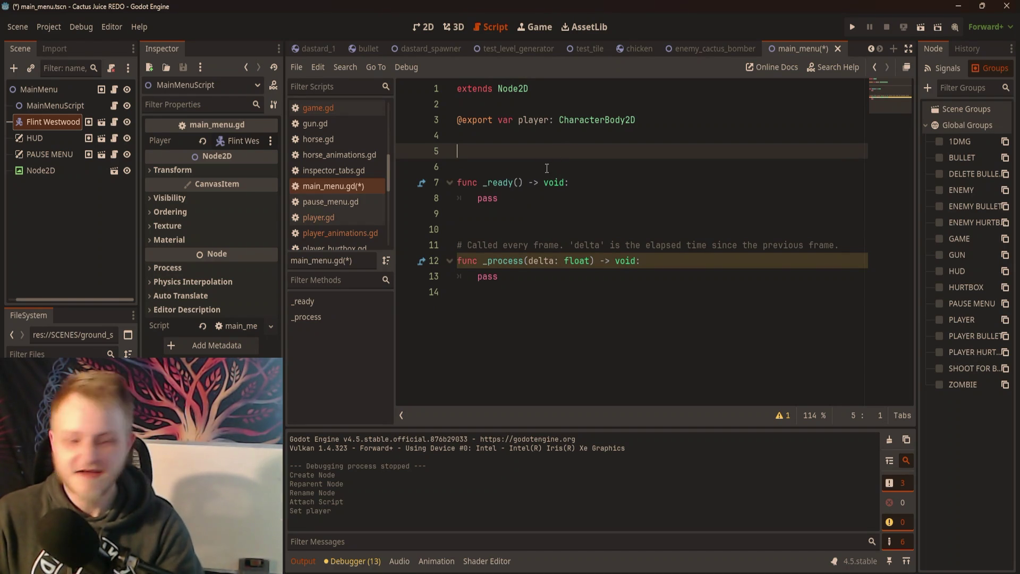
key("ctrl+s")
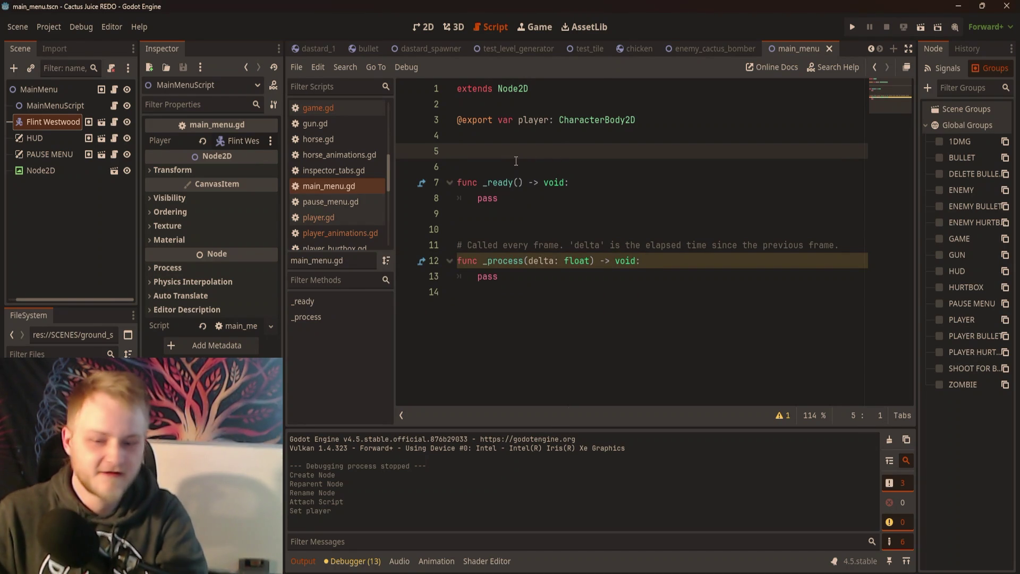
left_click(546, 140)
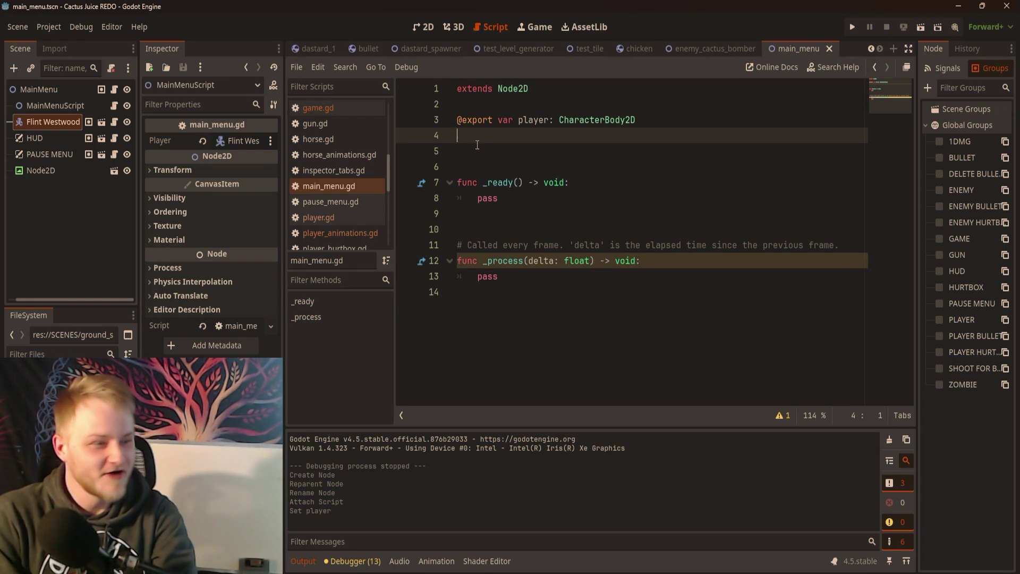
key("BackSpace")
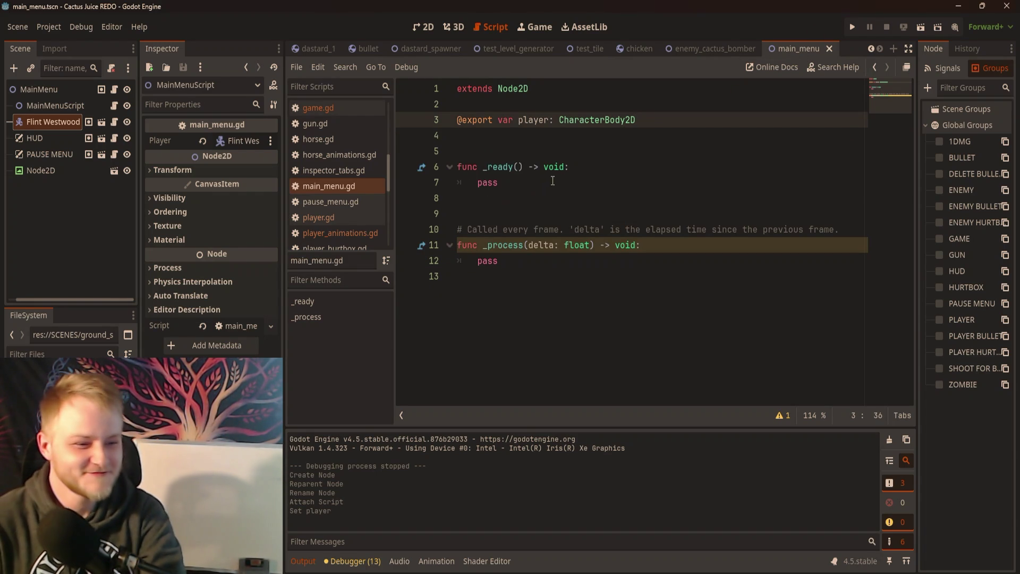
key("Return")
key("ctrl+s")
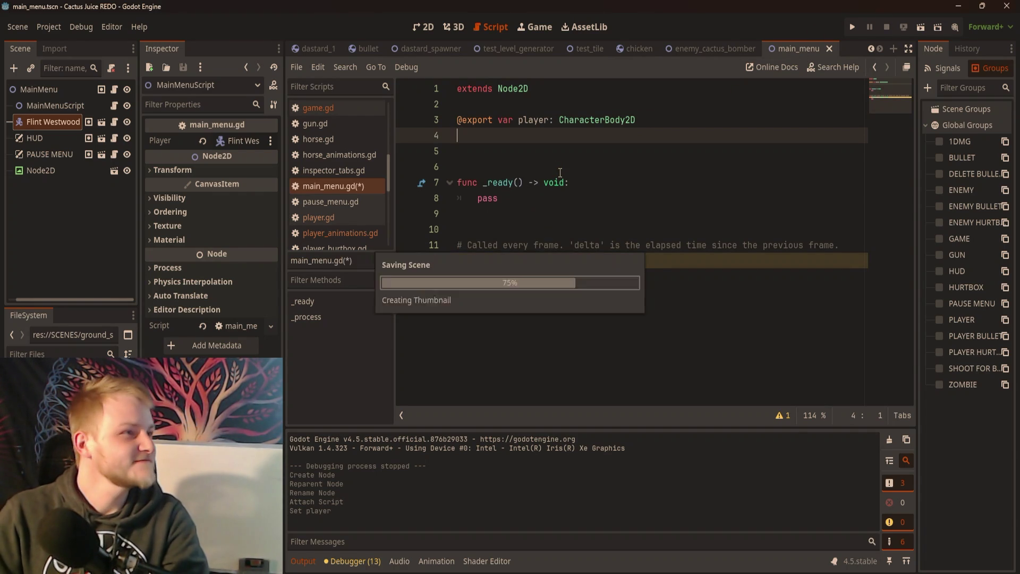
left_click(75, 109)
left_click(66, 123)
left_click(68, 110)
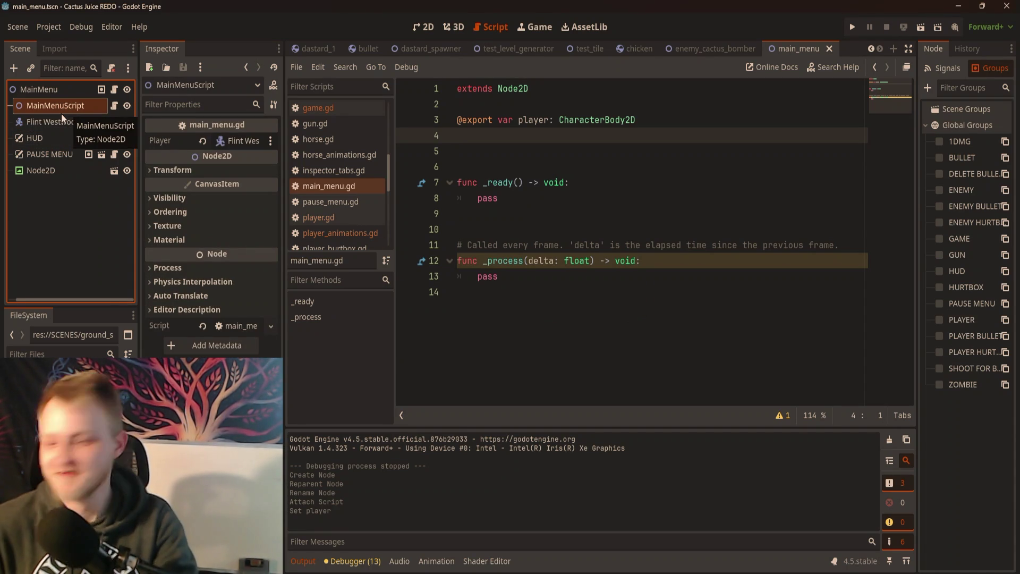
left_click(732, 152)
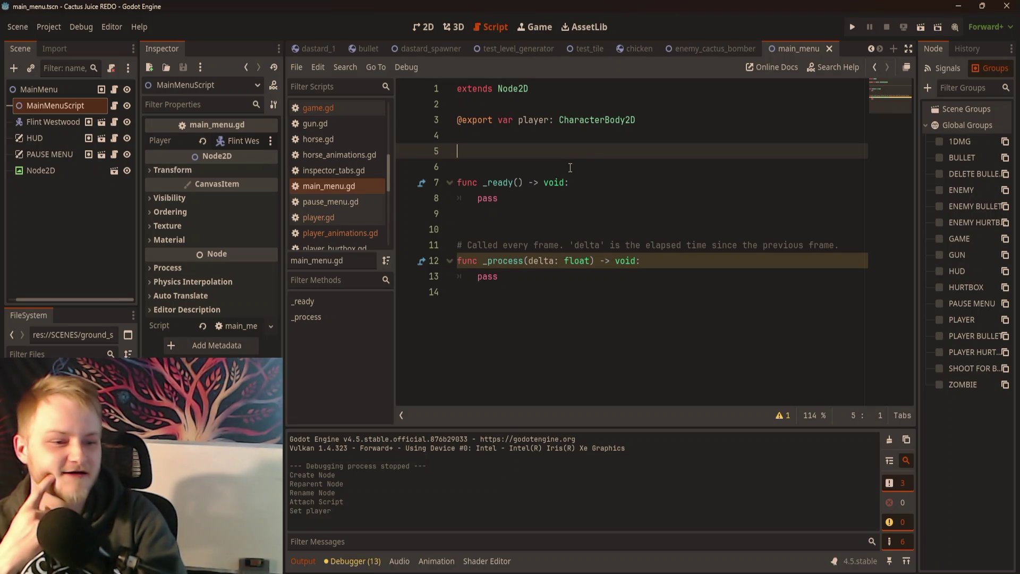
left_click(475, 202)
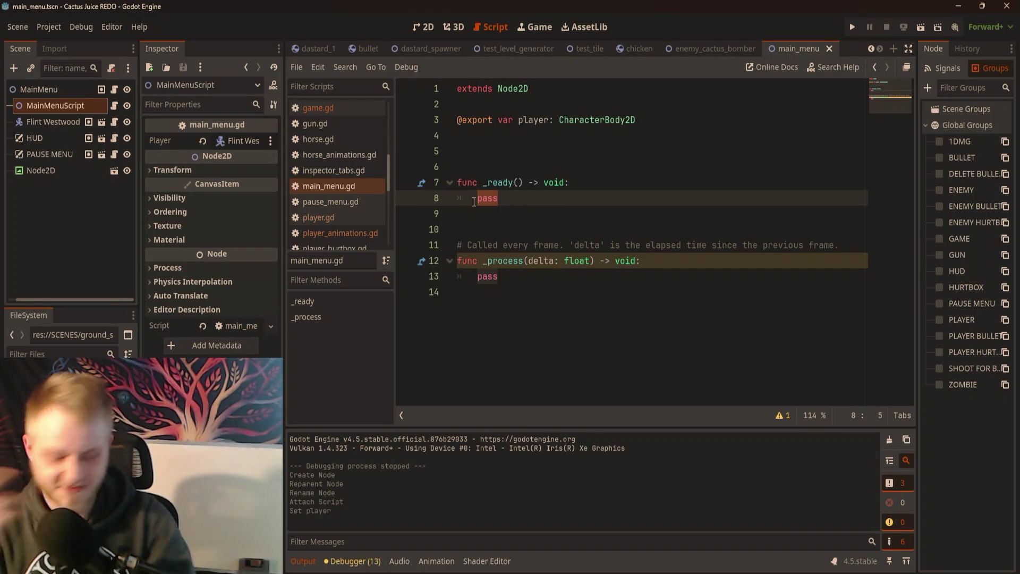
Write player.camera.zoom on line 8 after checking the player script's variables.
type("player.")
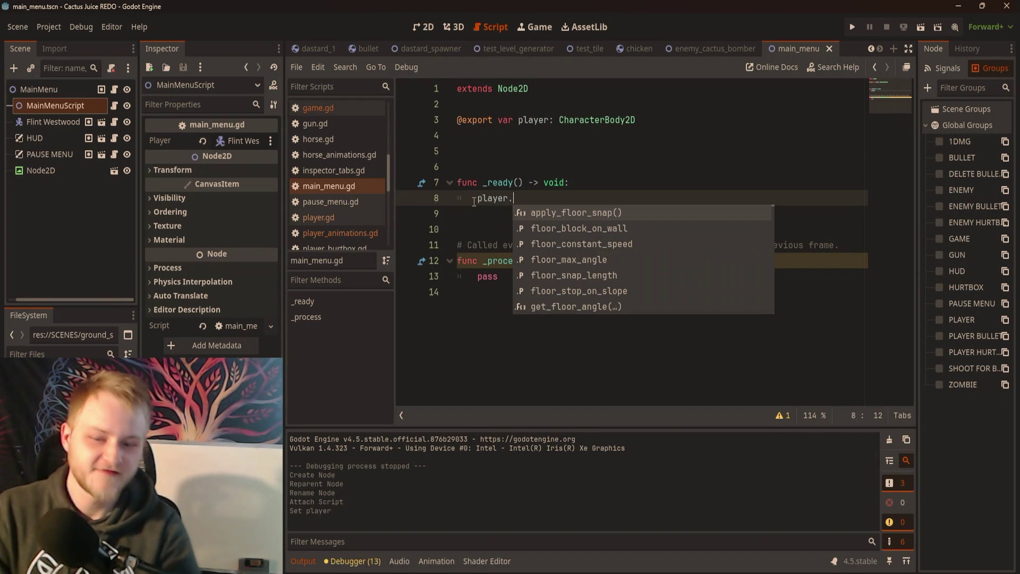
left_click(114, 122)
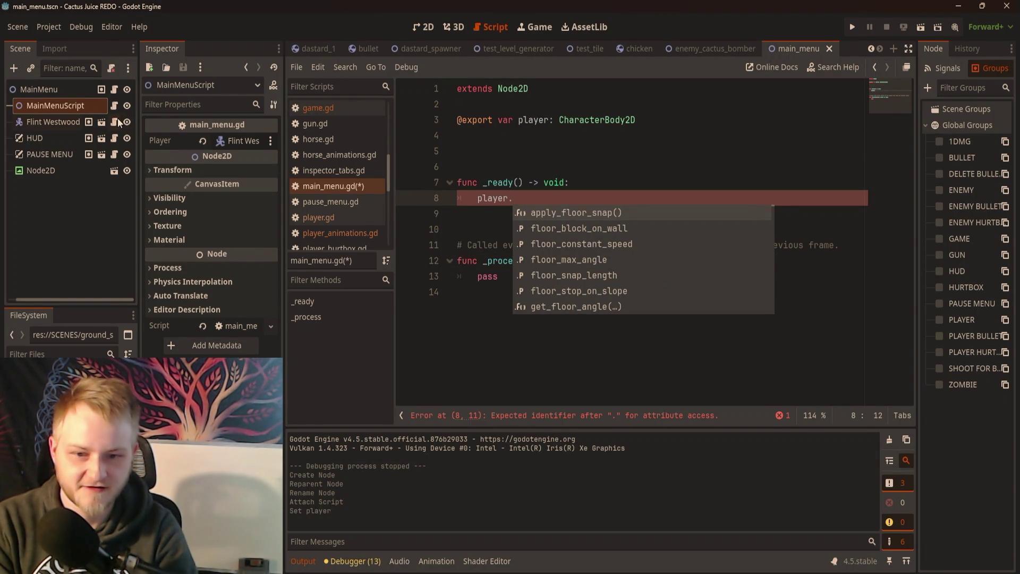
scroll(513, 234, "up", 15)
scroll(513, 234, "down", 1)
scroll(513, 234, "down", 1)
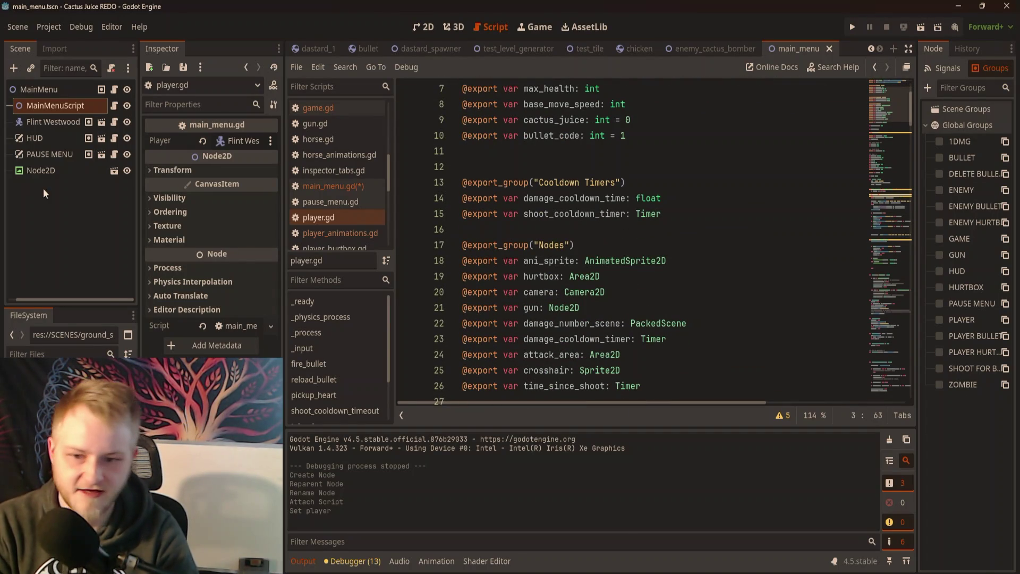
left_click(114, 106)
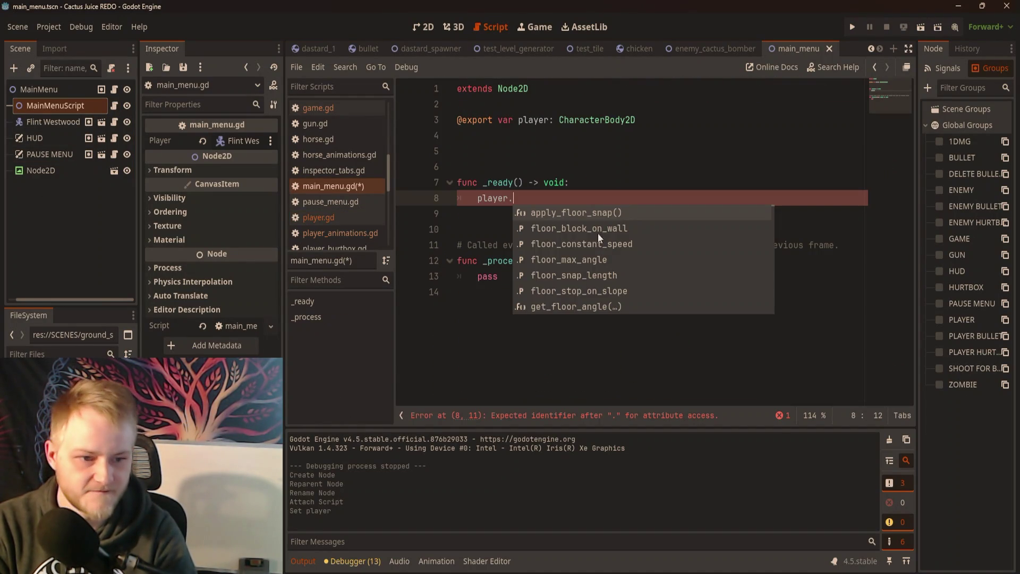
left_click(590, 199)
type("camera")
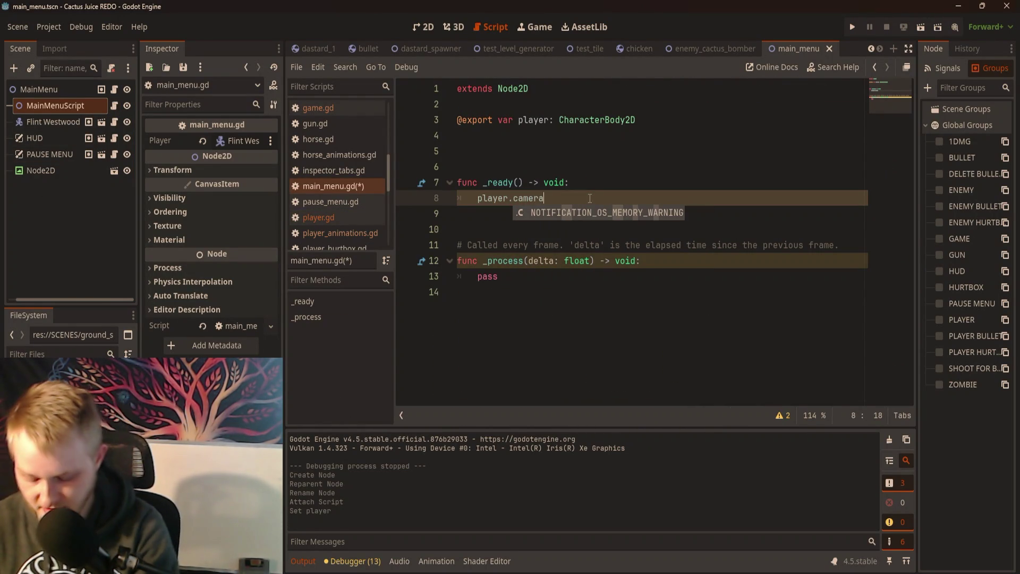
type(".zoom")
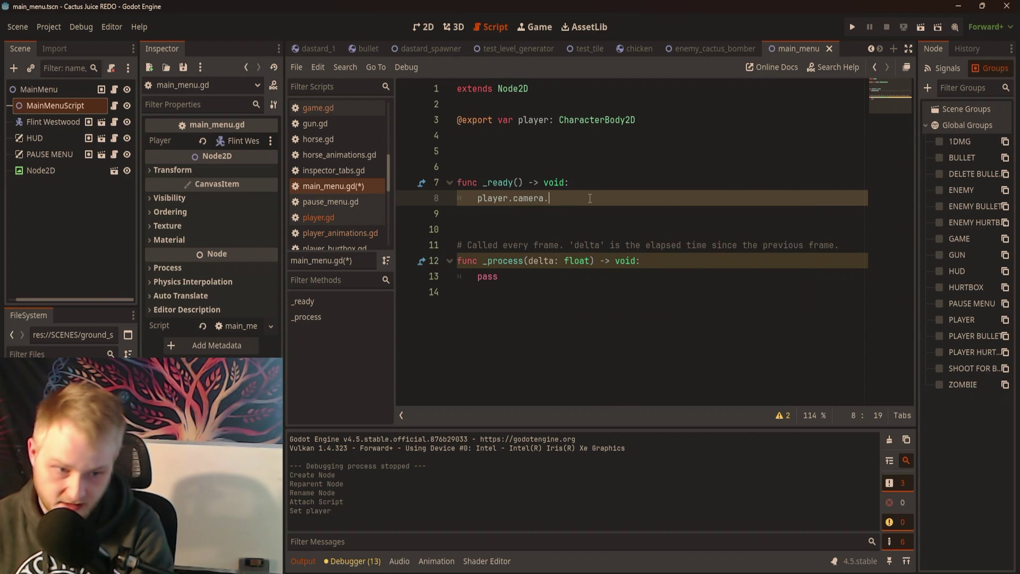
Check the player's Camera2D zoom, finish line 8 as player.camera.zoom = 8.0, and run it.
left_click(104, 120)
scroll(52, 244, "down", 1)
scroll(51, 239, "up", 1)
scroll(52, 223, "down", 5)
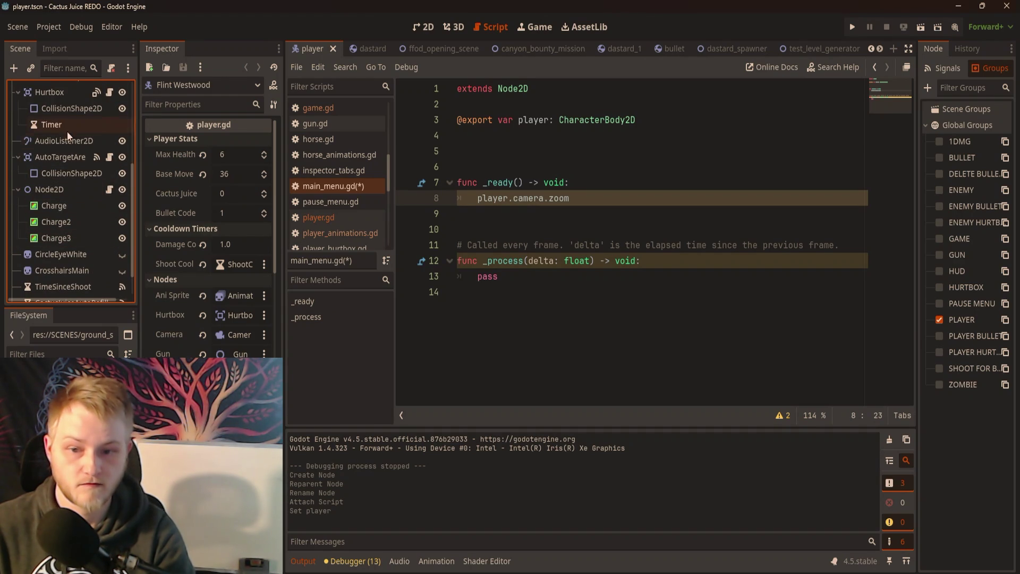
scroll(72, 213, "down", 1)
scroll(69, 222, "up", 5)
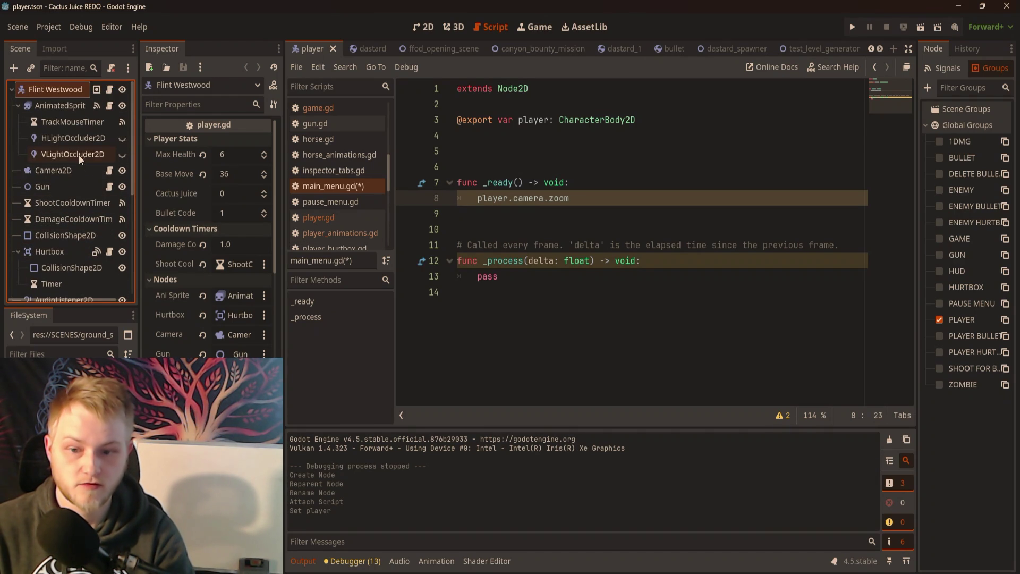
left_click(79, 172)
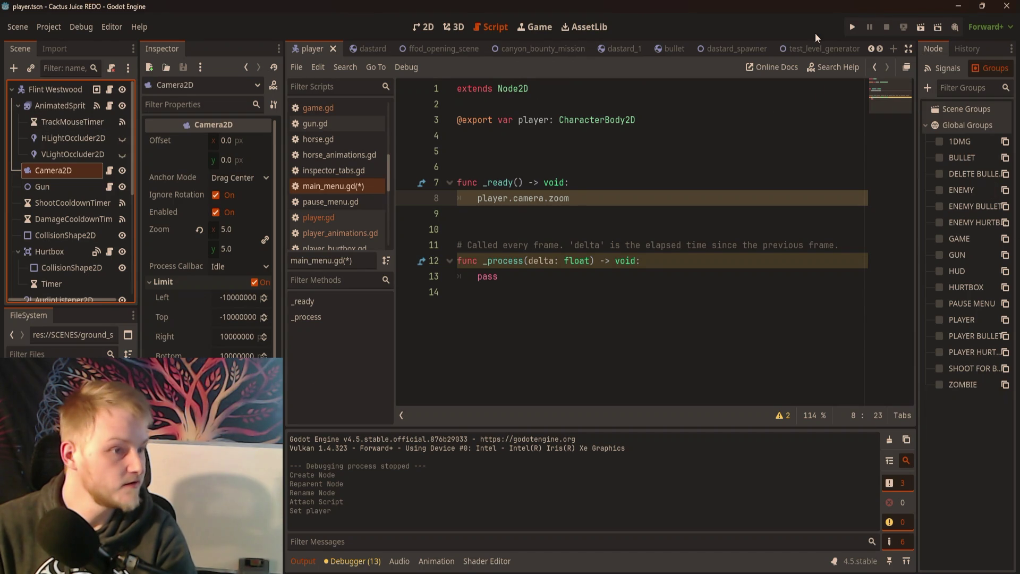
left_click(595, 204)
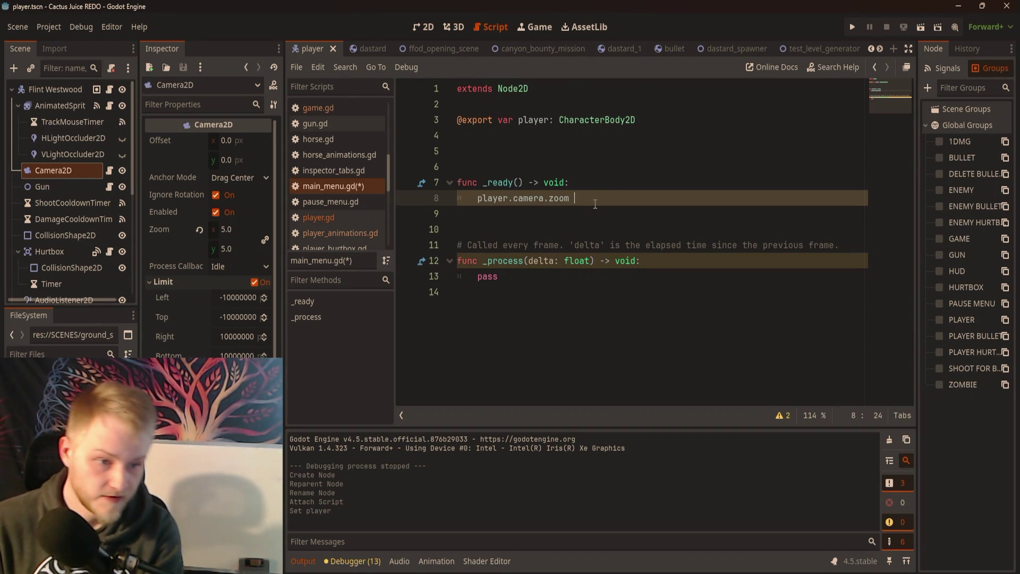
type("= ")
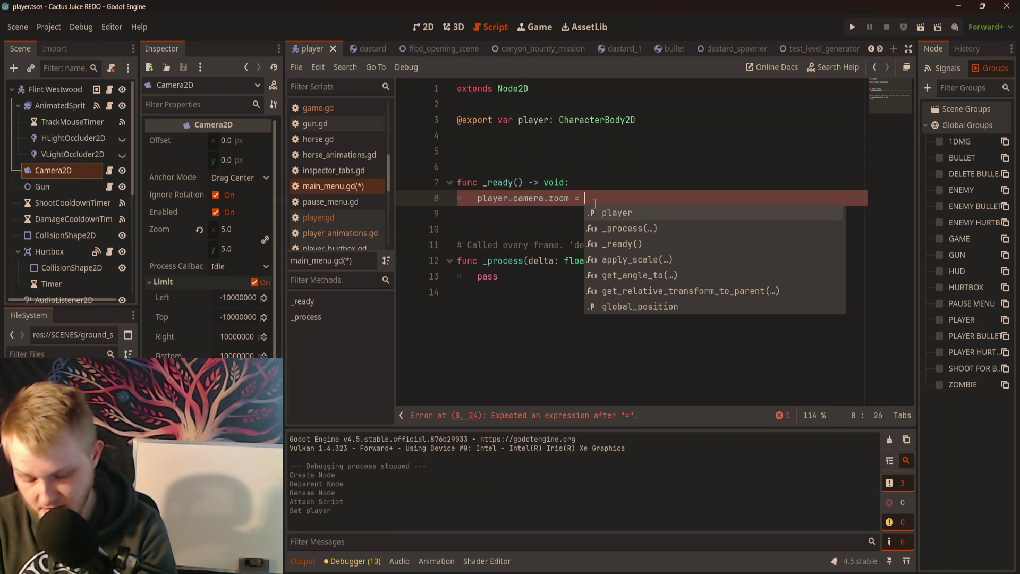
type("8.")
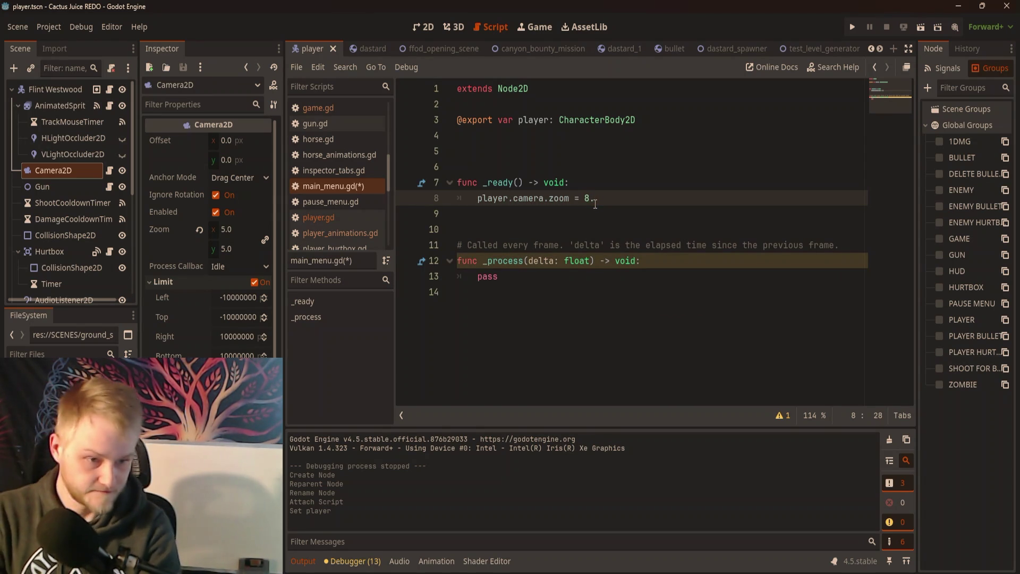
type("0")
left_click(684, 163)
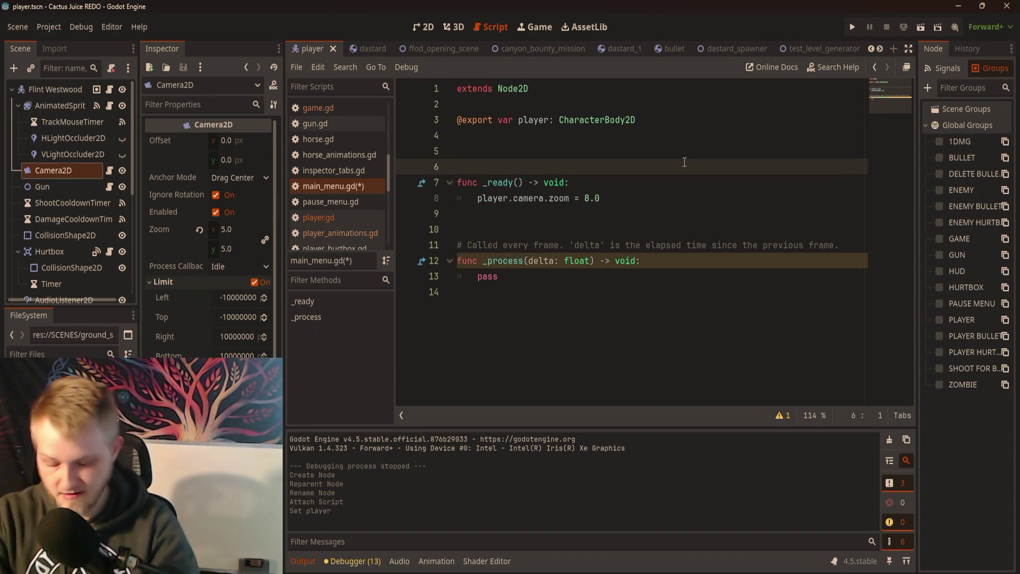
key("F6")
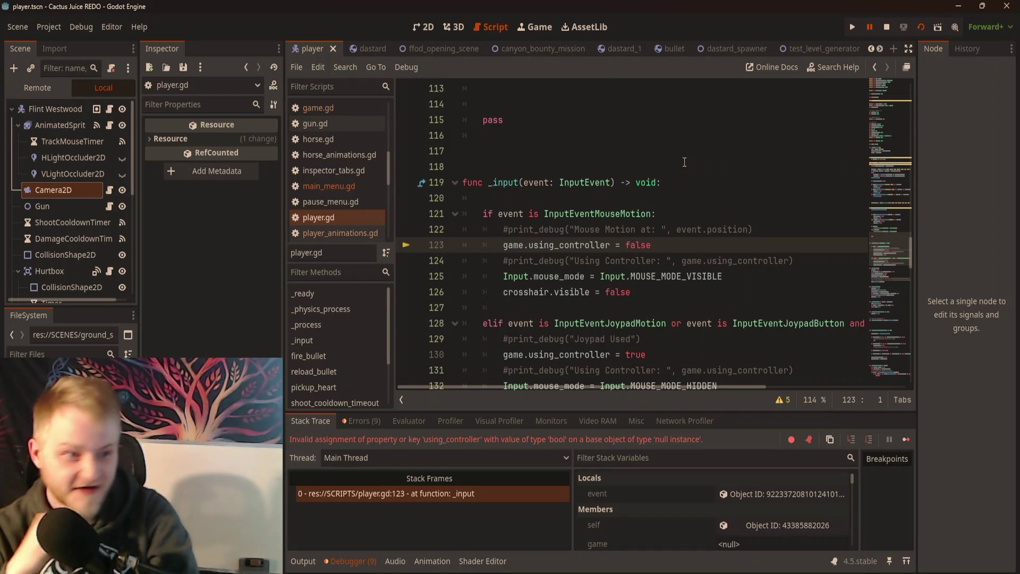
Stop the running game, switch to the main_menu scene and run it.
key("F6")
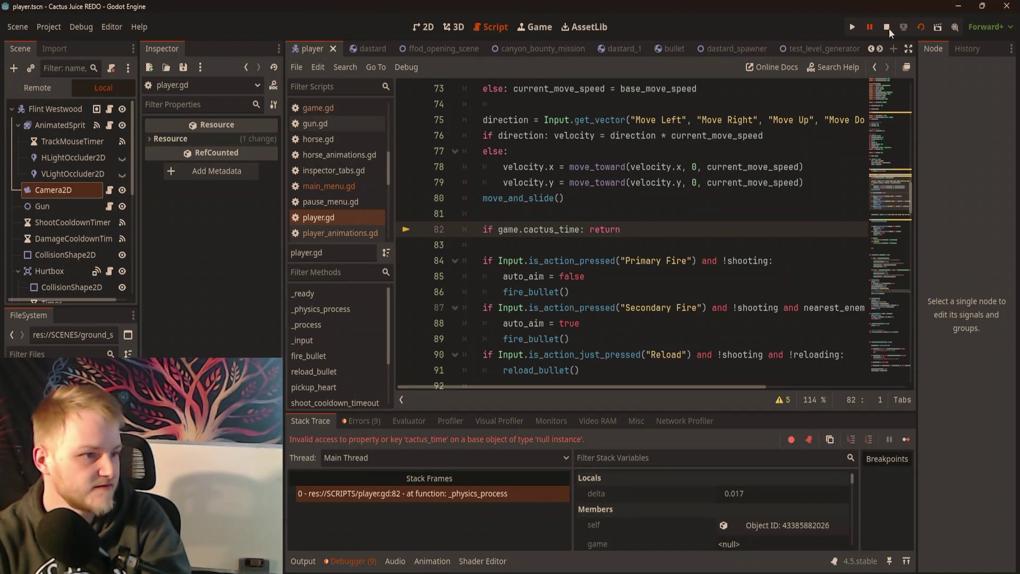
left_click(887, 26)
left_click(882, 49)
left_click(883, 49)
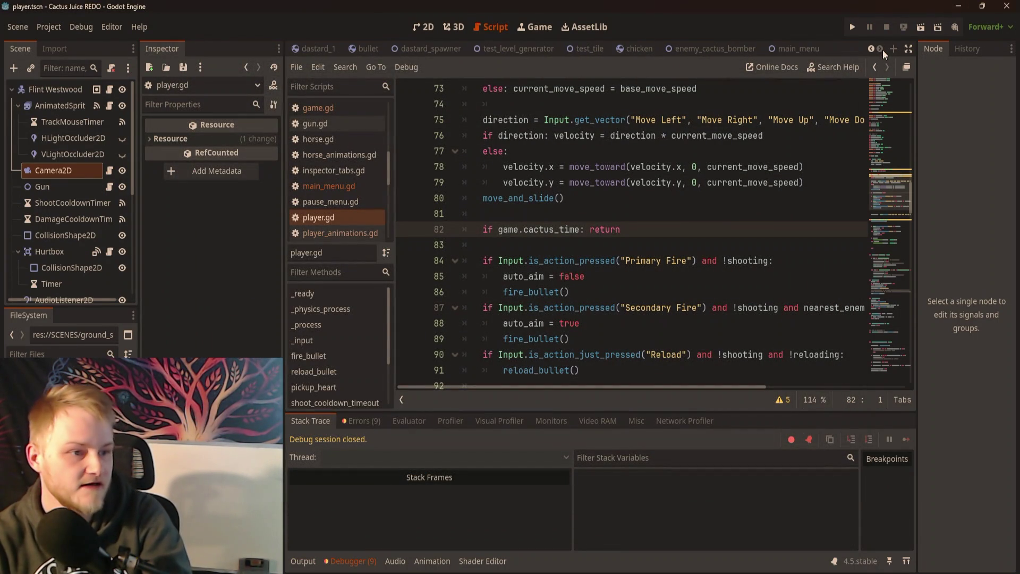
left_click(812, 49)
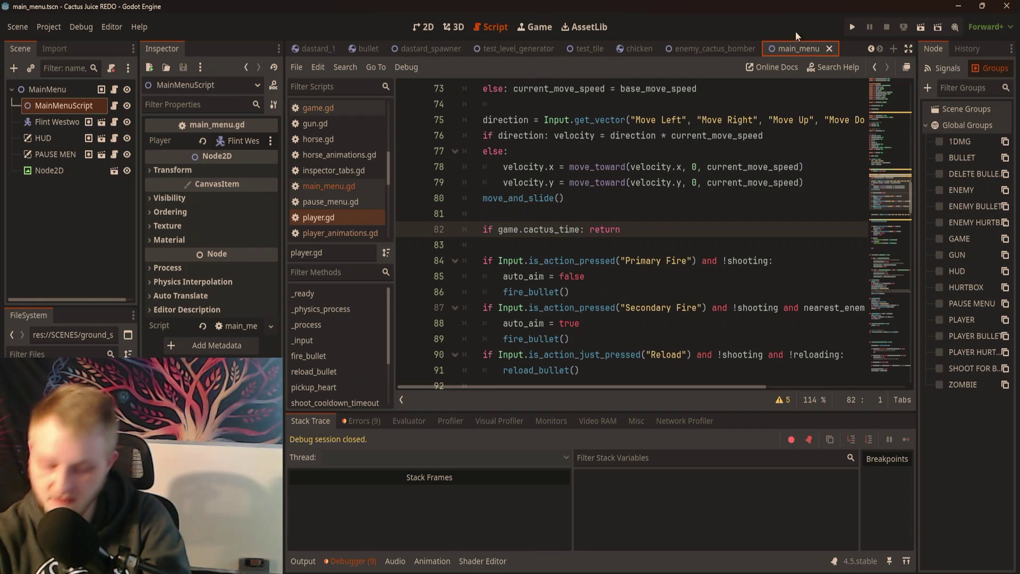
key("F5")
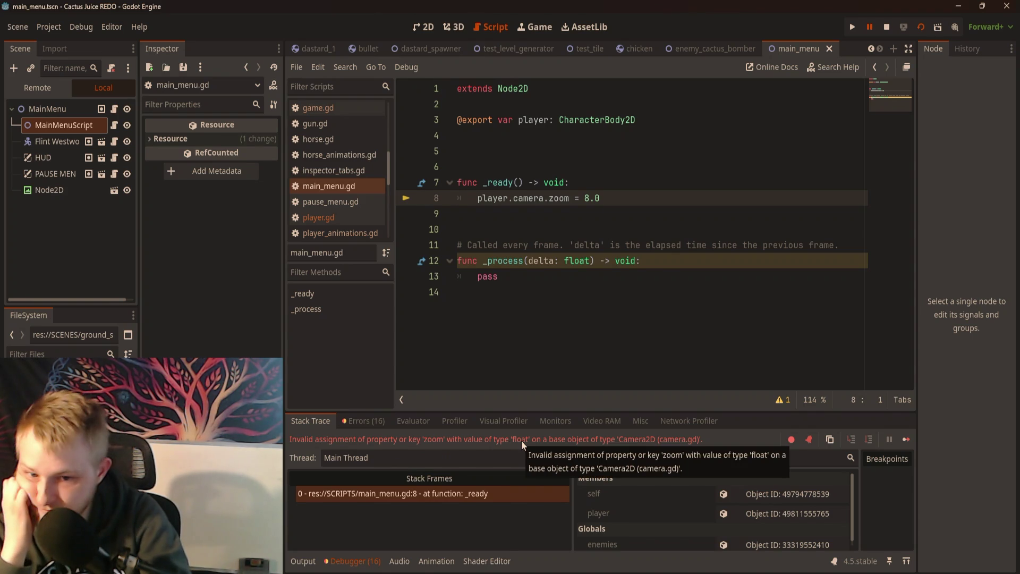
Check the player scene's Camera2D zoom and start rewriting the line 8 value as a Vector.
left_click(546, 199)
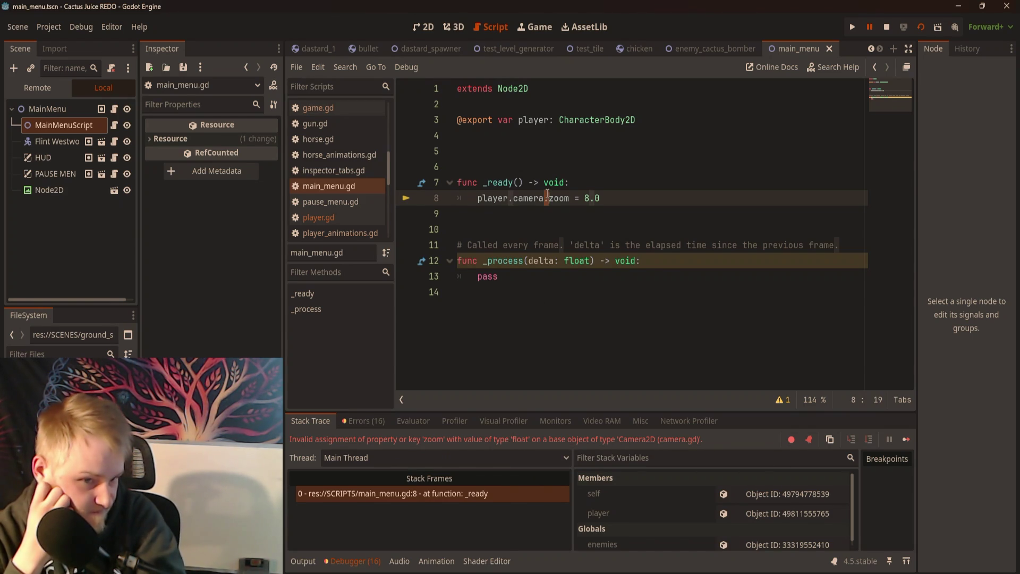
left_click(523, 245)
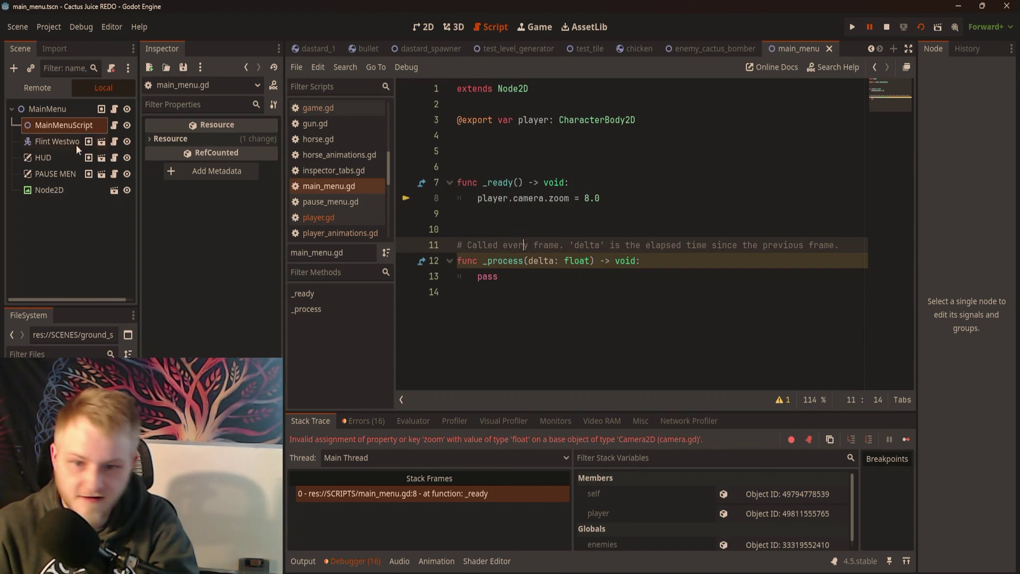
left_click(100, 150)
left_click(101, 143)
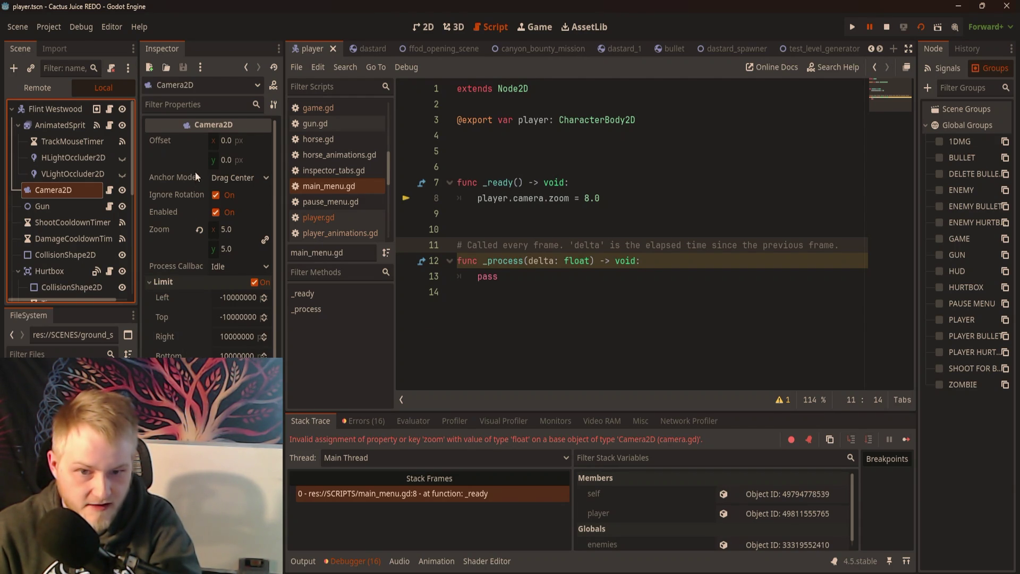
mouse_move(168, 234)
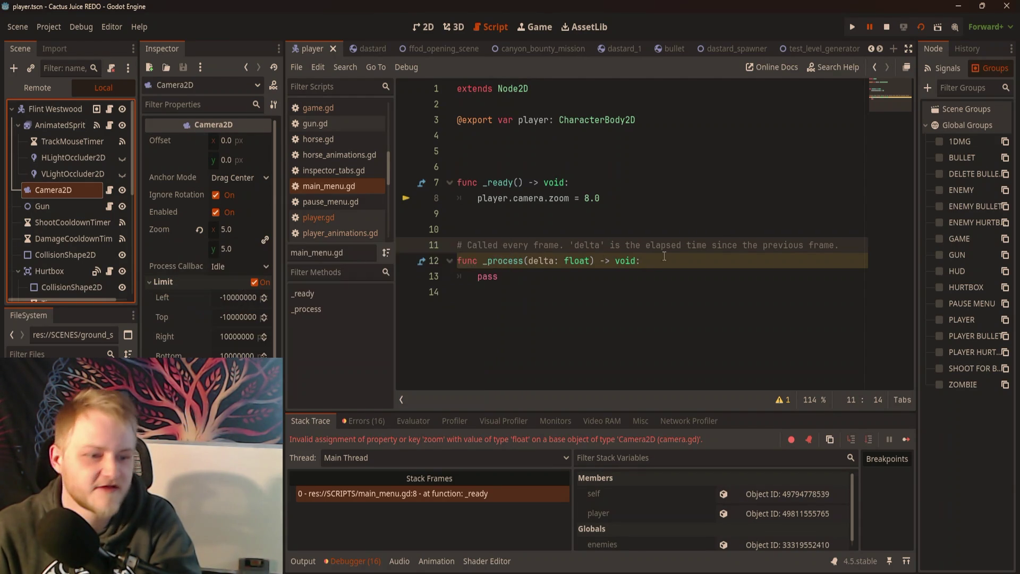
left_click(581, 198)
type("Vecot")
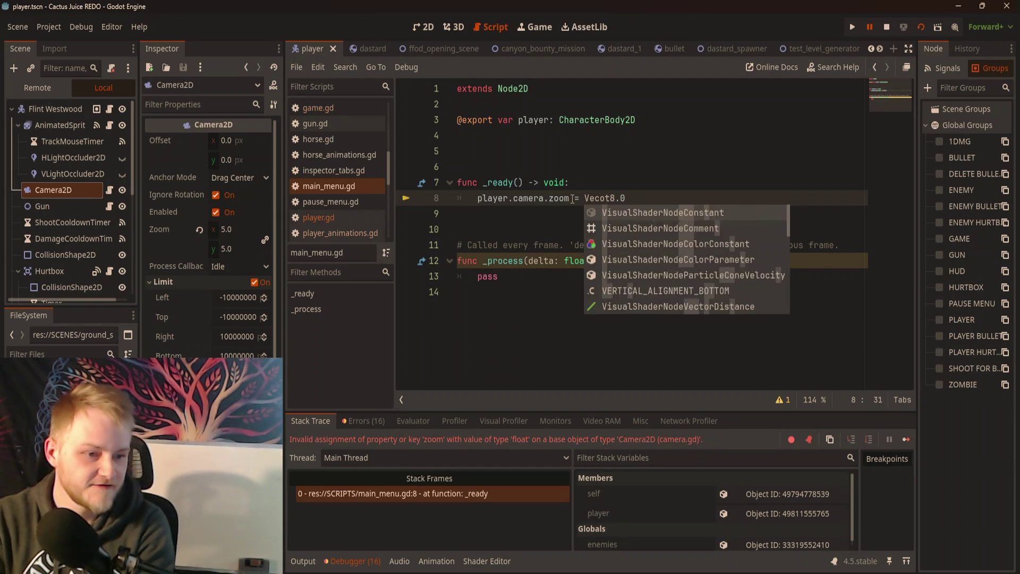
Change line 8 to player.camera.zoom = Vector(8.0, 8.0) and run the game.
key("BackSpace")
type("tor(")
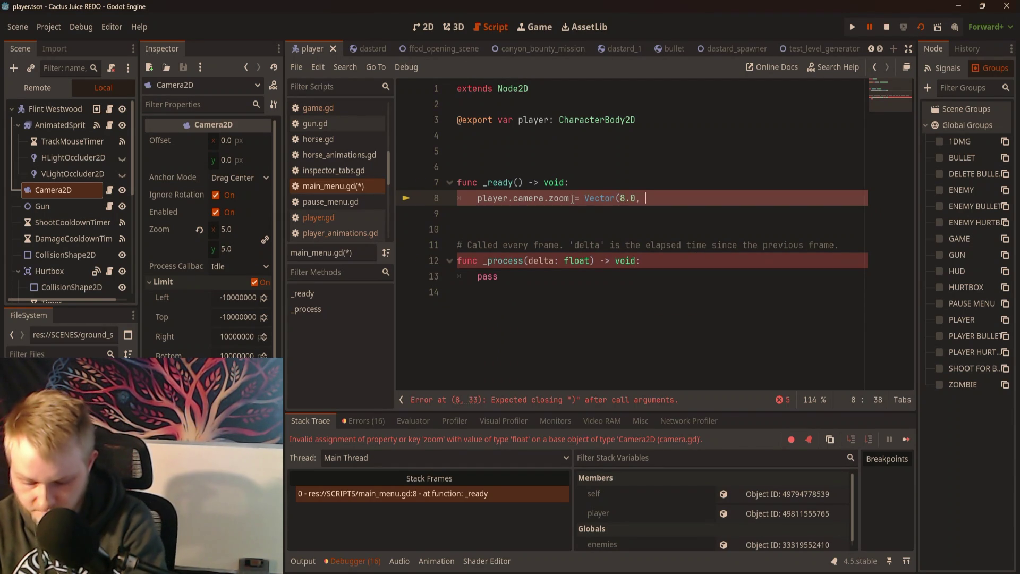
type("8.0, 8.0)")
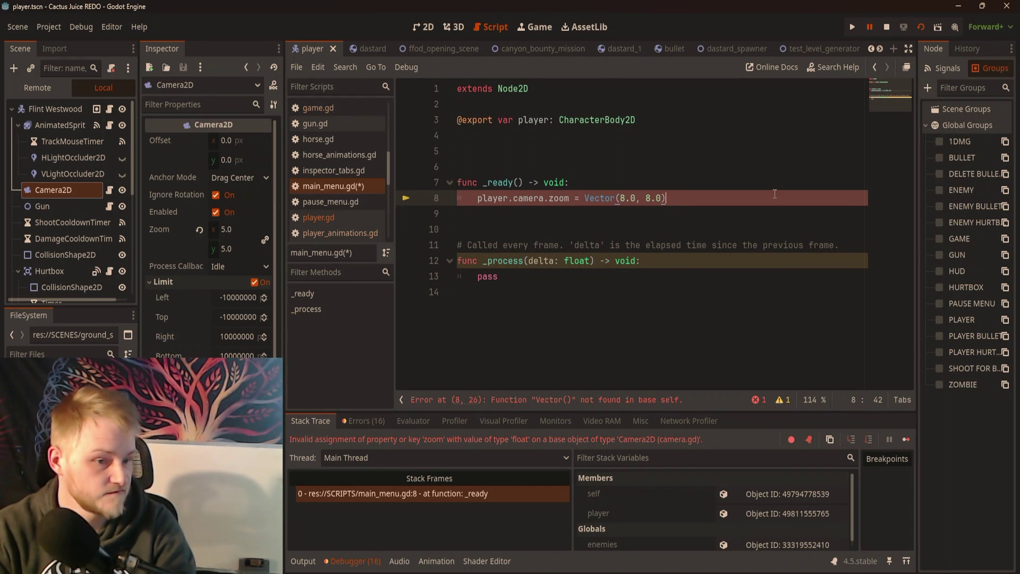
key("F5")
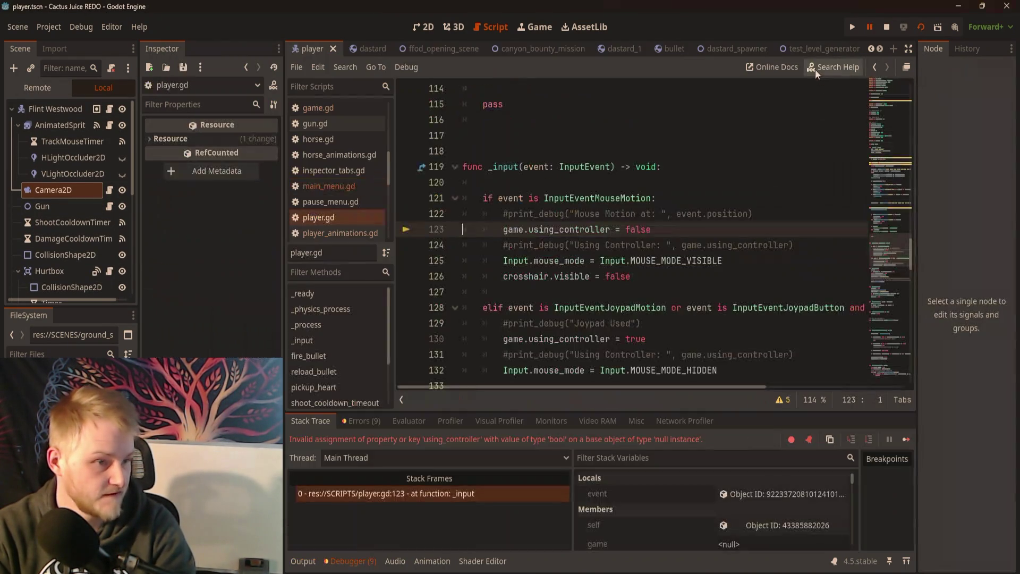
Stop the game, correct main_menu.gd line 8 to Vector2(8.0, 8.0), and run the scene.
key("F8")
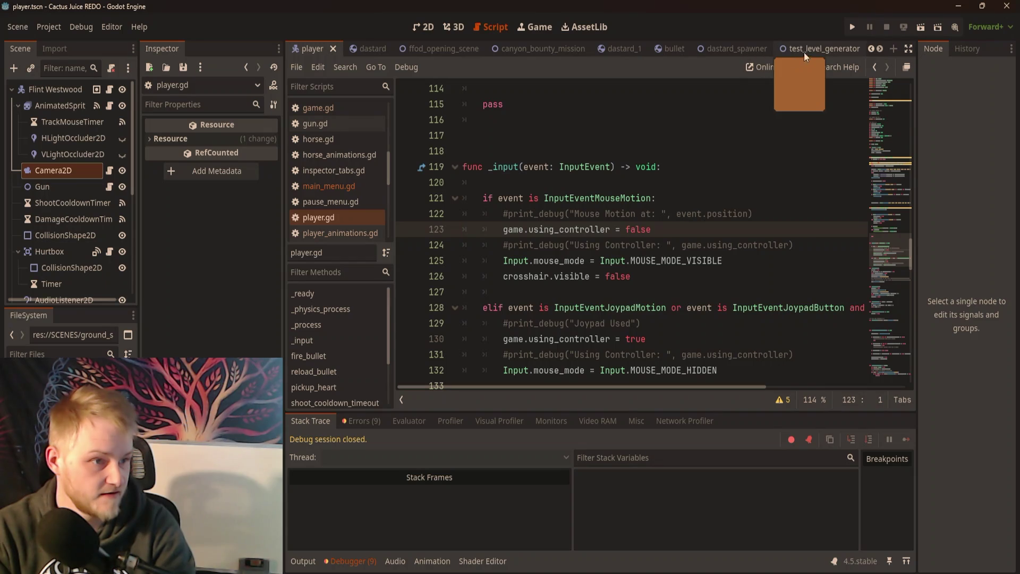
left_click(882, 48)
left_click(882, 48)
left_click(882, 48)
left_click(800, 48)
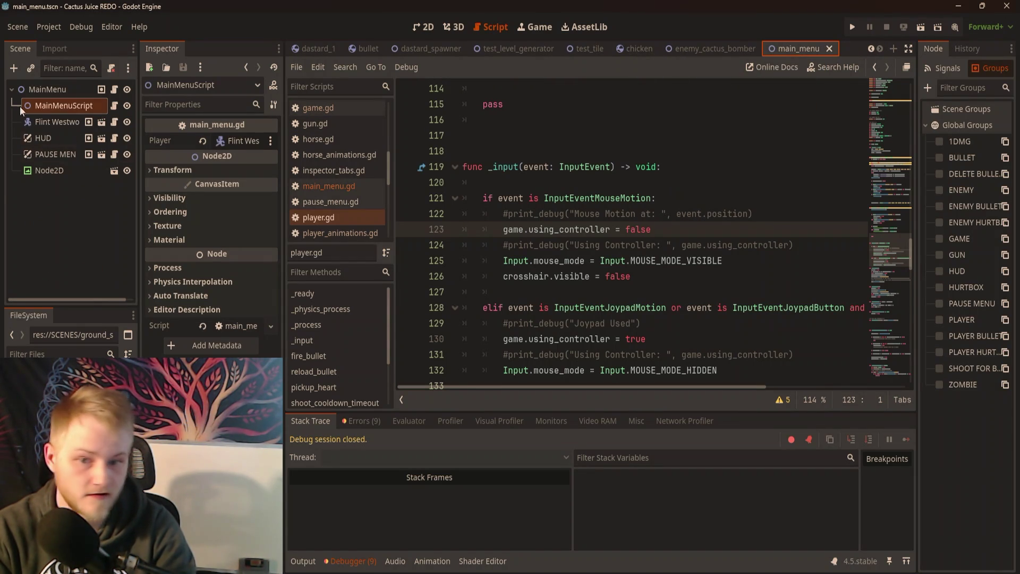
left_click(114, 106)
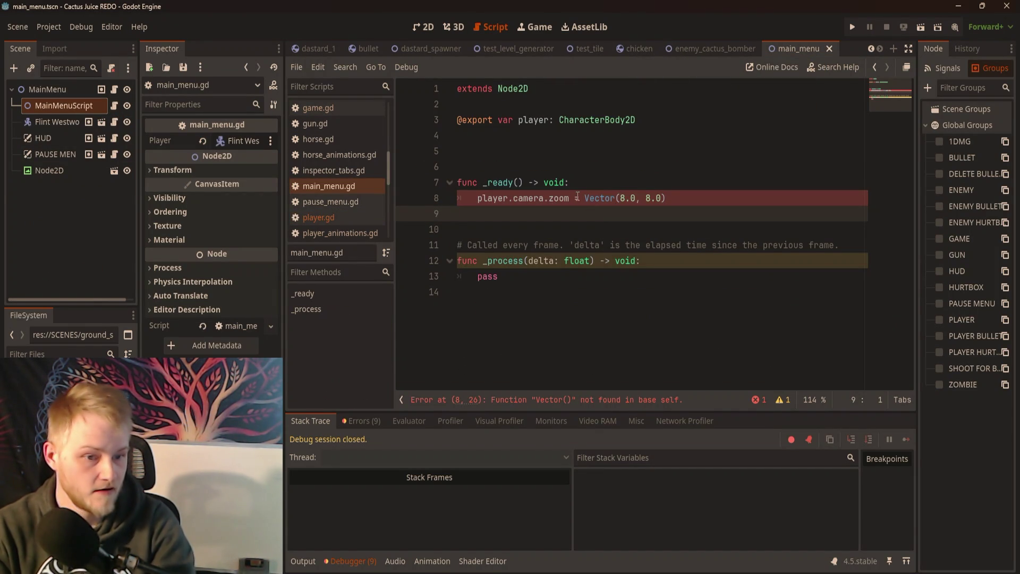
left_click(611, 204)
type("2")
left_click(652, 165)
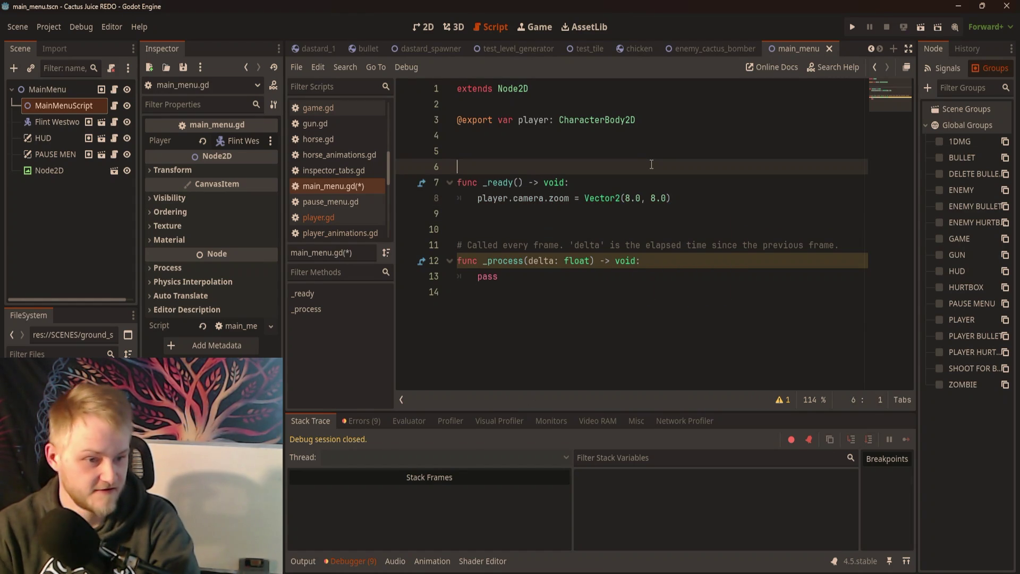
key("F6")
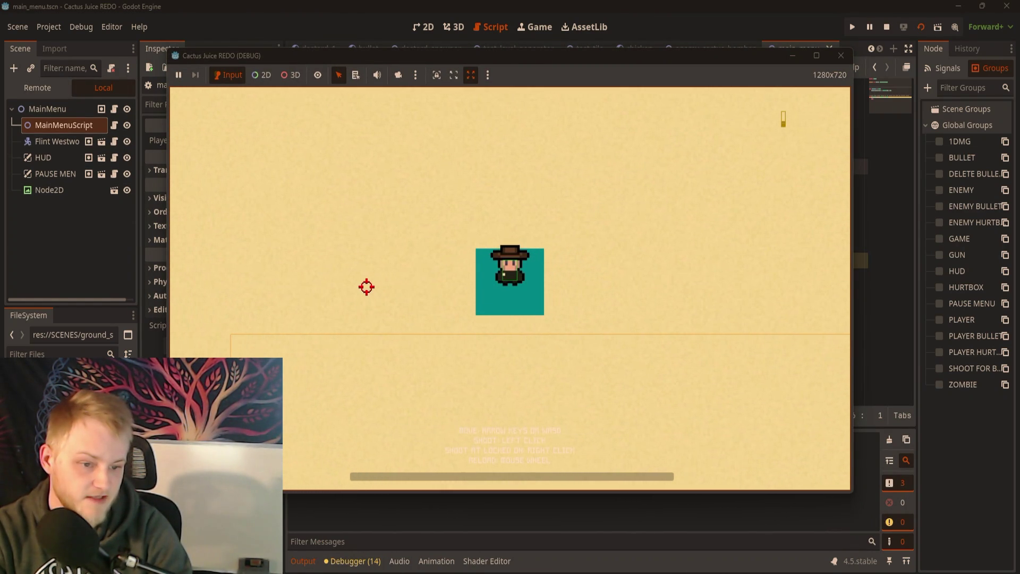
Fire a shot in the running main menu game, then close its window.
left_click(604, 237)
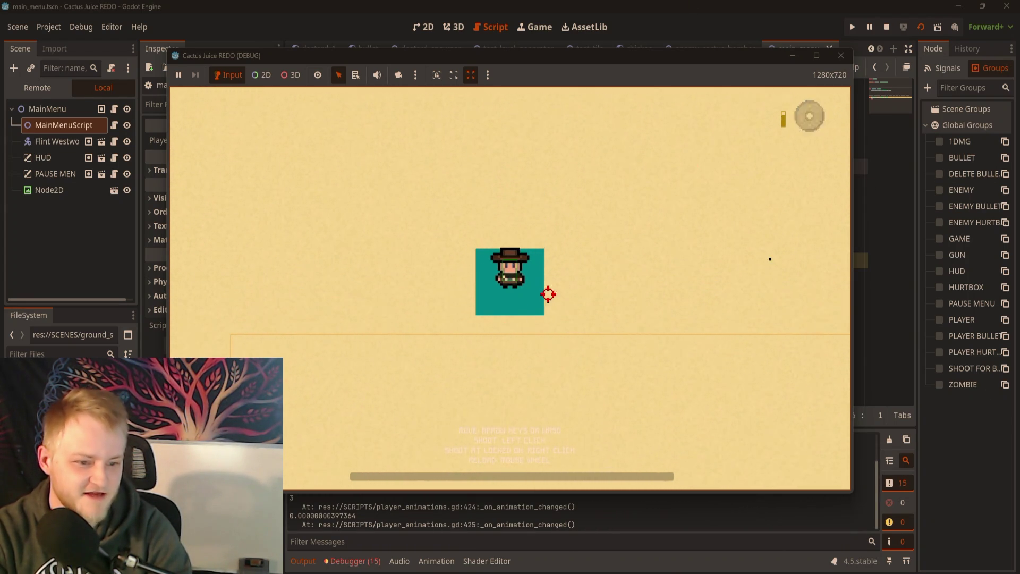
left_click(841, 55)
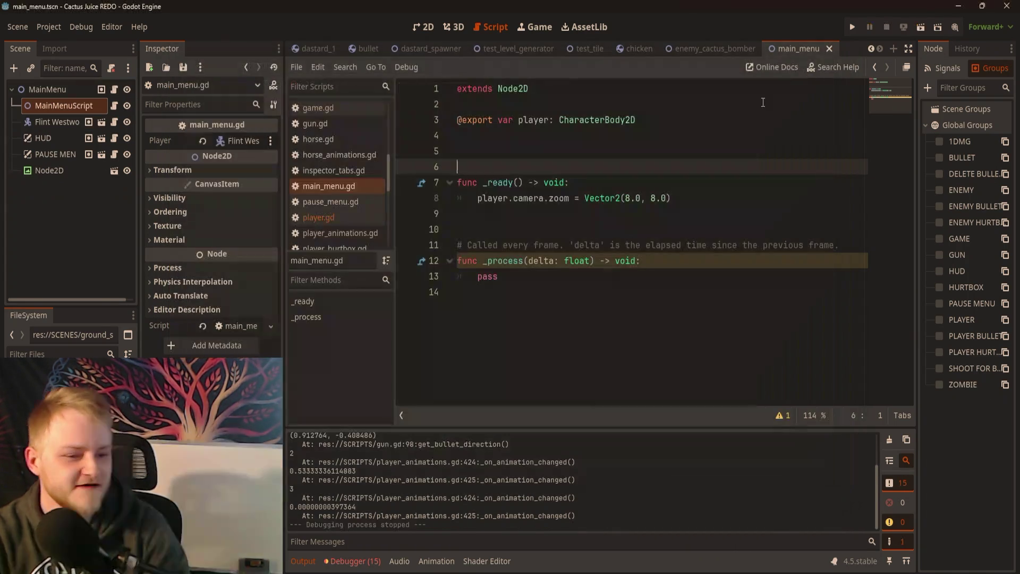
Open the player character's script and scroll through its code.
left_click(115, 122)
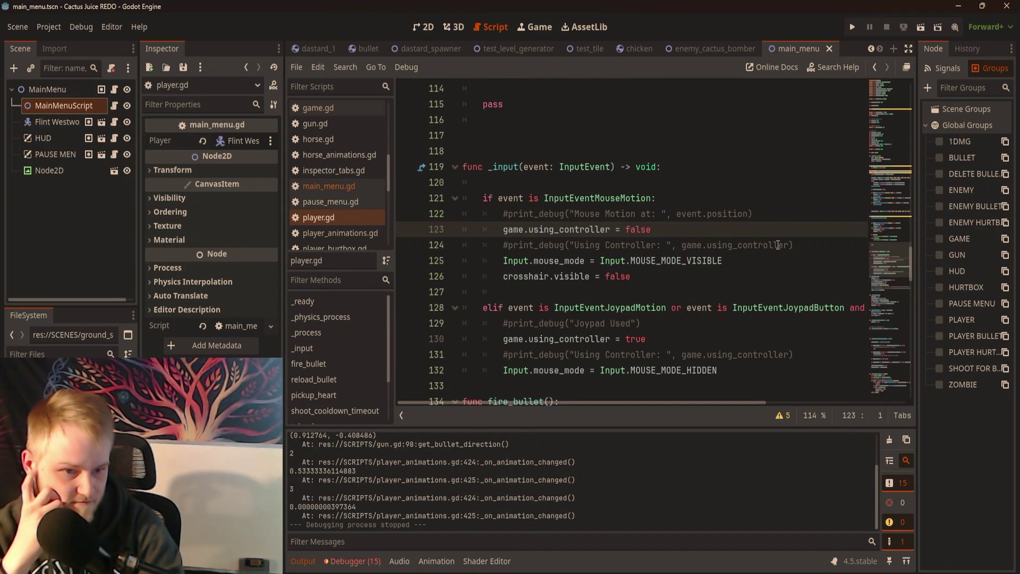
scroll(773, 221, "down", 7)
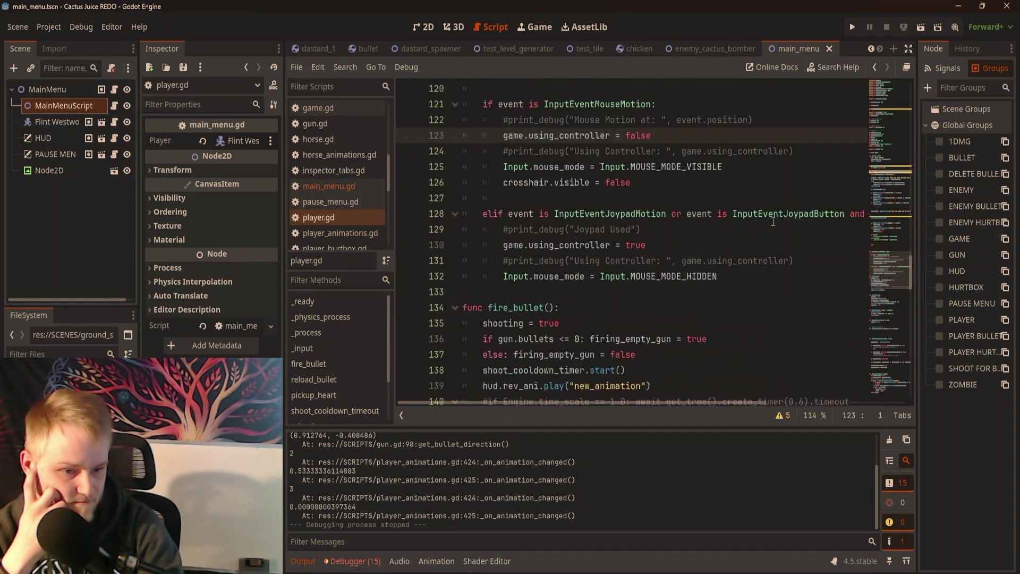
scroll(757, 224, "up", 12)
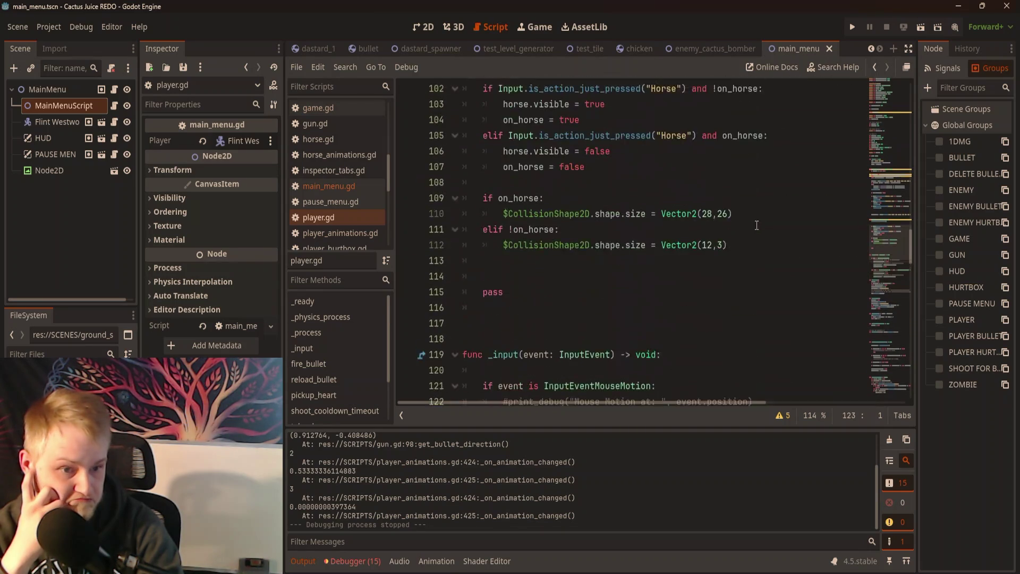
scroll(757, 224, "down", 5)
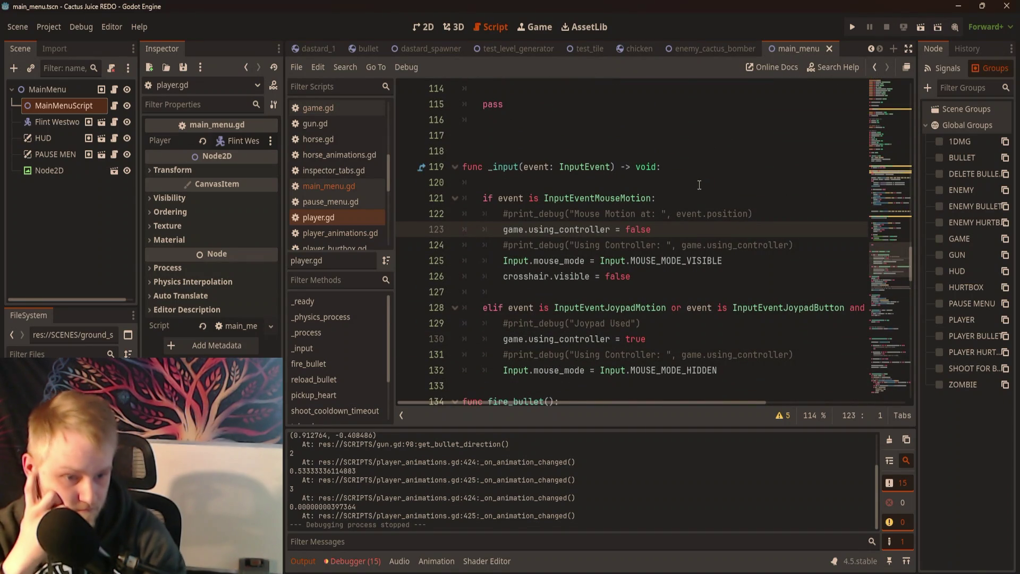
scroll(701, 190, "up", 6)
scroll(685, 196, "up", 6)
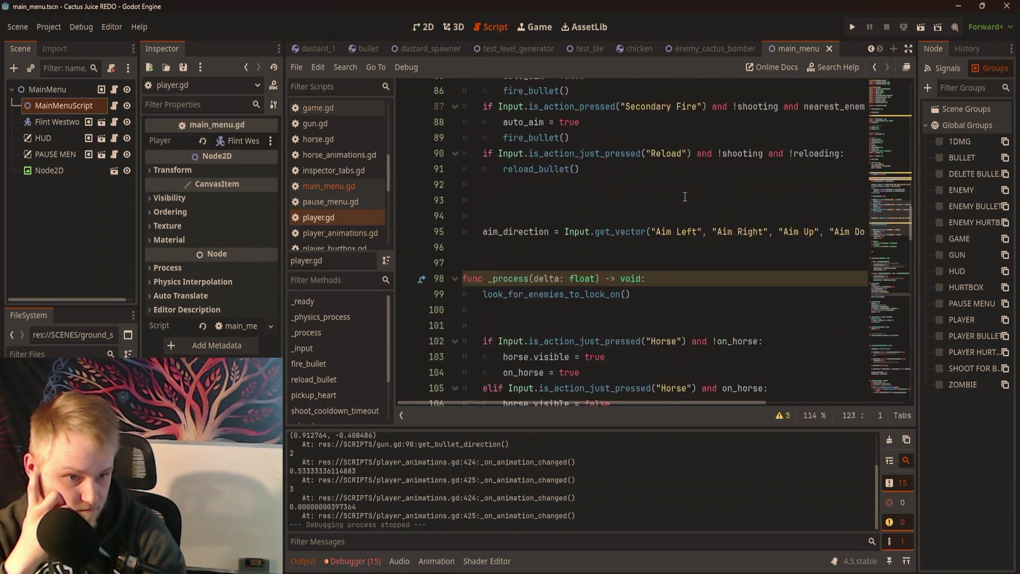
scroll(685, 196, "up", 6)
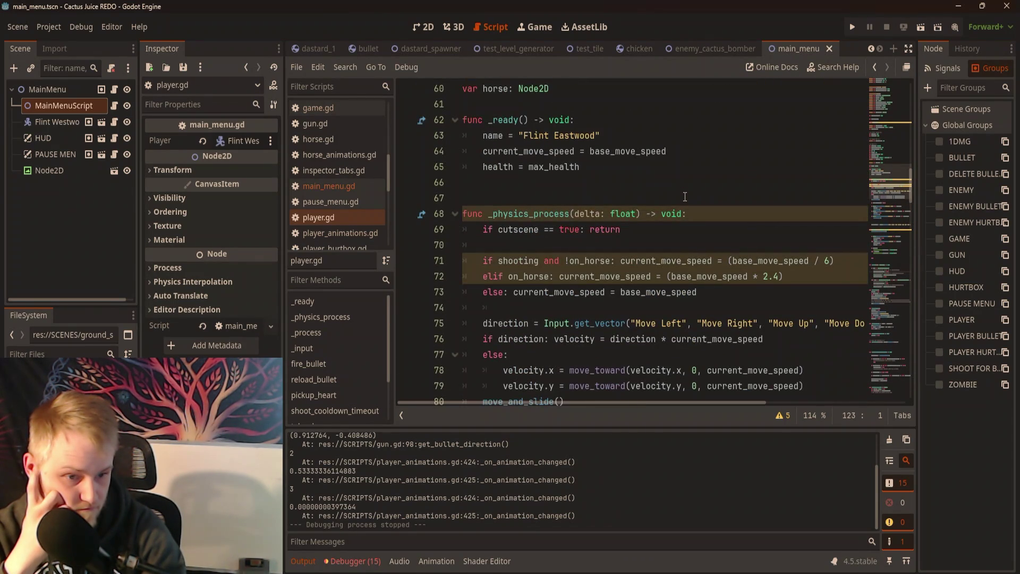
scroll(685, 196, "up", 4)
scroll(685, 197, "down", 8)
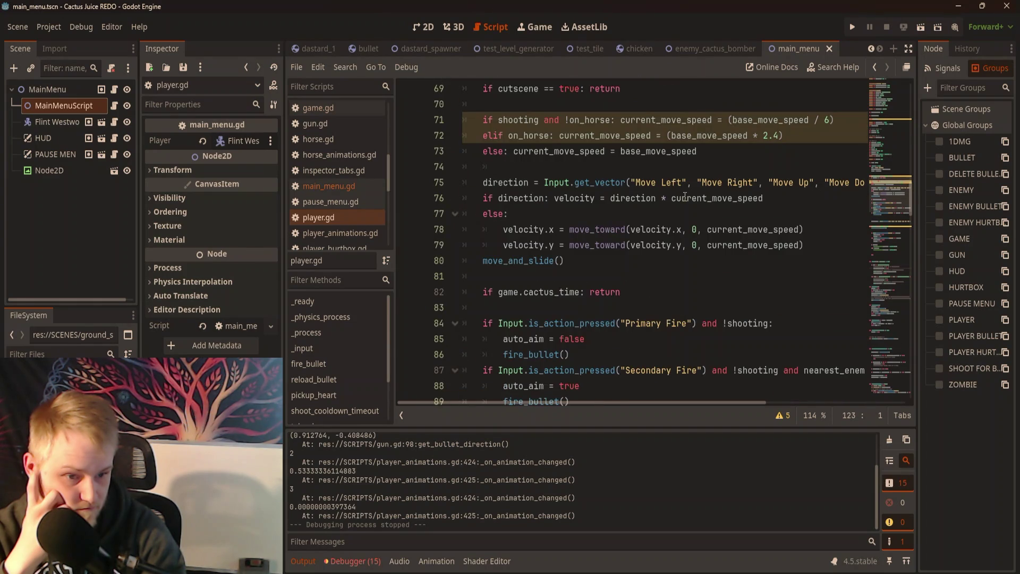
scroll(685, 196, "down", 2)
scroll(686, 197, "up", 4)
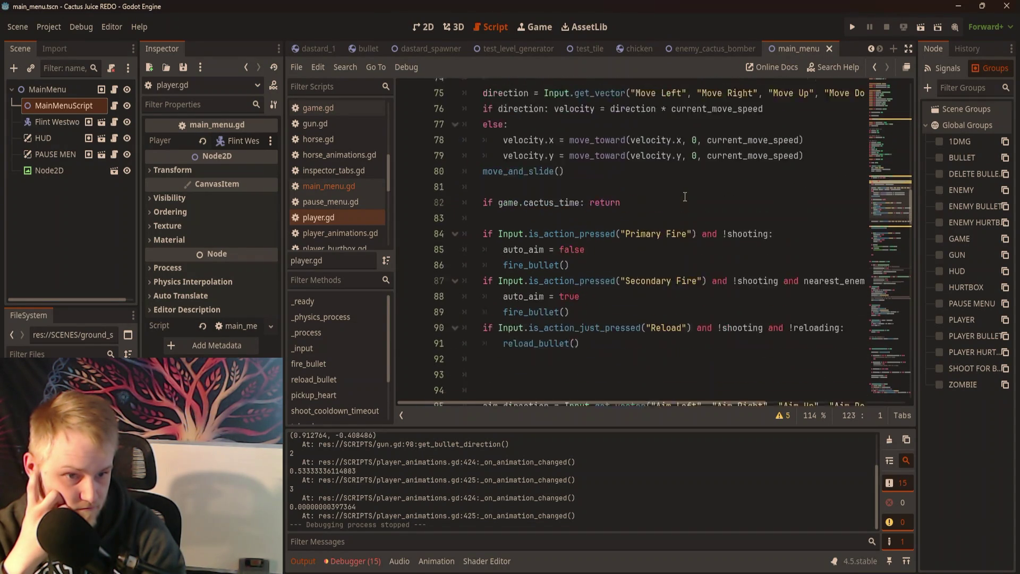
scroll(685, 197, "up", 5)
scroll(685, 197, "down", 14)
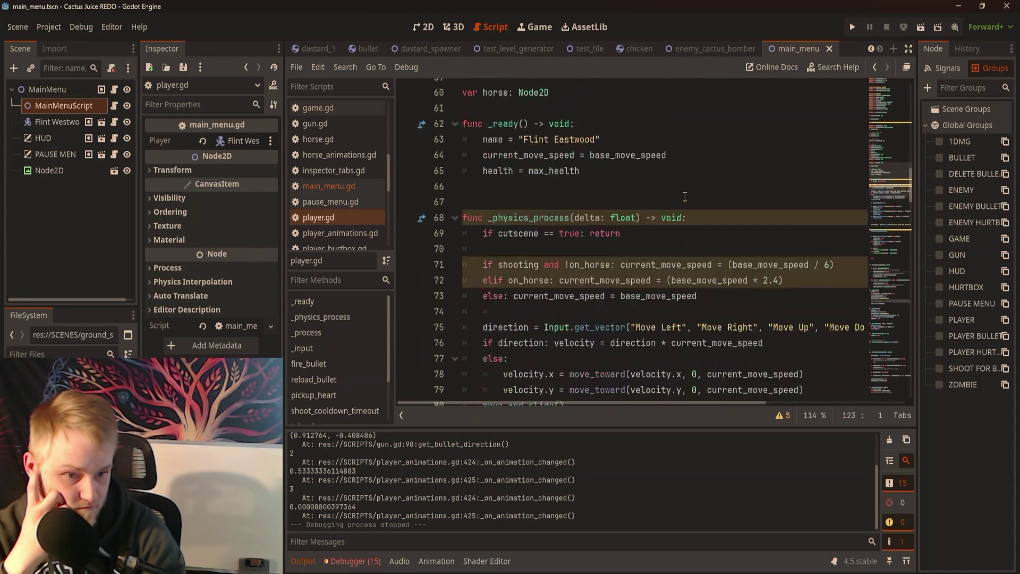
scroll(685, 196, "down", 12)
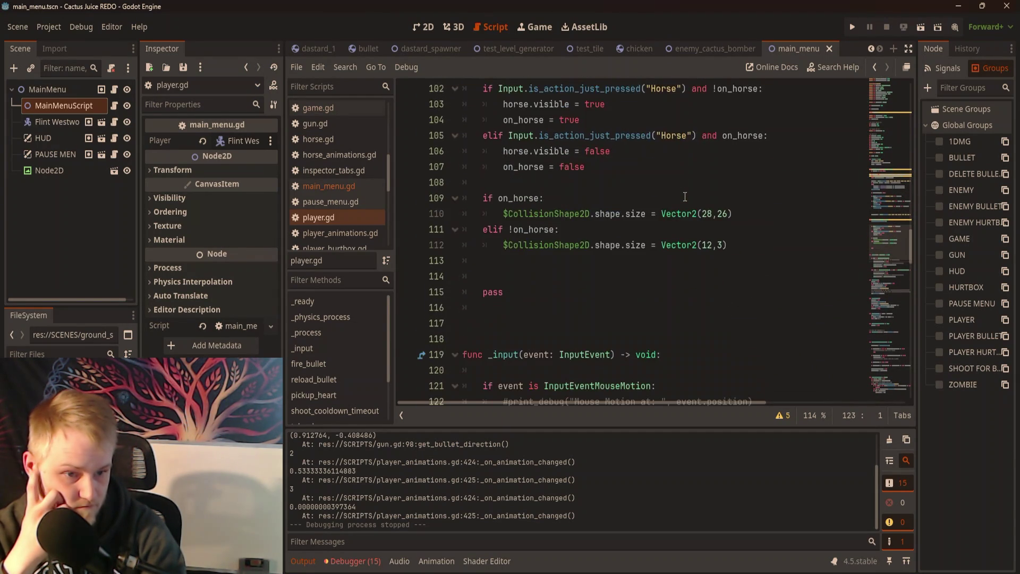
scroll(685, 196, "down", 9)
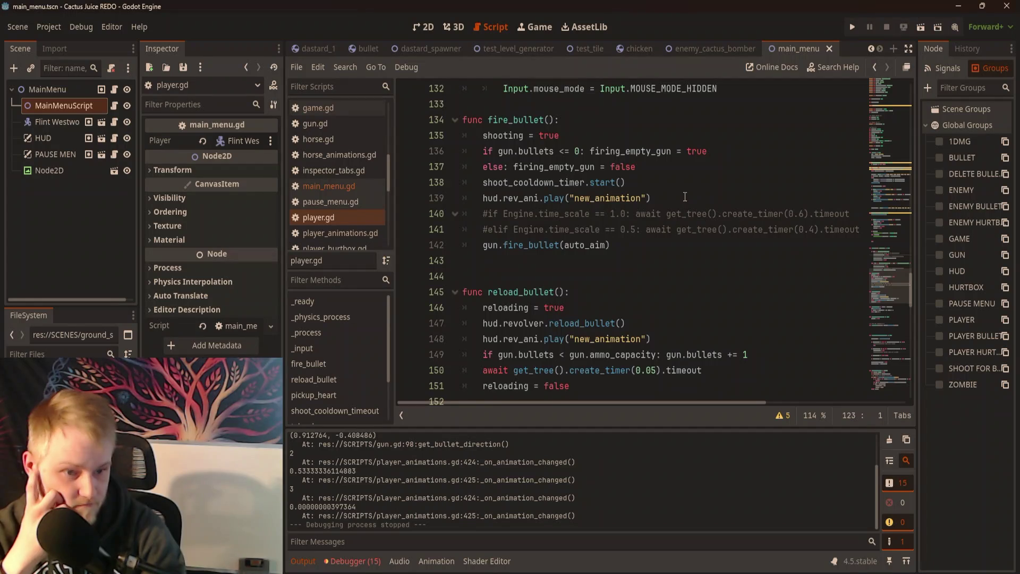
scroll(682, 171, "down", 13)
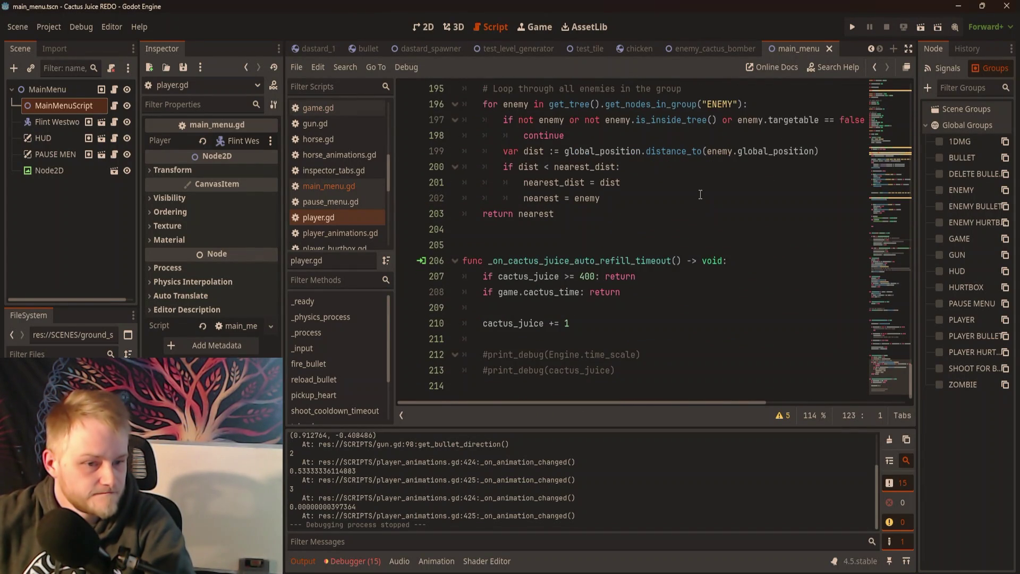
scroll(700, 194, "up", 14)
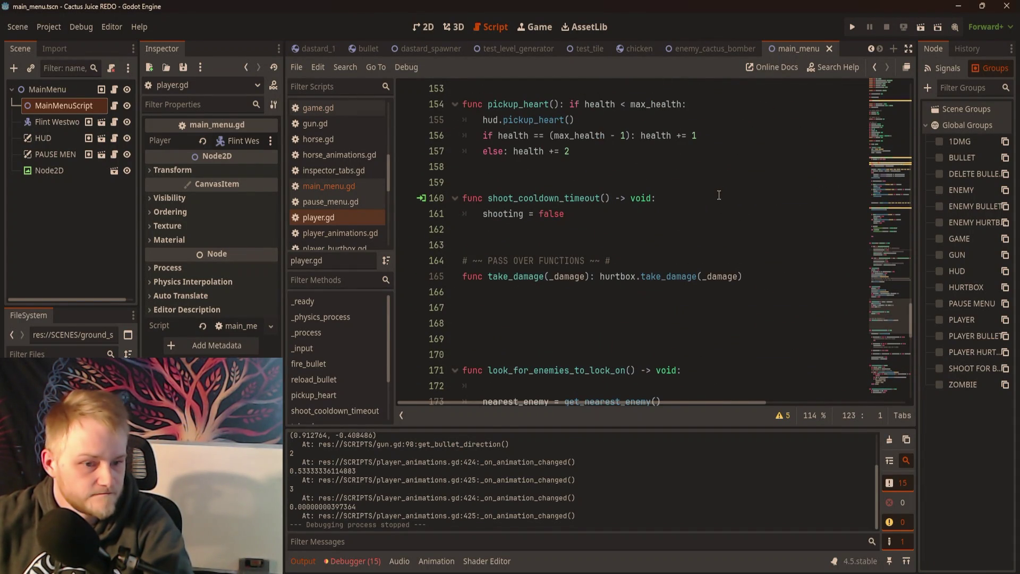
scroll(719, 195, "up", 10)
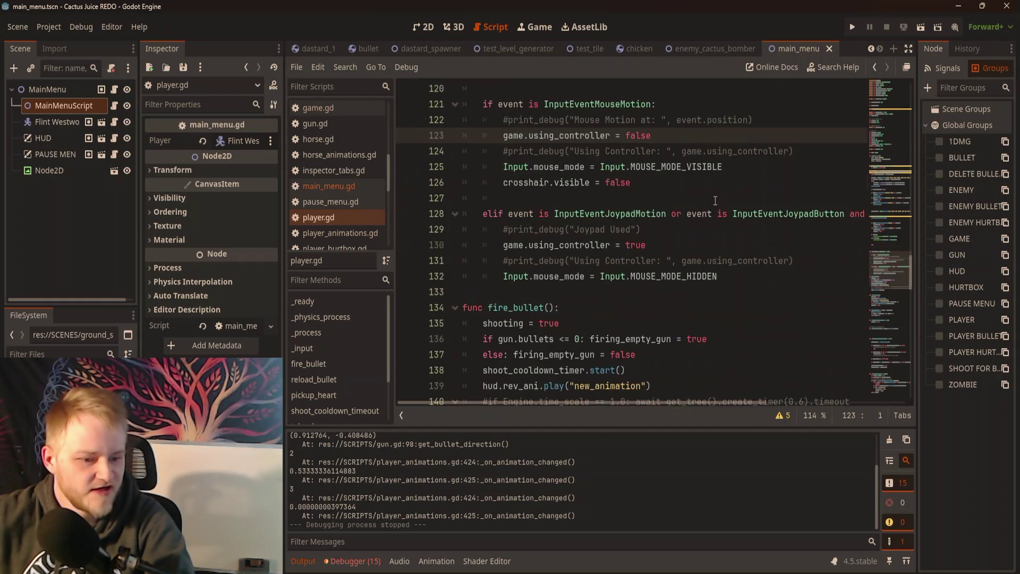
scroll(715, 200, "up", 10)
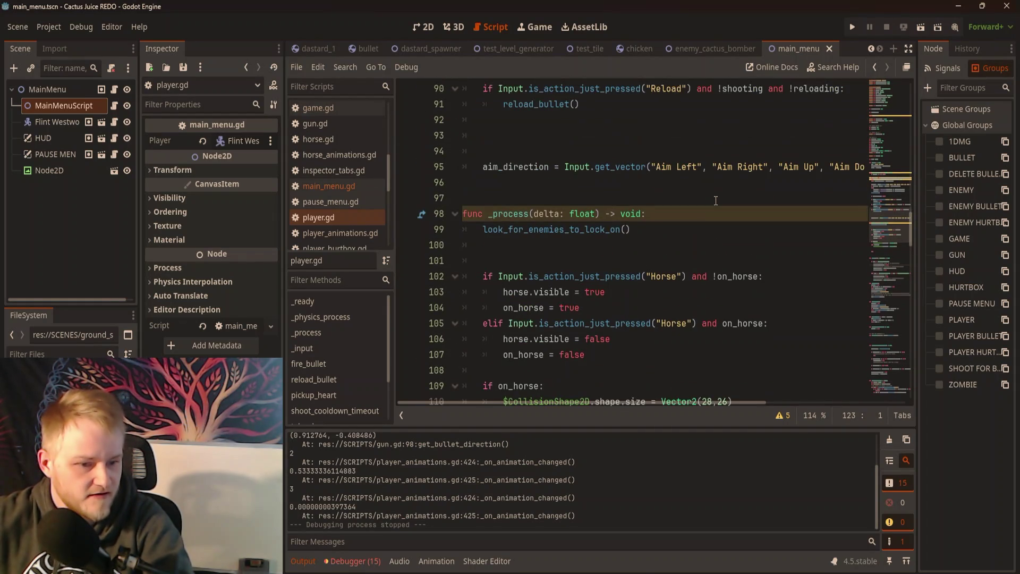
scroll(716, 201, "up", 12)
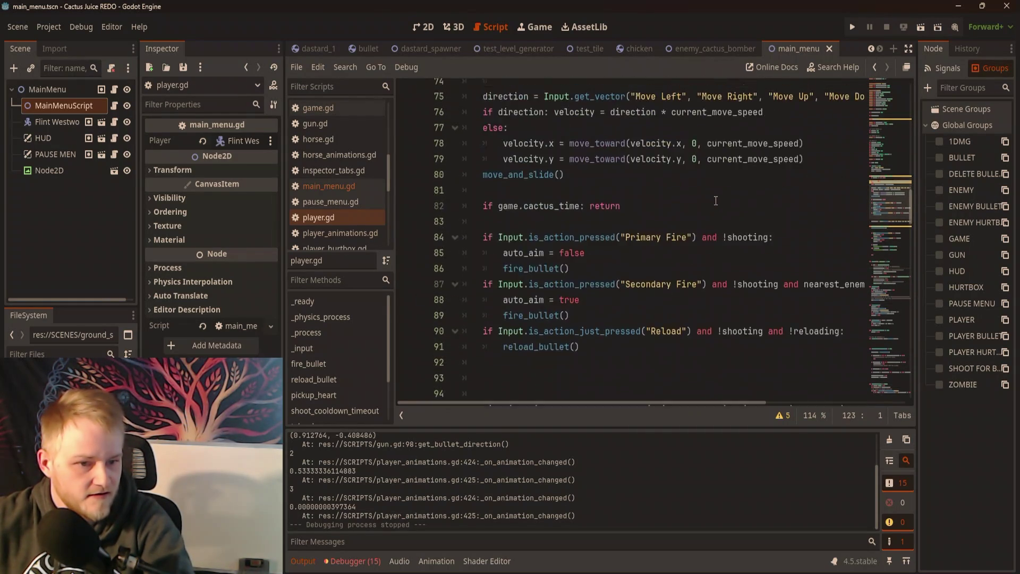
Open the player scene's animation script and scroll to func track_mouse().
left_click(114, 122)
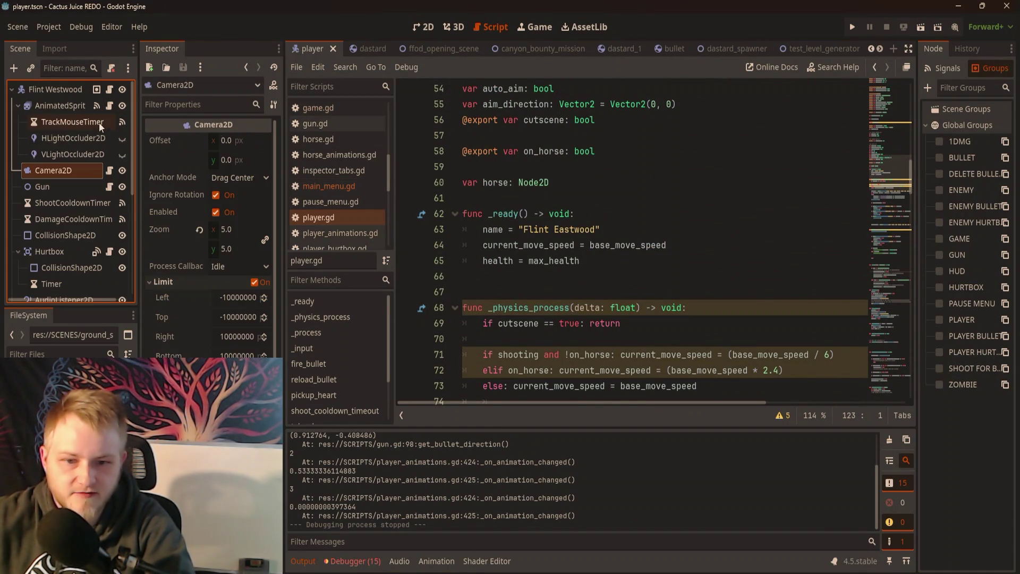
left_click(109, 106)
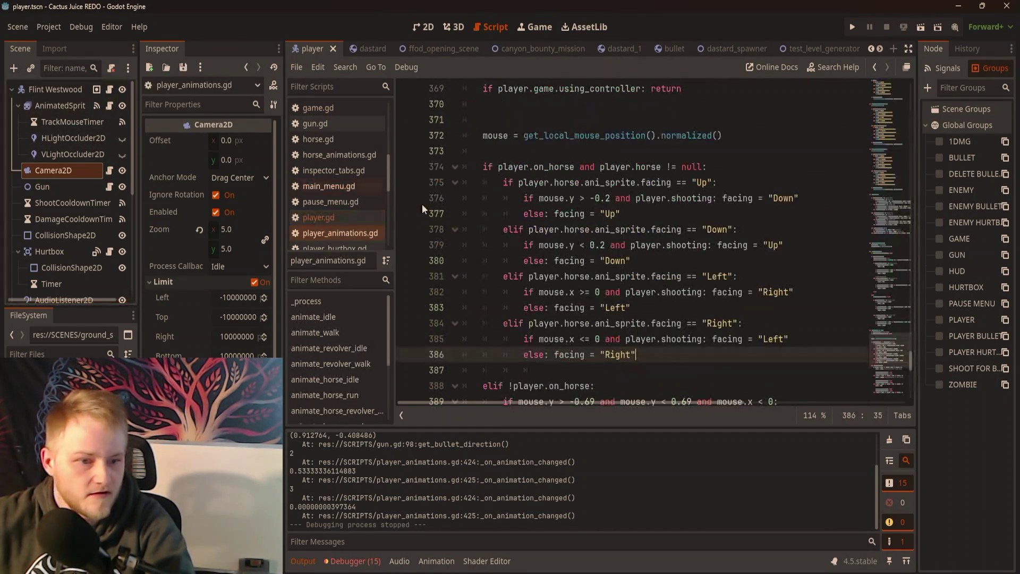
scroll(706, 199, "up", 3)
scroll(692, 208, "down", 1)
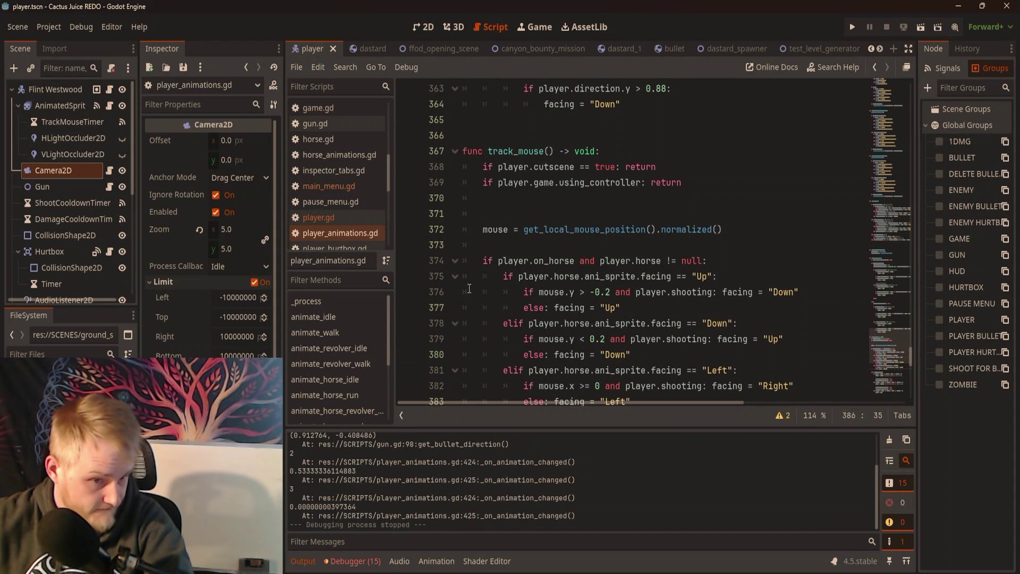
scroll(528, 284, "down", 1)
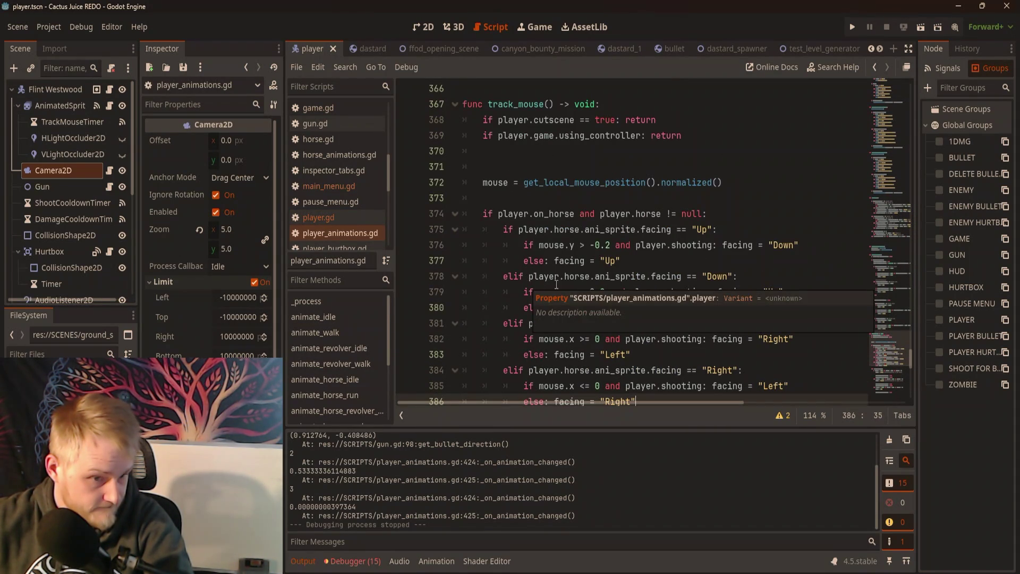
scroll(622, 279, "down", 1)
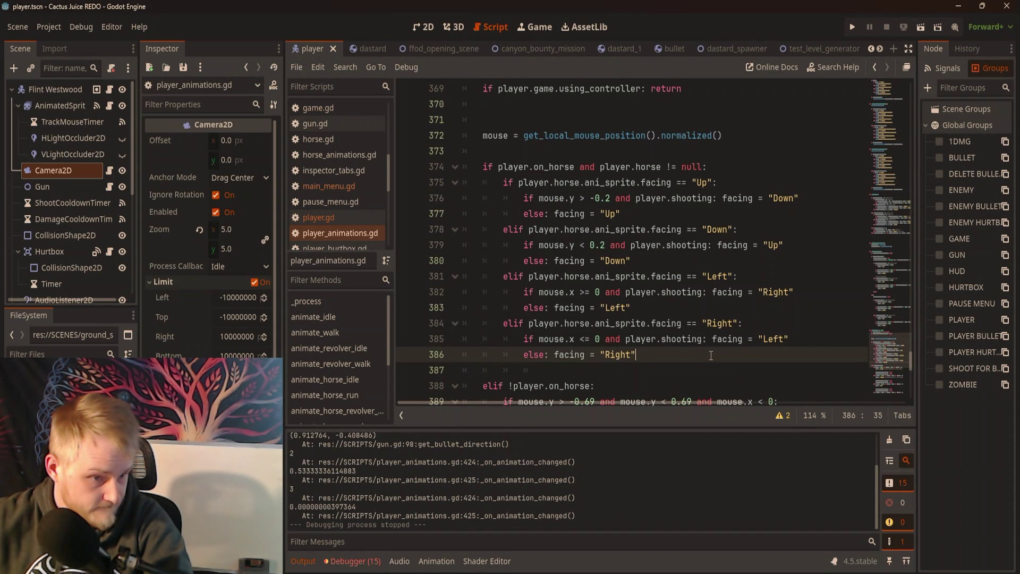
scroll(699, 338, "down", 2)
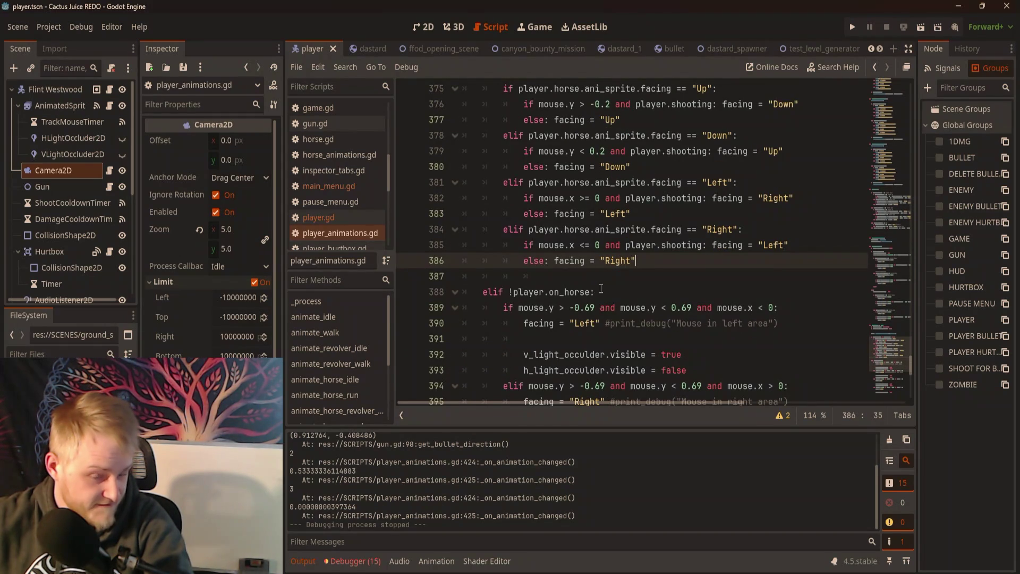
scroll(601, 288, "up", 3)
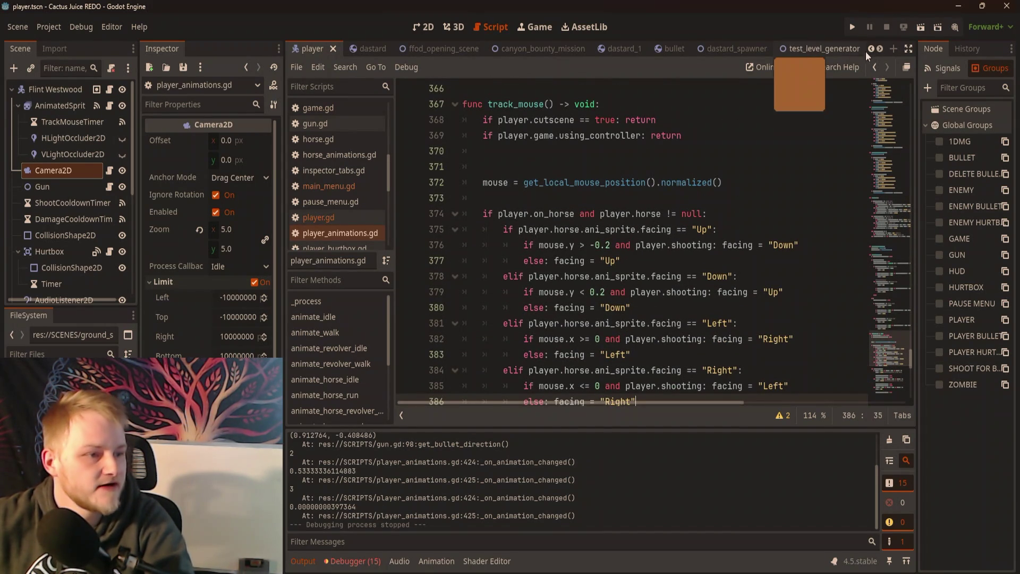
scroll(885, 50, "down", 4)
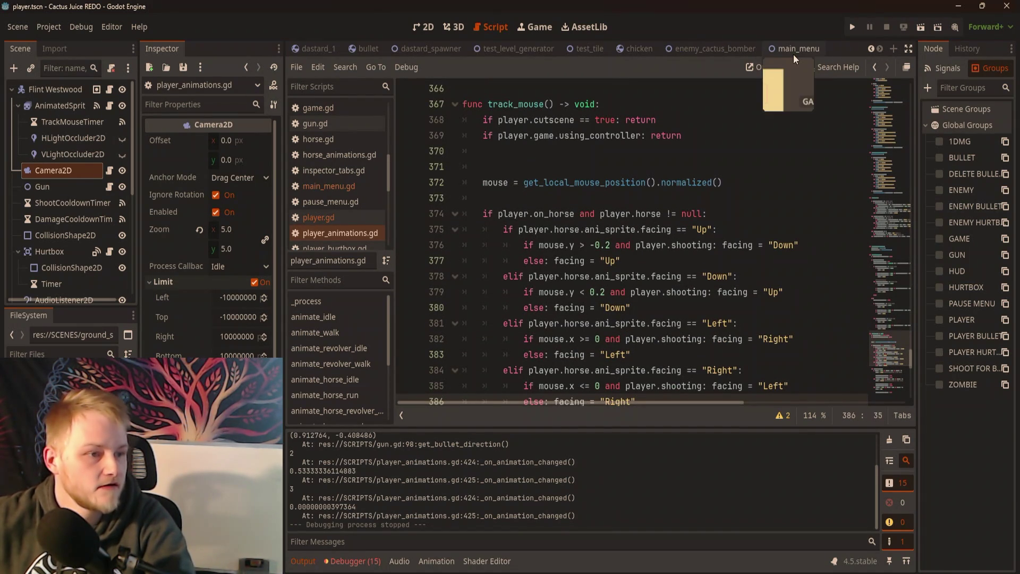
Toggle On Horse on the Flint Westwood player in main_menu, save the scene and run it.
left_click(795, 50)
left_click(47, 123)
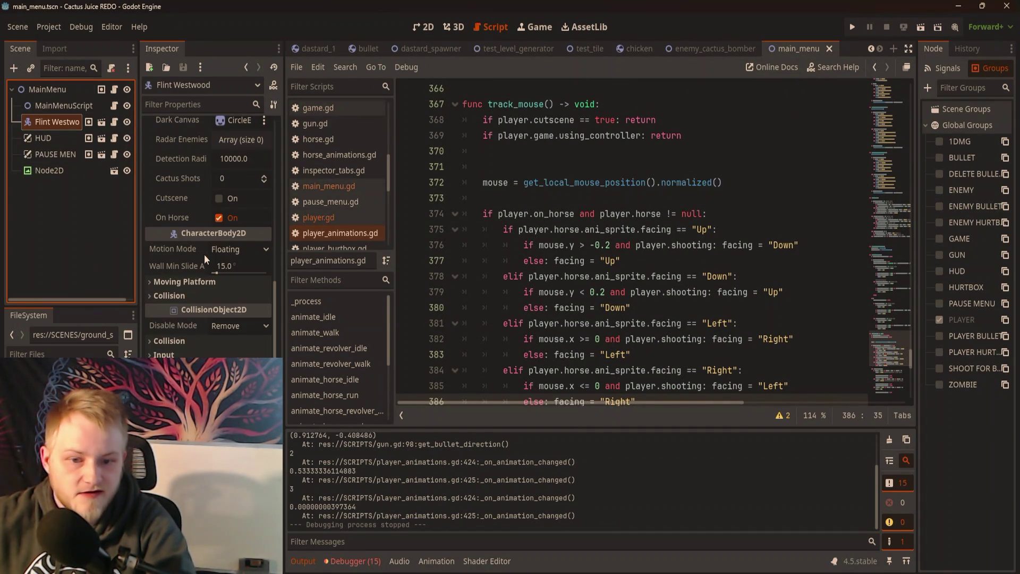
left_click(218, 219)
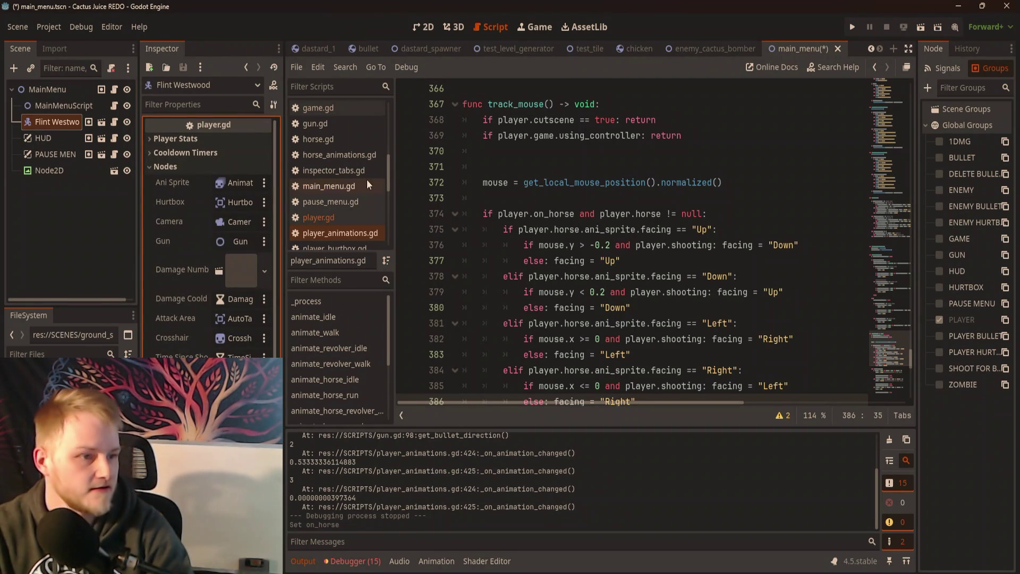
key("ctrl+s")
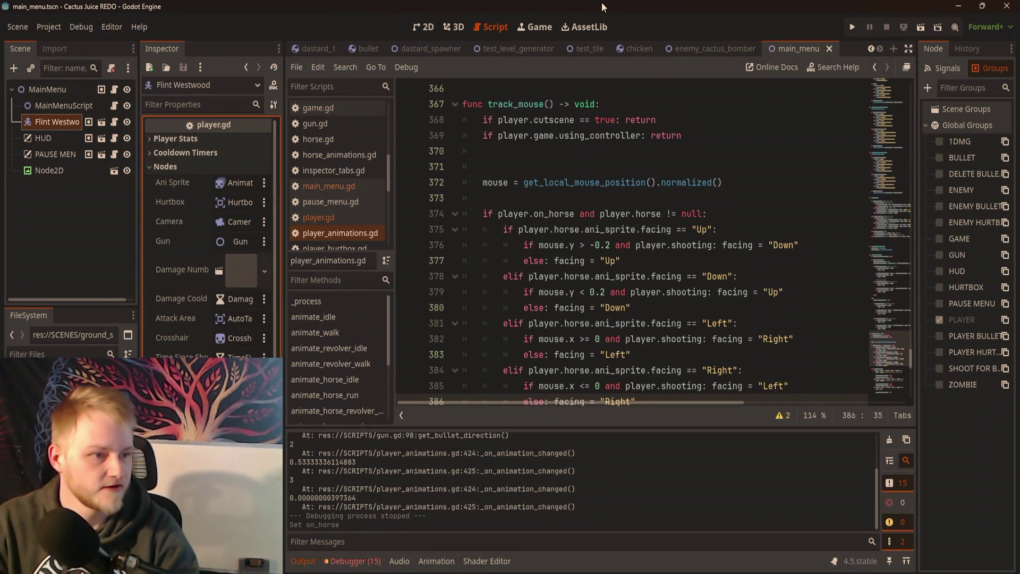
key("F5")
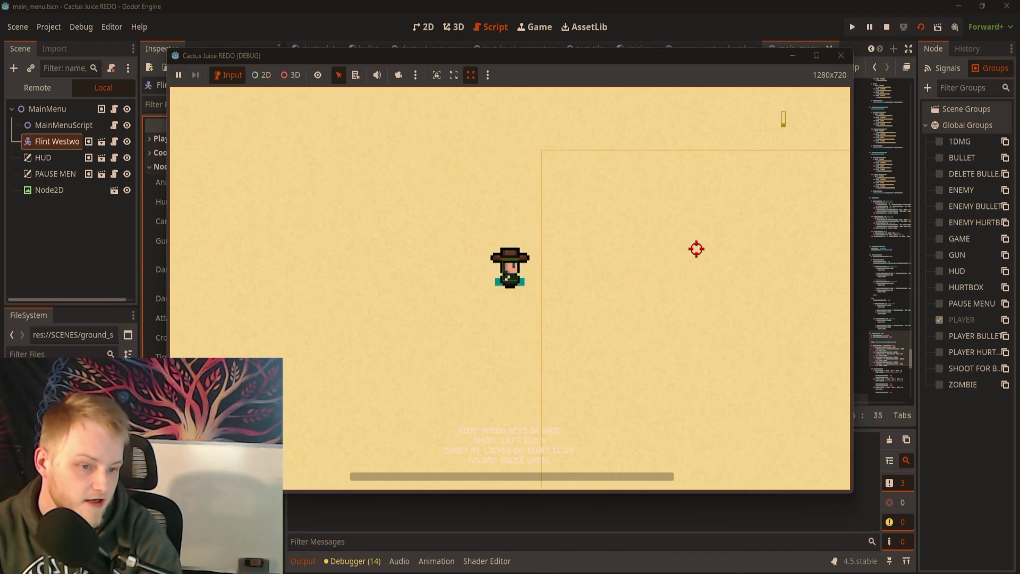
Fire six shots in different directions around the cowboy, then reload with the mouse wheel.
left_click(687, 288)
left_click(585, 205)
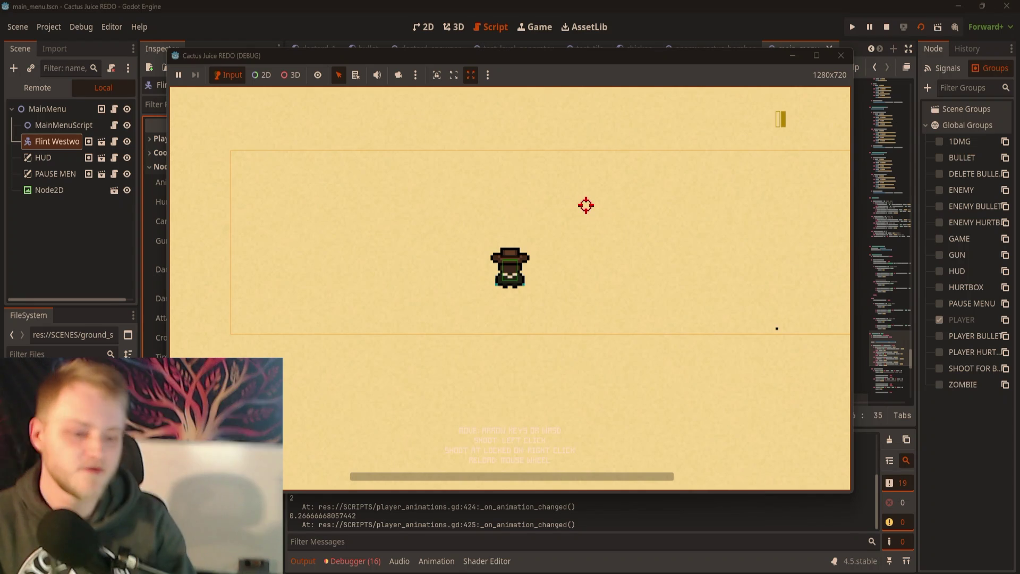
left_click(690, 306)
left_click(705, 244)
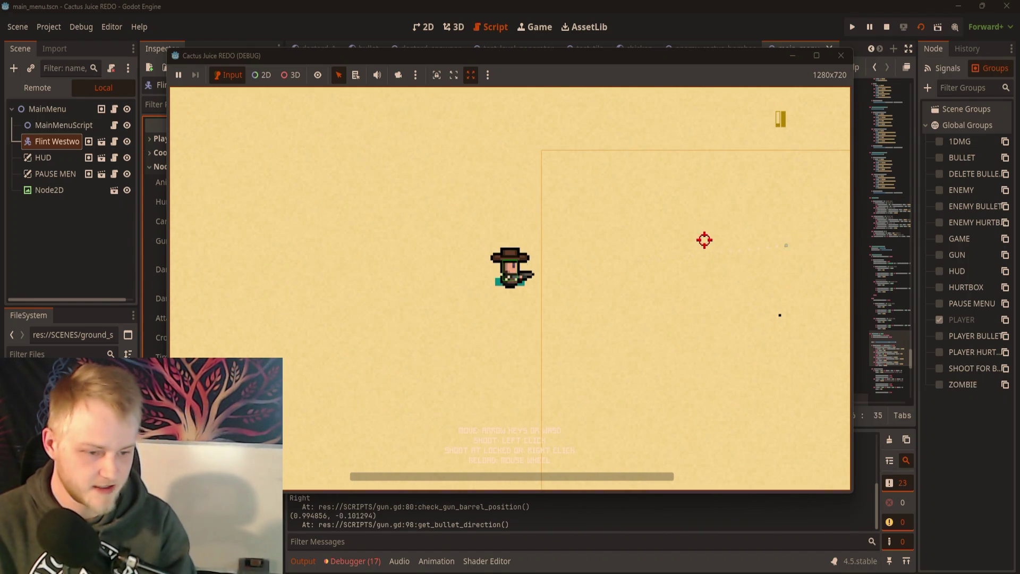
left_click(697, 228)
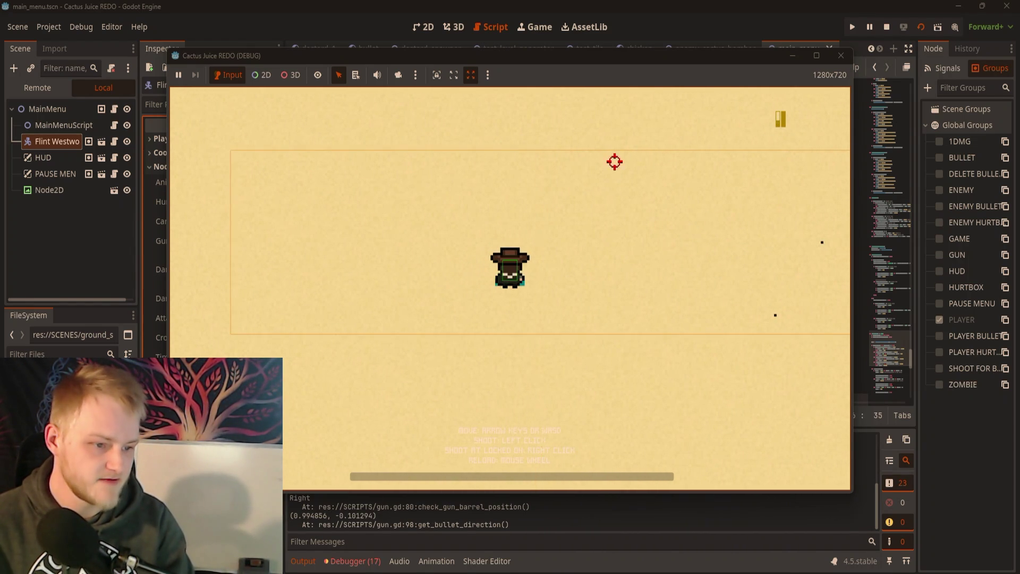
left_click(788, 212)
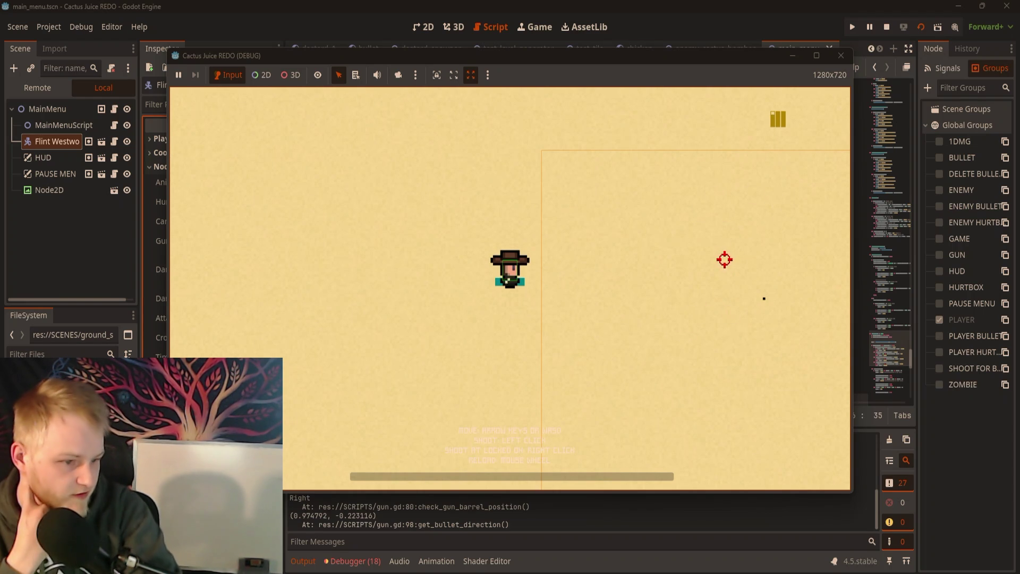
scroll(760, 274, "down", 1)
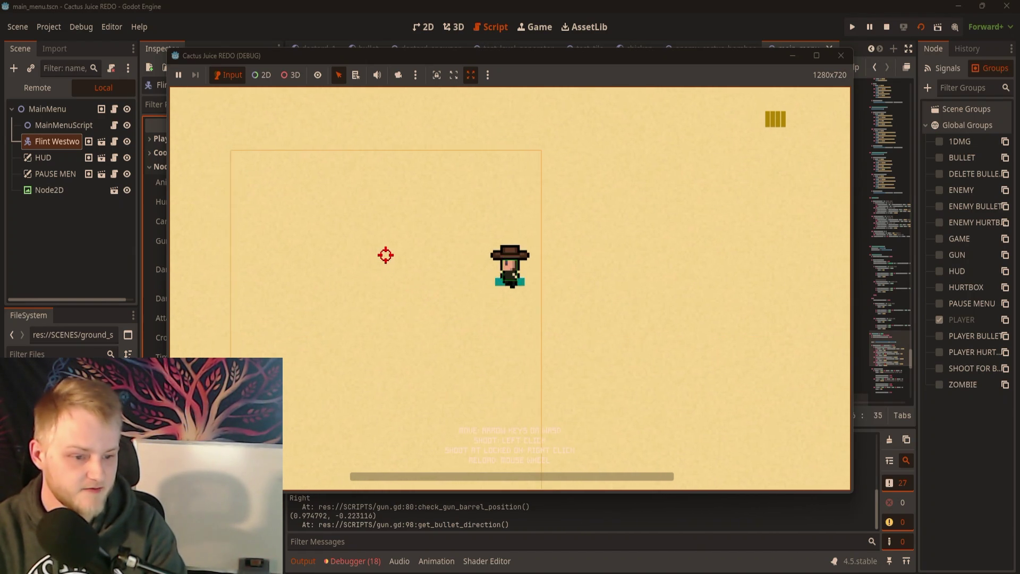
scroll(391, 263, "down", 1)
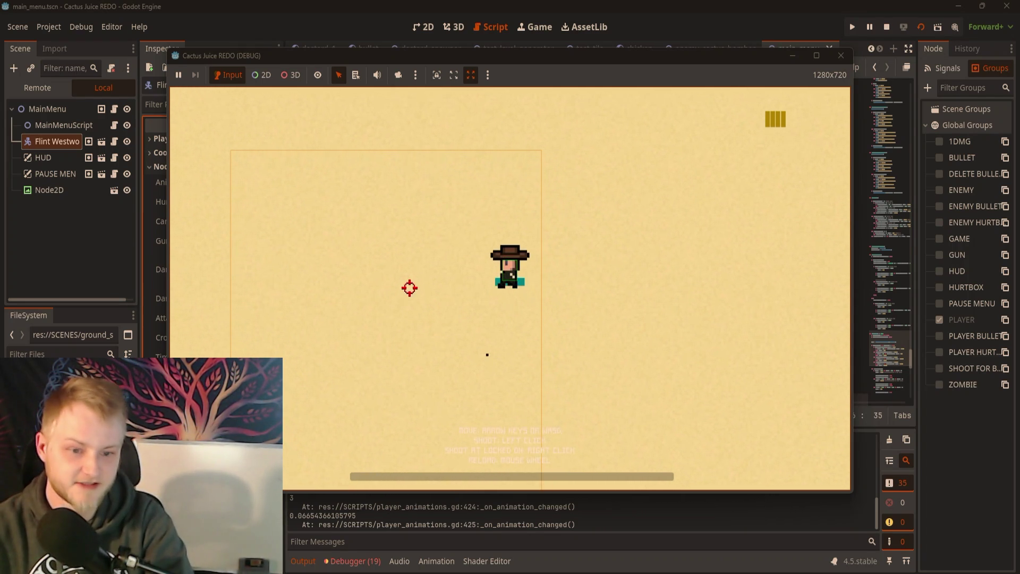
scroll(543, 351, "down", 1)
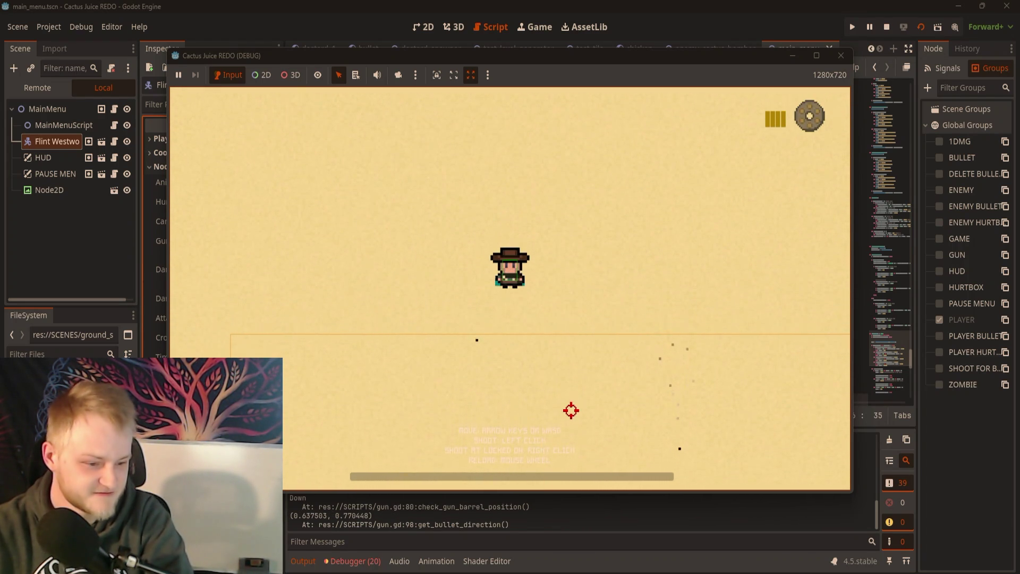
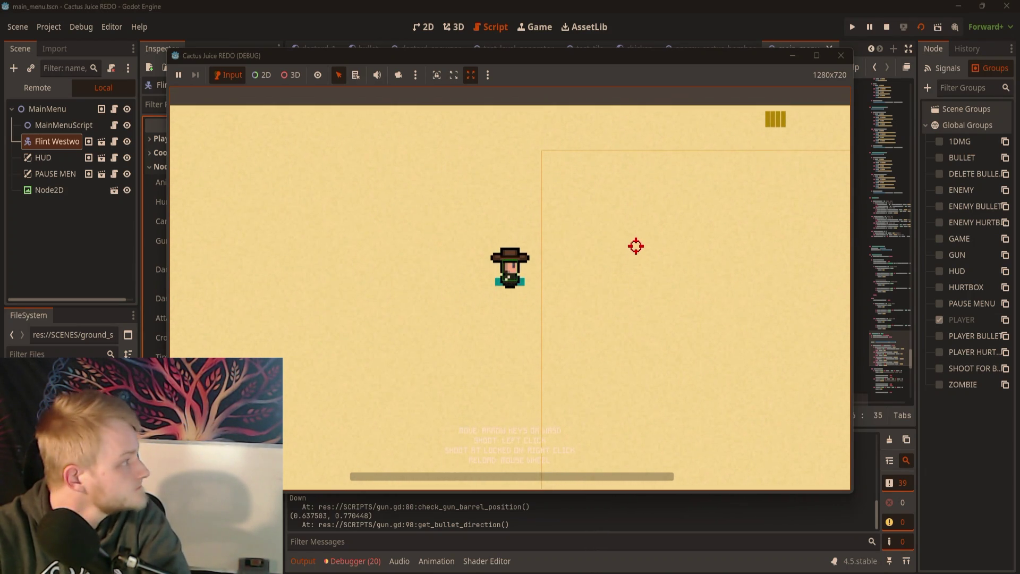
Fire a shot upward in the running main menu arena.
scroll(335, 237, "down", 1)
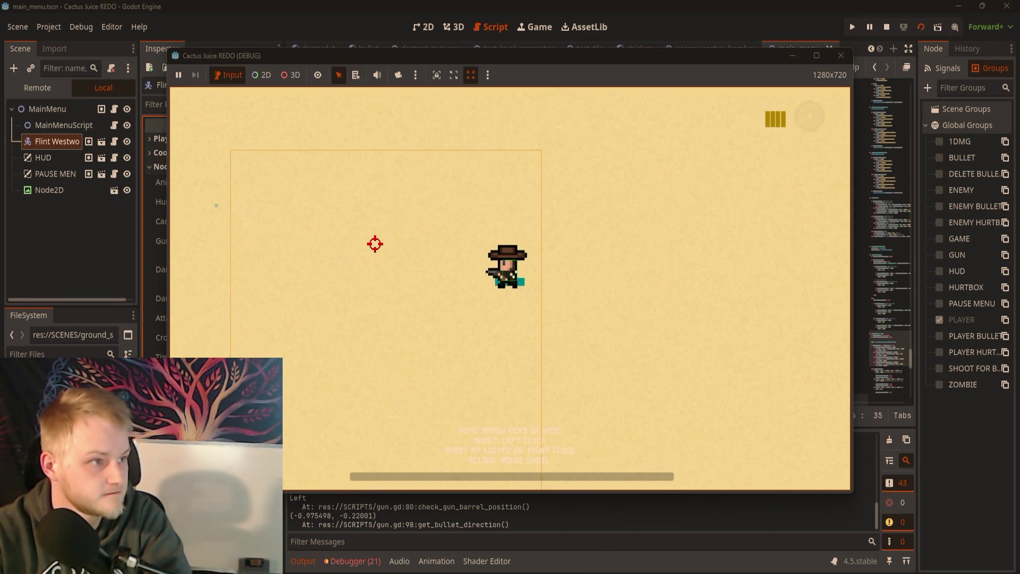
scroll(615, 232, "down", 1)
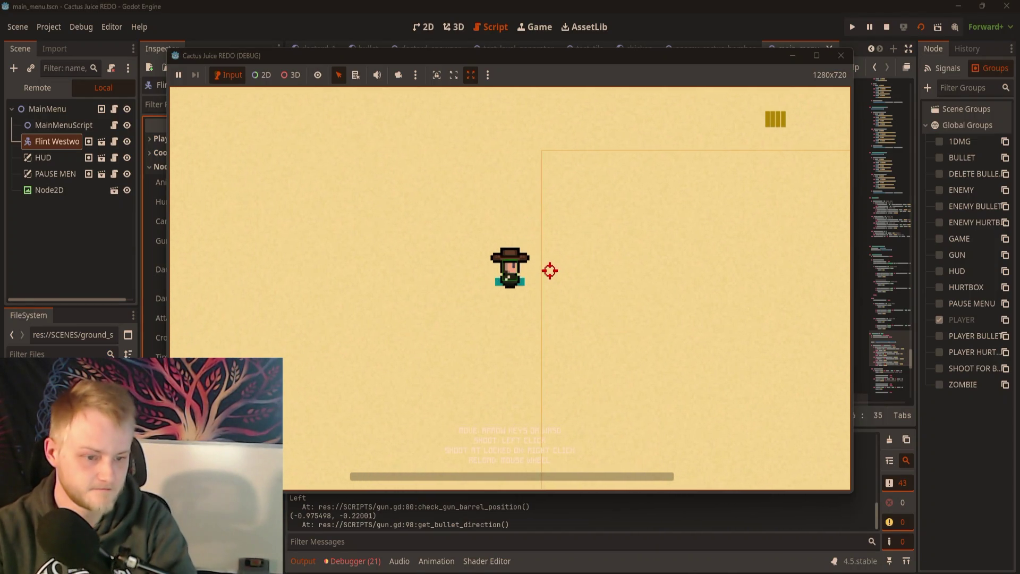
left_click(531, 212)
Walk the player around the arena with WASD until it faces left, then close the game.
key("w")
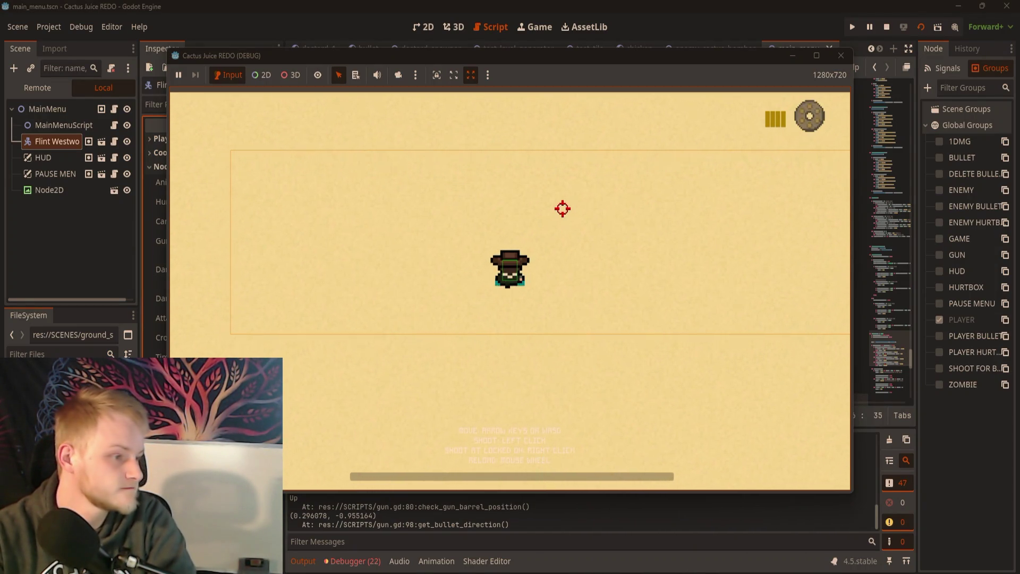
key("s")
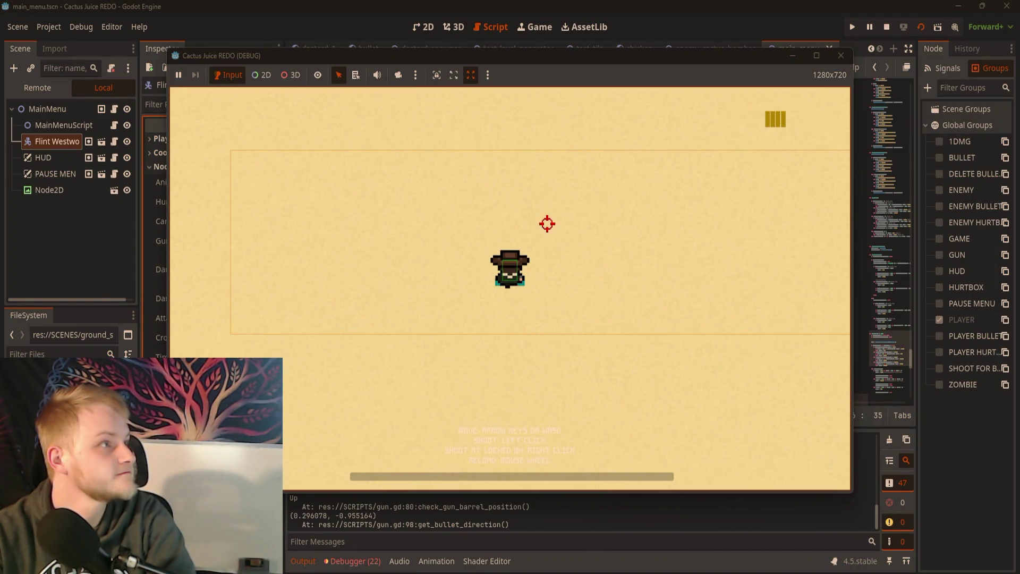
key("w")
key("s")
key("d")
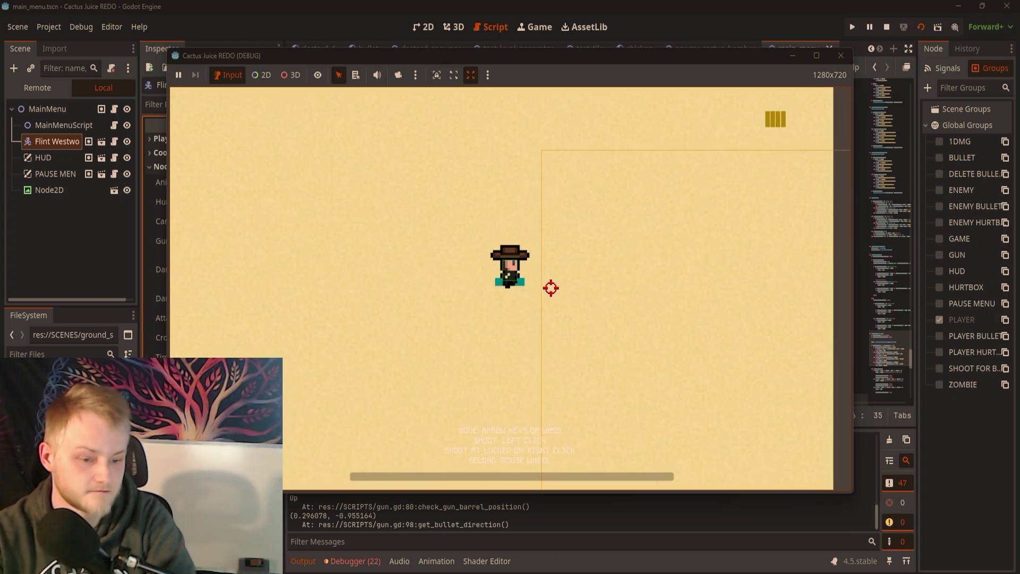
key("w")
key("a")
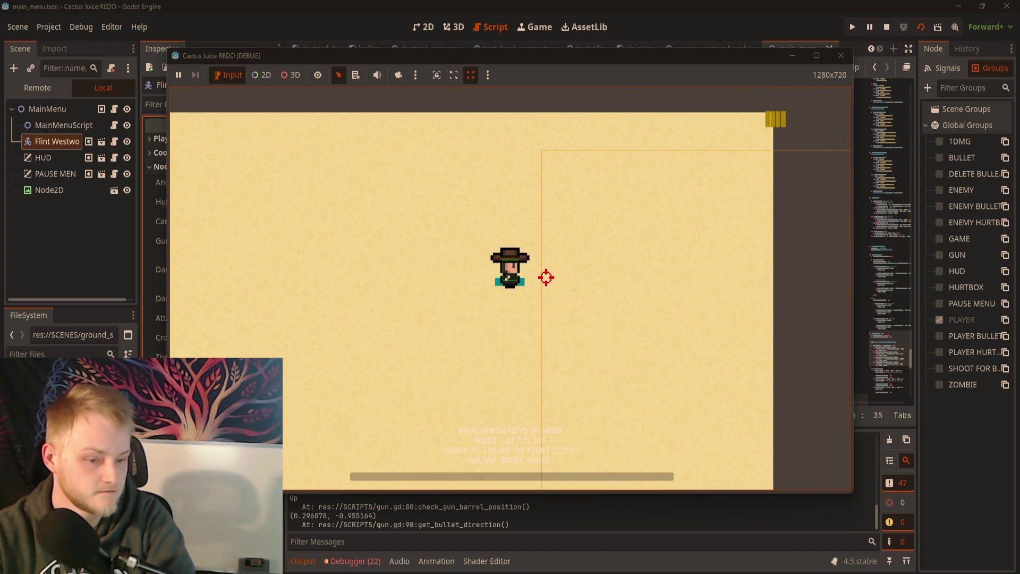
key("s")
key("a")
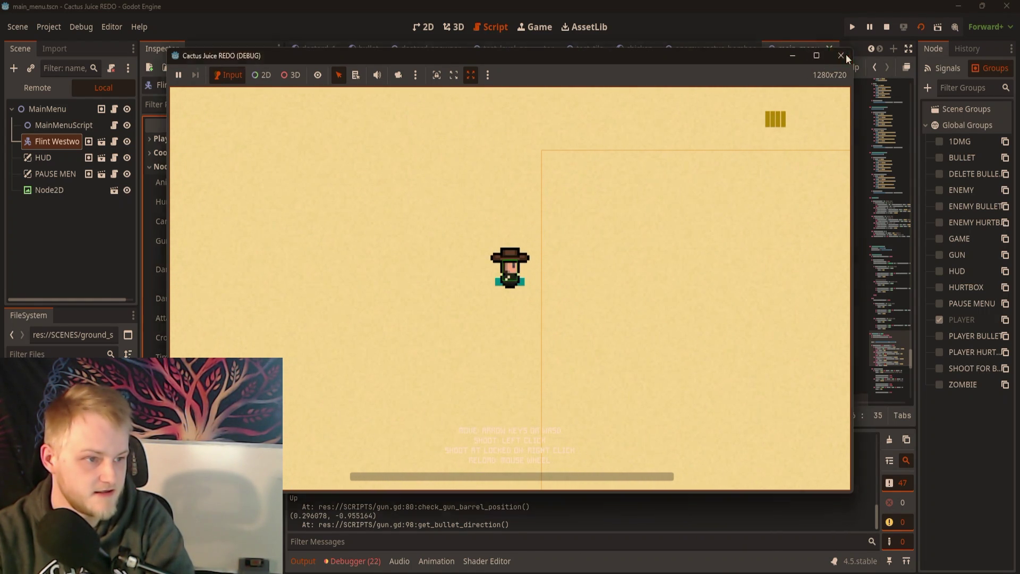
left_click(841, 55)
Switch to the 2D view and select the MainMenu root node.
left_click(424, 27)
scroll(486, 265, "down", 1)
scroll(486, 240, "up", 6)
scroll(624, 210, "up", 4)
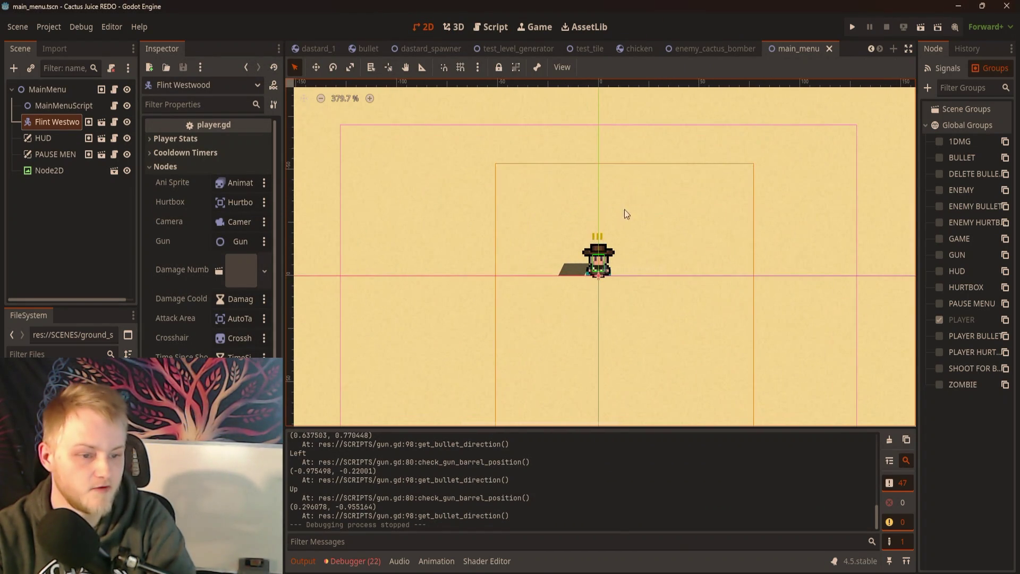
left_click(61, 89)
scroll(612, 162, "down", 3)
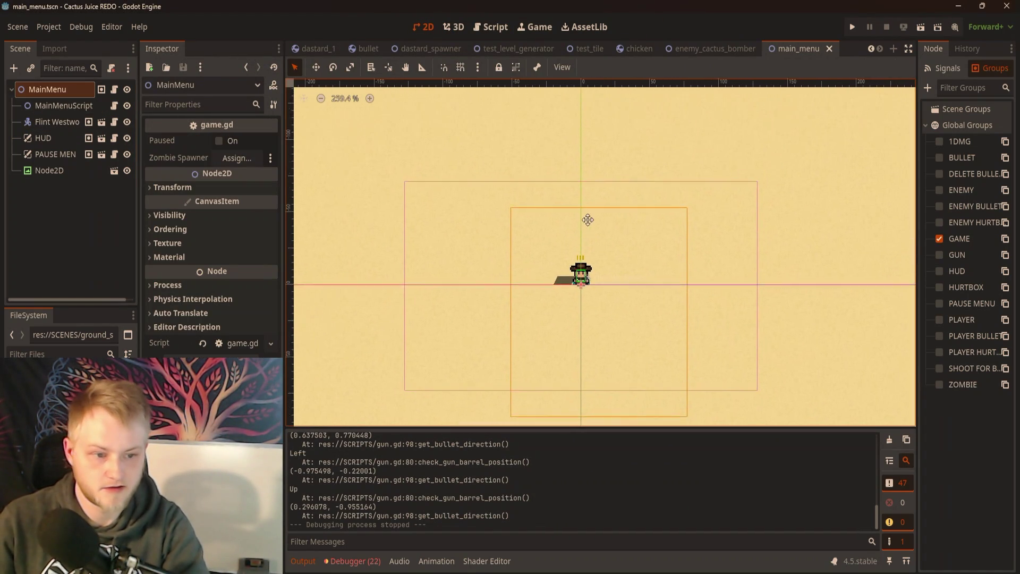
Add a Node2D named FENCE under MainMenu, then search 'color' for its child node.
key("ctrl+a")
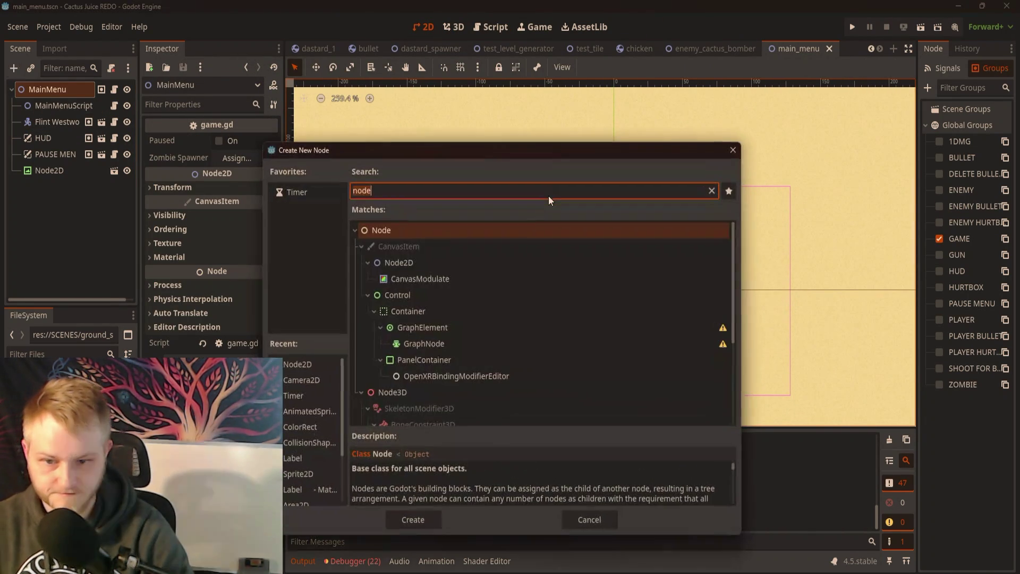
type("node")
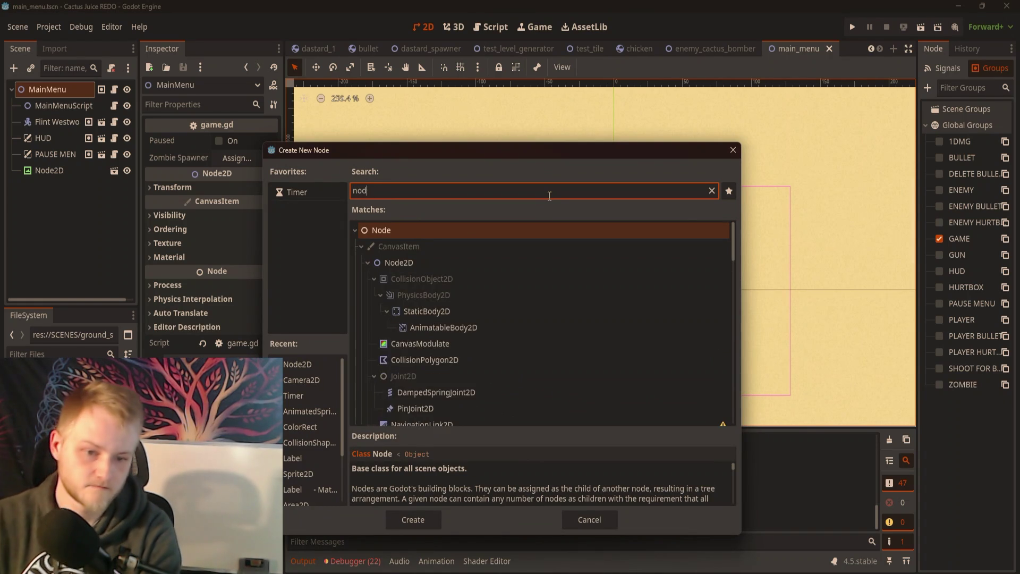
key("Down")
key("Down")
key("Return")
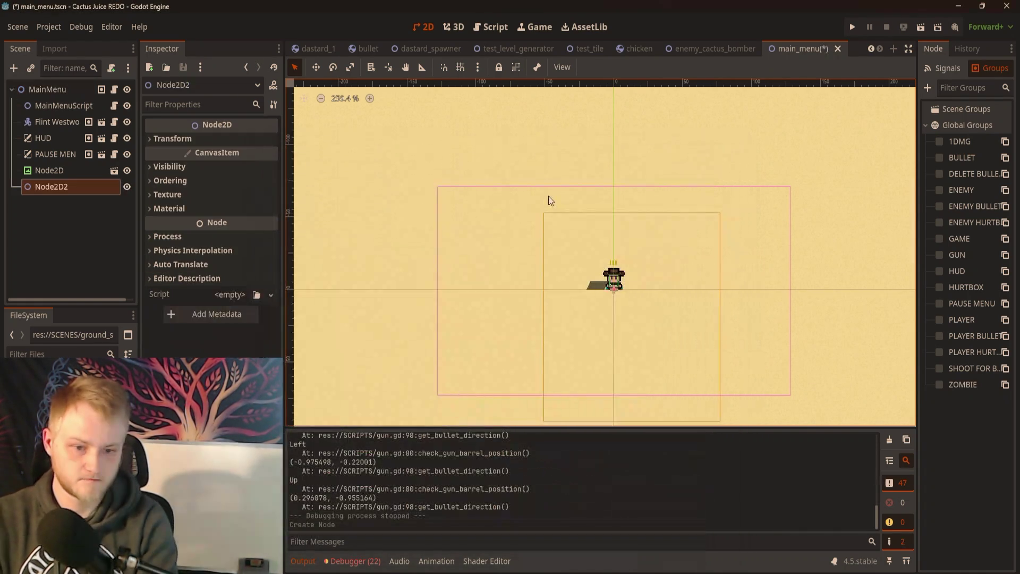
left_click(37, 187)
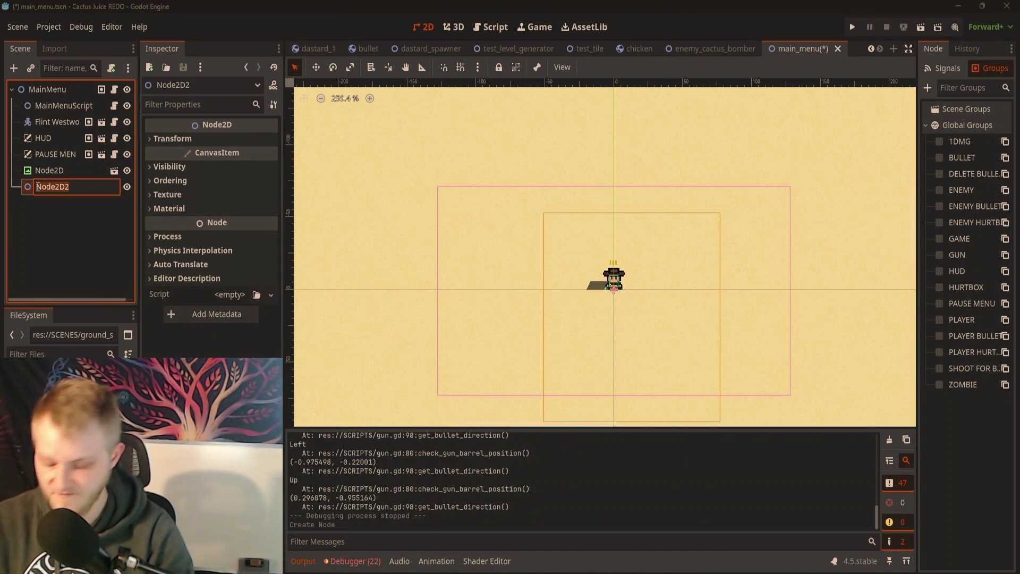
key("Return")
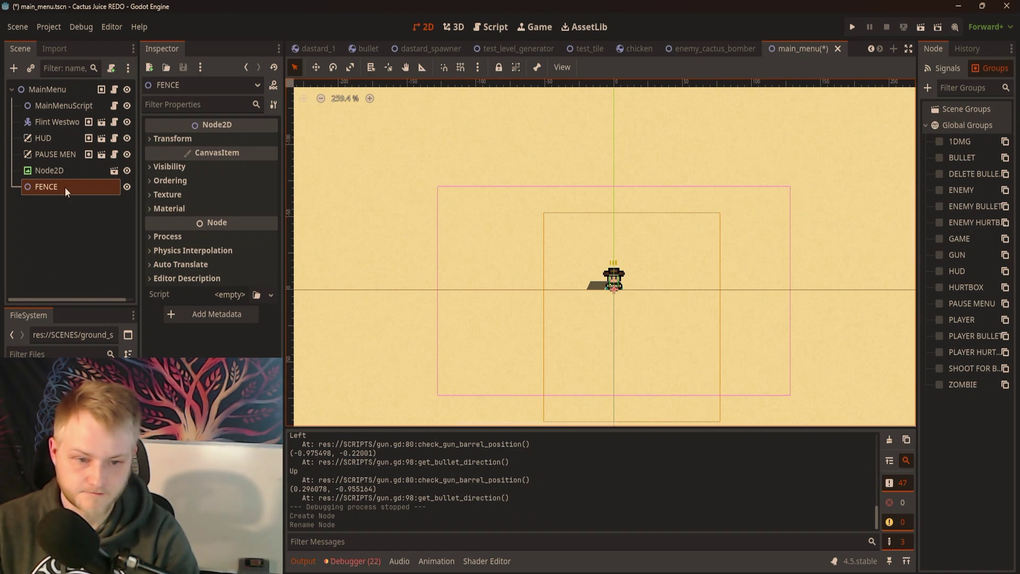
key("ctrl+a")
type("color")
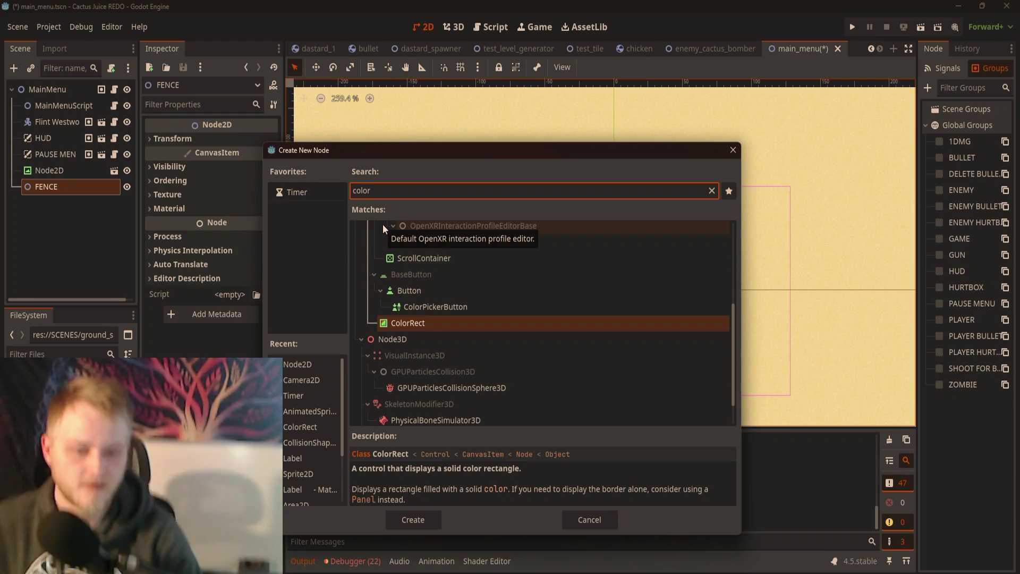
Add a ColorRect under FENCE and move it to the player's right side.
double_click(409, 323)
scroll(607, 324, "up", 3)
mouse_move(555, 280)
left_mouse_down()
mouse_move(526, 307)
mouse_move(562, 304)
left_mouse_up()
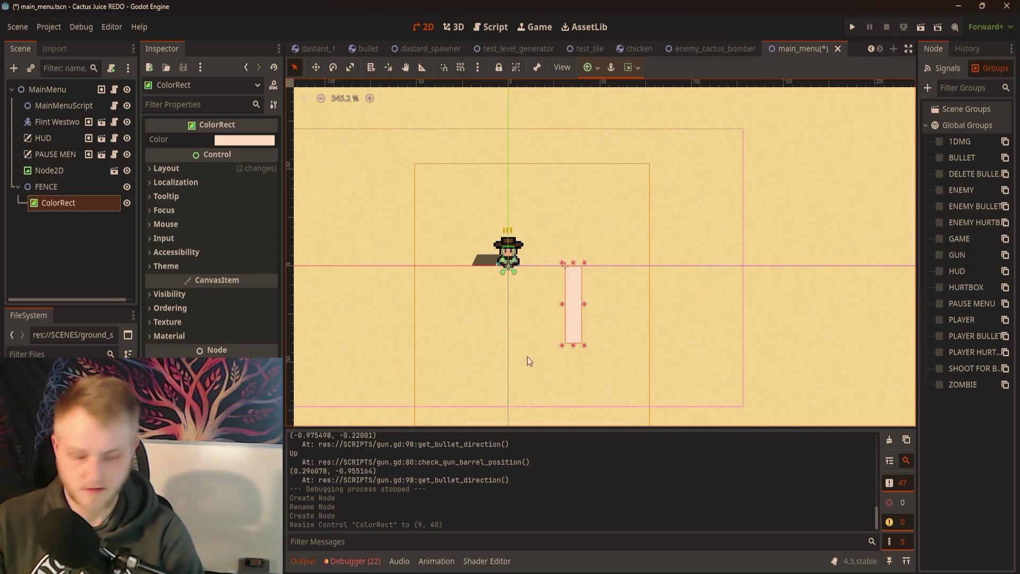
key("w")
scroll(562, 337, "up", 4)
mouse_move(610, 272)
left_mouse_down()
mouse_move(705, 216)
mouse_move(706, 225)
mouse_move(874, 225)
left_mouse_up()
scroll(710, 216, "down", 2)
scroll(708, 230, "up", 4)
scroll(845, 221, "down", 5)
scroll(729, 243, "down", 1)
scroll(784, 218, "up", 2)
left_click_drag(776, 246, 720, 276)
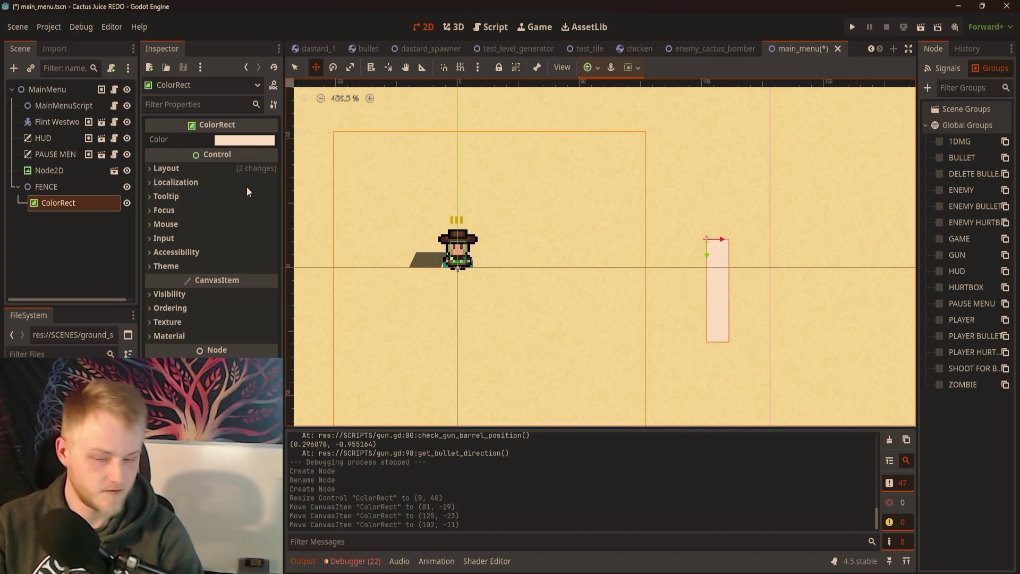
Make the post dark grey (value 53) and stretch it to 9×172.
left_click(245, 140)
left_click(310, 218)
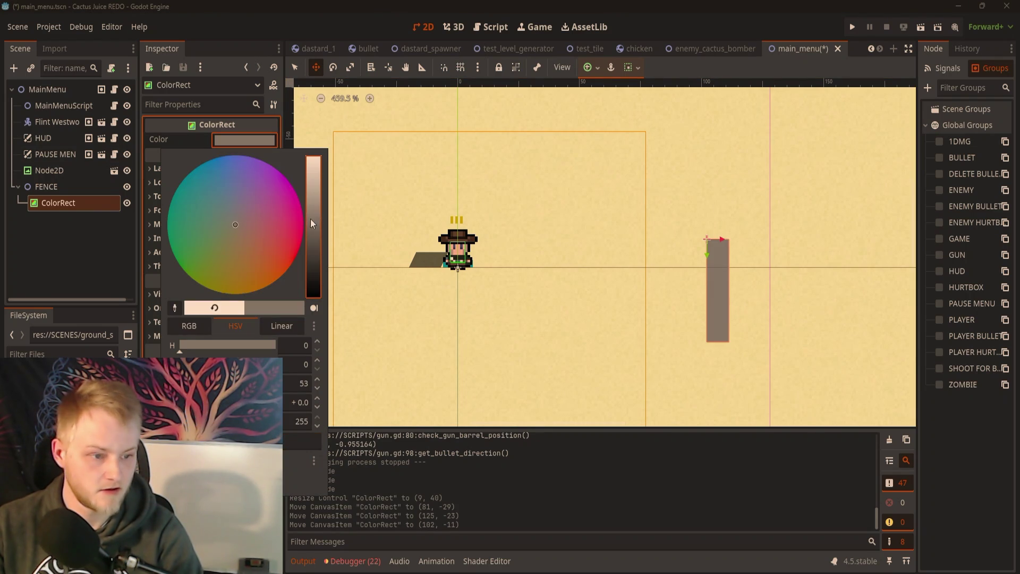
left_click(685, 294)
key("q")
scroll(716, 257, "up", 2)
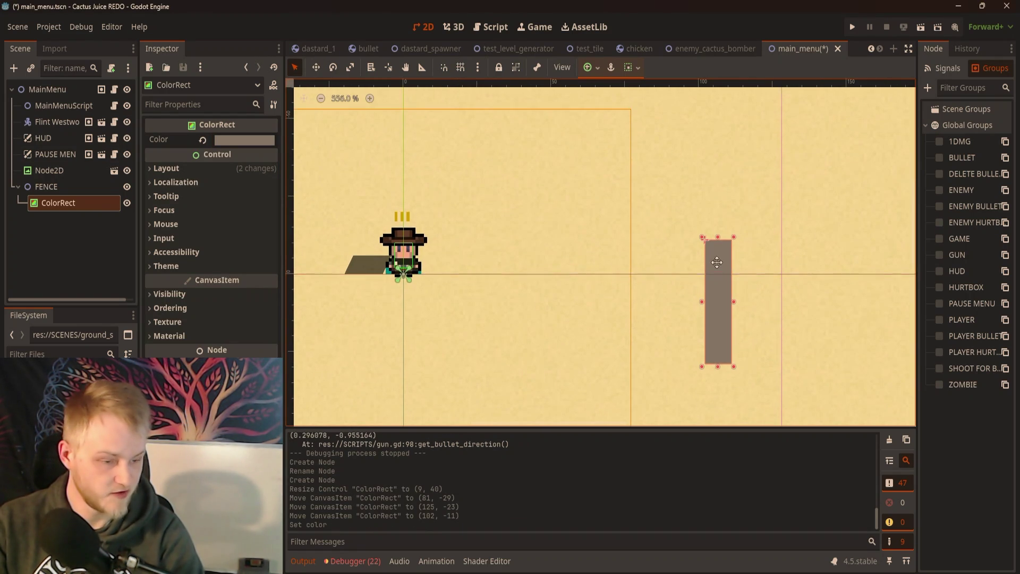
scroll(707, 286, "down", 4)
left_click_drag(707, 304, 700, 279)
scroll(707, 294, "up", 4)
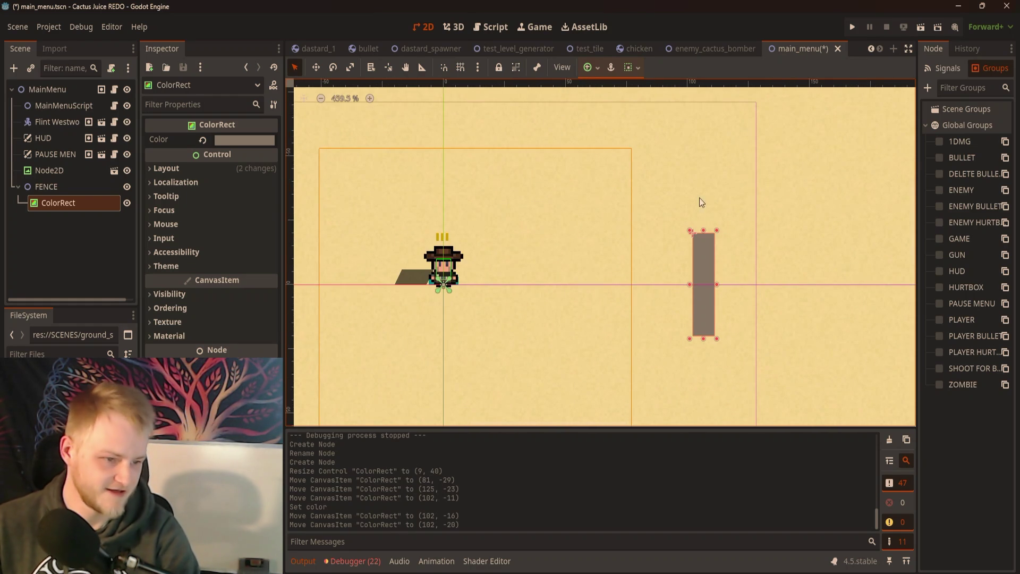
scroll(700, 198, "down", 3)
left_click_drag(706, 251, 698, 109)
scroll(677, 254, "up", 5)
scroll(686, 256, "down", 4)
Duplicate the post and move the copy to the player's left at (-102, -86).
key("ctrl+d")
scroll(746, 250, "down", 2)
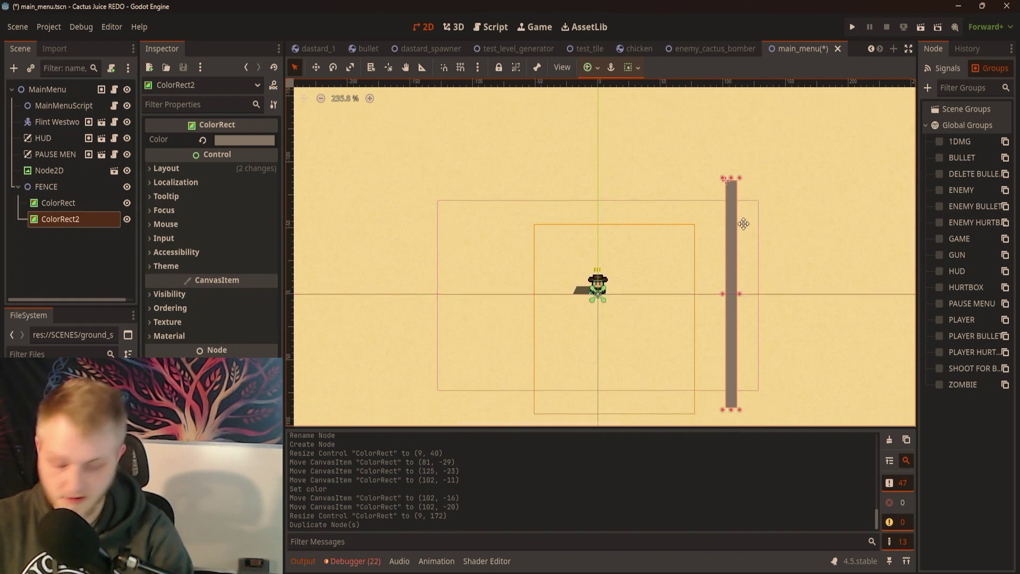
key("w")
left_click_drag(733, 239, 447, 276)
left_click(86, 186)
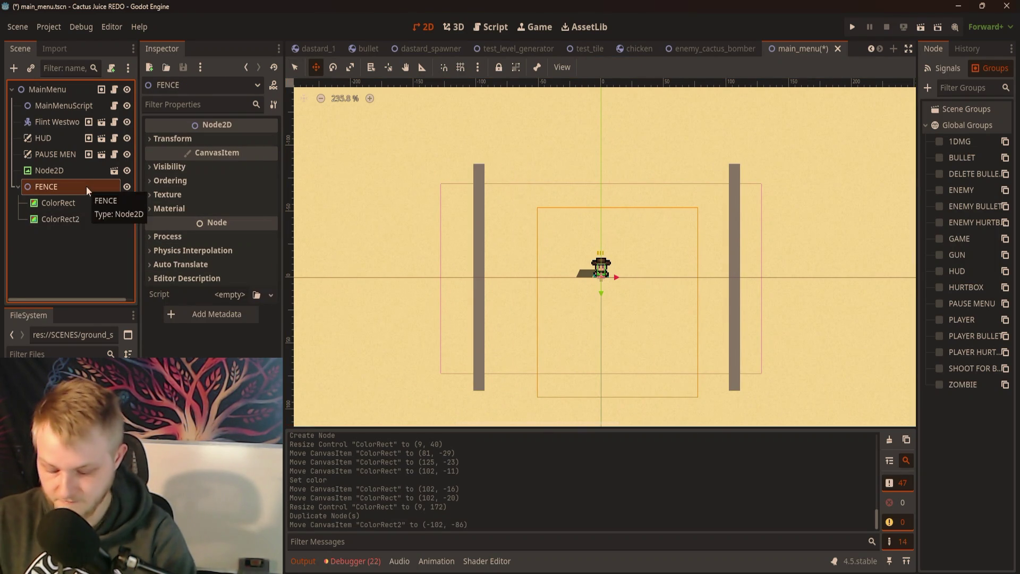
Add ColorRect3 under FENCE above the posts and shrink it into a thin bar.
key("ctrl+a")
type("color")
key("Return")
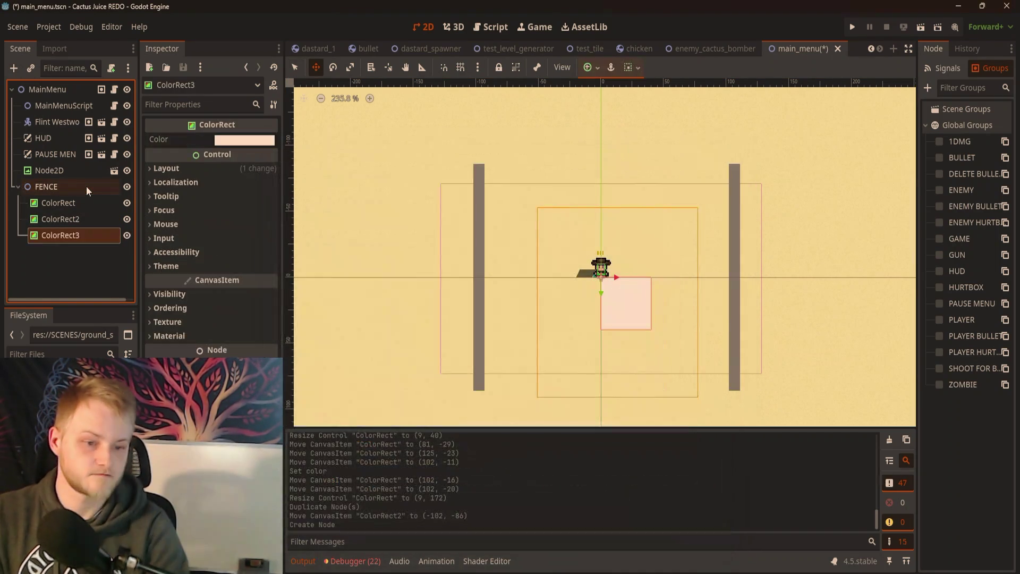
left_click_drag(638, 287, 587, 172)
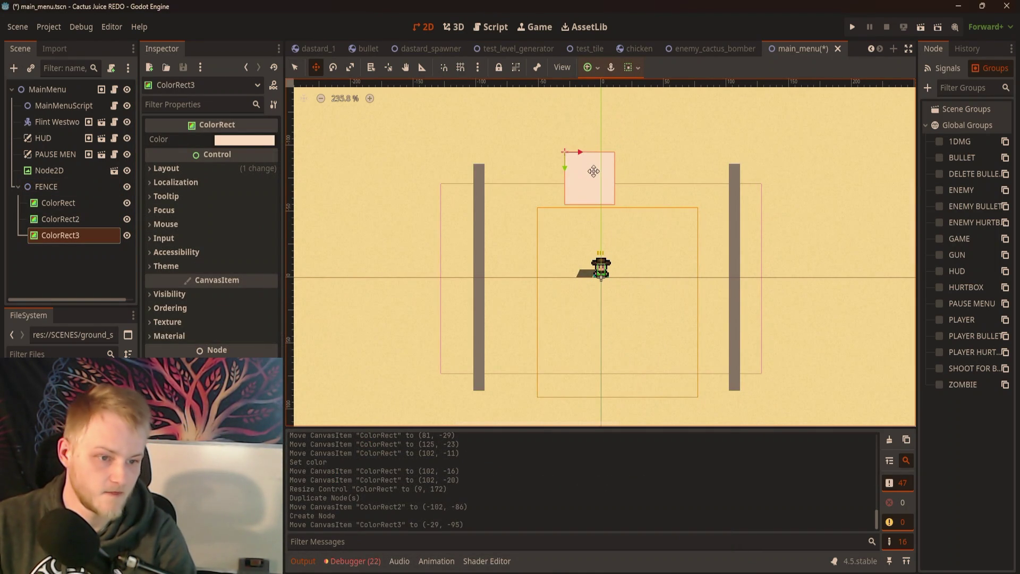
key("q")
scroll(579, 193, "up", 3)
left_click_drag(589, 209, 589, 153)
Colour the bar with the posts' grey sampled from the scene.
left_click(242, 140)
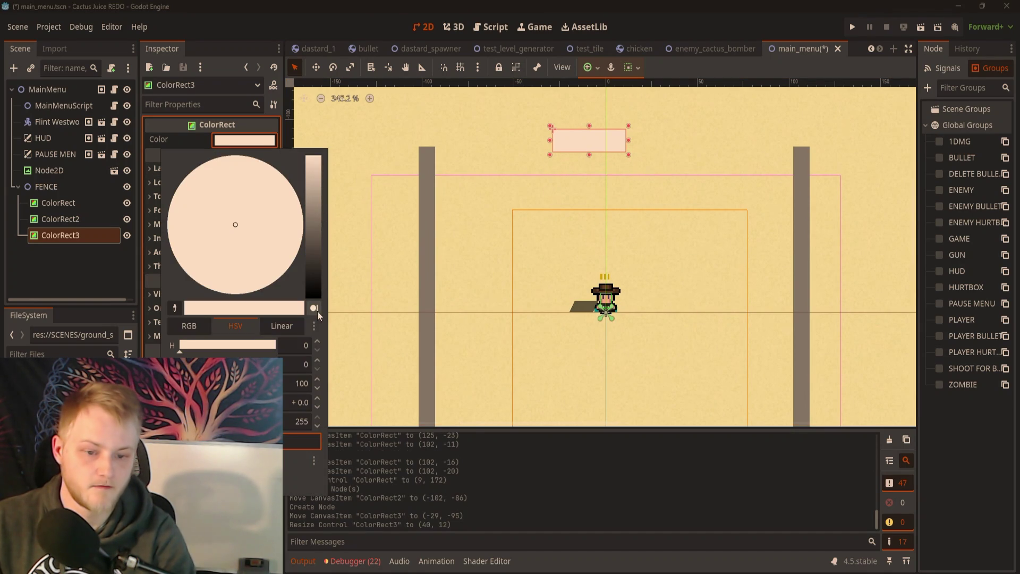
left_click(175, 307)
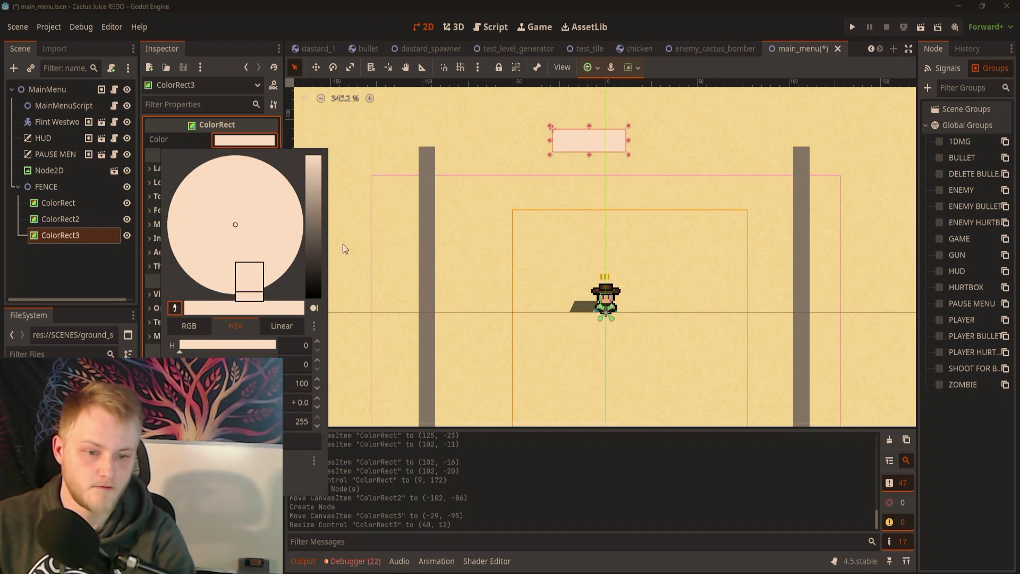
left_click(426, 190)
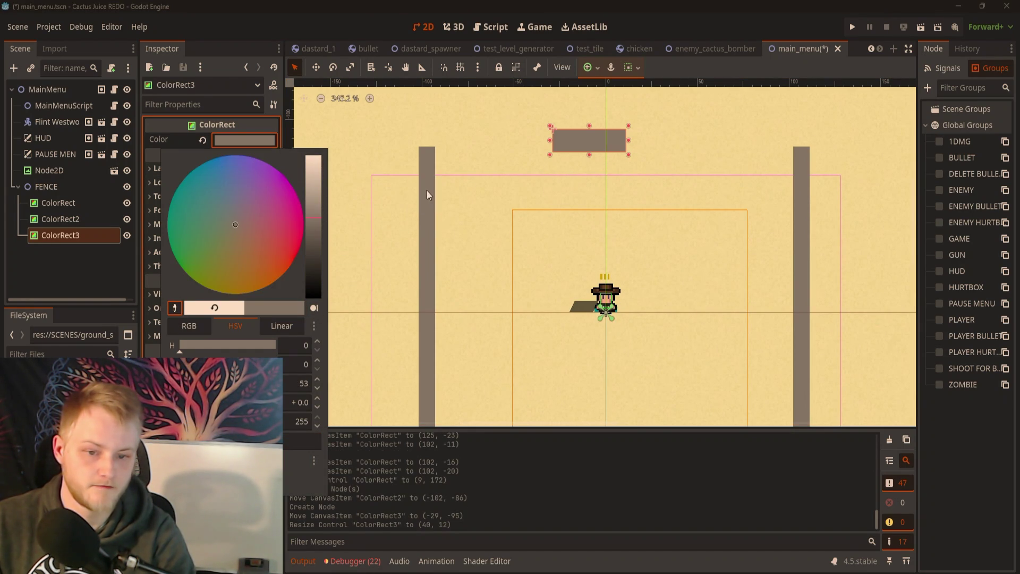
left_click(608, 139)
Widen the top bar to 202 units spanning both posts and save the scene.
scroll(595, 157, "up", 3)
scroll(573, 135, "up", 2)
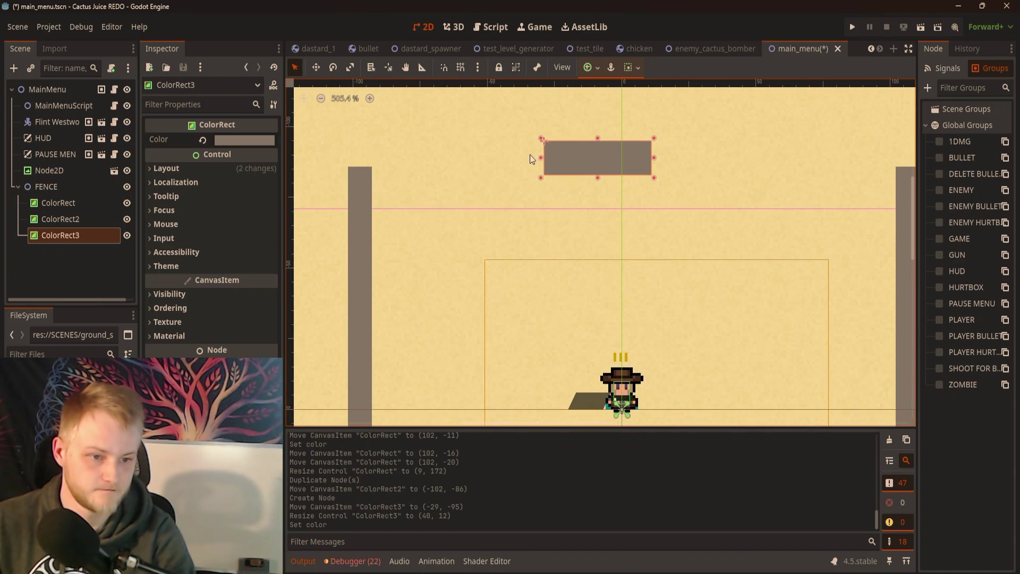
left_click_drag(540, 159, 357, 158)
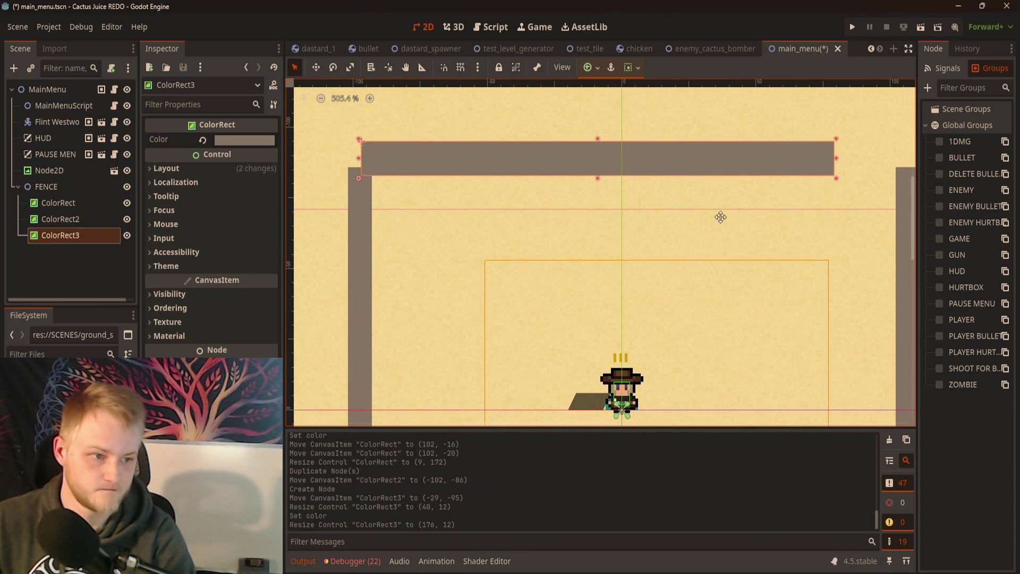
scroll(649, 177, "right", 5)
left_click_drag(630, 171, 701, 171)
scroll(668, 199, "down", 8)
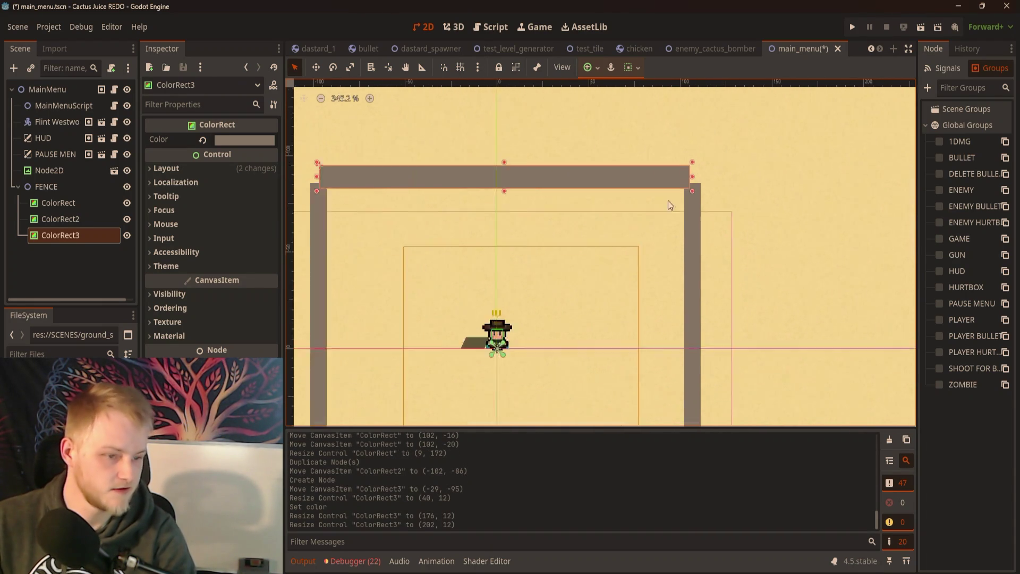
left_click(604, 190)
left_click(598, 207)
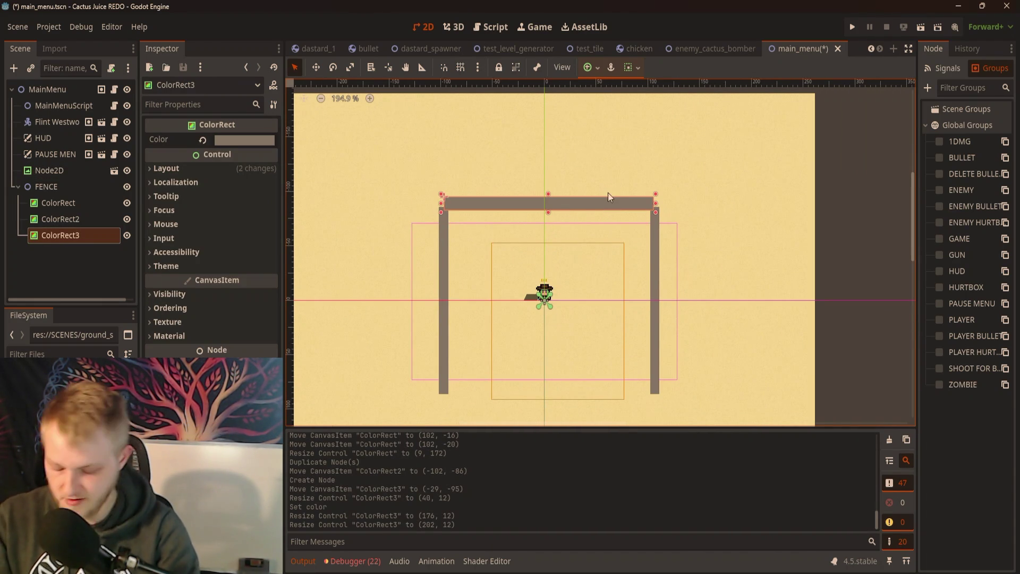
key("ctrl+s")
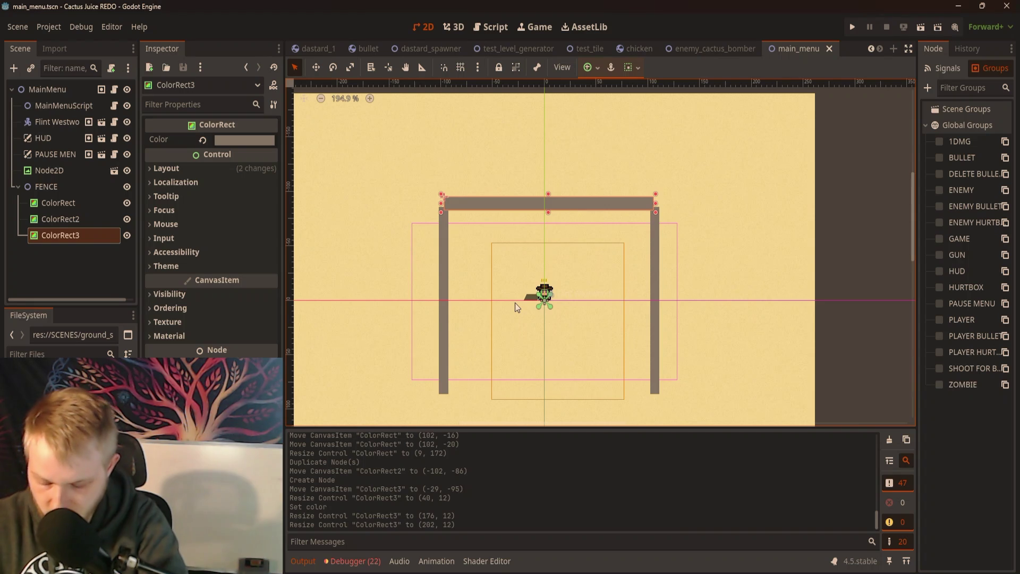
Duplicate the top bar as ColorRect4 and move it to the fence's bottom at (-97, 83).
key("ctrl+d")
key("w")
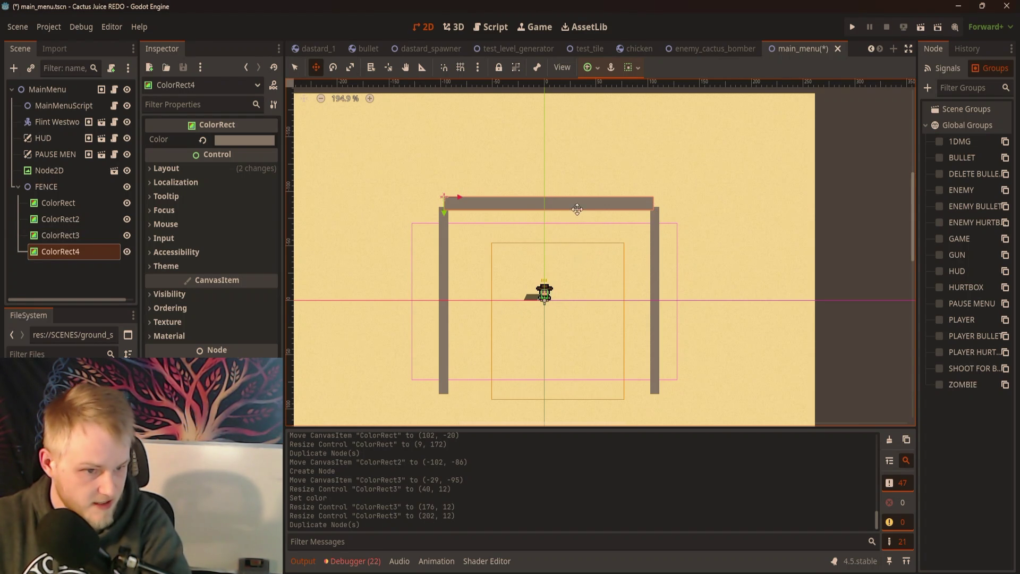
scroll(585, 223, "down", 3)
scroll(584, 208, "up", 3)
left_click_drag(617, 141, 611, 390)
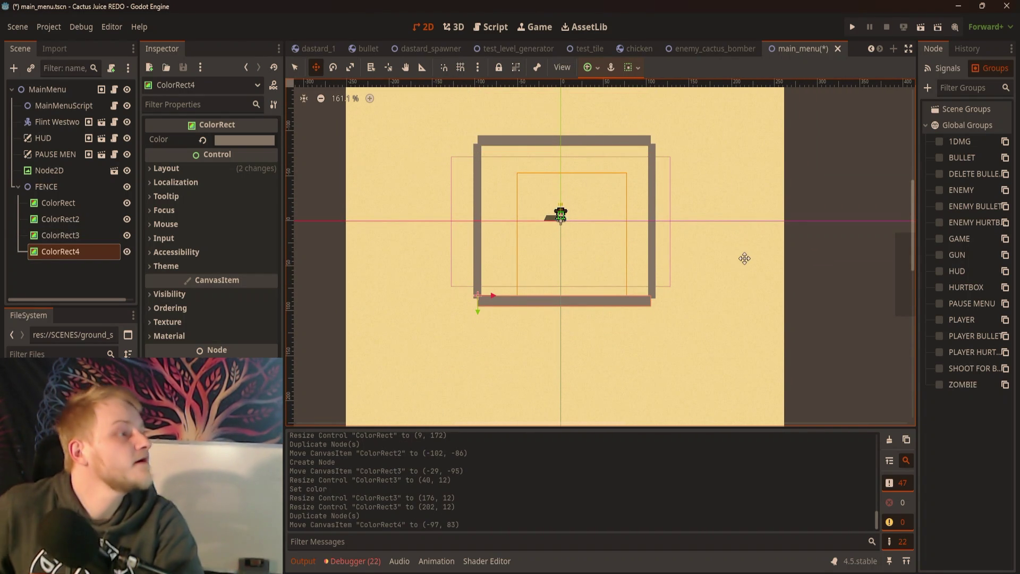
scroll(745, 258, "up", 4)
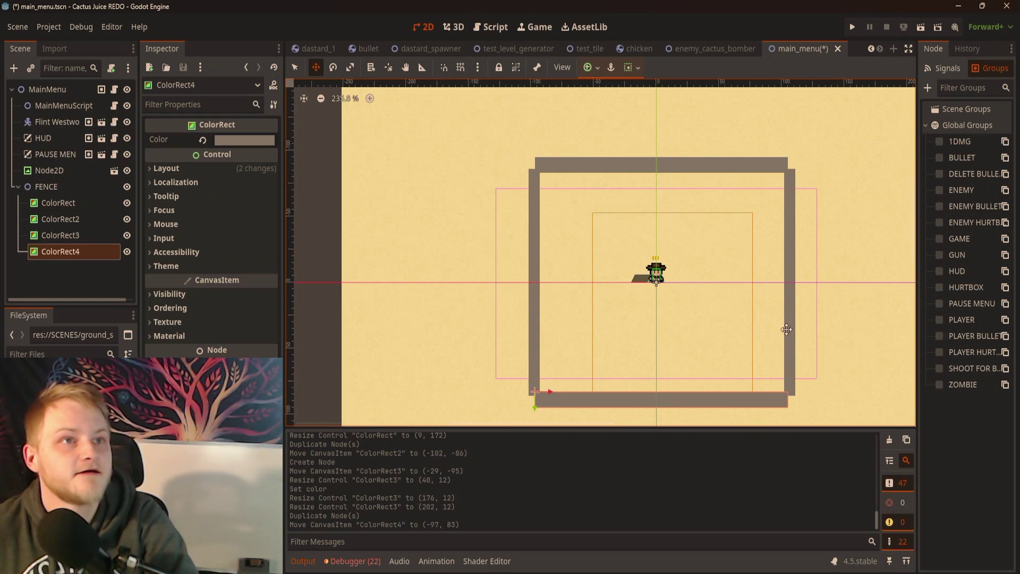
scroll(744, 336, "up", 2)
key("q")
Check the enclosed fence and save the main_menu scene.
left_click(781, 254)
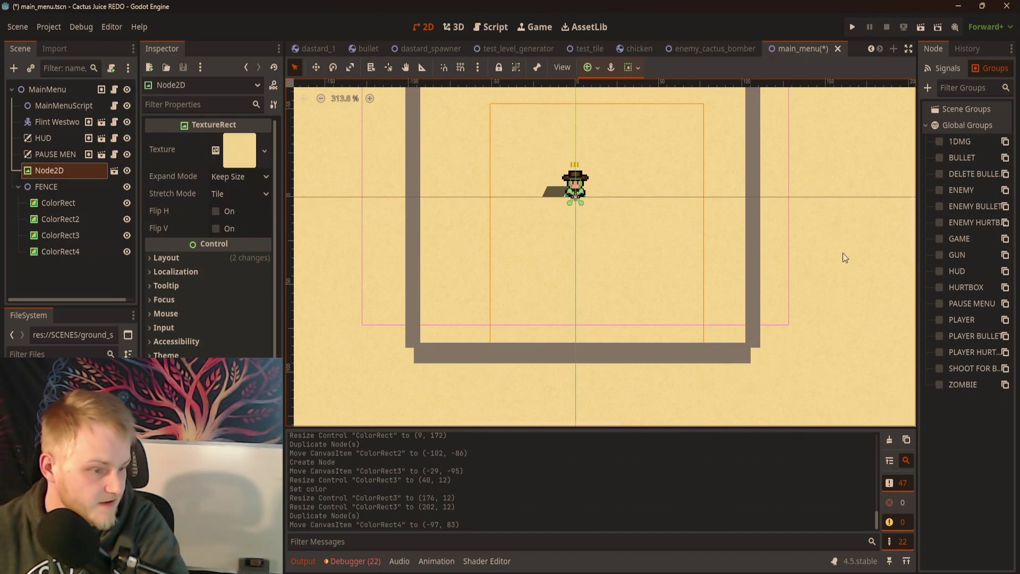
scroll(679, 310, "up", 3)
scroll(486, 104, "up", 5)
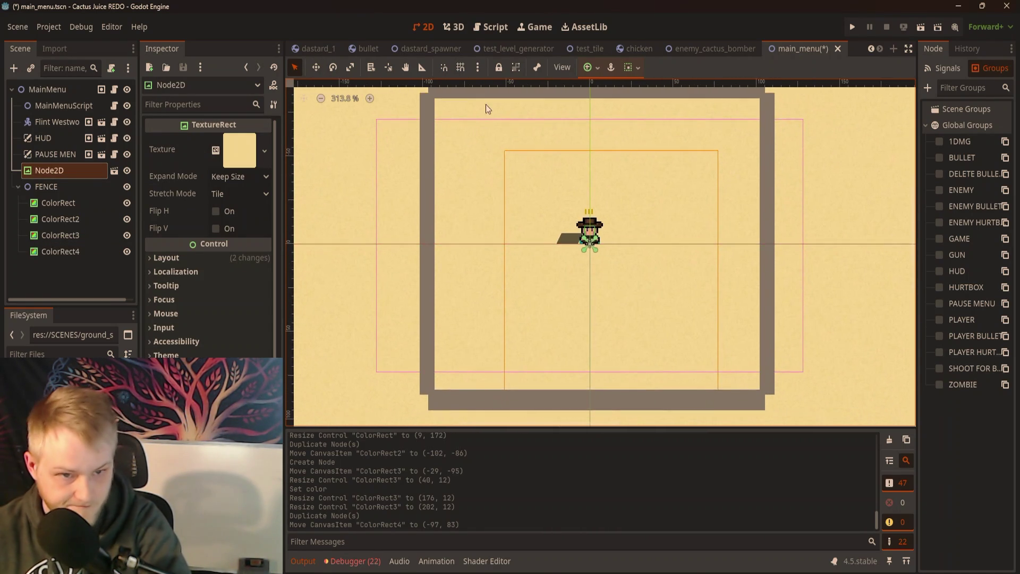
left_click(471, 192)
left_click(435, 210)
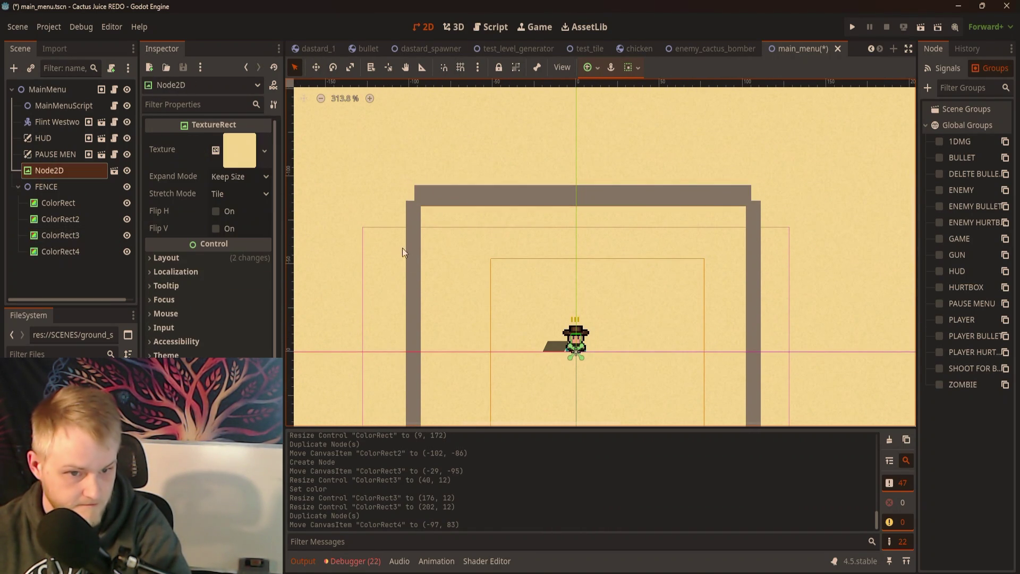
scroll(394, 250, "down", 5)
scroll(349, 254, "right", 6)
scroll(349, 259, "left", 5)
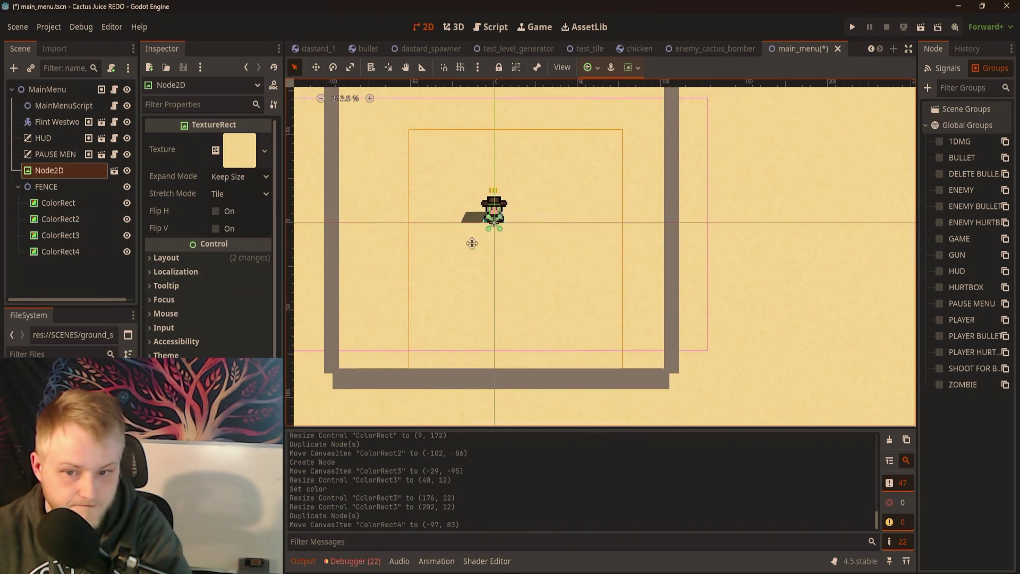
scroll(372, 266, "up", 5)
key("ctrl+s")
left_click(83, 180)
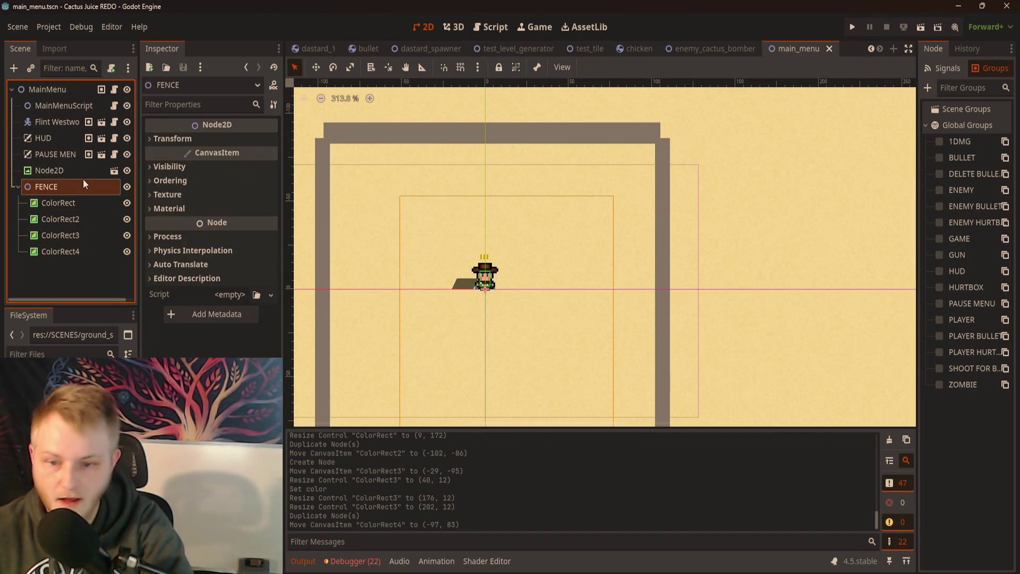
Add a StaticBody2D under FENCE.
key("ctrl+a")
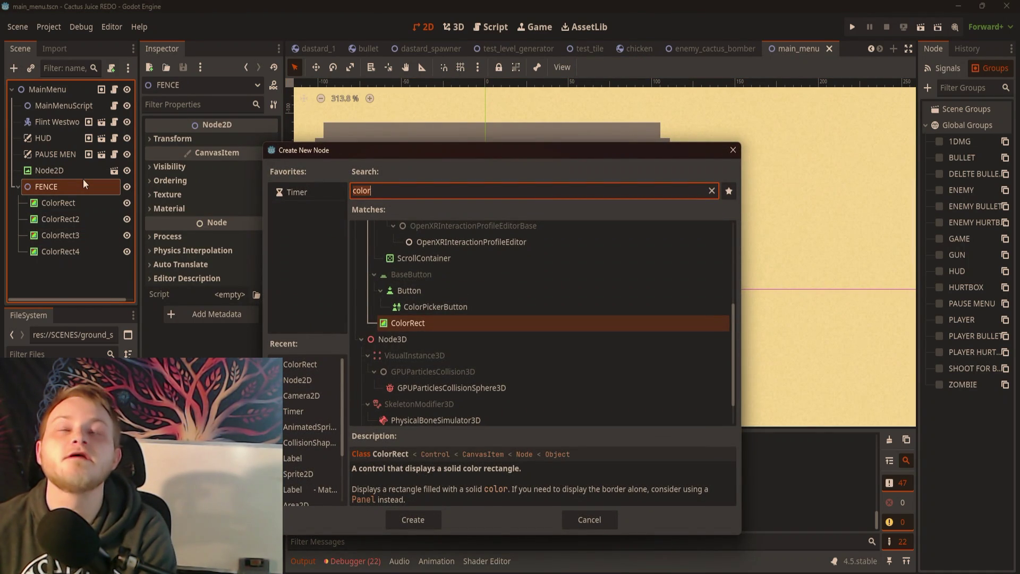
key("ctrl+a")
type("stat")
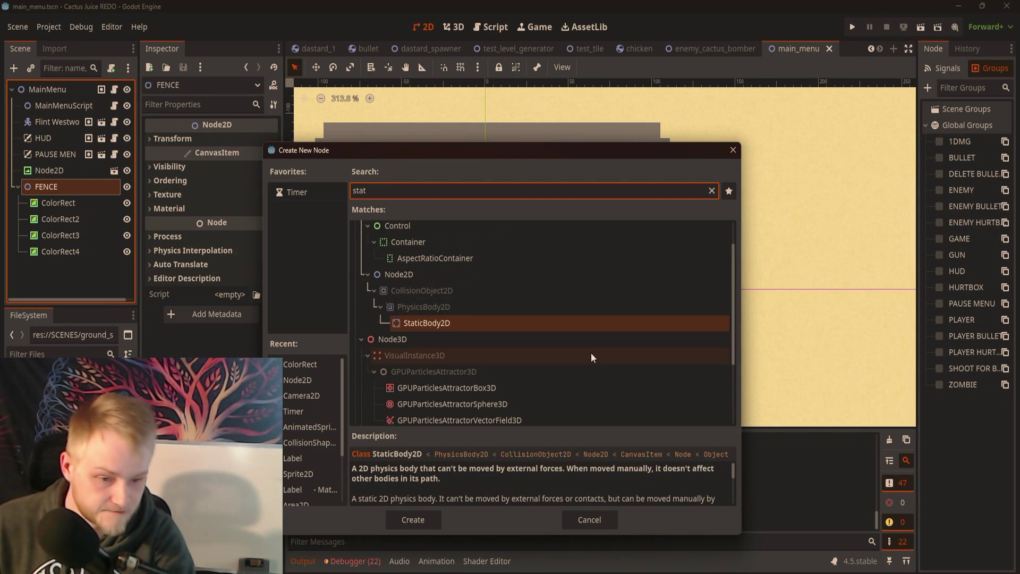
double_click(595, 321)
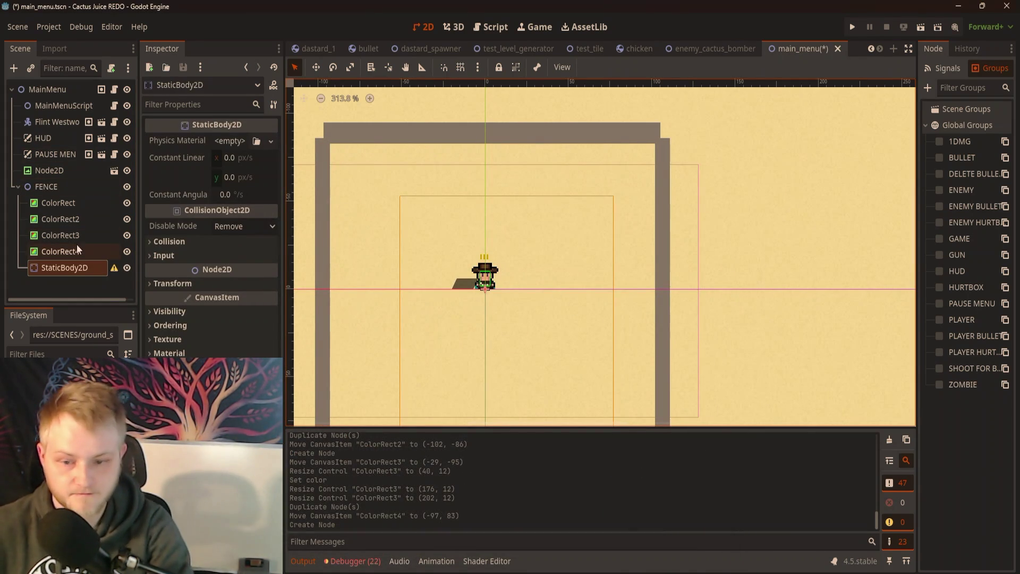
Add a CollisionPolygon2D under the StaticBody2D and move it to the fence's lower-left corner (-93, 85).
key("ctrl+a")
type("colo")
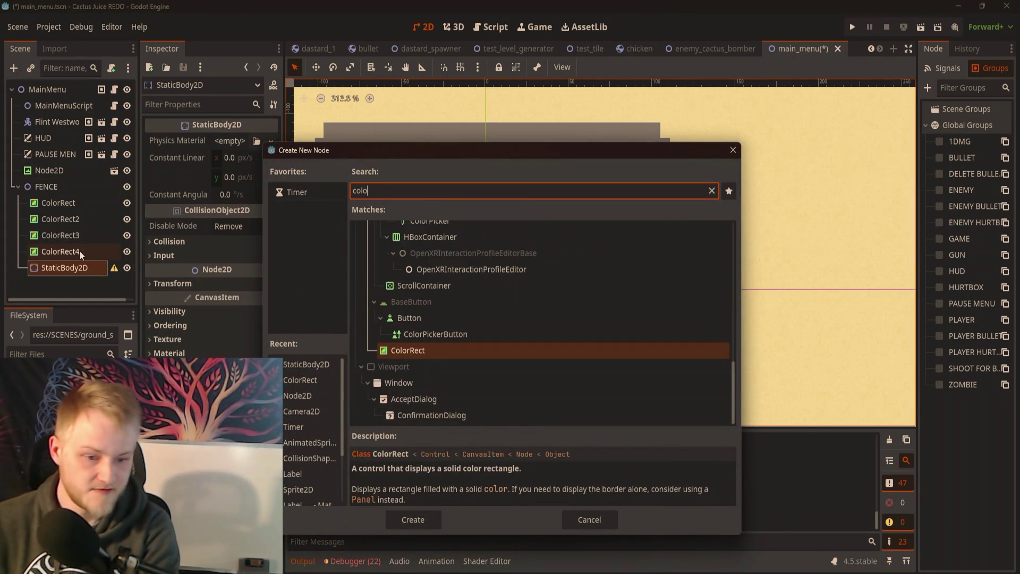
key("BackSpace")
type("ld")
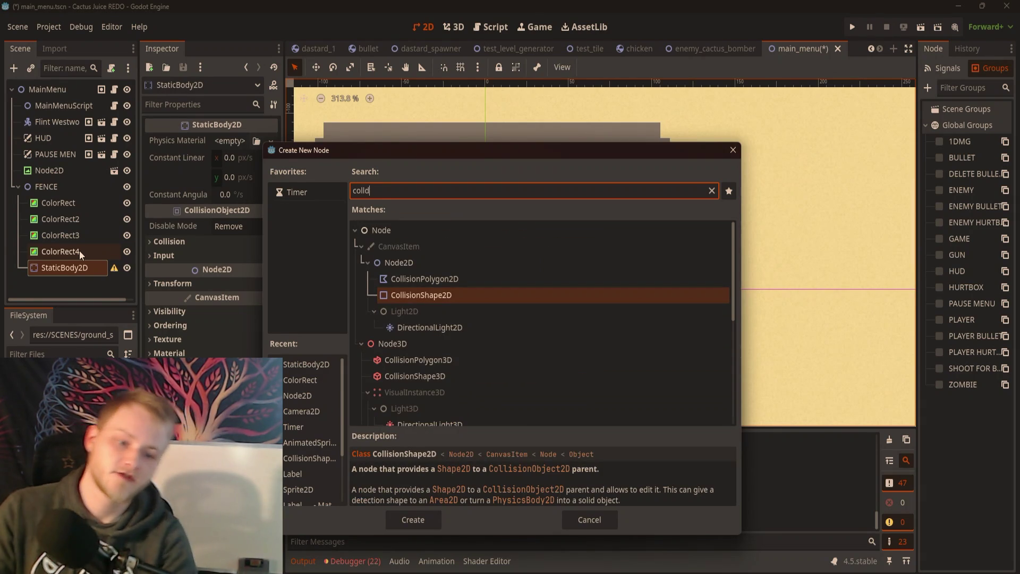
double_click(448, 278)
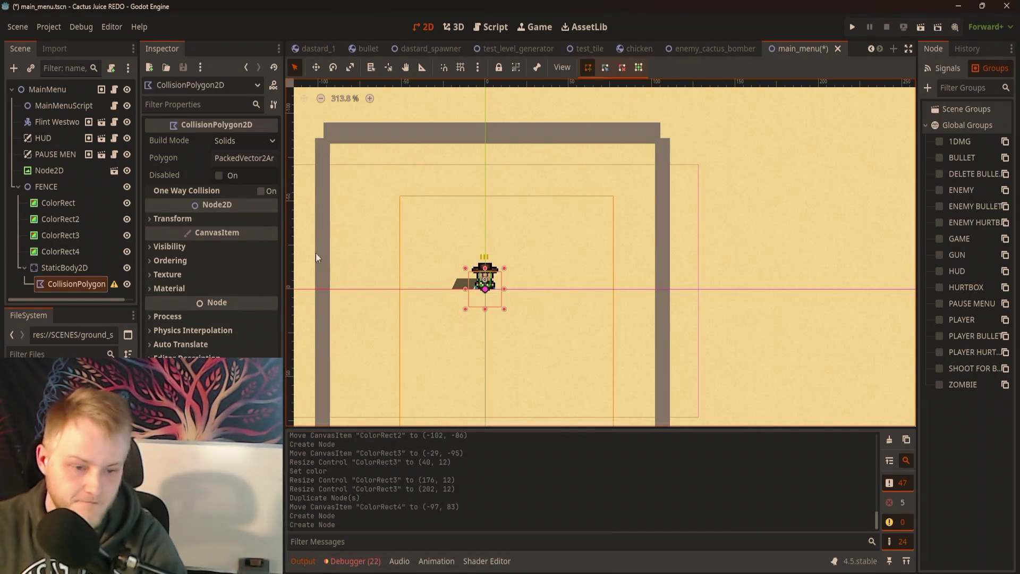
key("w")
scroll(501, 343, "up", 1)
mouse_move(501, 343)
left_mouse_down()
mouse_move(680, 226)
mouse_move(556, 357)
mouse_move(561, 326)
left_mouse_up()
scroll(561, 356, "up", 5)
scroll(557, 356, "up", 5)
Place collision polygon points at the fence's top-right and top-left inner corners.
key("q")
scroll(585, 317, "right", 2)
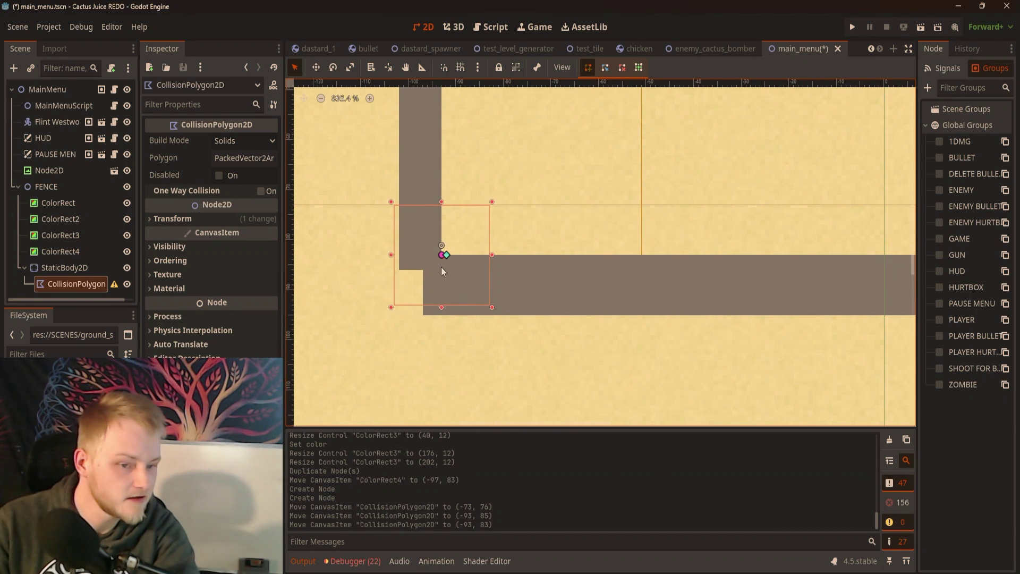
scroll(687, 263, "right", 10)
scroll(687, 262, "up", 2)
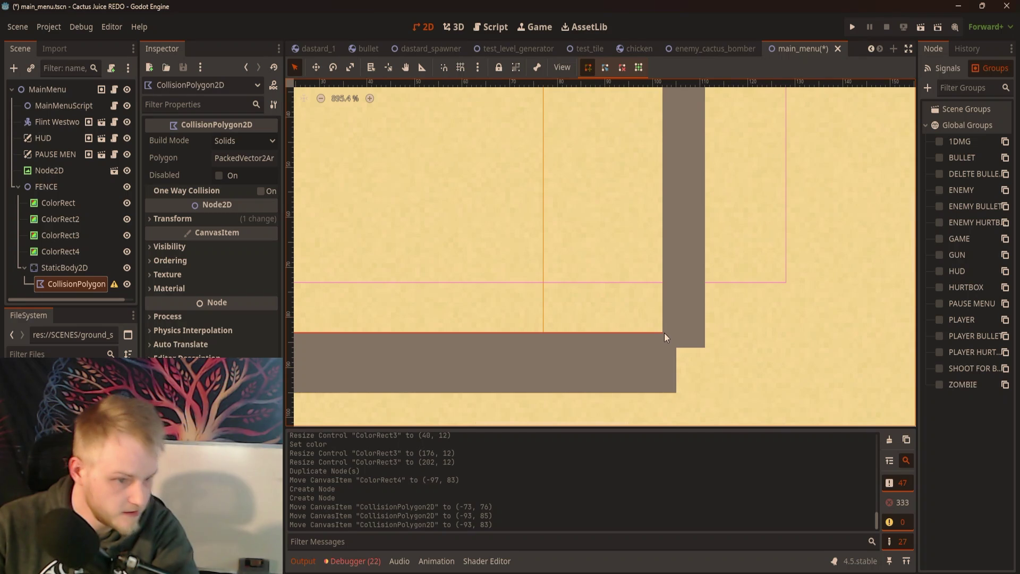
scroll(661, 335, "down", 6)
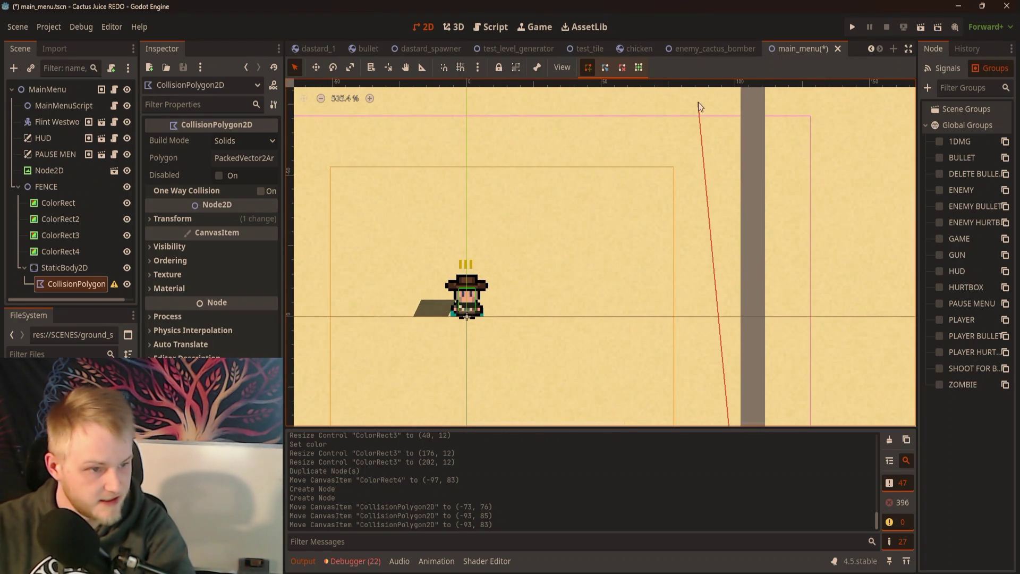
scroll(702, 149, "up", 5)
scroll(703, 189, "right", 2)
scroll(699, 211, "up", 3)
left_click_drag(699, 211, 690, 219)
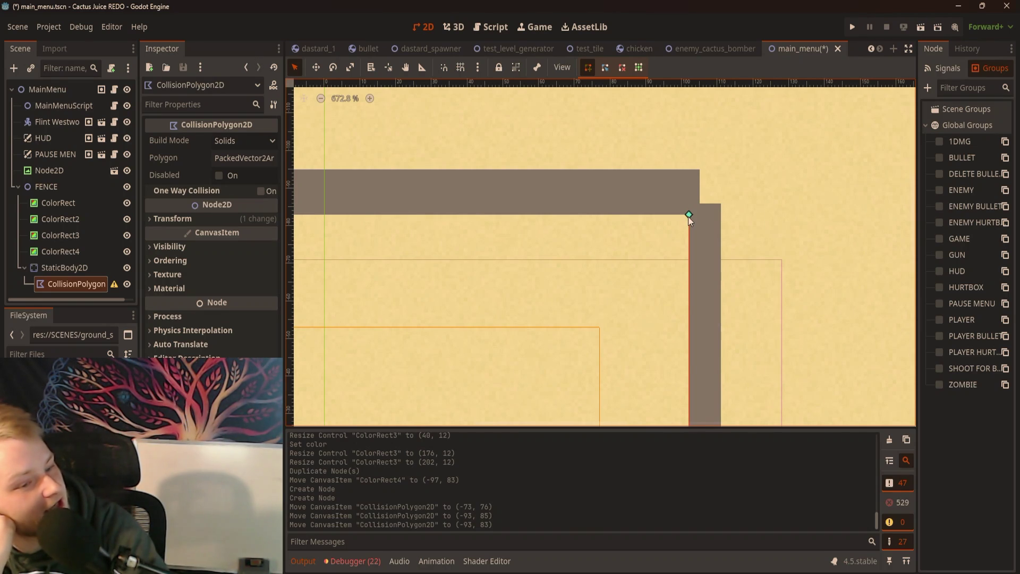
scroll(799, 222, "left", 9)
scroll(799, 222, "down", 1)
scroll(800, 221, "down", 2)
scroll(800, 222, "left", 8)
mouse_move(857, 218)
left_mouse_down()
mouse_move(689, 170)
mouse_move(518, 193)
mouse_move(504, 177)
left_mouse_up()
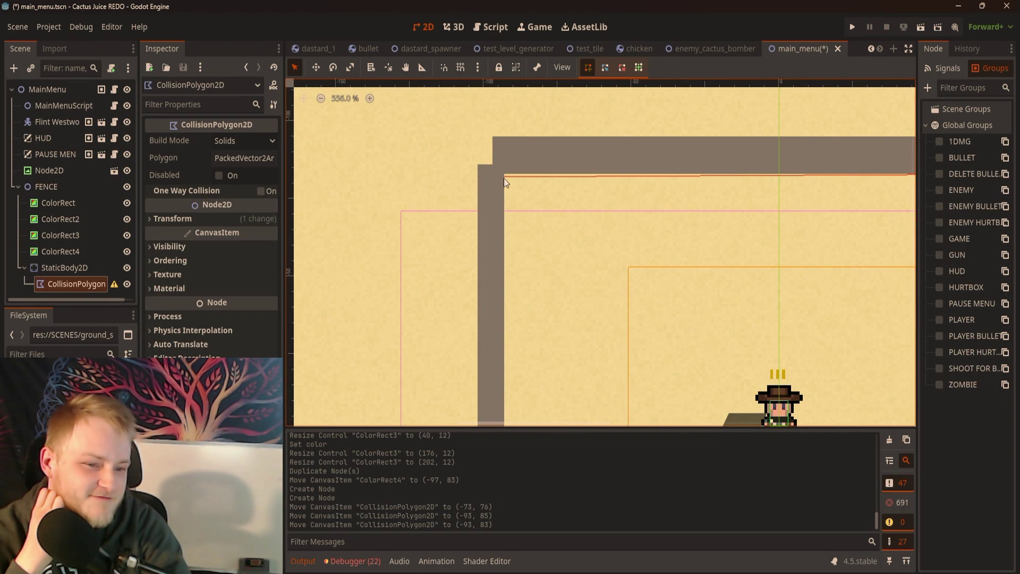
Line the polygon's edges up with the left bar's inner and outer sides.
scroll(519, 234, "down", 8)
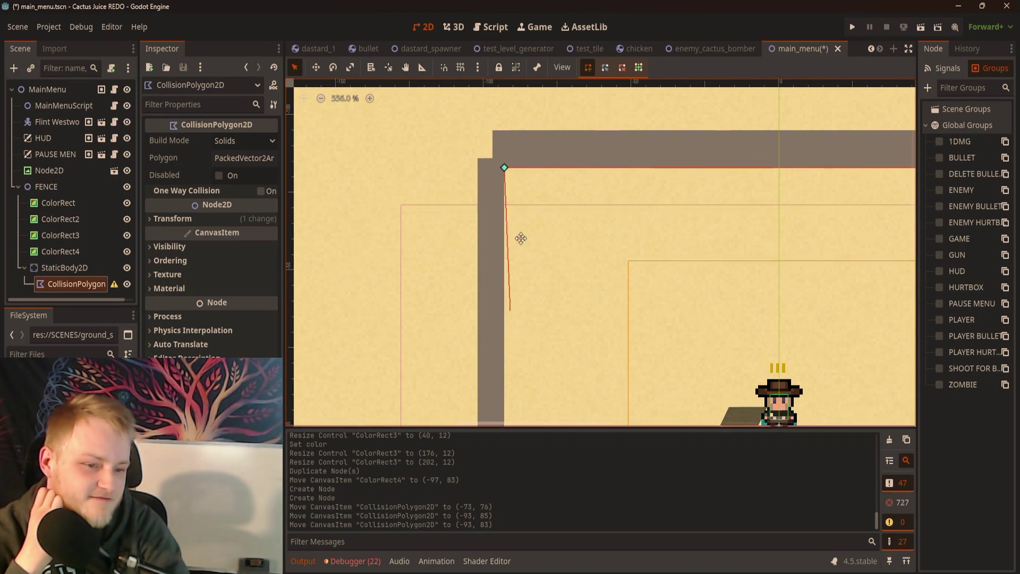
scroll(577, 168, "left", 2)
scroll(578, 167, "down", 3)
scroll(605, 229, "up", 3)
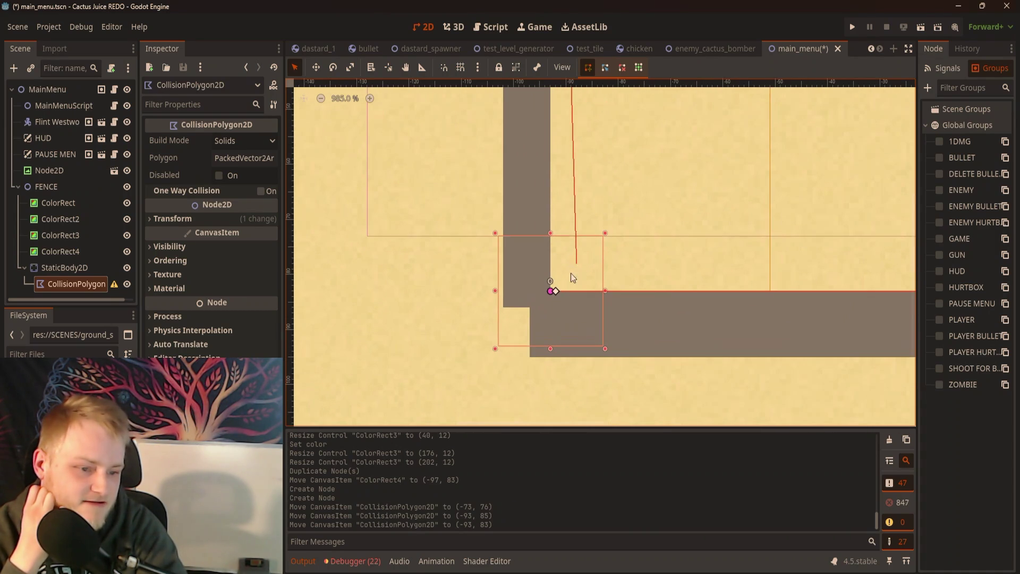
left_click_drag(555, 286, 550, 283)
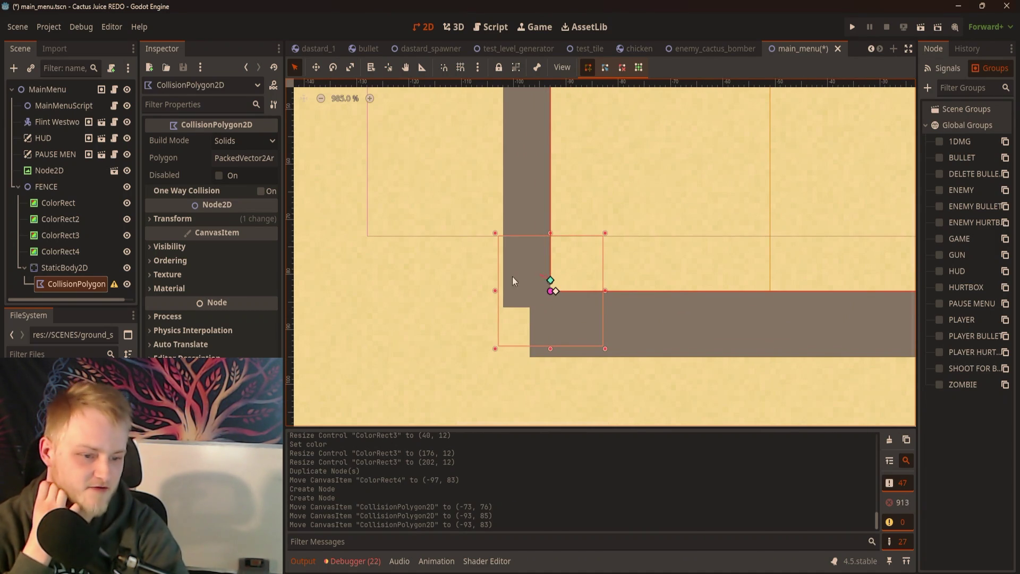
scroll(539, 273, "down", 5)
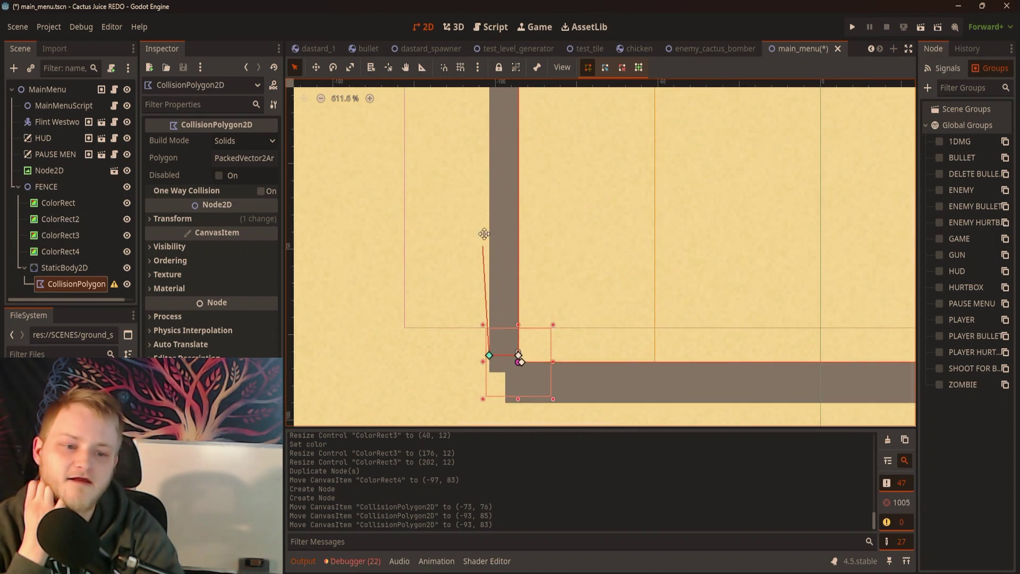
scroll(539, 276, "up", 2)
scroll(513, 153, "up", 2)
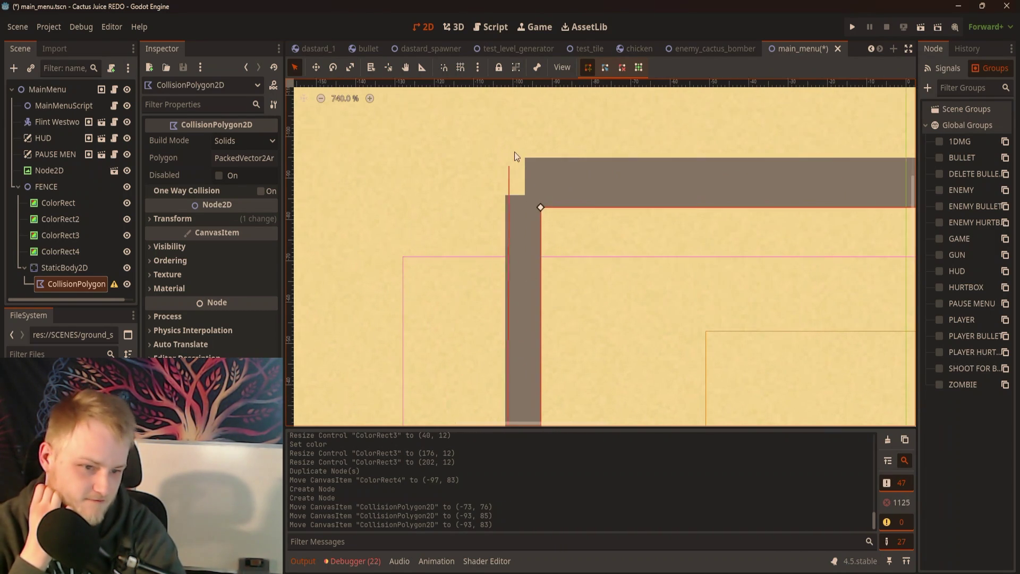
left_click_drag(512, 154, 506, 161)
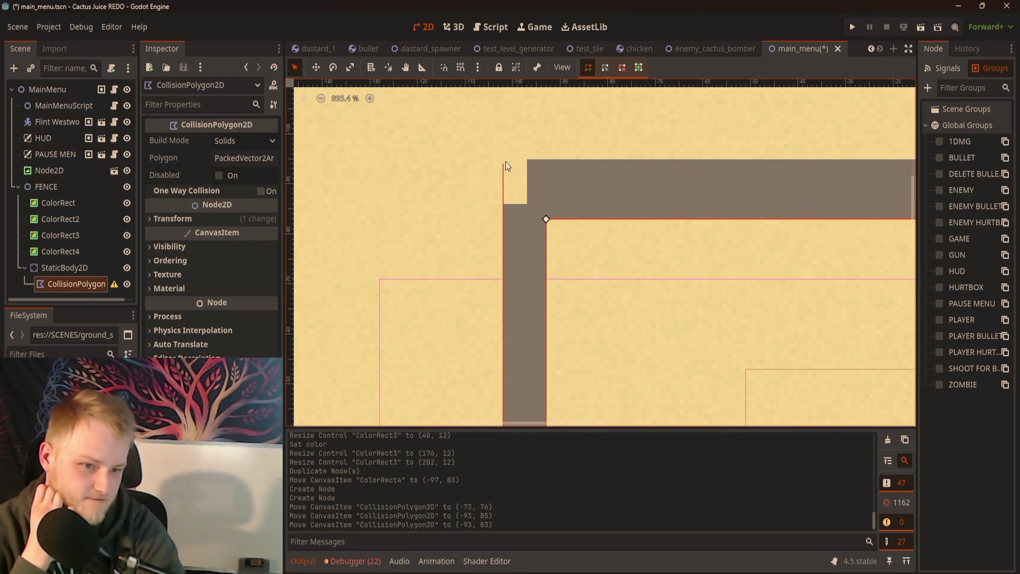
Add points on the top bar's outer edge and bottom bar's outer corner, then close the polygon.
scroll(505, 161, "right", 15)
scroll(789, 202, "right", 2)
left_click_drag(790, 202, 747, 193)
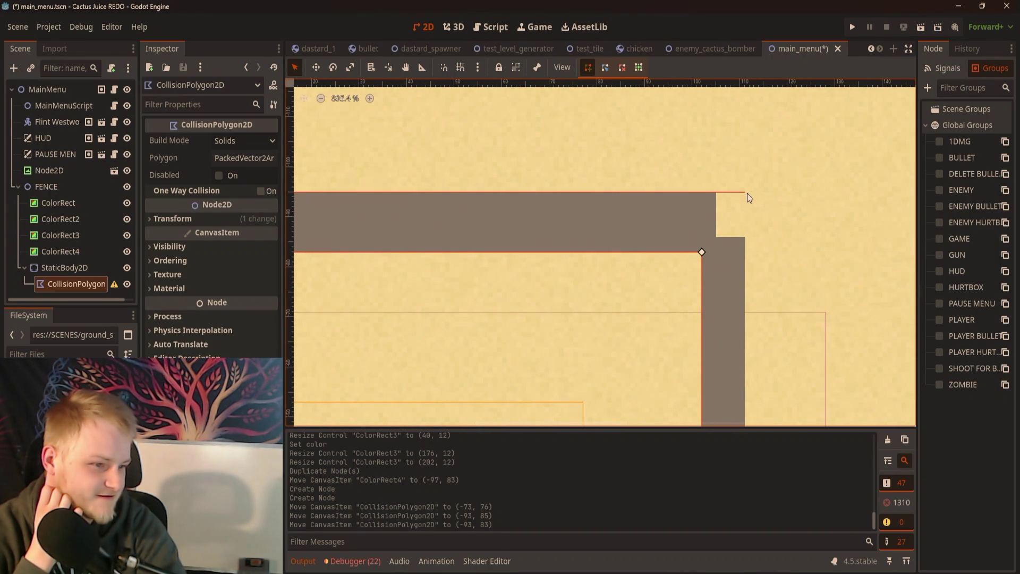
scroll(758, 295, "down", 10)
scroll(728, 243, "down", 5)
left_click_drag(742, 290, 746, 332)
scroll(722, 336, "down", 5)
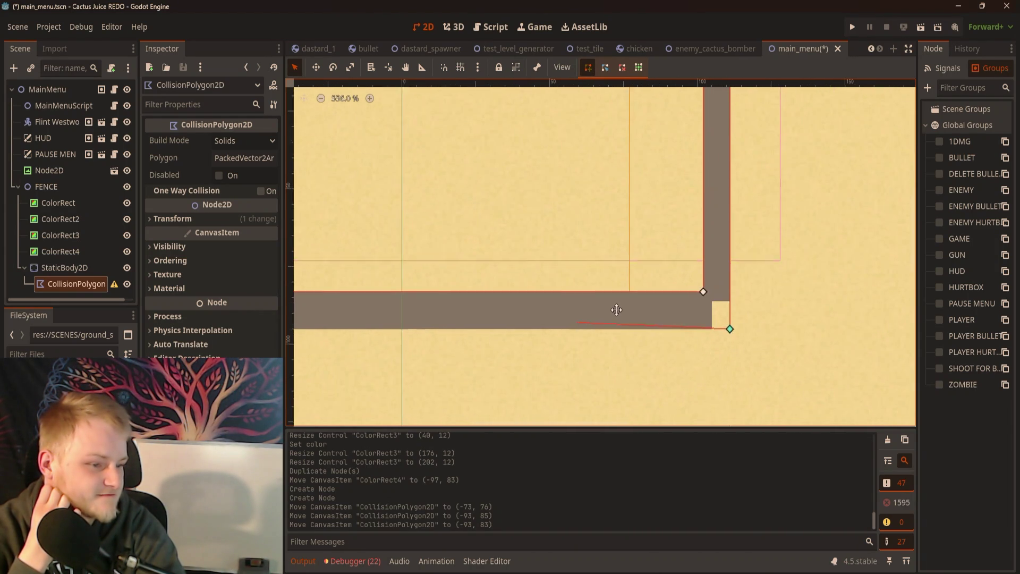
scroll(617, 310, "left", 10)
scroll(490, 334, "up", 3)
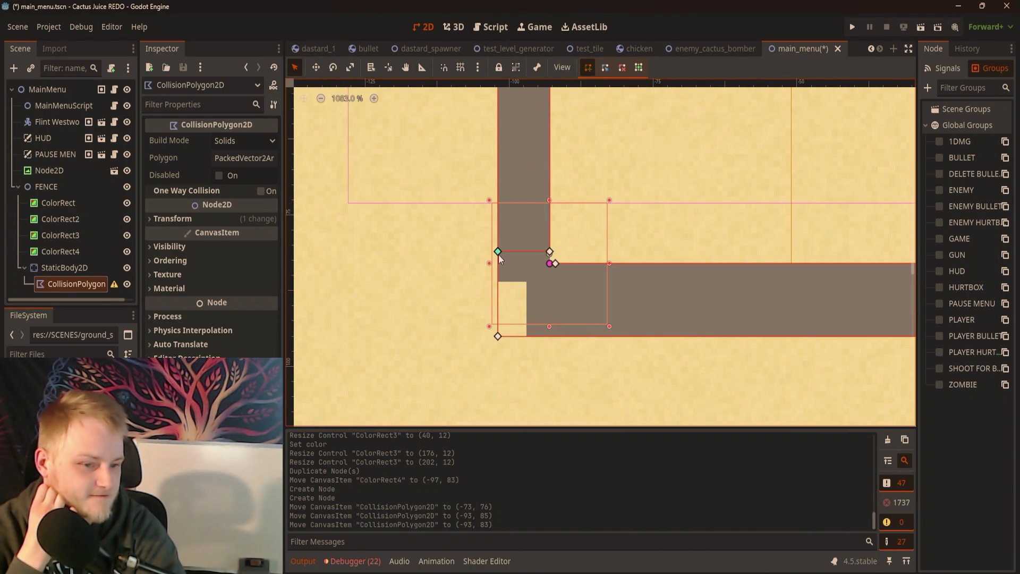
left_click(553, 264)
Remove two stray polygon points and pull the corner vertices down along the left bar.
right_click(553, 258)
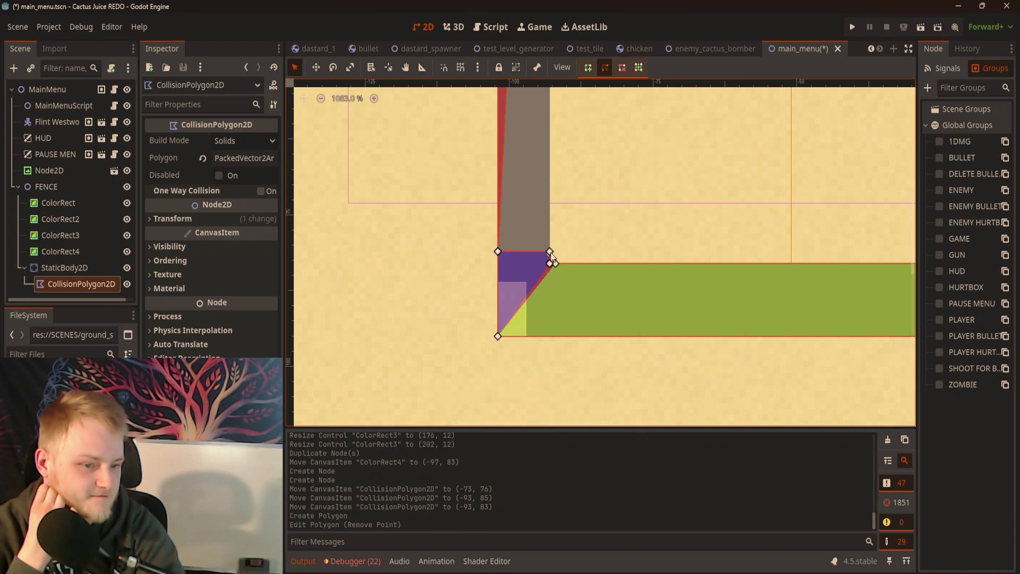
right_click(500, 250)
mouse_move(502, 251)
left_mouse_down()
mouse_move(499, 270)
mouse_move(550, 265)
mouse_move(499, 262)
left_mouse_up()
scroll(608, 181, "down", 6)
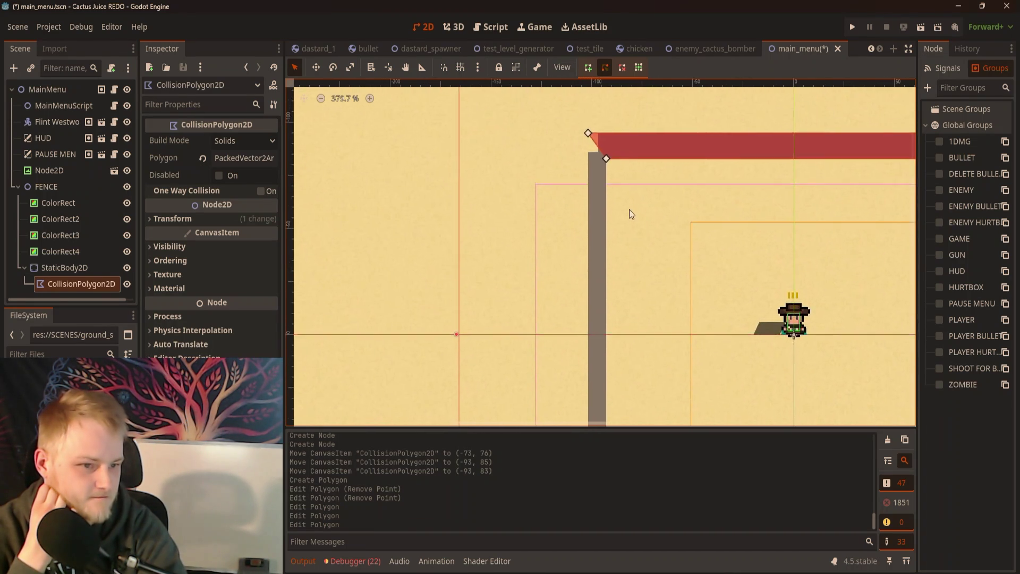
scroll(629, 212, "up", 2)
left_click_drag(600, 196, 589, 323)
scroll(614, 337, "down", 5)
scroll(652, 189, "down", 5)
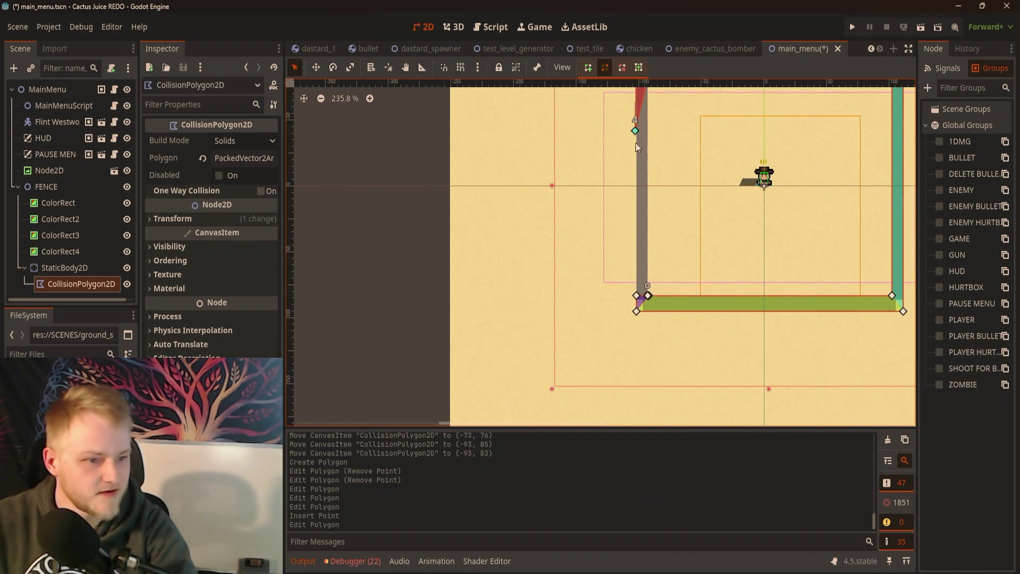
left_click_drag(638, 133, 644, 202)
Insert a new vertex into the lower-left fence corner and frame the whole fence polygon.
scroll(641, 280, "up", 10)
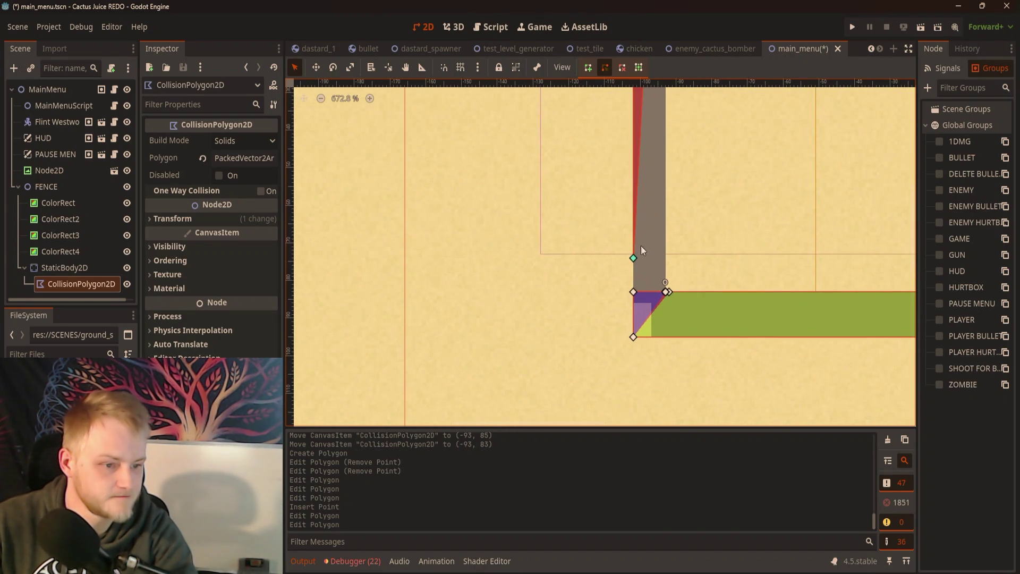
scroll(642, 292, "down", 4)
scroll(682, 179, "up", 3)
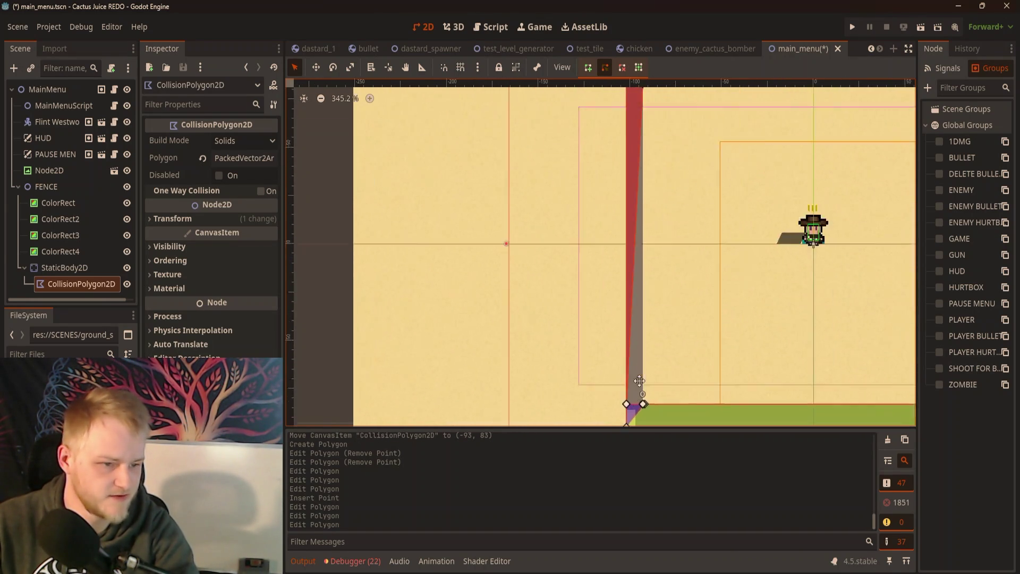
scroll(626, 276, "down", 5)
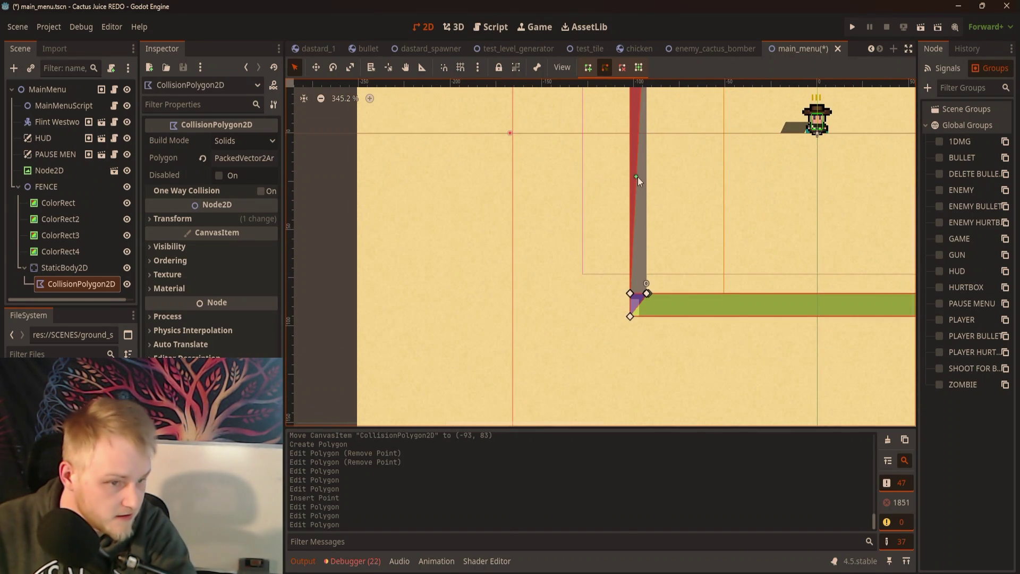
left_click(650, 282)
scroll(649, 285, "up", 5)
left_click_drag(654, 279, 648, 307)
scroll(661, 205, "down", 3)
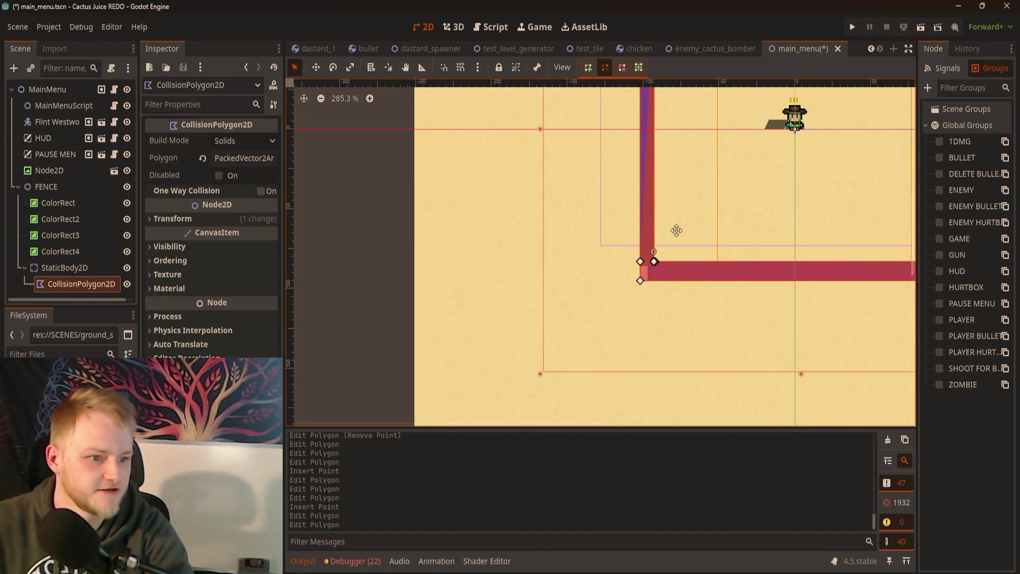
scroll(677, 255, "up", 2)
left_click_drag(682, 224, 661, 298)
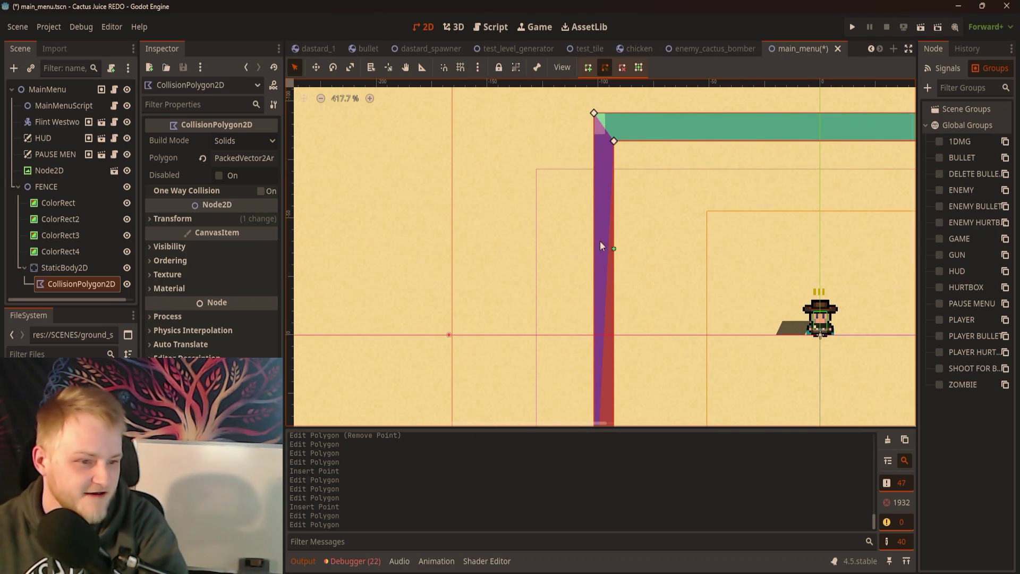
left_click_drag(671, 246, 629, 166)
scroll(693, 234, "down", 2)
left_click_drag(693, 234, 677, 203)
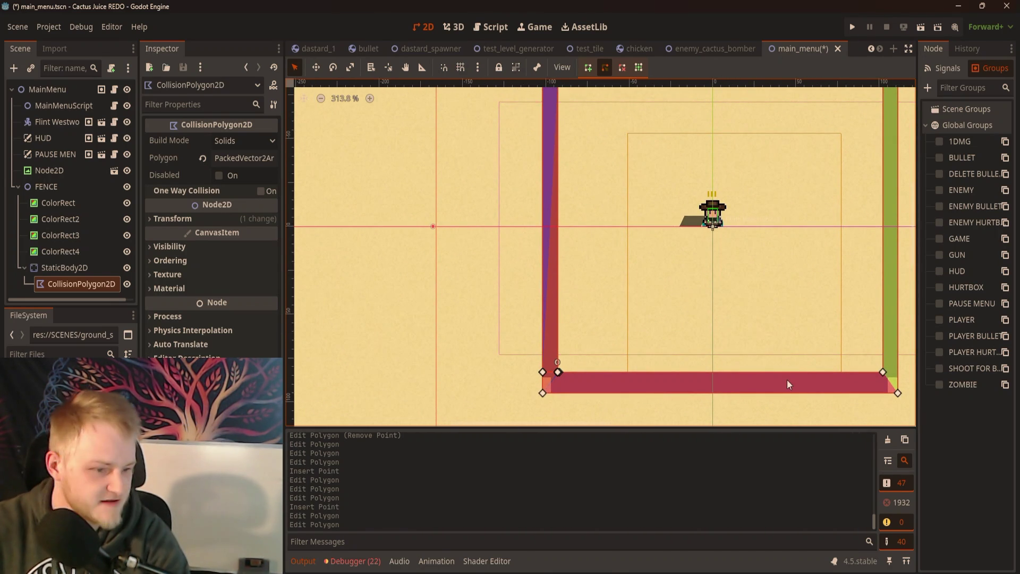
Drag the corner vertex toward the first vertex, then undo the accidental merge with Ctrl+Z.
key("q")
scroll(706, 221, "up", 8)
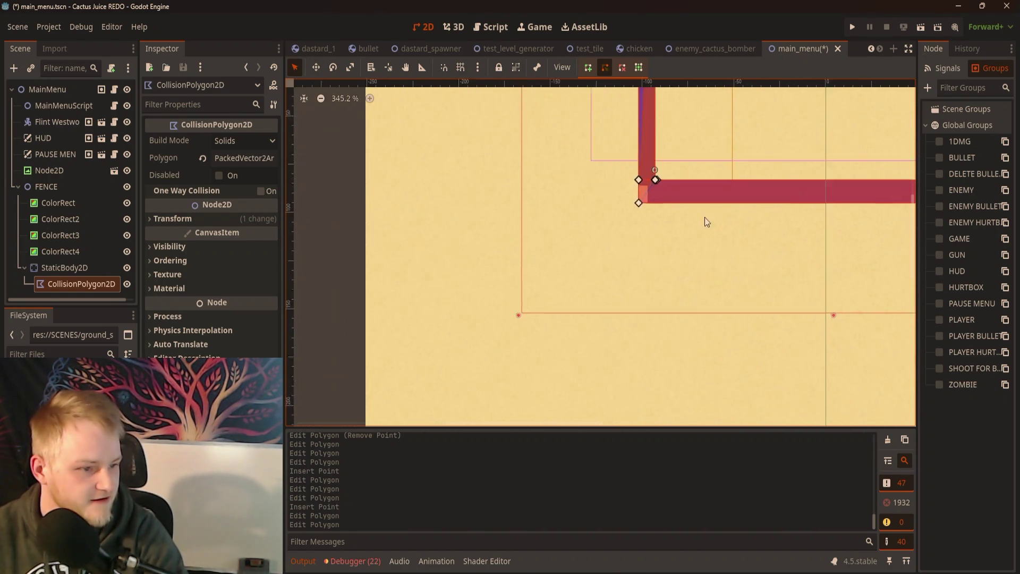
scroll(633, 207, "up", 2)
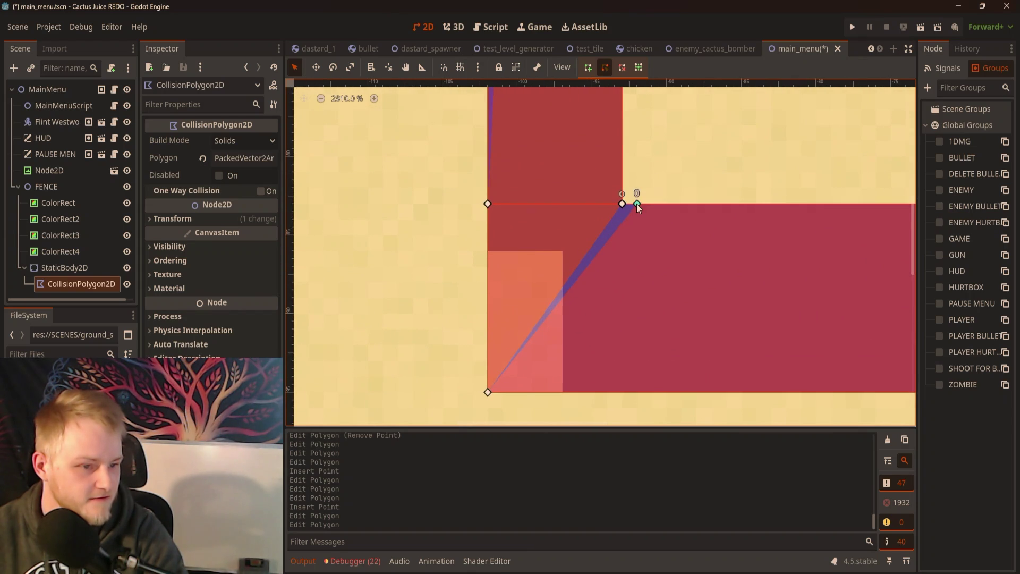
left_click_drag(637, 203, 621, 204)
scroll(622, 206, "down", 6)
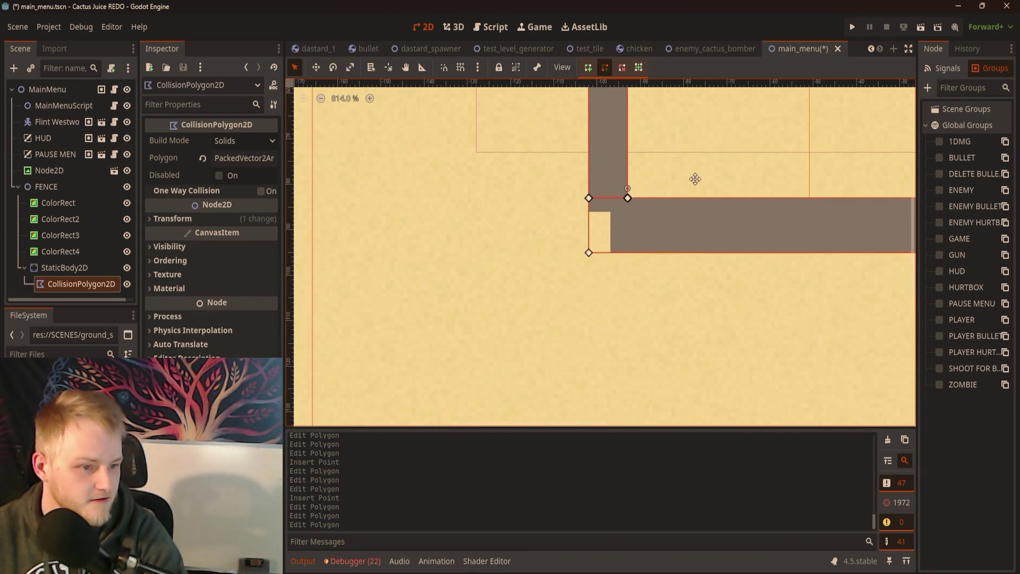
key("ctrl+z")
scroll(534, 218, "down", 5)
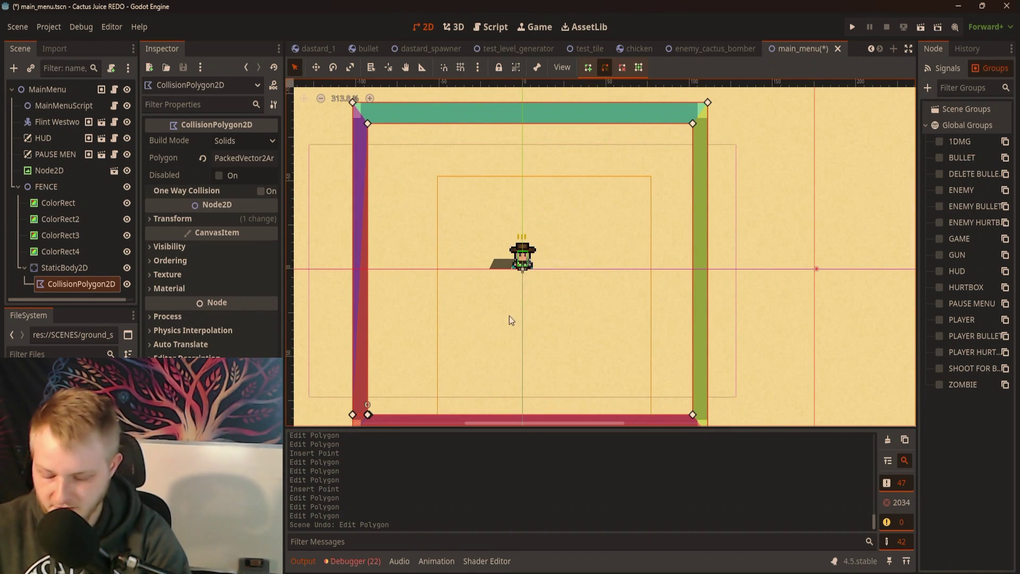
Inspect the fence's StaticBody2D and CollisionPolygon2D, leaving the static body selected.
left_click(86, 269)
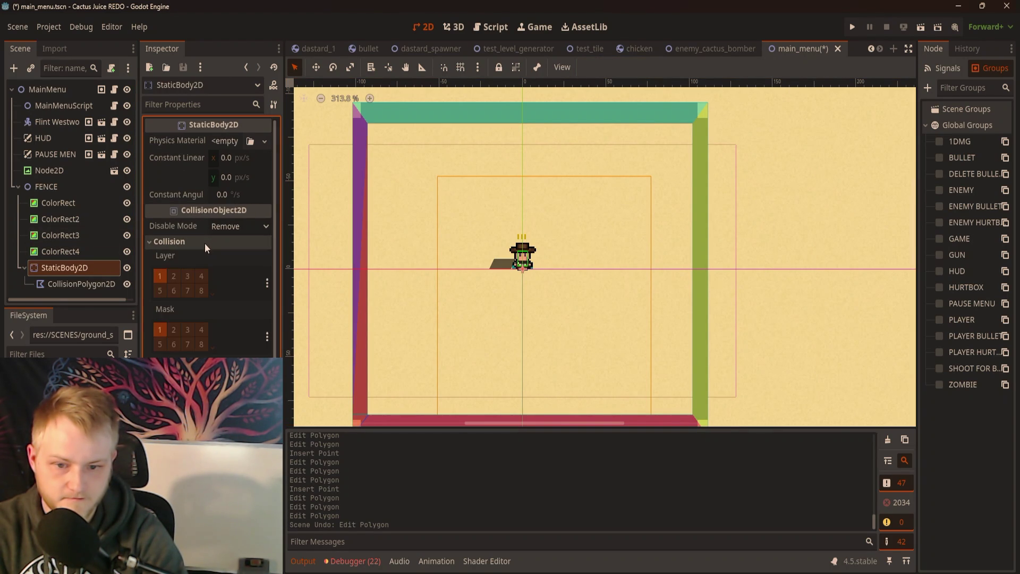
left_click(205, 255)
left_click(205, 255)
left_click(95, 282)
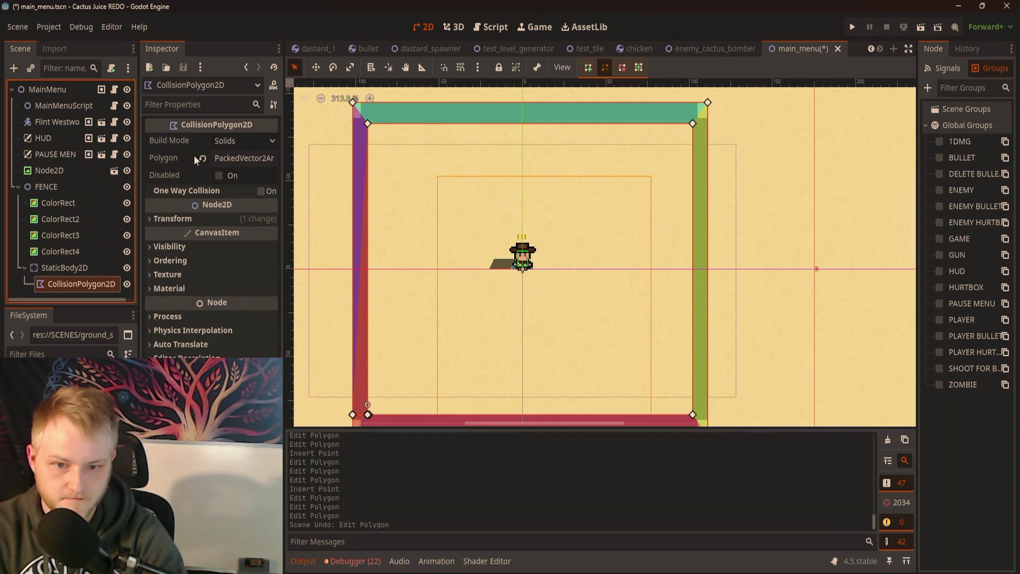
left_click(60, 270)
Run the scene with F5, walk the player into the walls with WASD, then close the game.
key("F5")
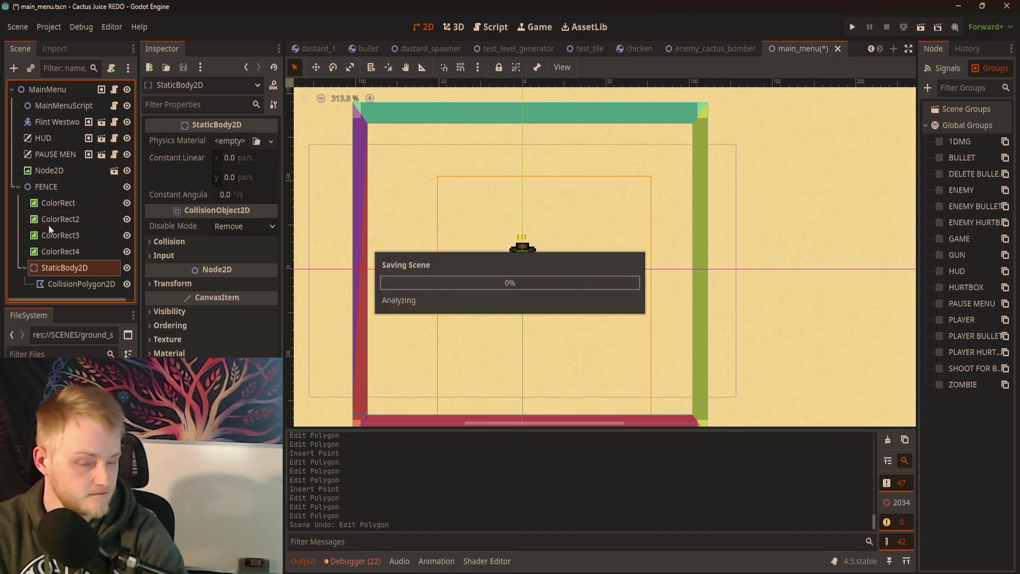
key("a")
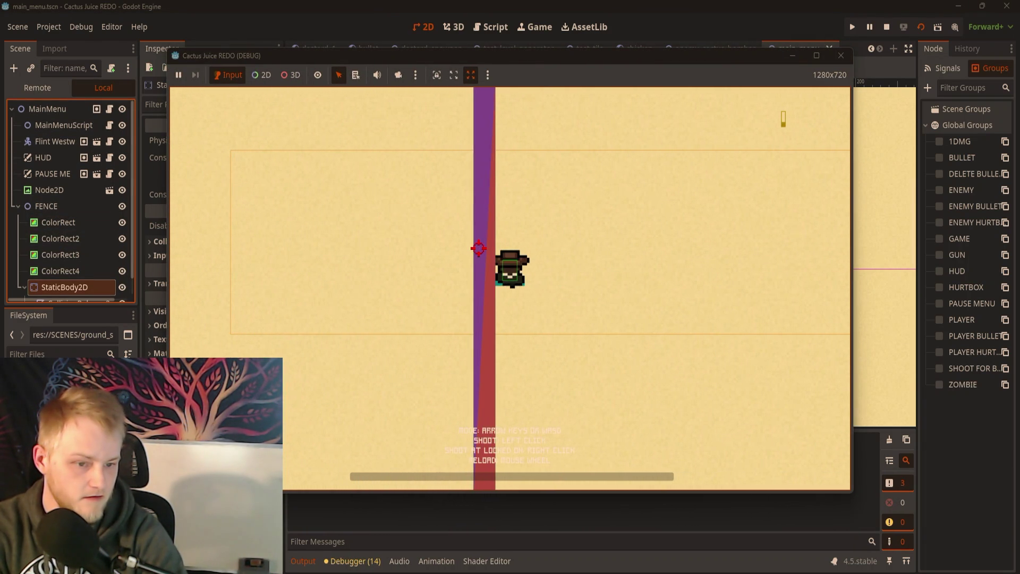
key("w")
key("d")
key("s")
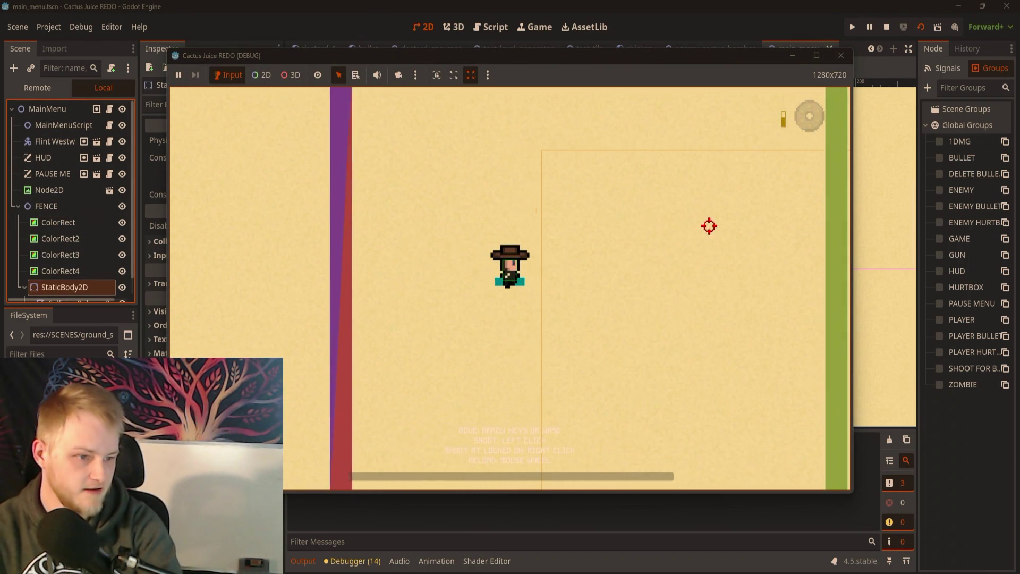
key("d")
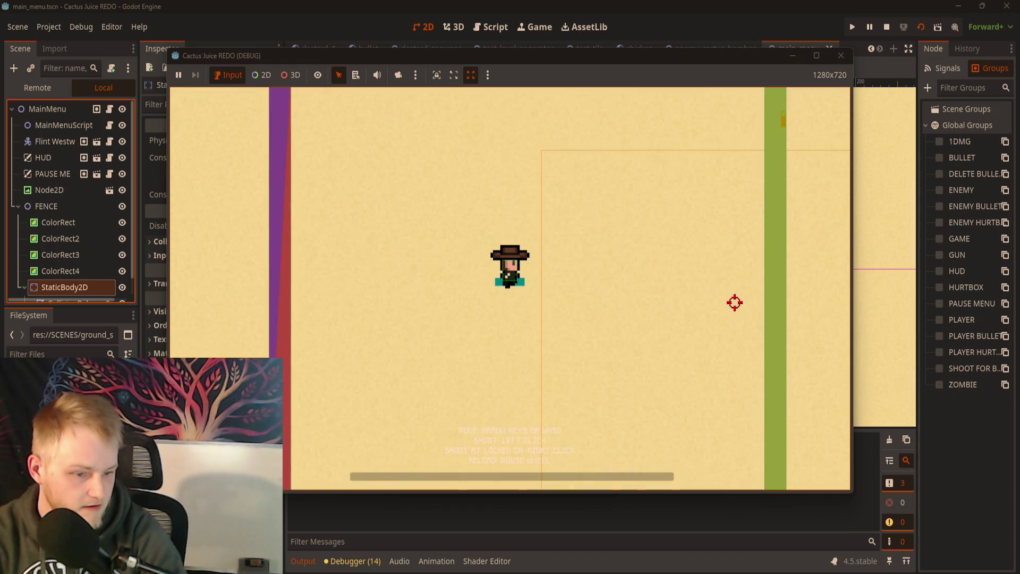
key("a")
left_click(835, 58)
left_click_drag(576, 178, 610, 194)
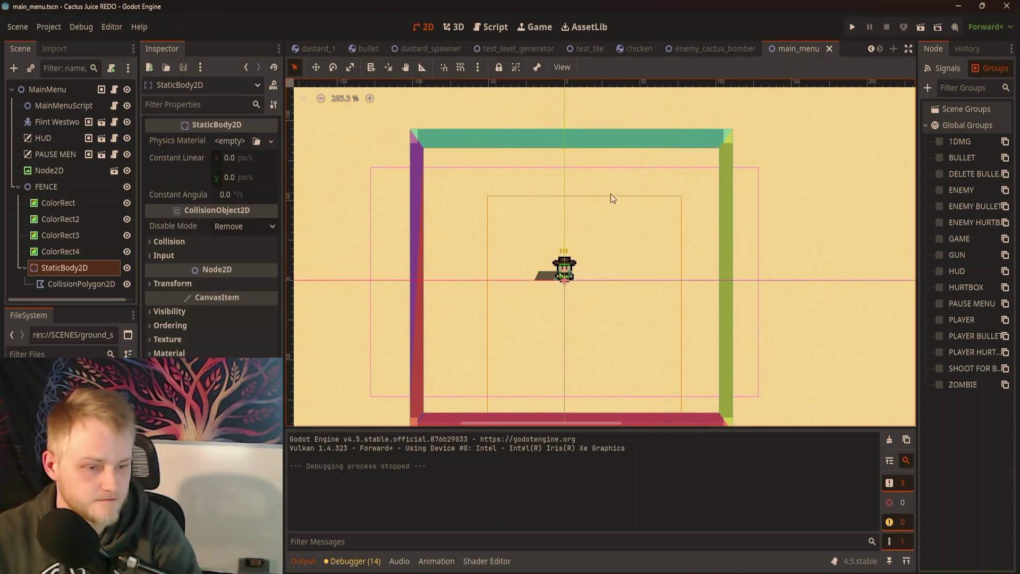
Lower the collision polygon's top-left and top-right inner corners to thicken the top wall.
left_click(609, 136)
scroll(609, 136, "up", 4)
scroll(742, 133, "down", 2)
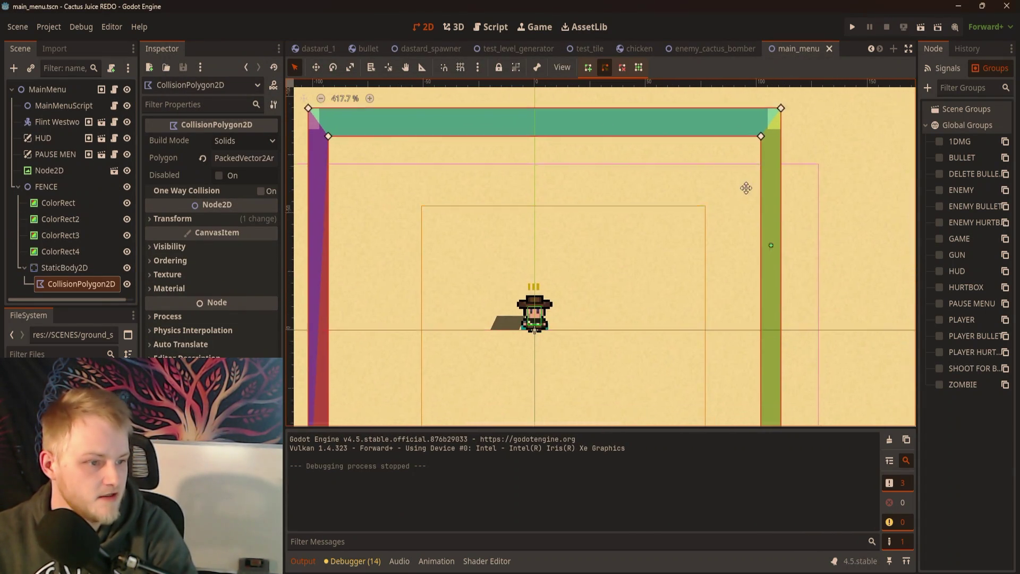
left_click_drag(743, 95, 743, 207)
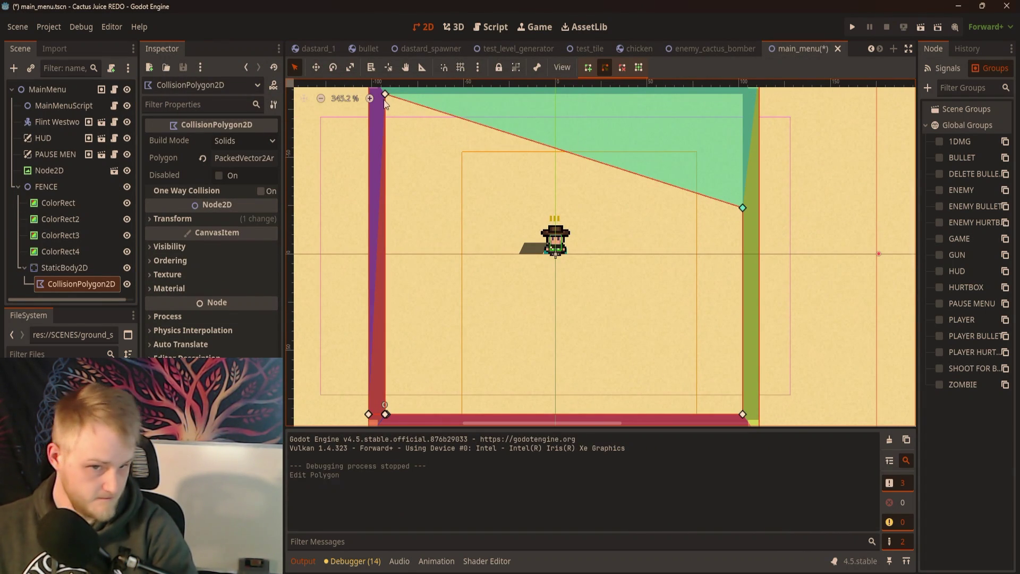
left_click_drag(385, 96, 375, 190)
left_click_drag(374, 208, 378, 208)
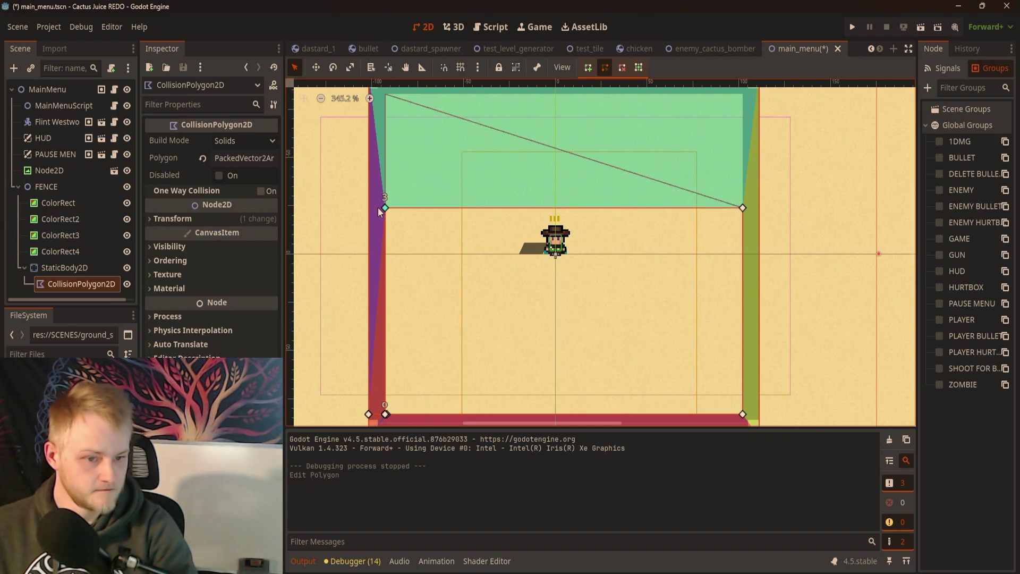
Raise the bottom-left and bottom-right inner corners, then save and run the scene with F6.
scroll(408, 190, "up", 2)
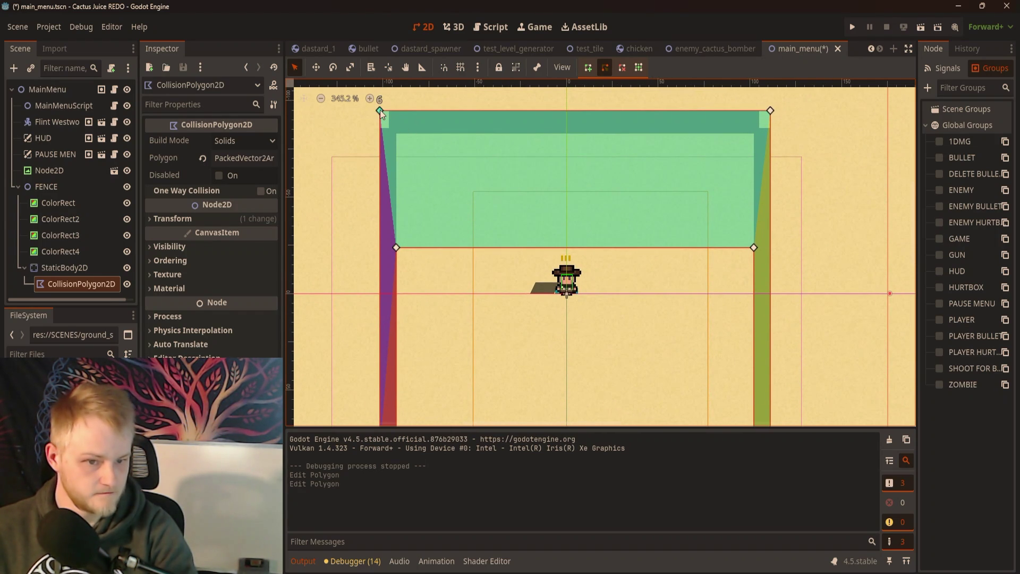
scroll(486, 210, "down", 5)
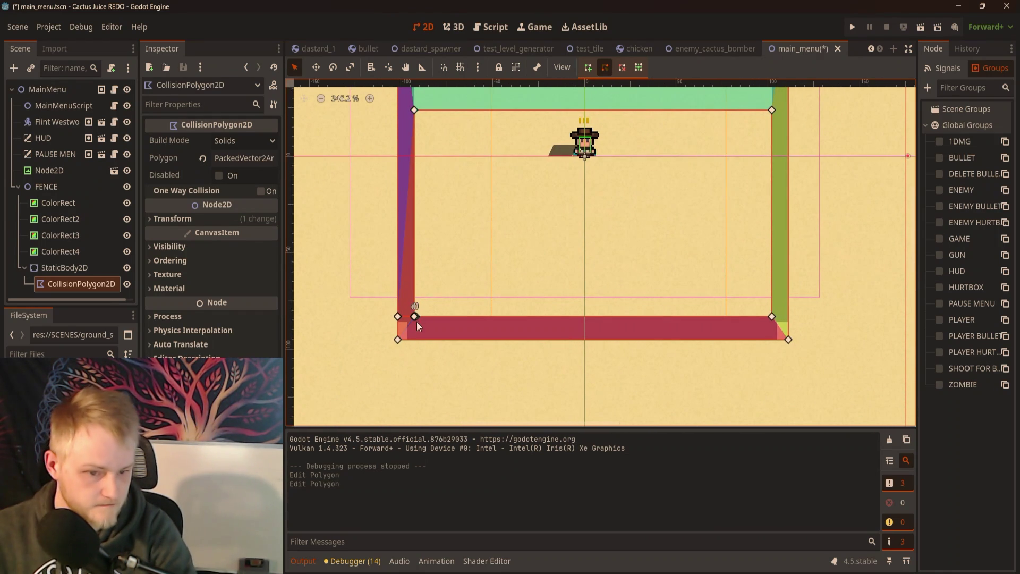
left_click_drag(415, 316, 416, 250)
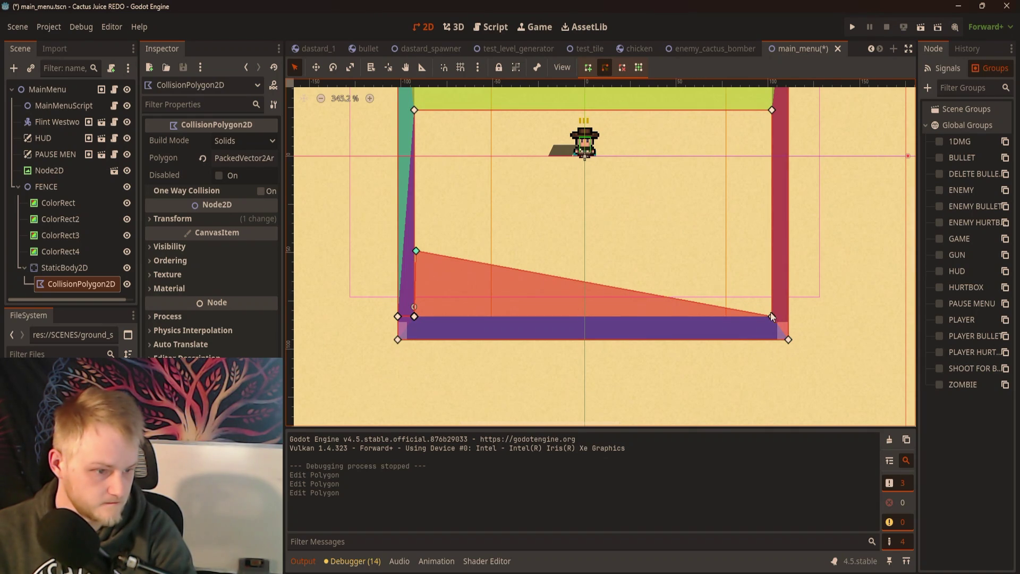
left_click_drag(773, 318, 771, 254)
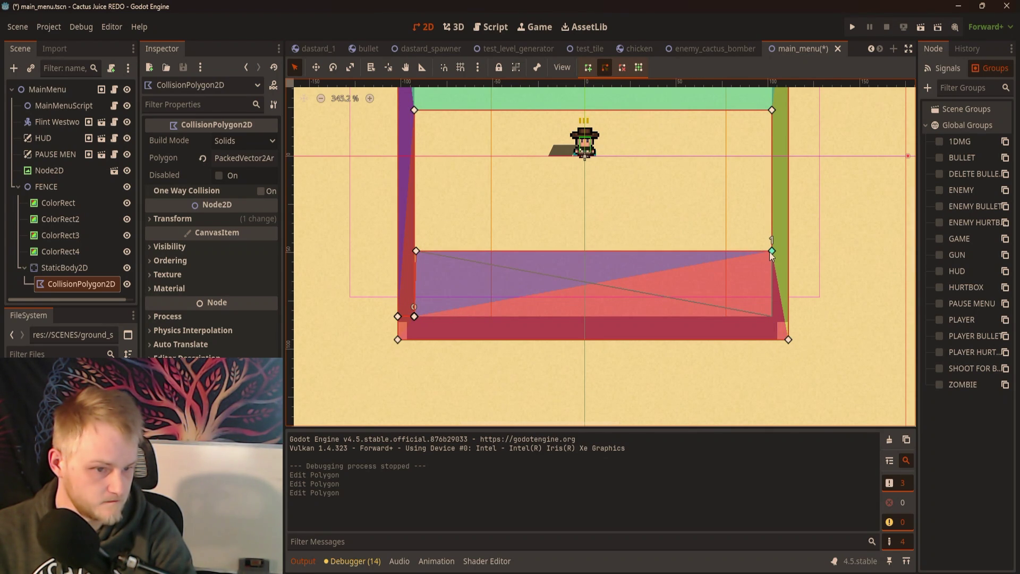
key("F6")
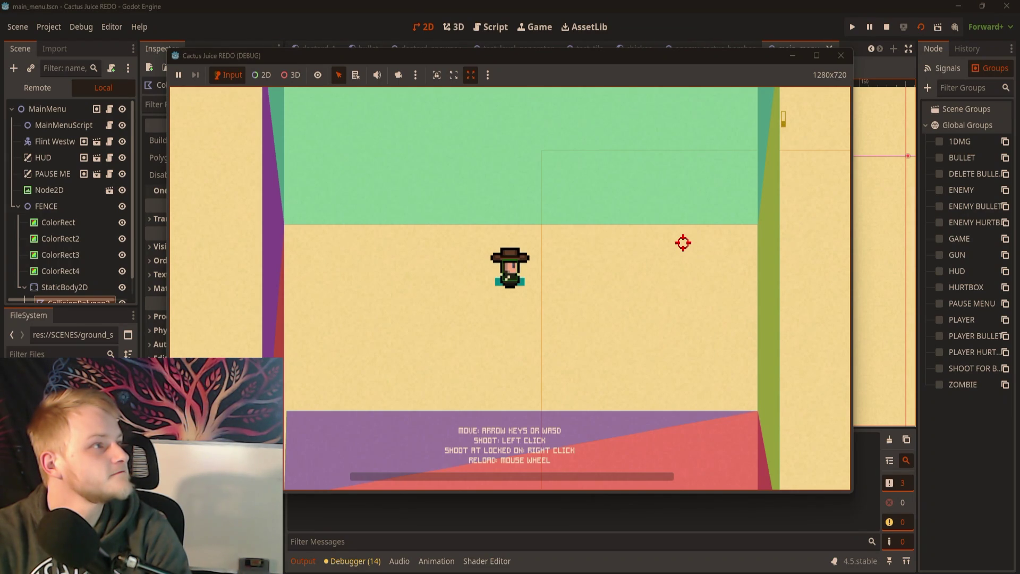
Walk the player along every fence wall with WASD to test collisions, then stop the game.
key("w")
key("a")
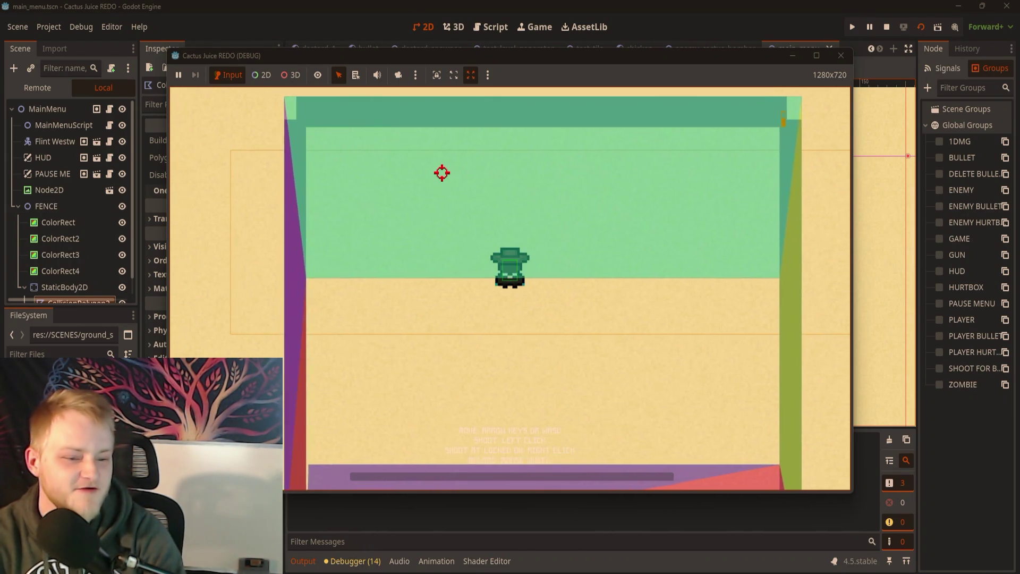
key("s")
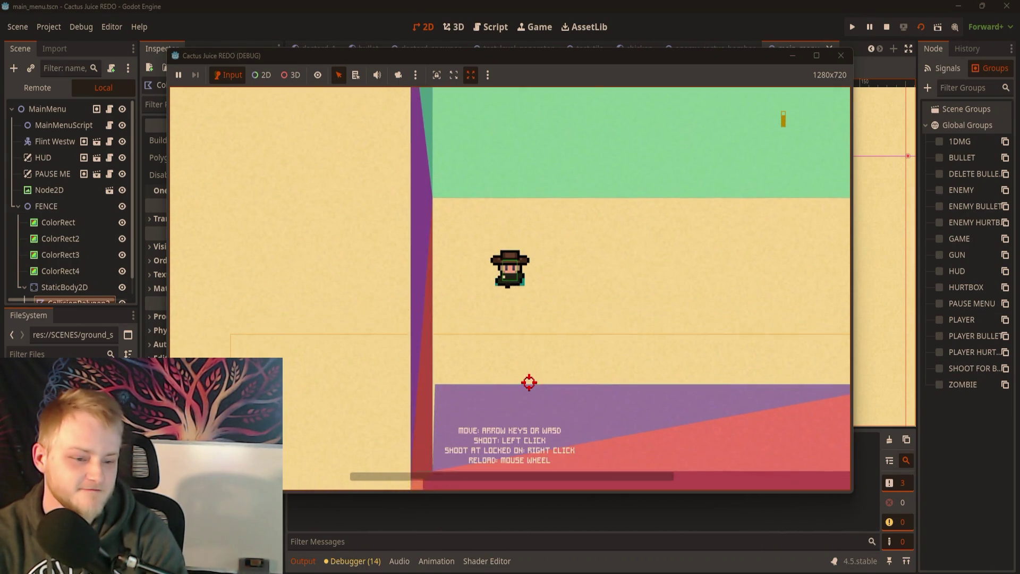
key("d")
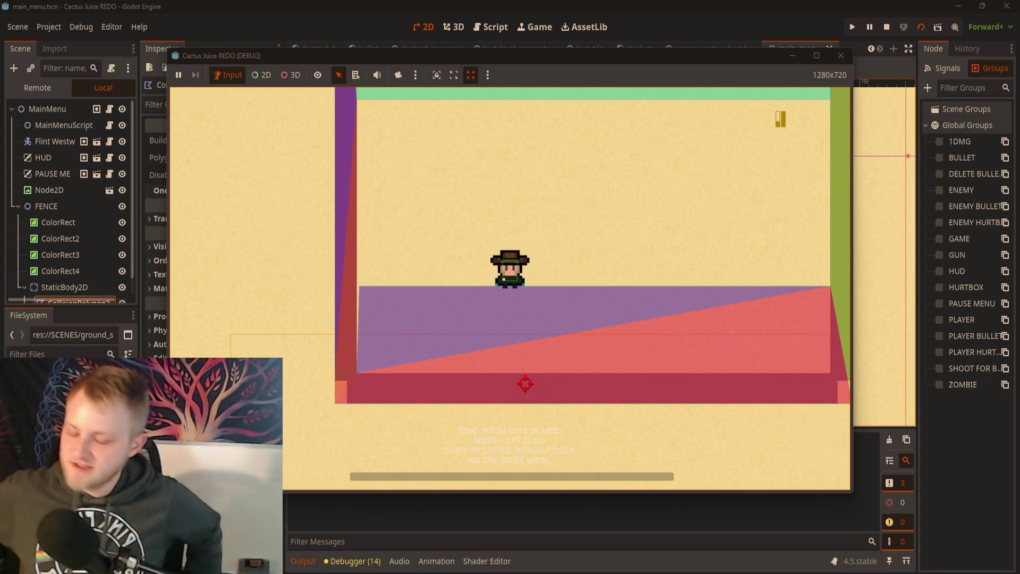
key("w")
key("d")
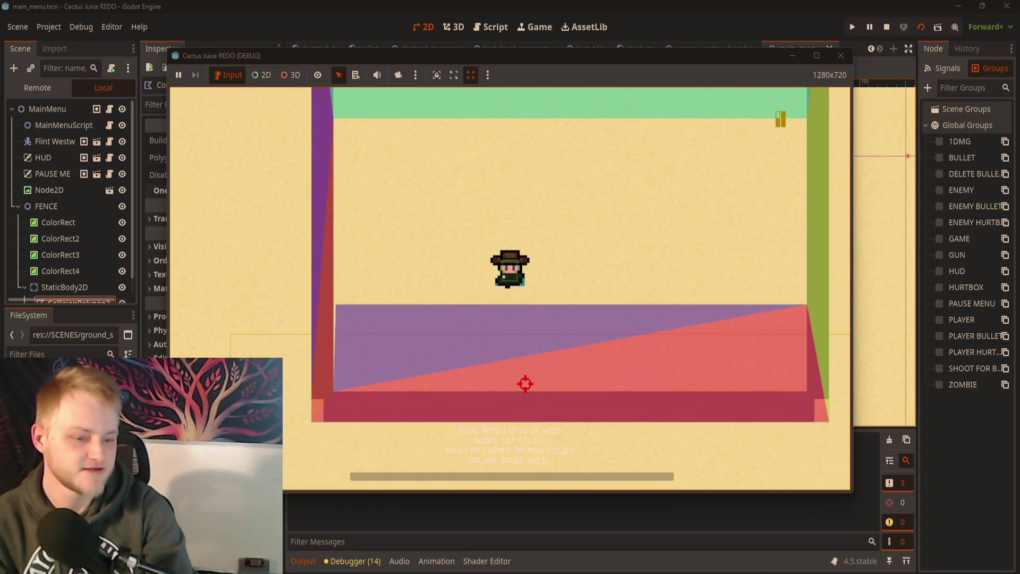
key("d")
key("s")
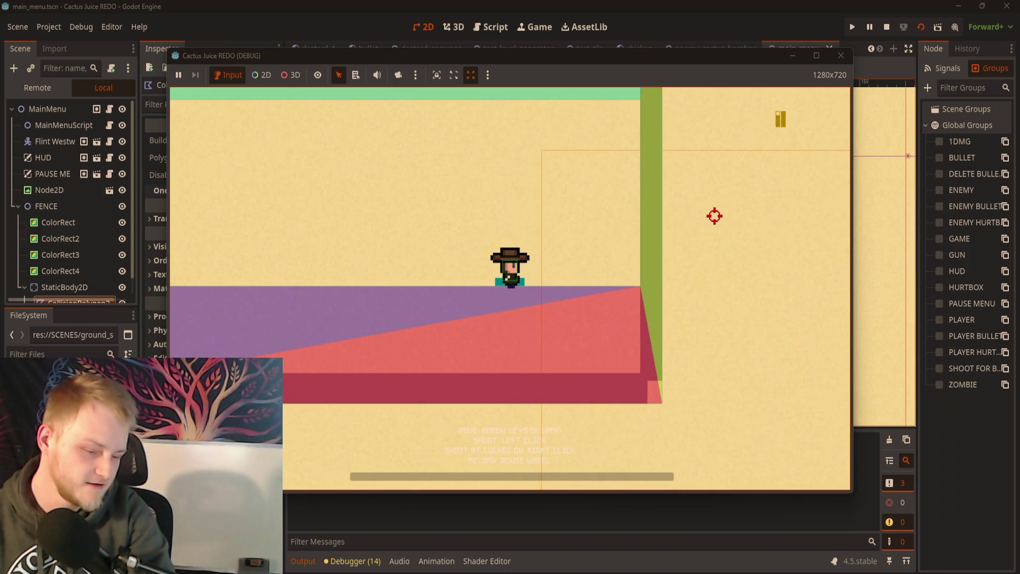
key("w")
key("d")
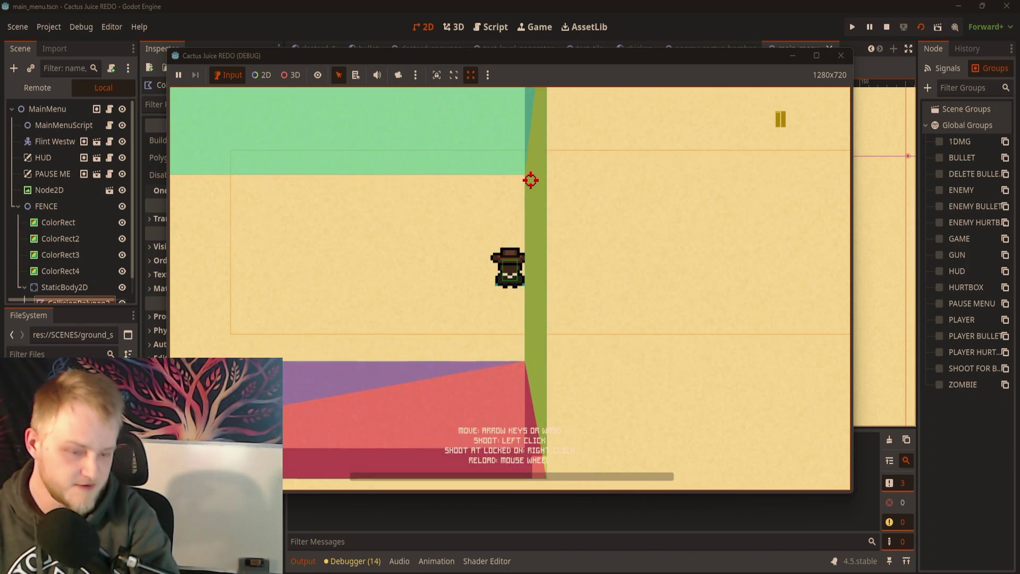
key("w")
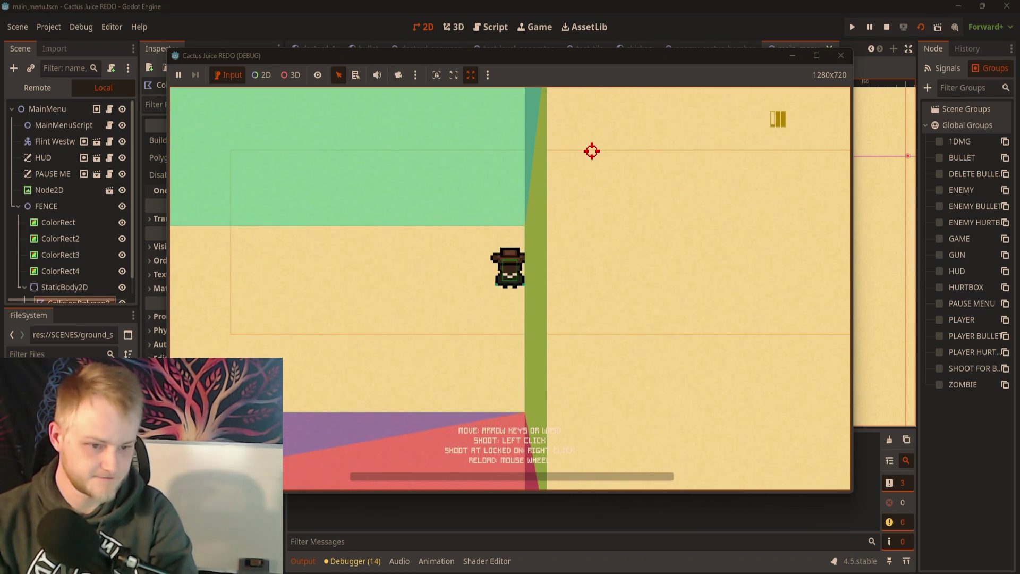
key("w")
key("a")
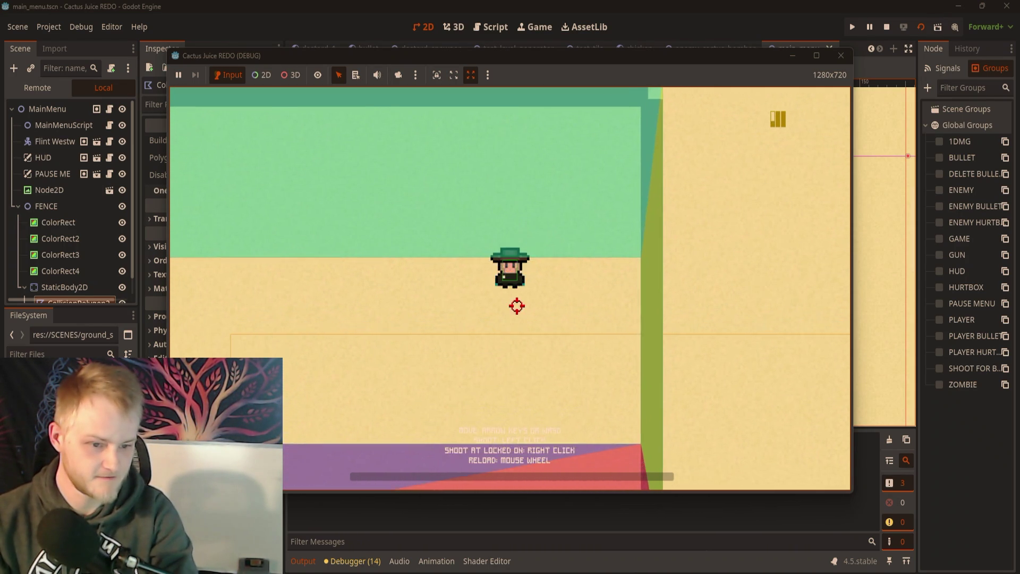
key("d")
key("s")
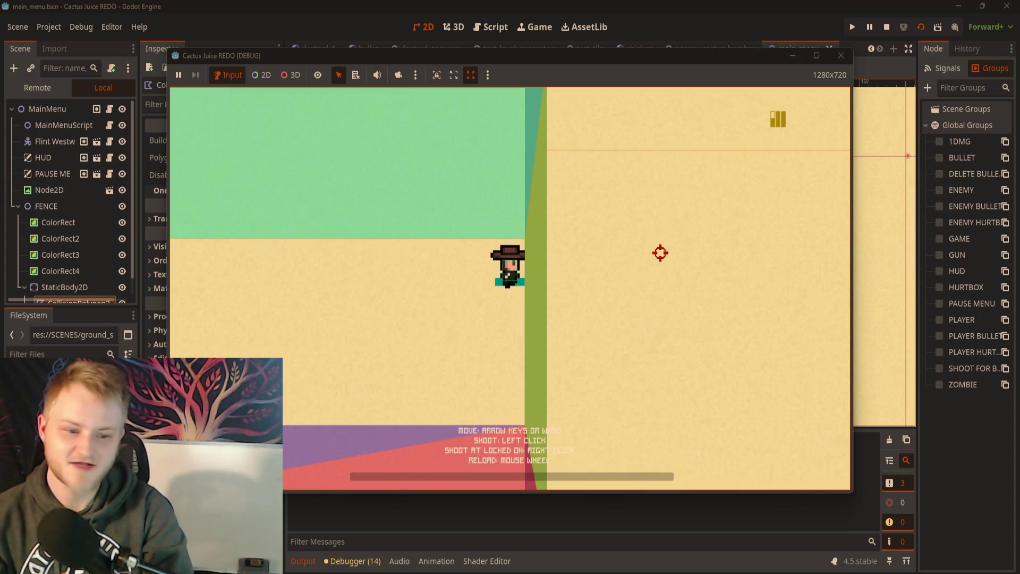
key("s")
key("a")
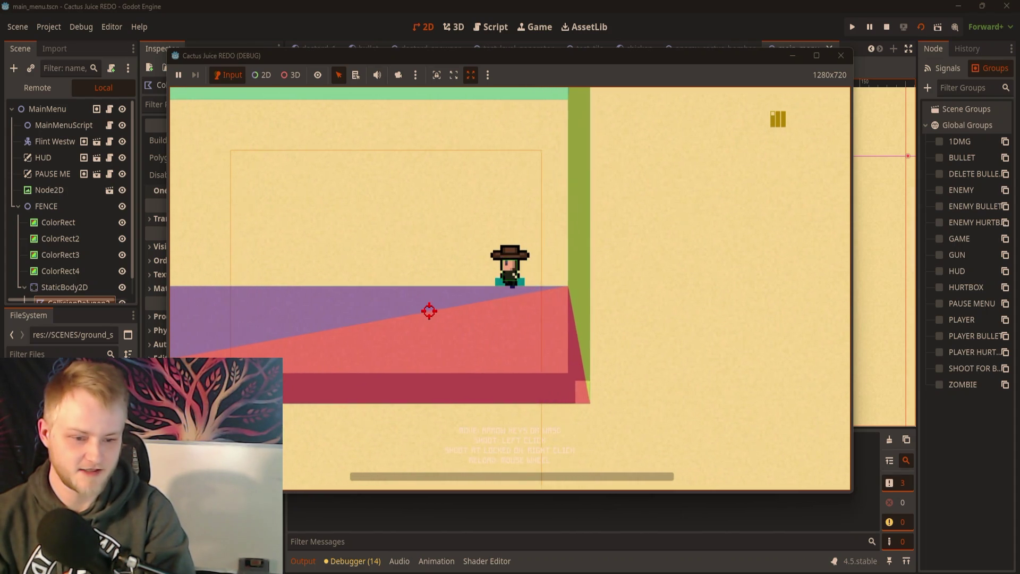
key("a")
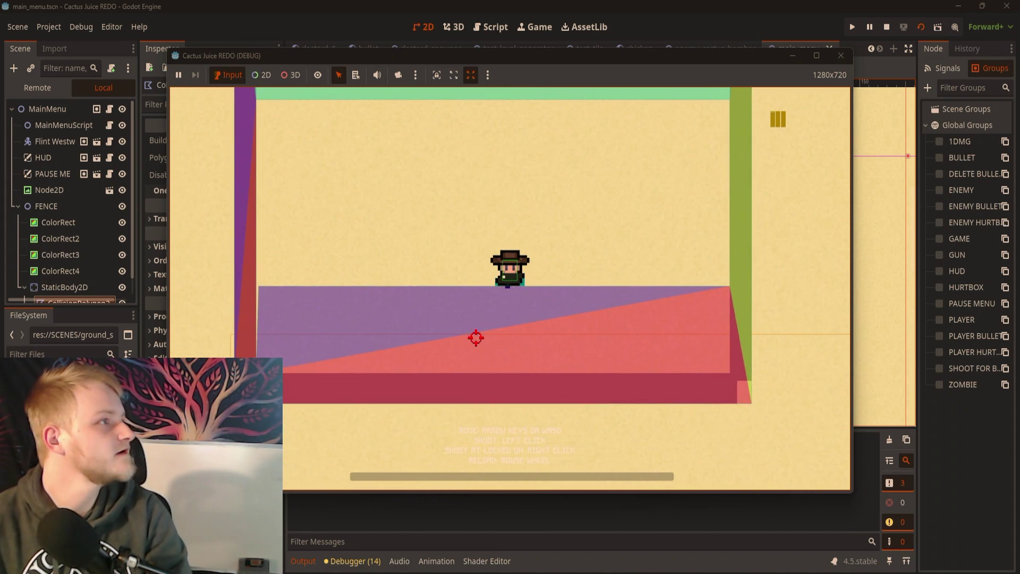
key("w")
key("a")
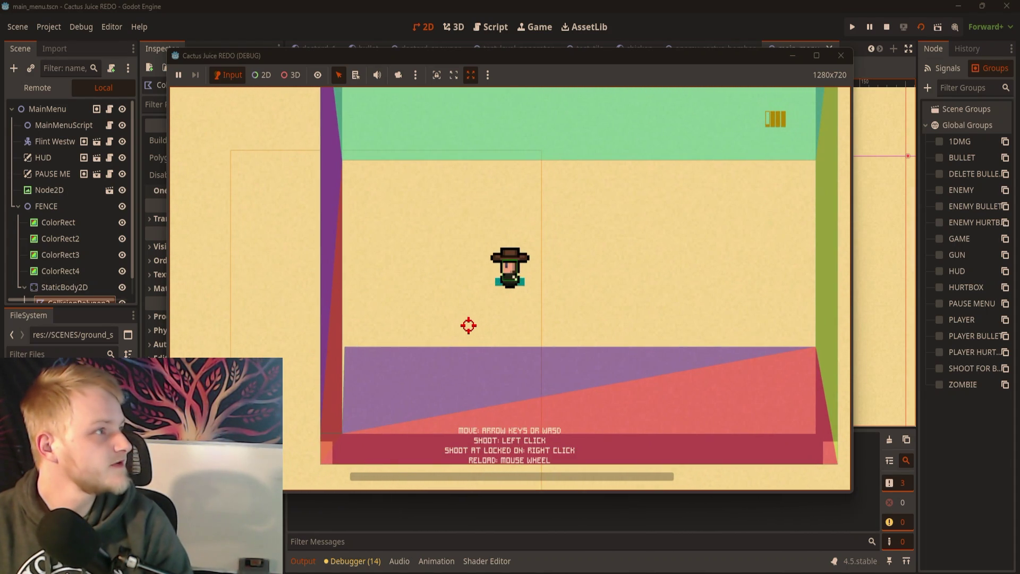
key("w")
key("a")
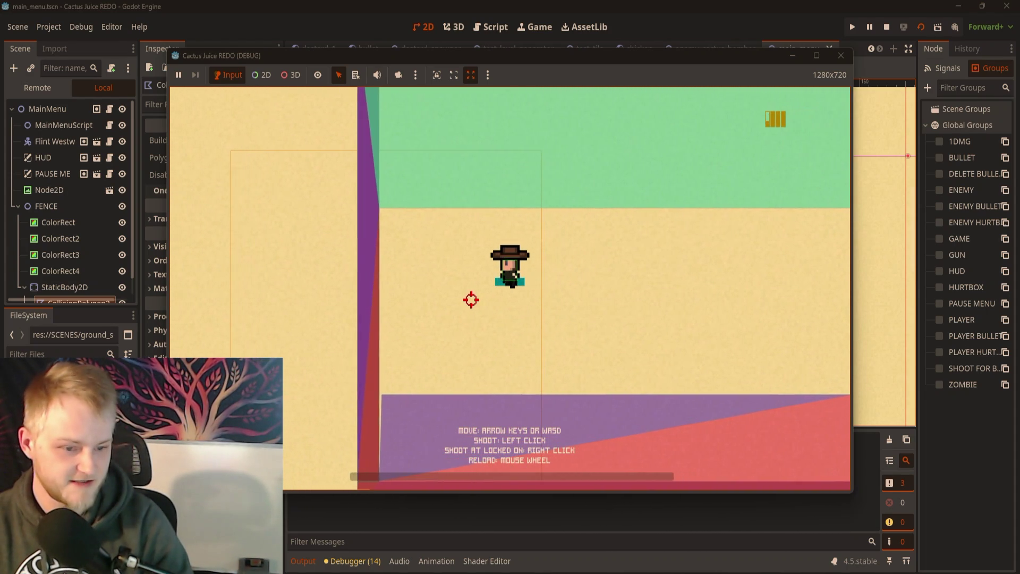
key("w")
key("a")
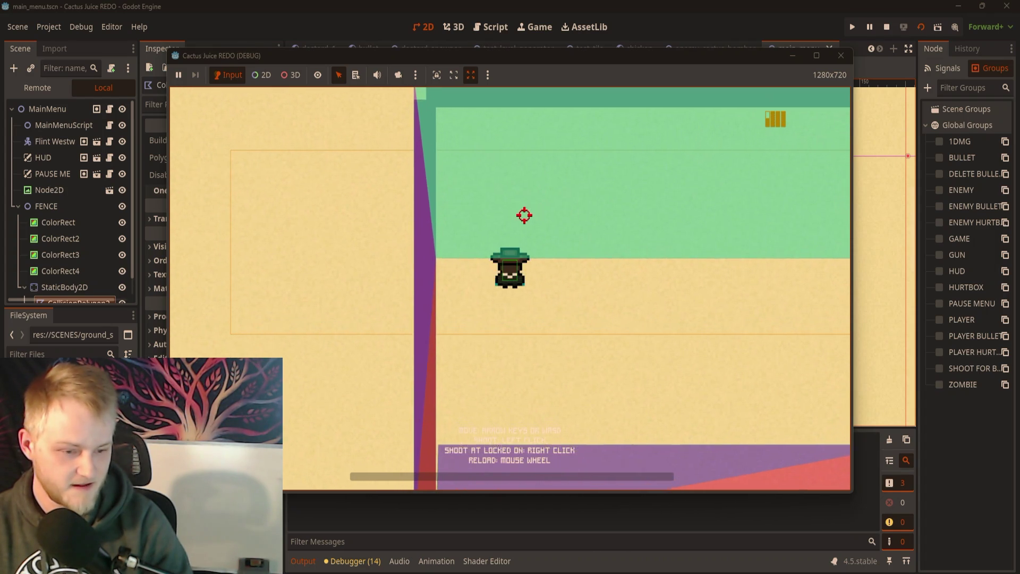
key("d")
key("s")
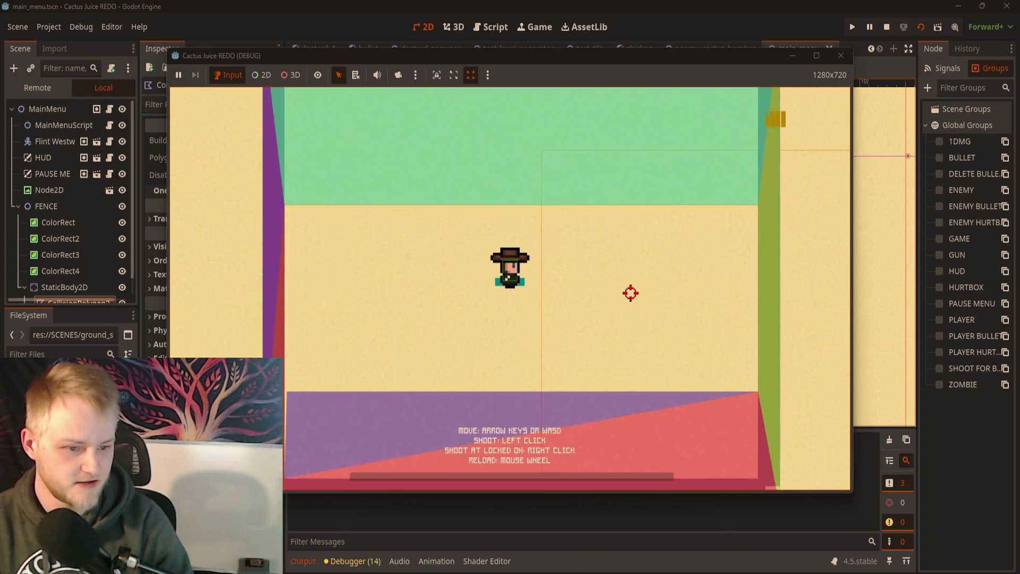
key("a")
key("w")
left_click(832, 62)
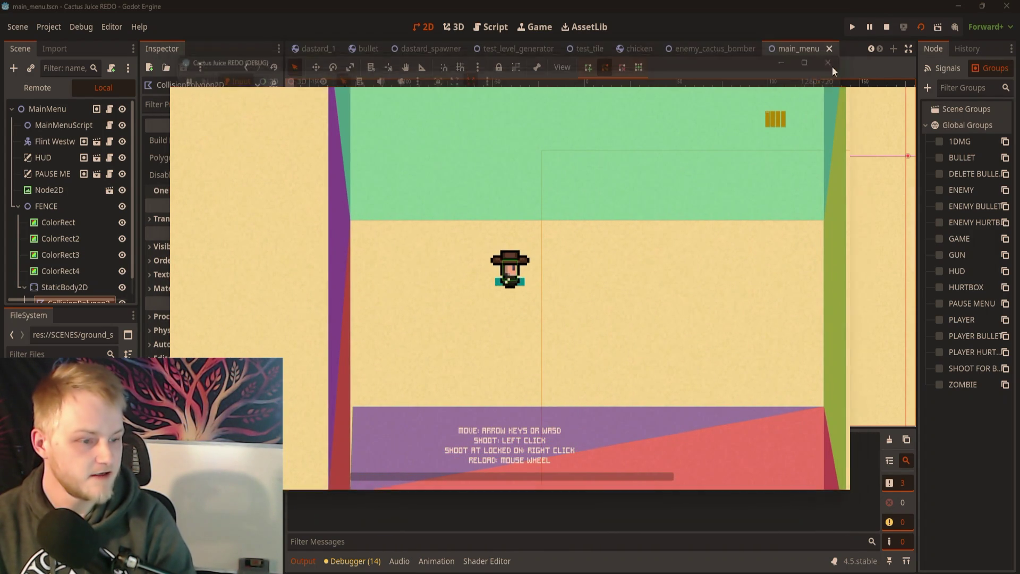
scroll(597, 292, "up", 5)
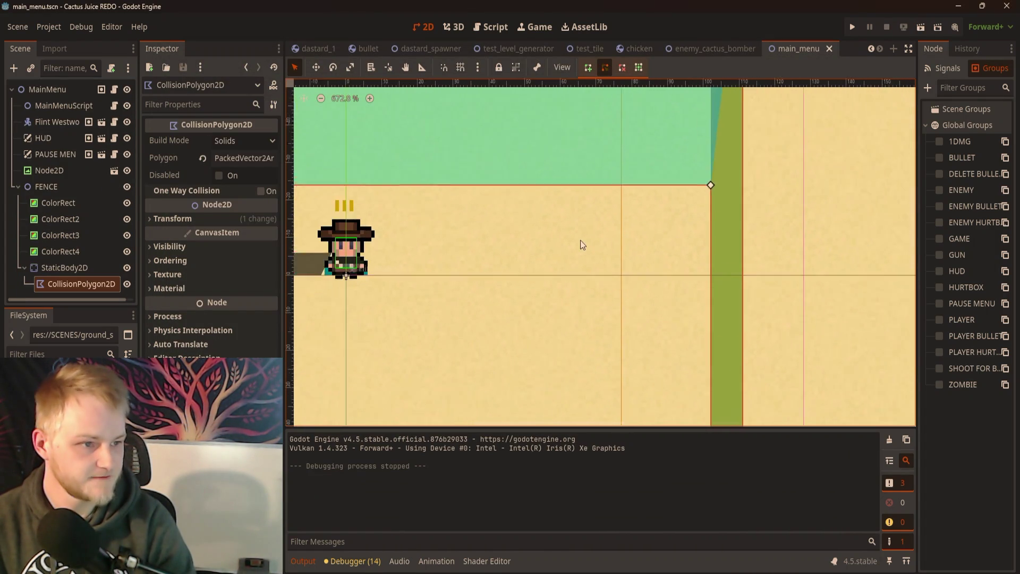
scroll(582, 228, "down", 3)
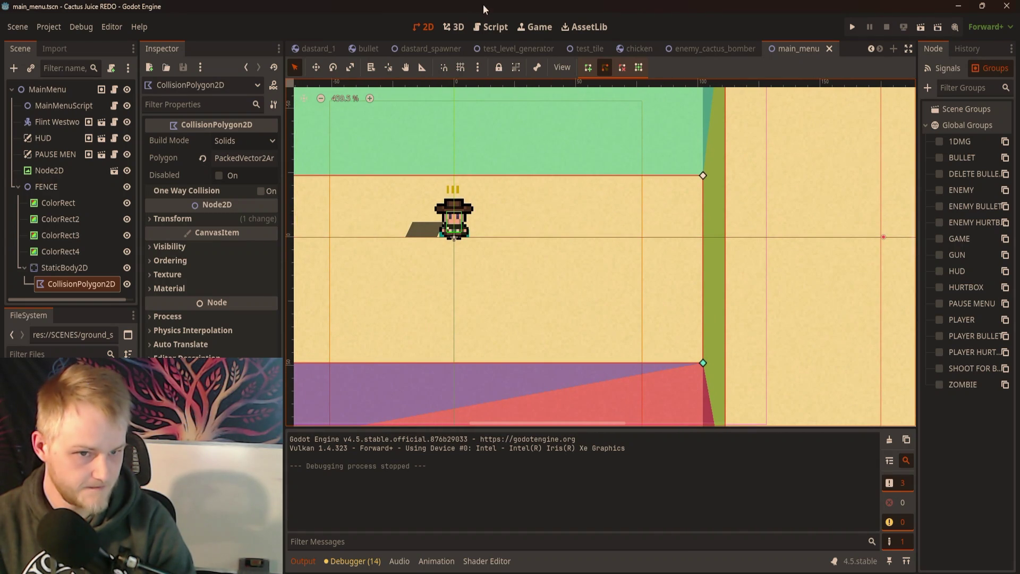
scroll(523, 240, "left", 5)
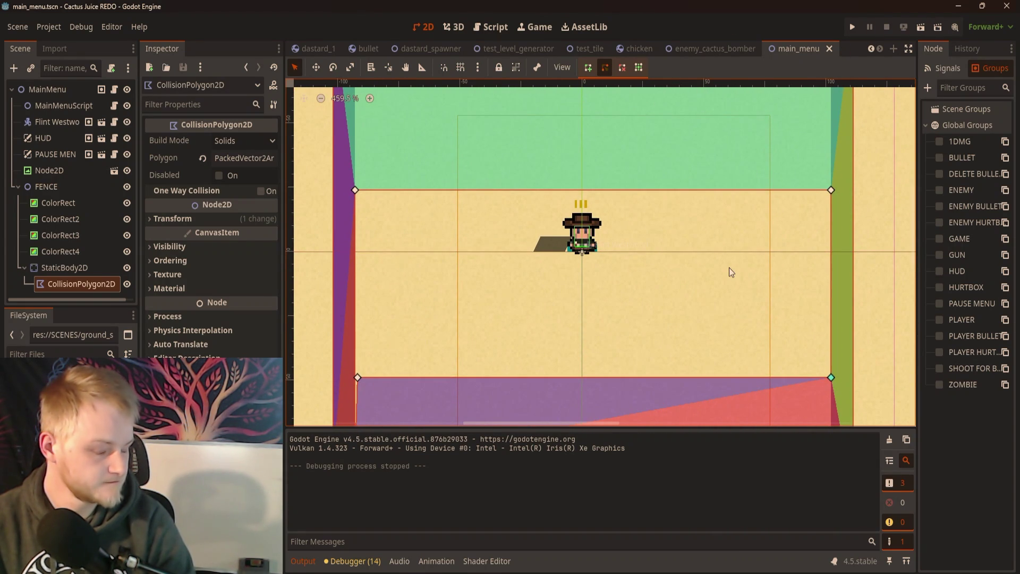
left_click_drag(729, 267, 674, 273)
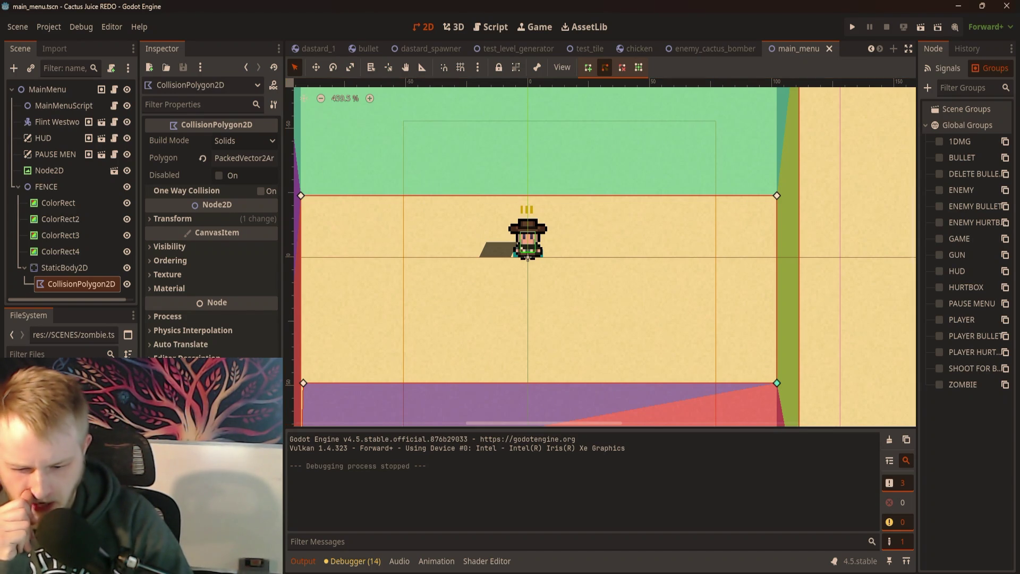
right_click(75, 383)
Duplicate zombie.tscn as menu_zombie.tscn in the FileSystem dock.
left_click(106, 392)
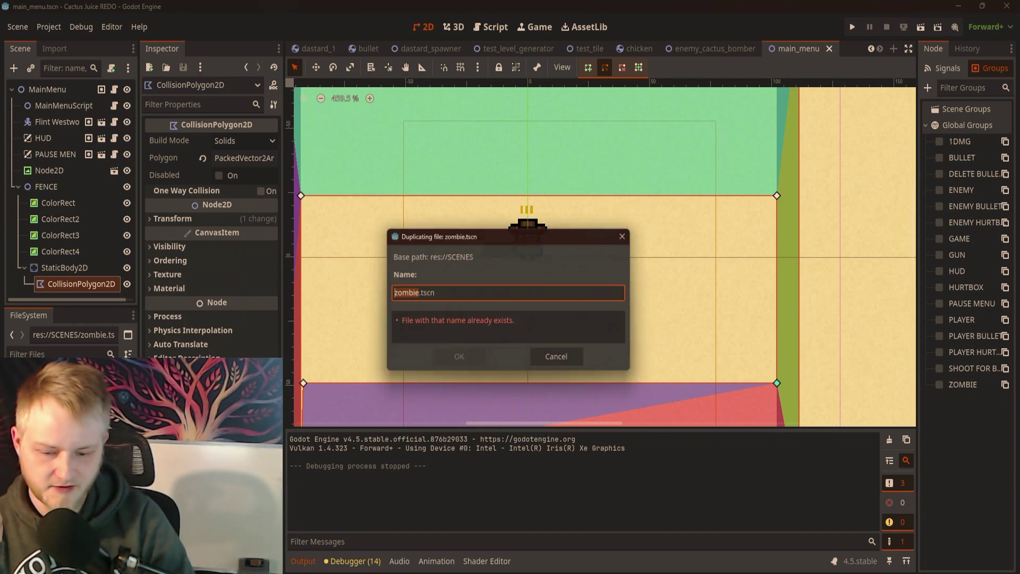
type("menu_")
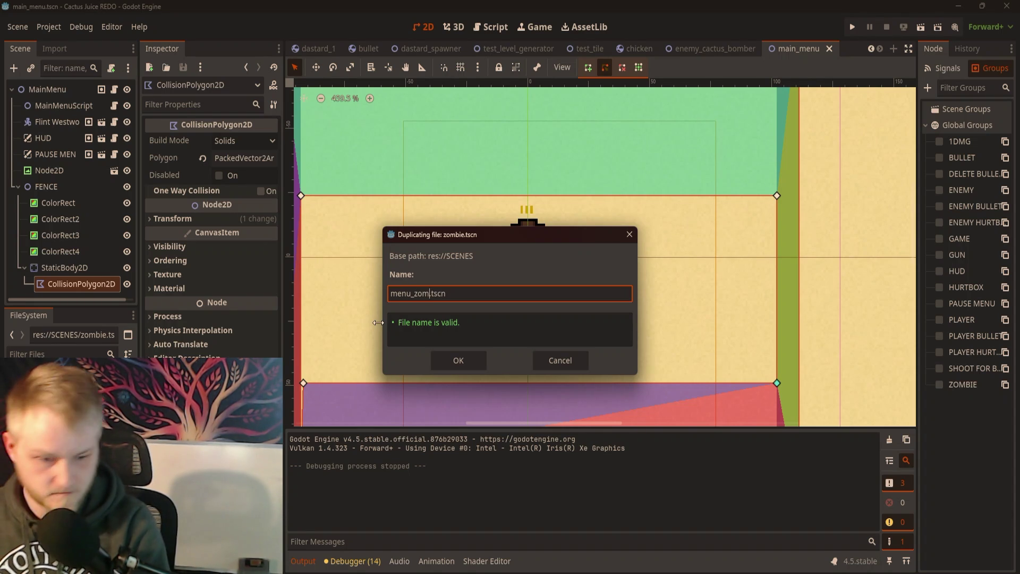
key("Return")
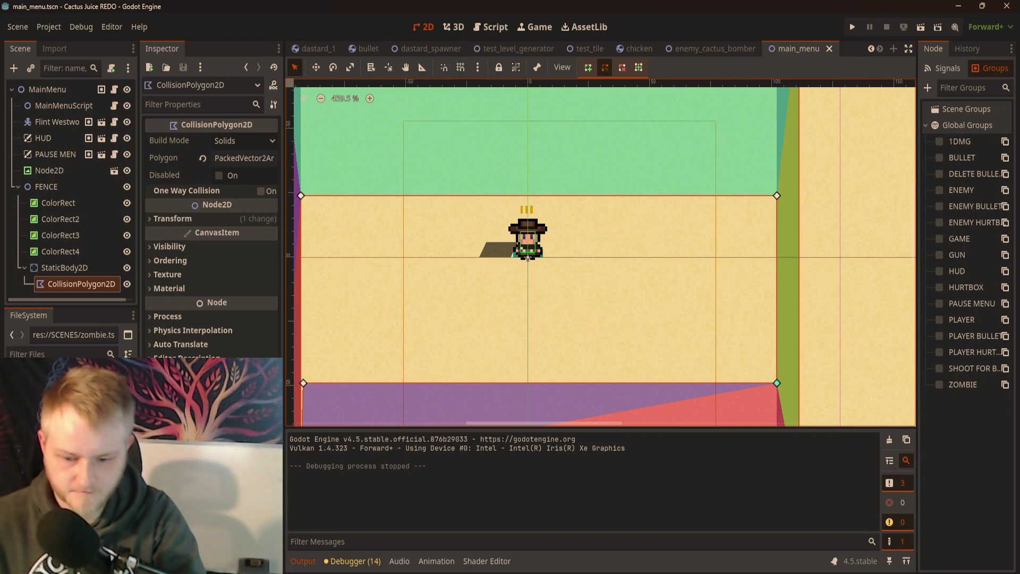
Open menu_zombie.tscn and select its Zombie root node.
key("Return")
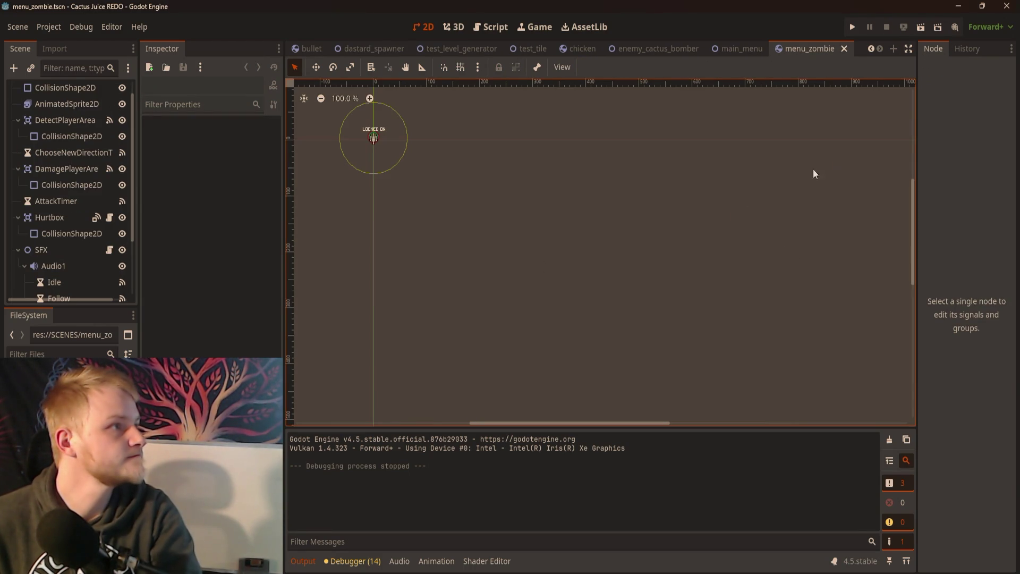
scroll(549, 264, "up", 7)
scroll(657, 285, "right", 3)
scroll(71, 97, "up", 1)
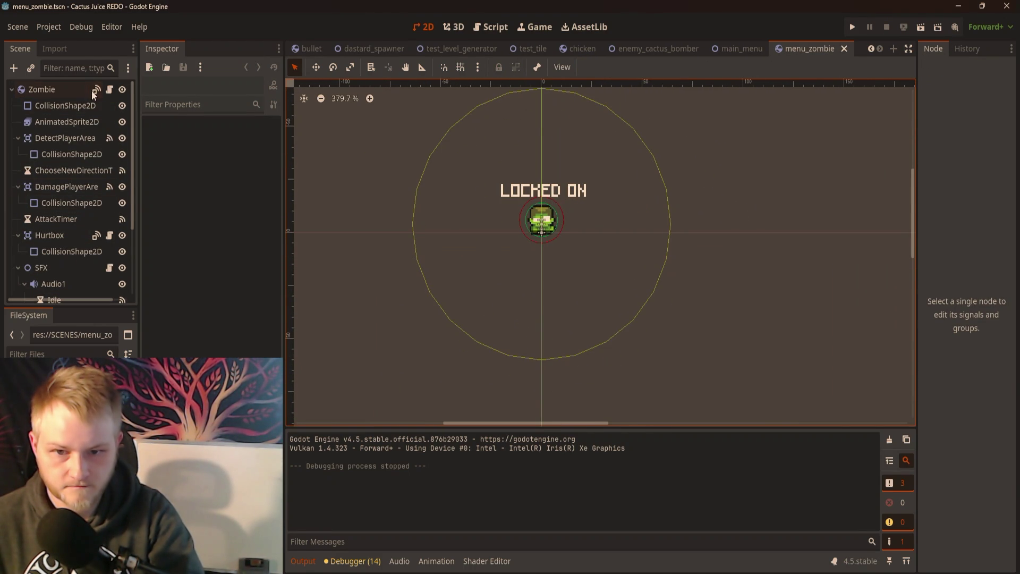
left_click(78, 89)
Open zombie.gd from the Zombie root node and scroll through its code.
left_click(109, 90)
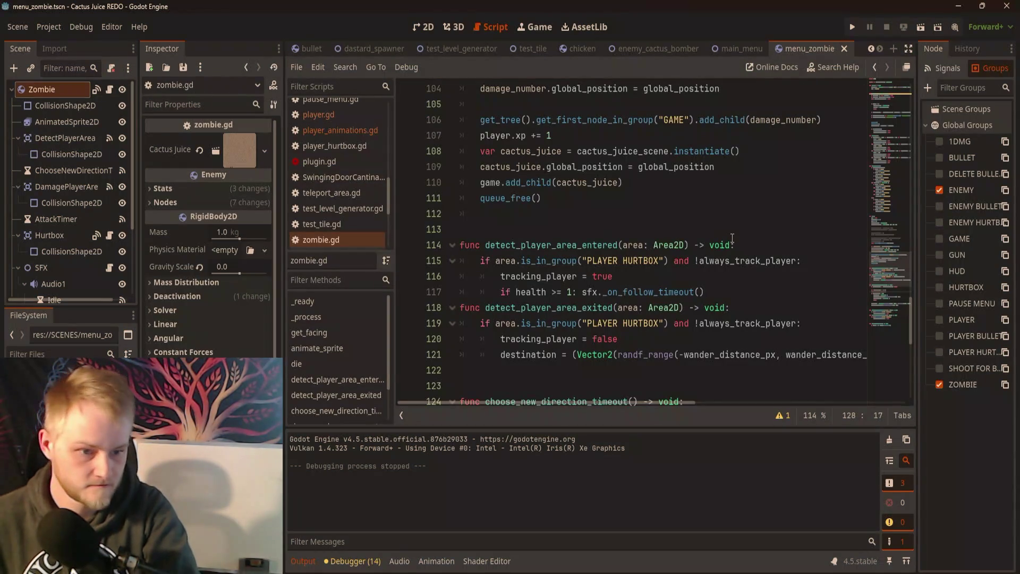
scroll(732, 238, "down", 5)
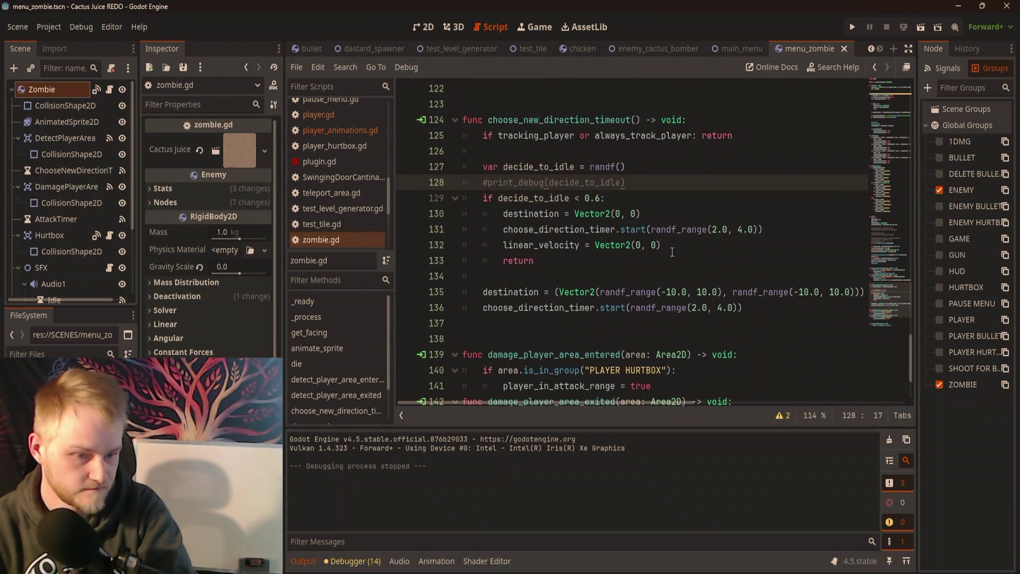
scroll(671, 264, "up", 5)
scroll(671, 265, "up", 13)
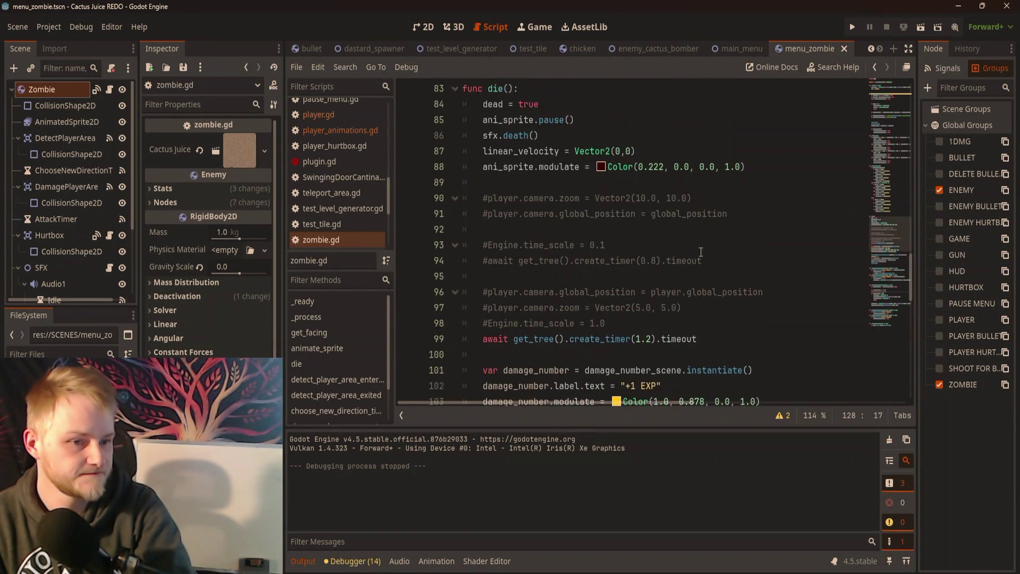
scroll(706, 259, "down", 4)
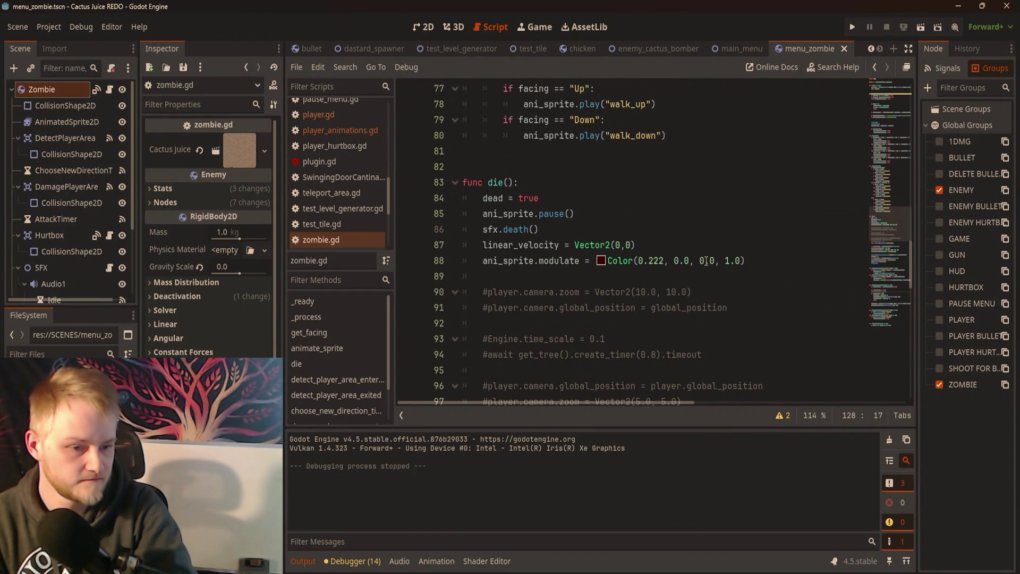
scroll(706, 261, "down", 3)
scroll(706, 260, "up", 3)
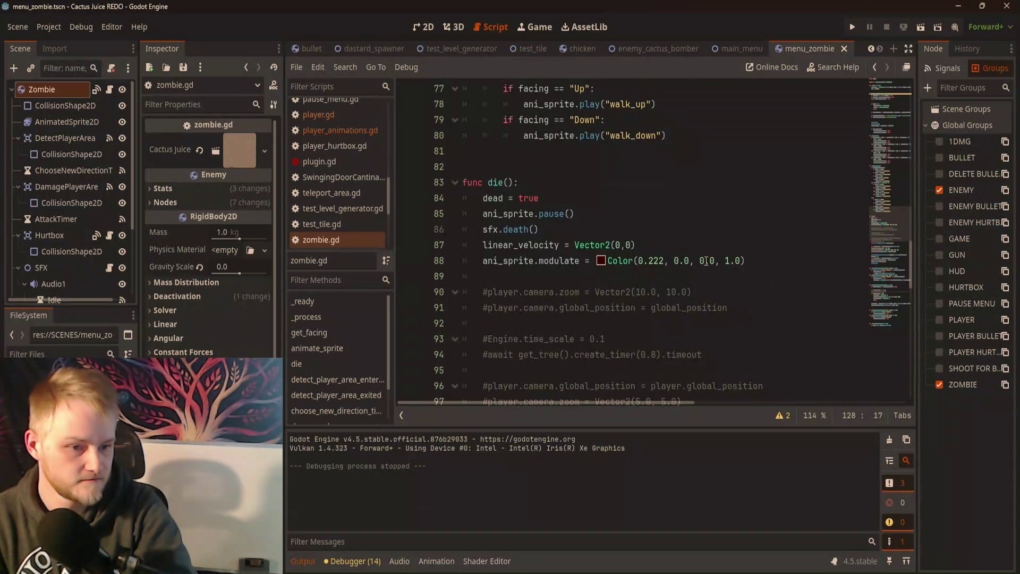
scroll(705, 260, "up", 20)
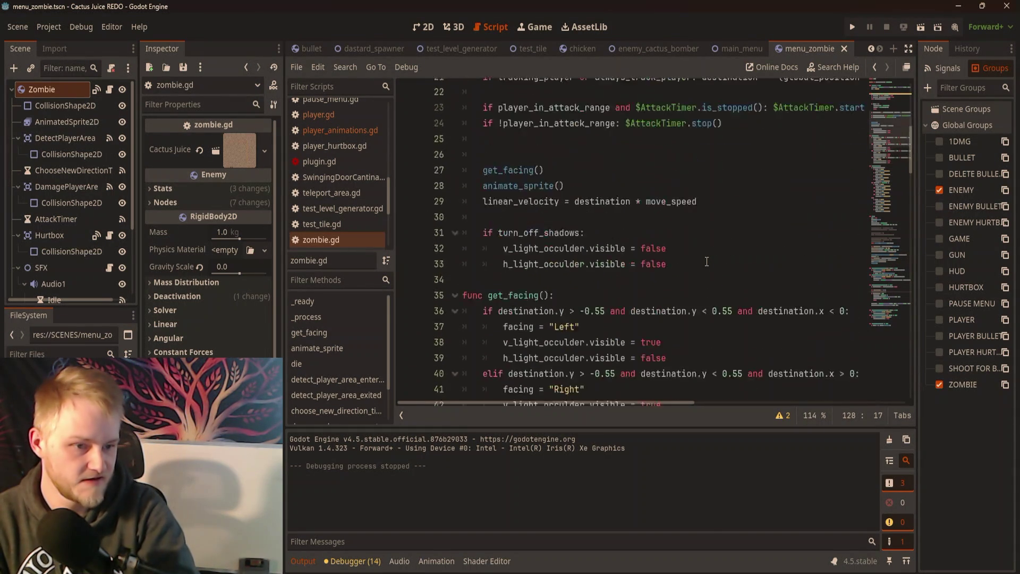
scroll(707, 261, "up", 3)
left_click_drag(915, 108, 914, 375)
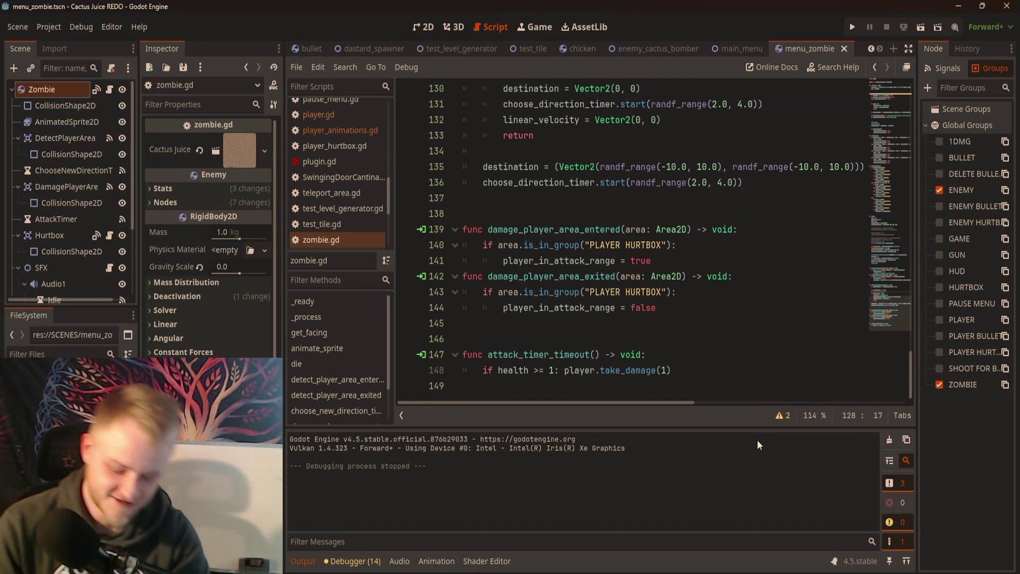
Select the attack_timer_timeout function, which calls player.take_damage(1), for removal.
scroll(737, 310, "up", 4)
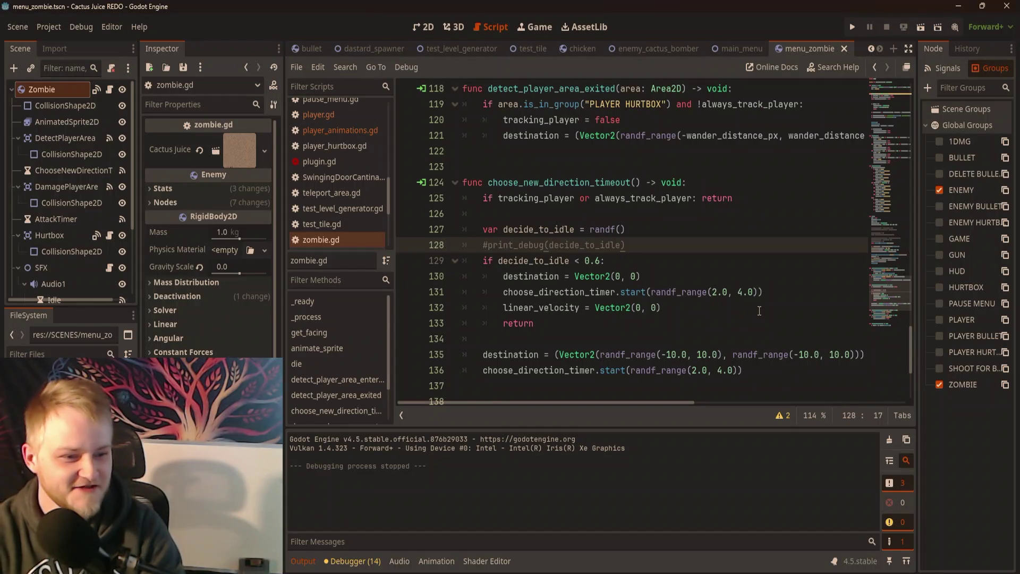
scroll(597, 318, "up", 4)
scroll(597, 317, "up", 20)
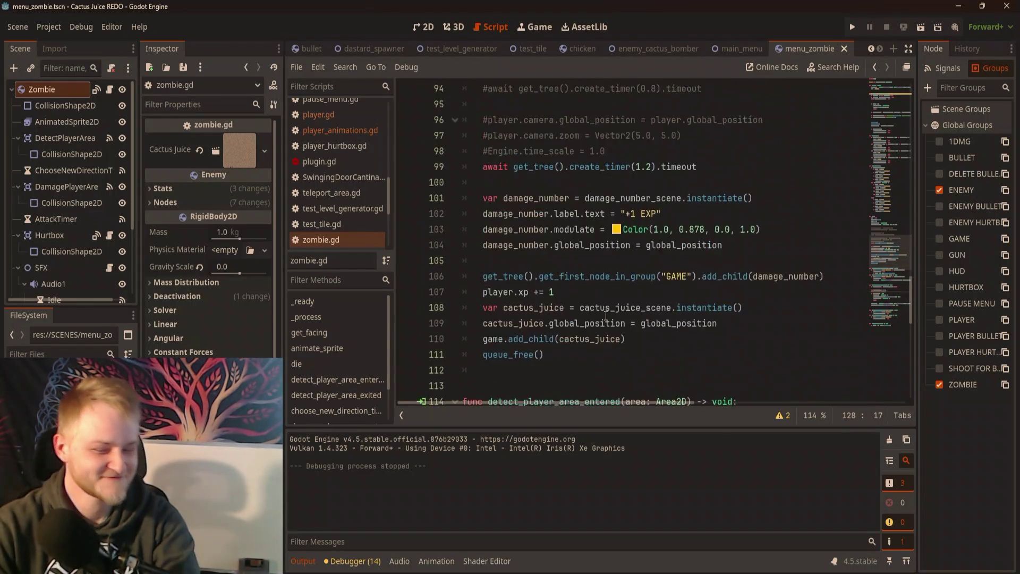
scroll(543, 299, "down", 15)
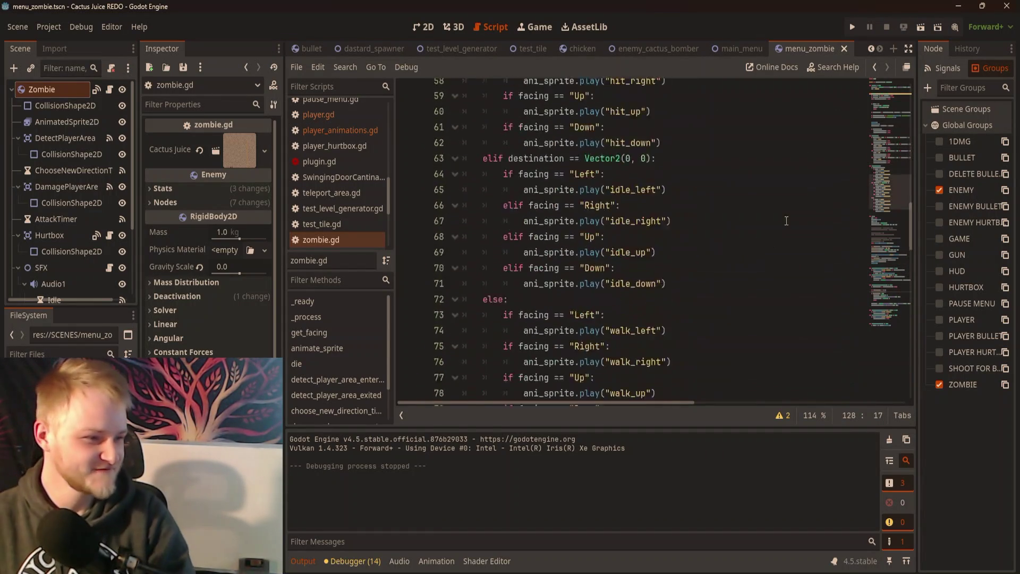
left_click_drag(914, 248, 878, 418)
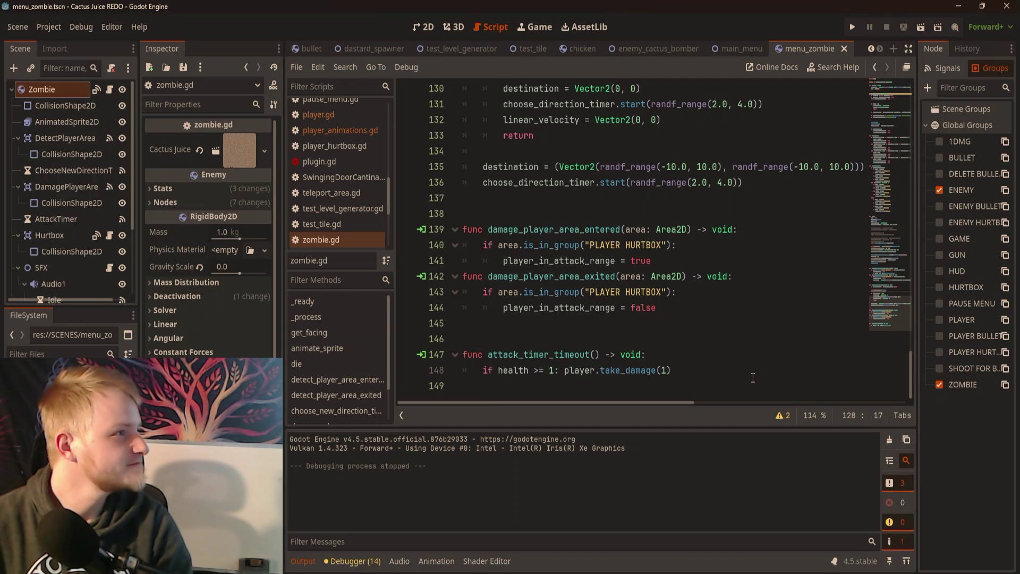
left_click(709, 370)
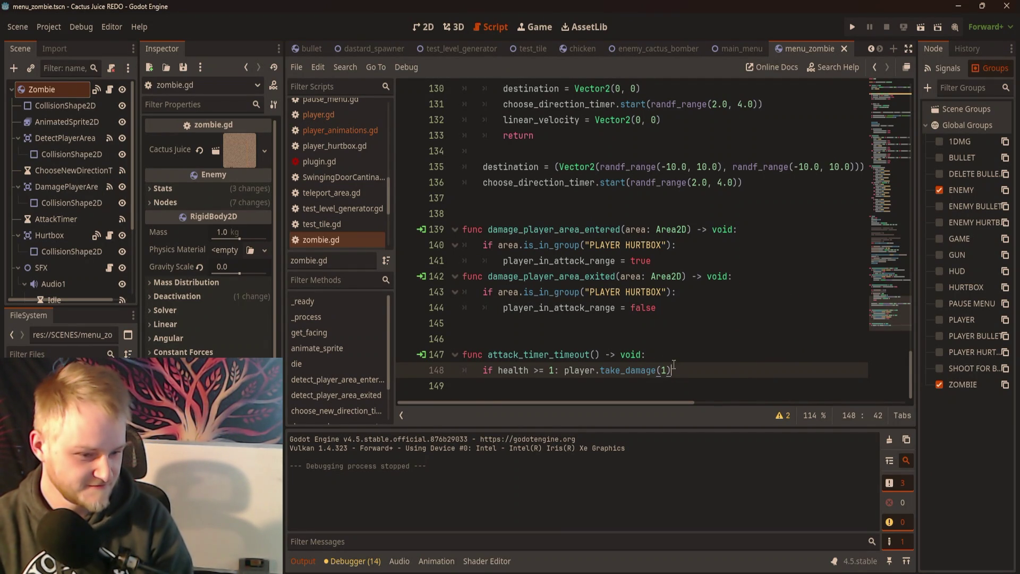
left_click_drag(670, 370, 625, 343)
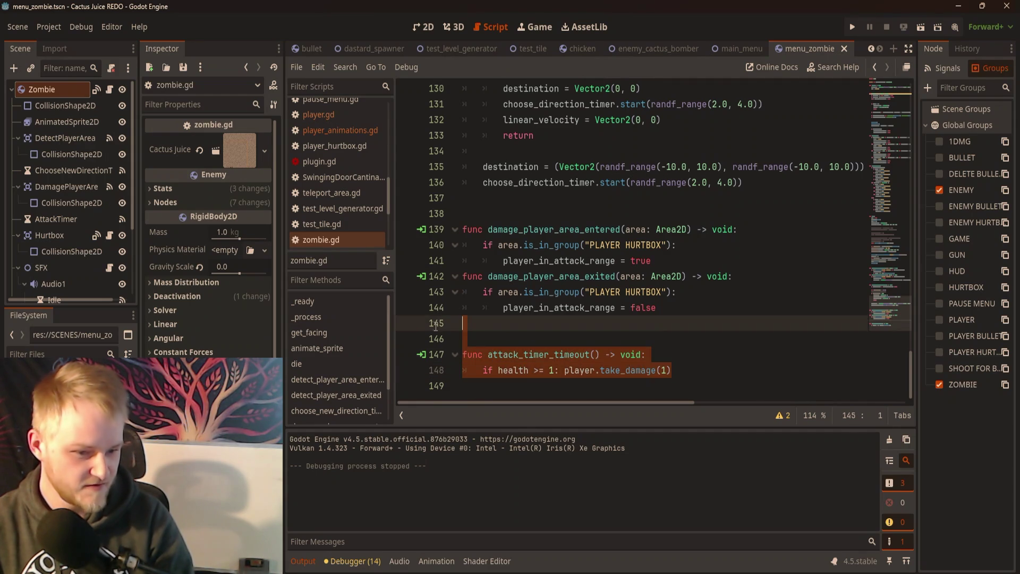
Delete the attack_timer_timeout function and both damage_player_area functions.
key("BackSpace")
scroll(706, 351, "up", 2)
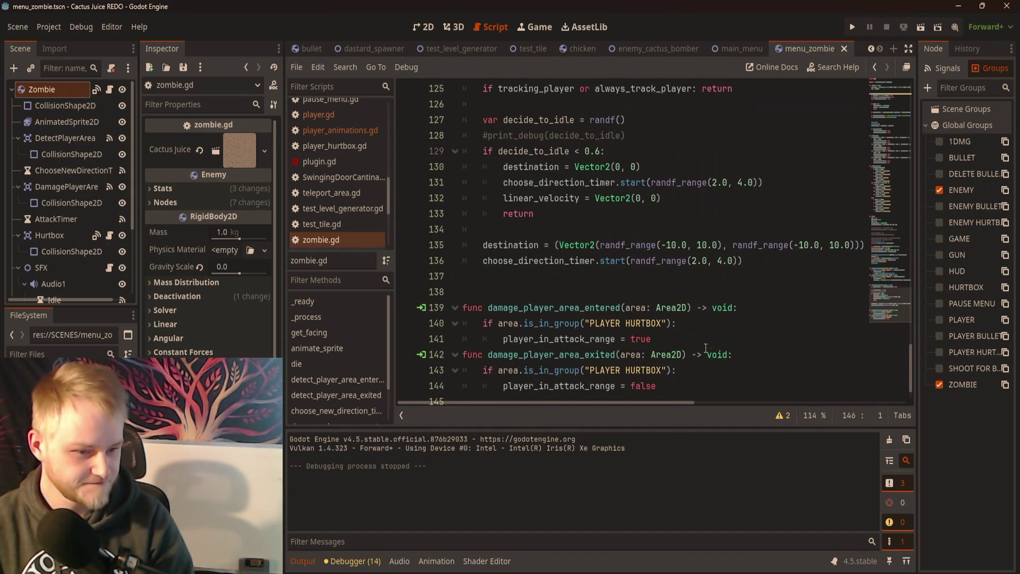
scroll(706, 349, "down", 1)
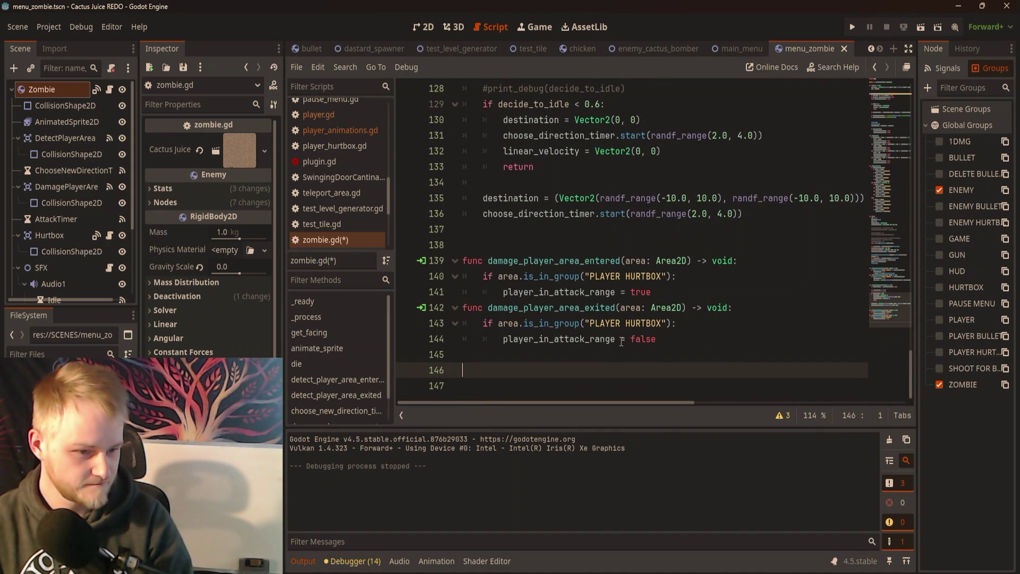
mouse_move(485, 370)
left_mouse_down()
mouse_move(484, 324)
mouse_move(513, 272)
mouse_move(484, 268)
left_mouse_up()
key("BackSpace")
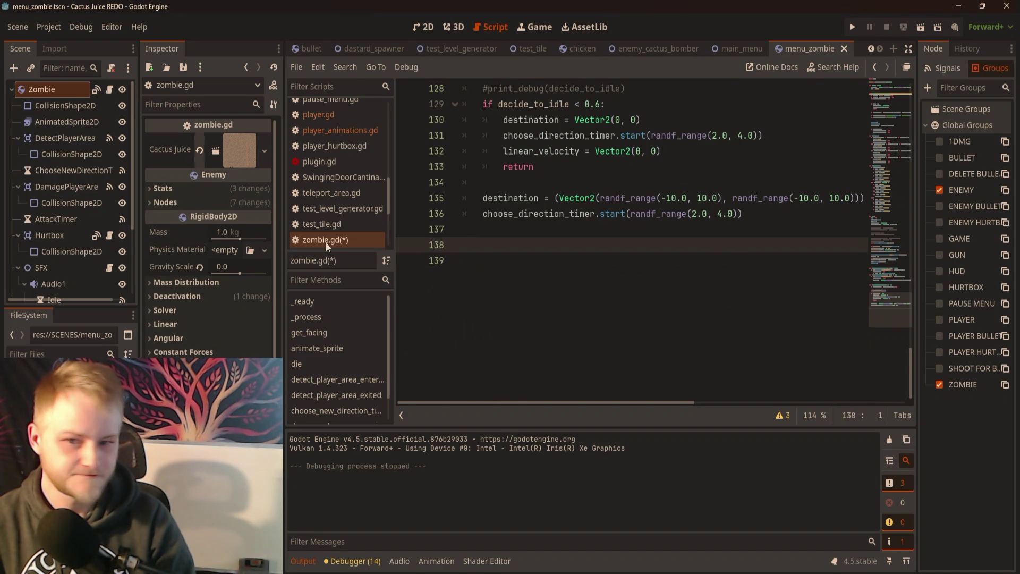
Delete the choose_new_direction_timeout wandering function and both detect_player_area functions.
scroll(495, 352, "up", 6)
scroll(495, 351, "down", 3)
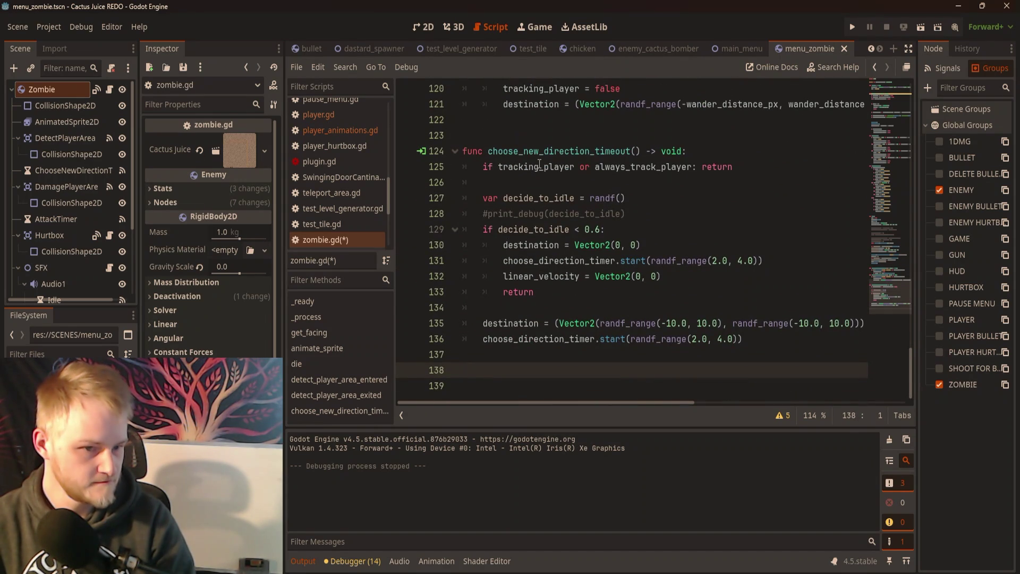
mouse_move(476, 373)
left_mouse_down()
mouse_move(478, 271)
mouse_move(462, 136)
left_mouse_up()
key("BackSpace")
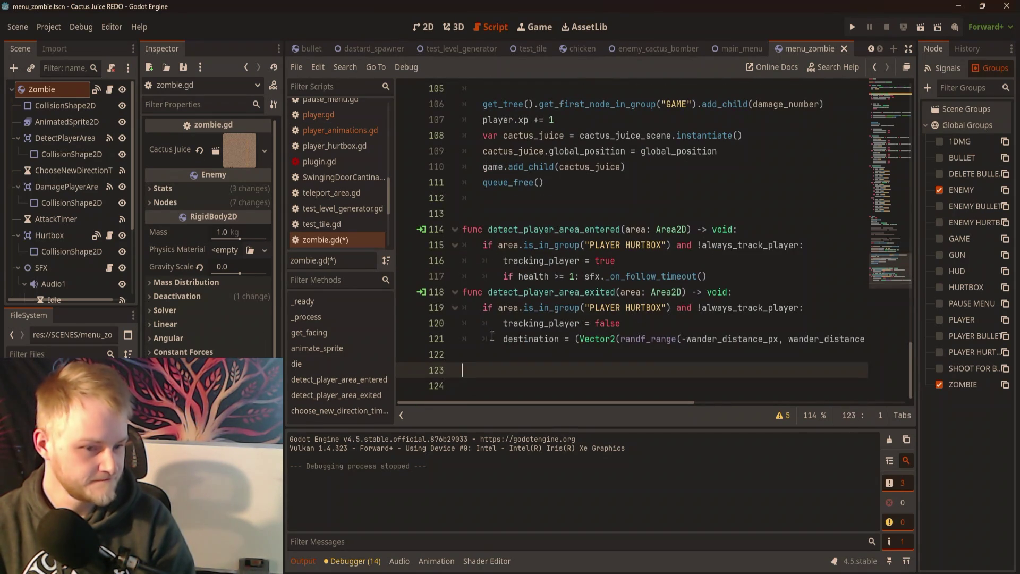
left_click_drag(494, 376, 458, 213)
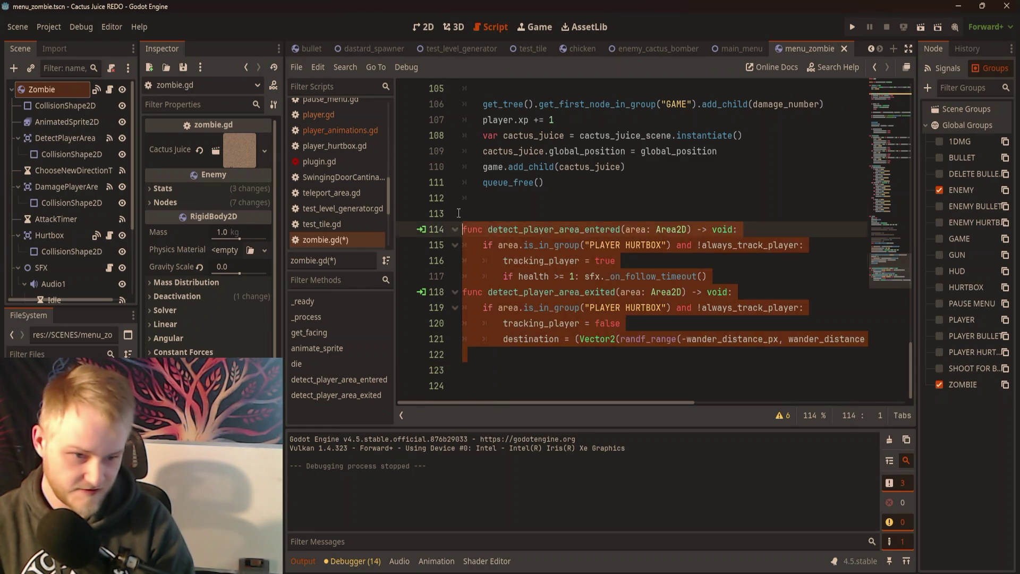
key("BackSpace")
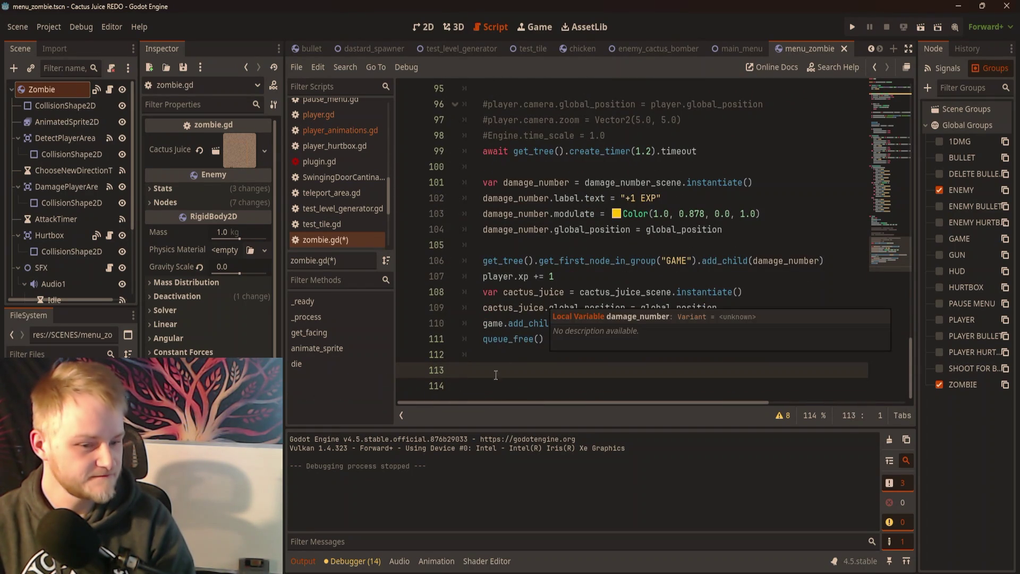
Remove the player.xp += 1 line and the cactus_juice spawn lines from die().
left_click(504, 359)
key("BackSpace")
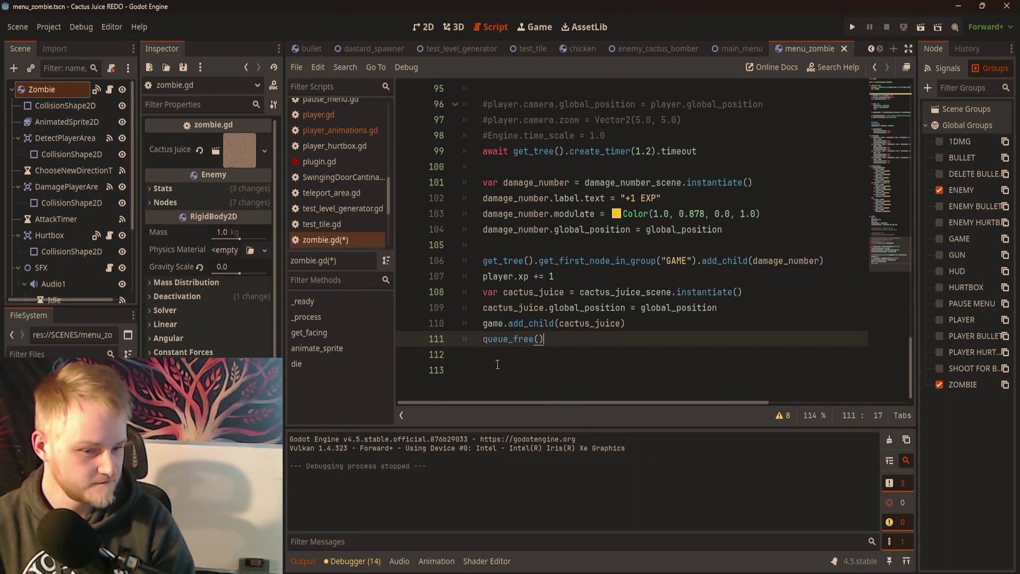
left_click_drag(550, 275, 482, 276)
key("BackSpace")
key("BackSpace")
key("BackSpace")
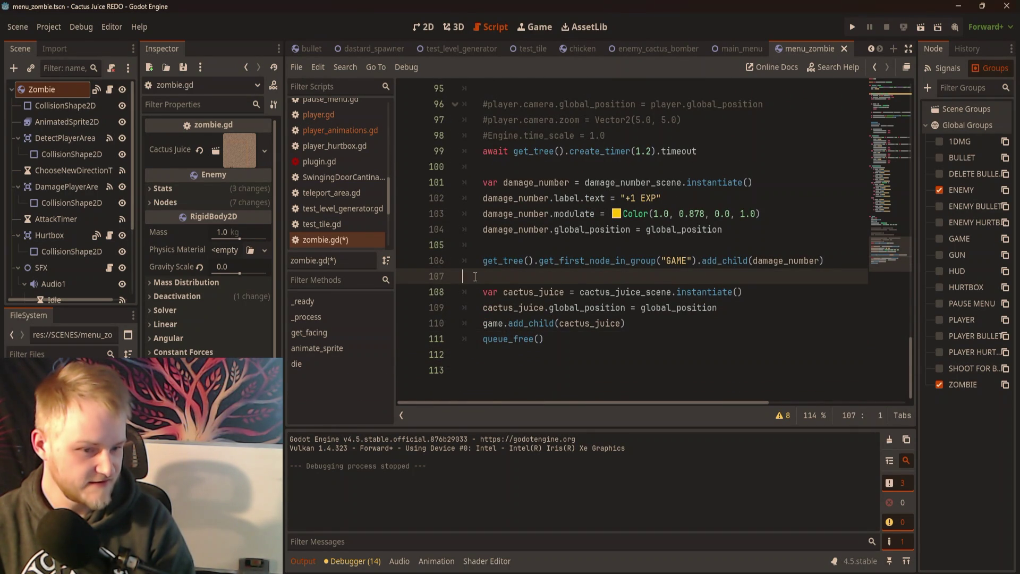
key("Return")
triple_click(749, 292)
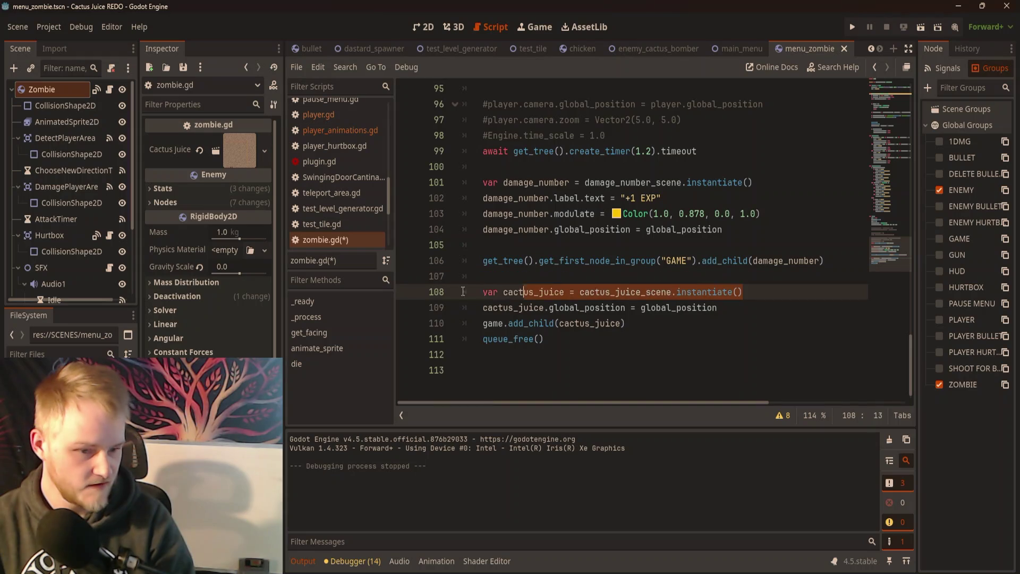
key("BackSpace")
left_click(633, 328, "shift")
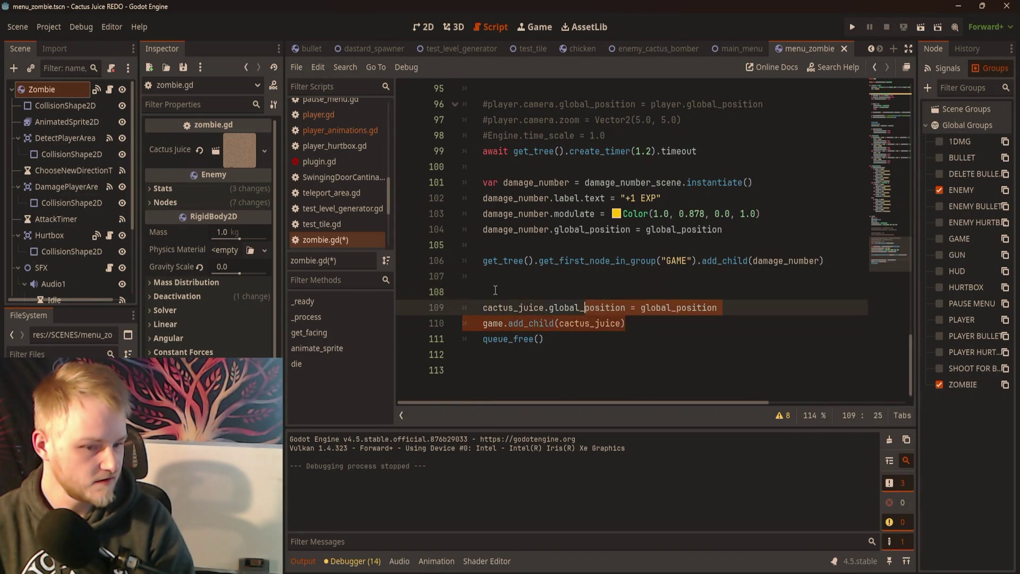
key("BackSpace")
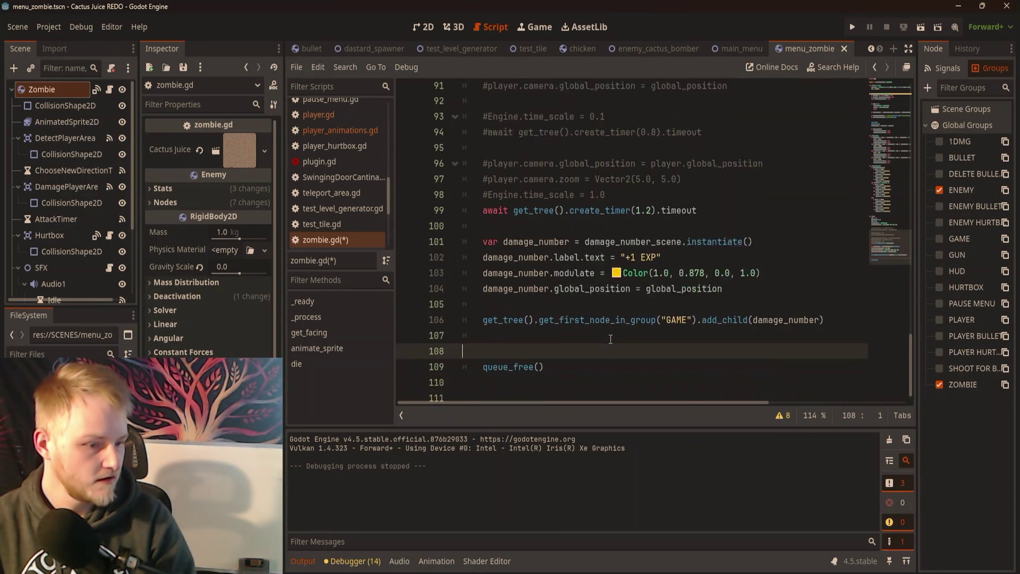
Move the add_child call up and delete the damage number spawning lines in die().
left_click(512, 292)
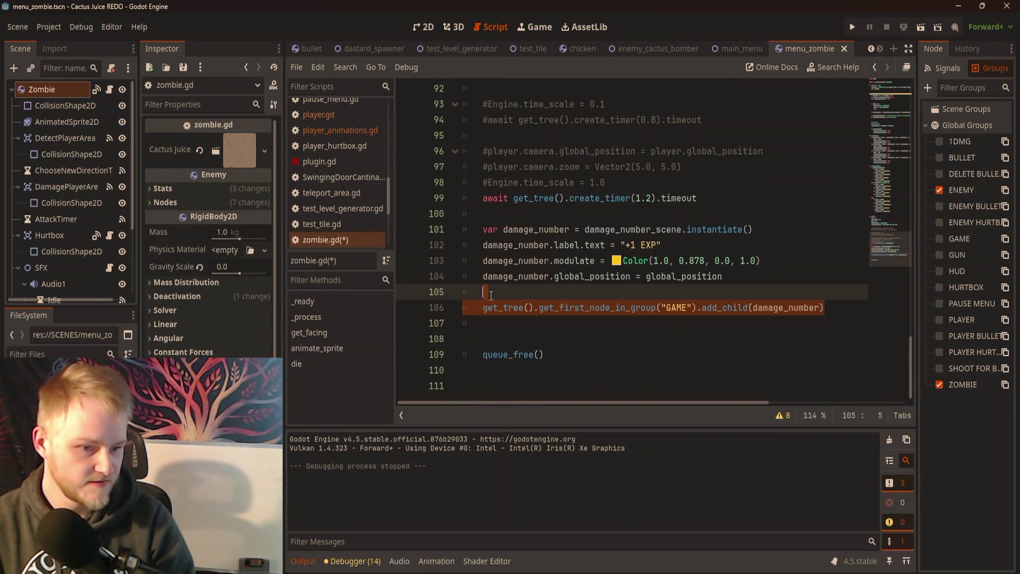
key("Up")
key("Up")
key("Up")
key("Return")
type("get_tree().get_first_node_in_group(\"GAME\").add_child(damage_number)")
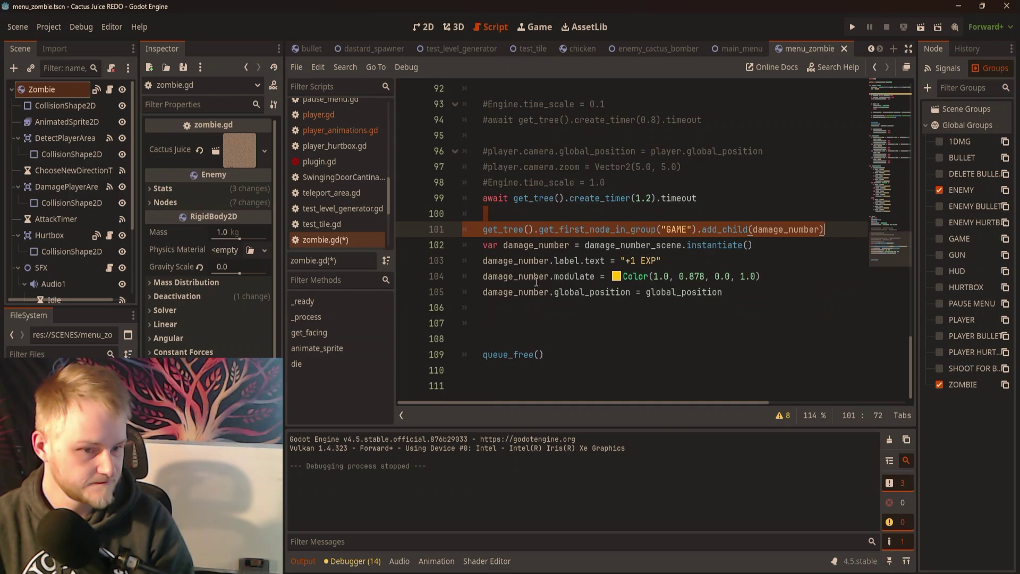
scroll(597, 351, "up", 2)
left_click_drag(725, 294, 483, 229)
key("BackSpace")
scroll(500, 260, "up", 5)
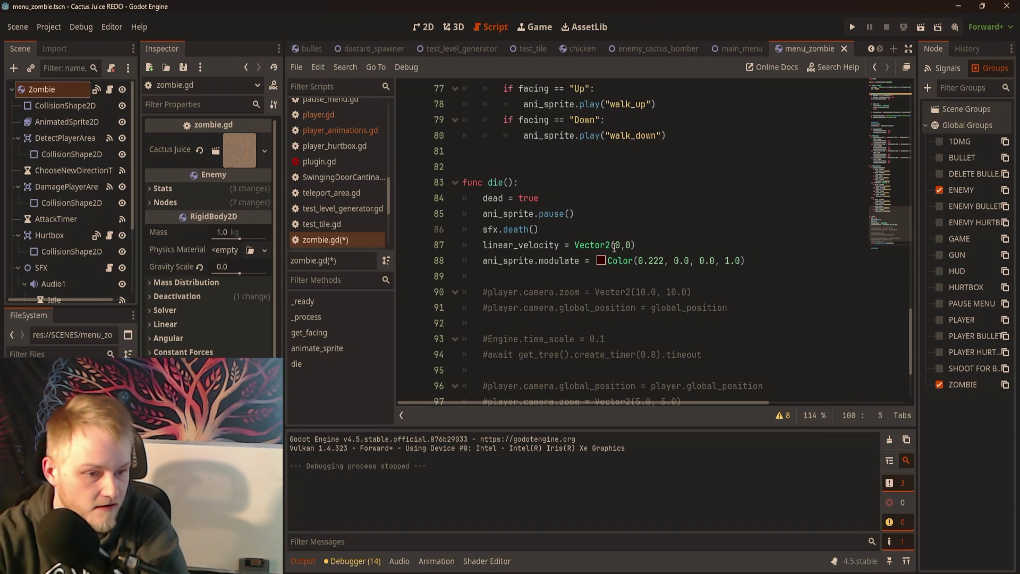
mouse_move(525, 240)
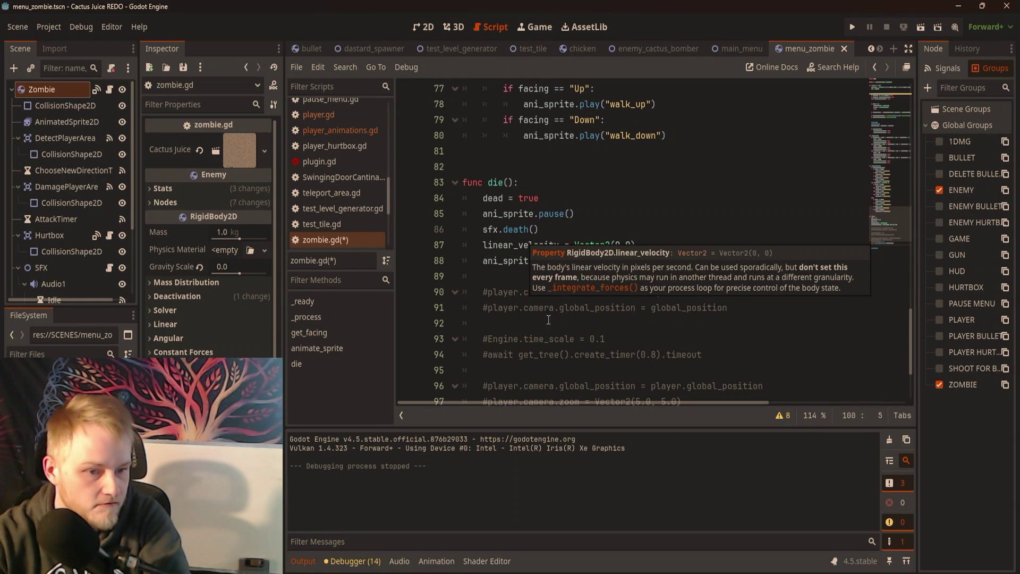
scroll(629, 235, "down", 3)
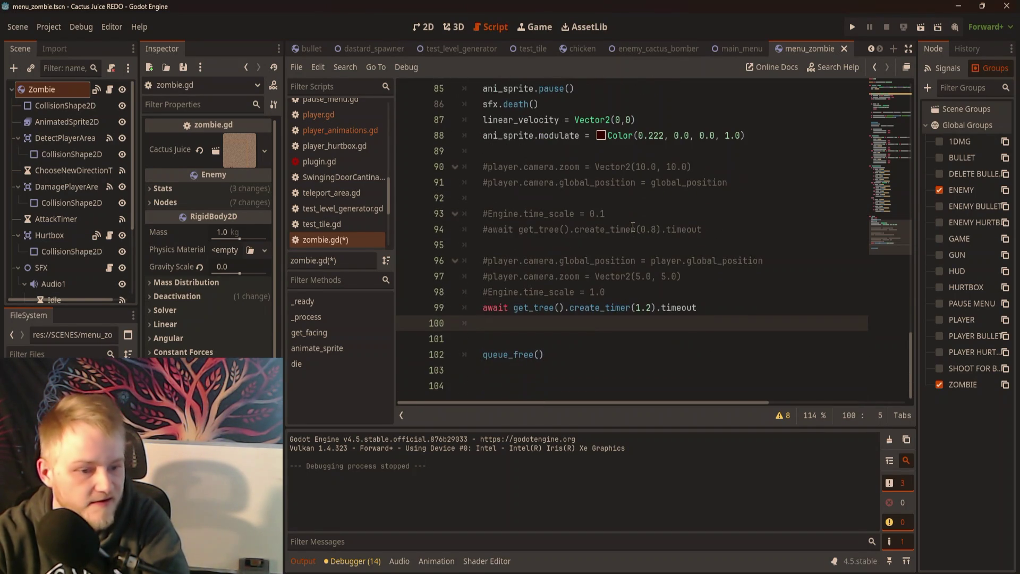
scroll(587, 333, "up", 4)
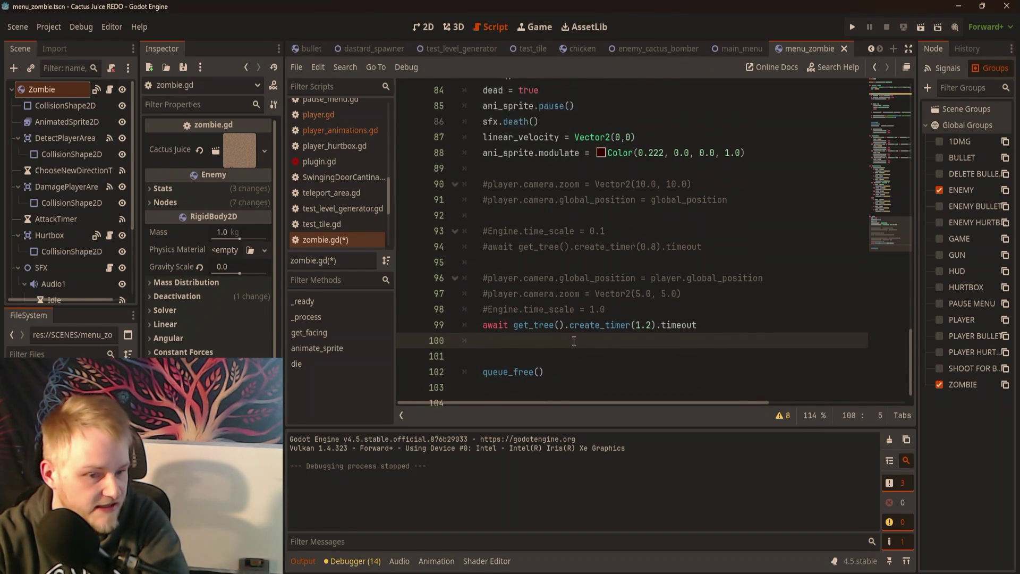
scroll(573, 343, "up", 3)
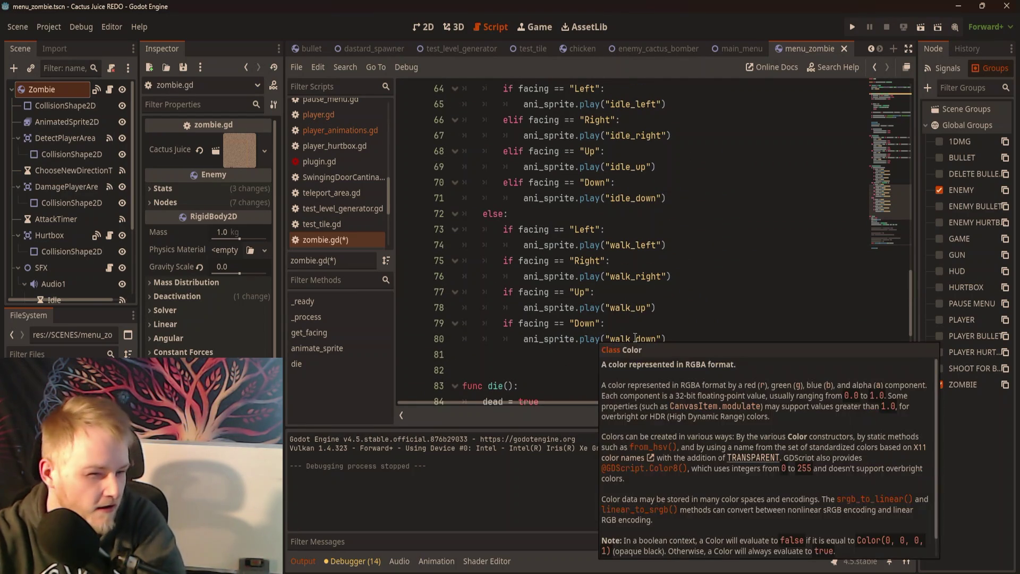
scroll(692, 335, "up", 1)
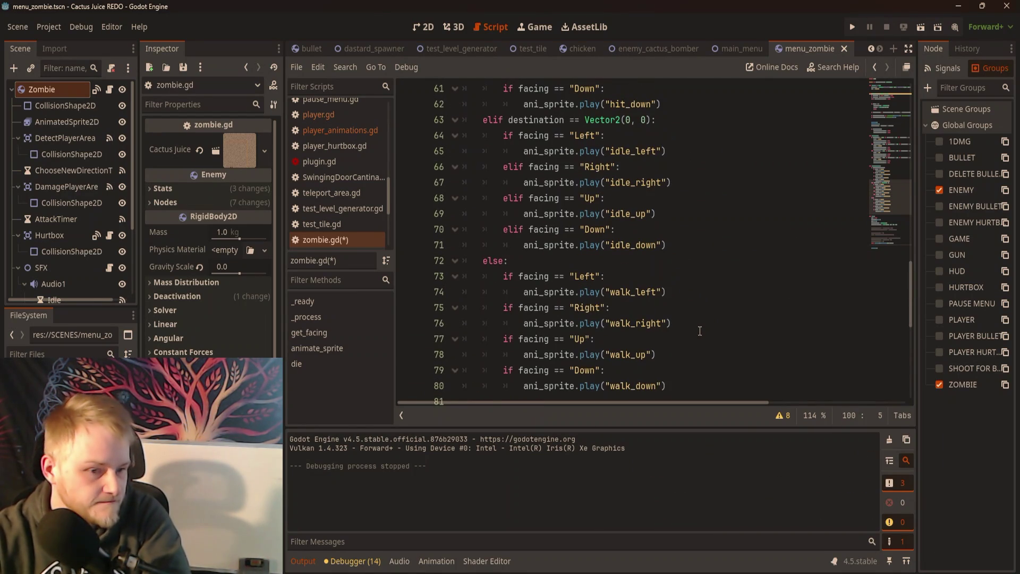
scroll(700, 330, "up", 1)
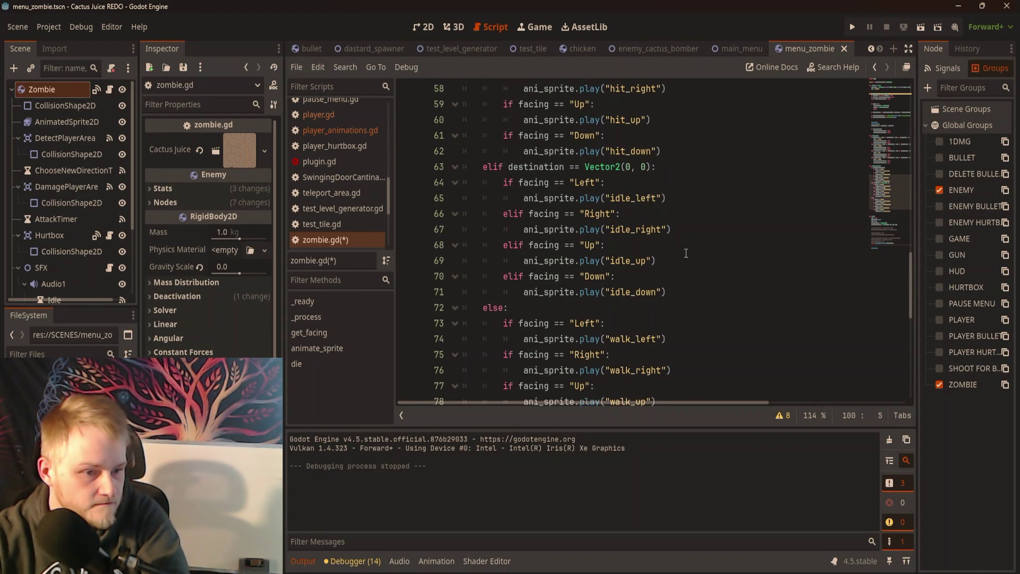
scroll(752, 260, "up", 19)
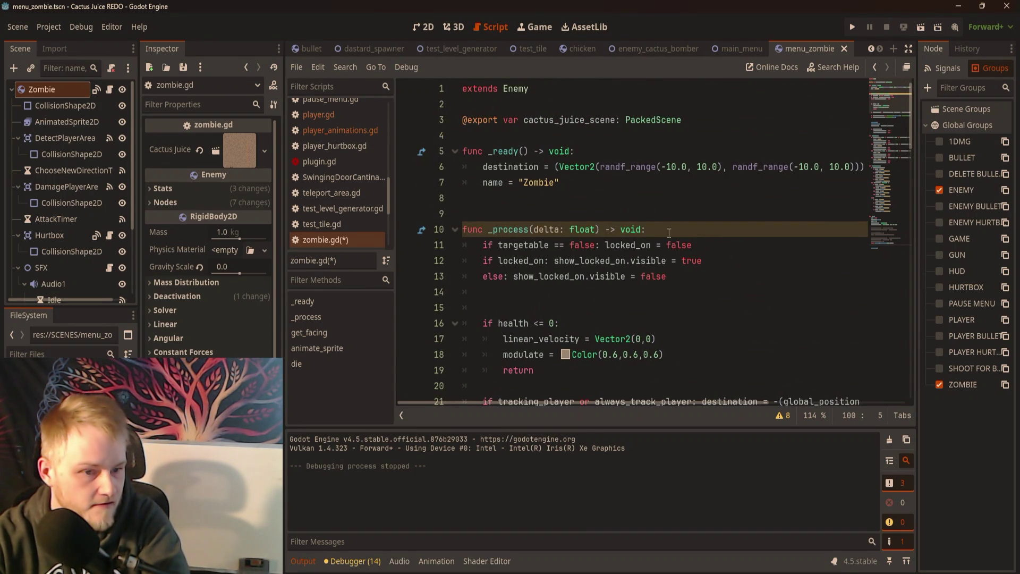
Replace the random destination in _ready with Vector2(0,0), then return to main_menu.
left_click_drag(556, 166, 894, 185)
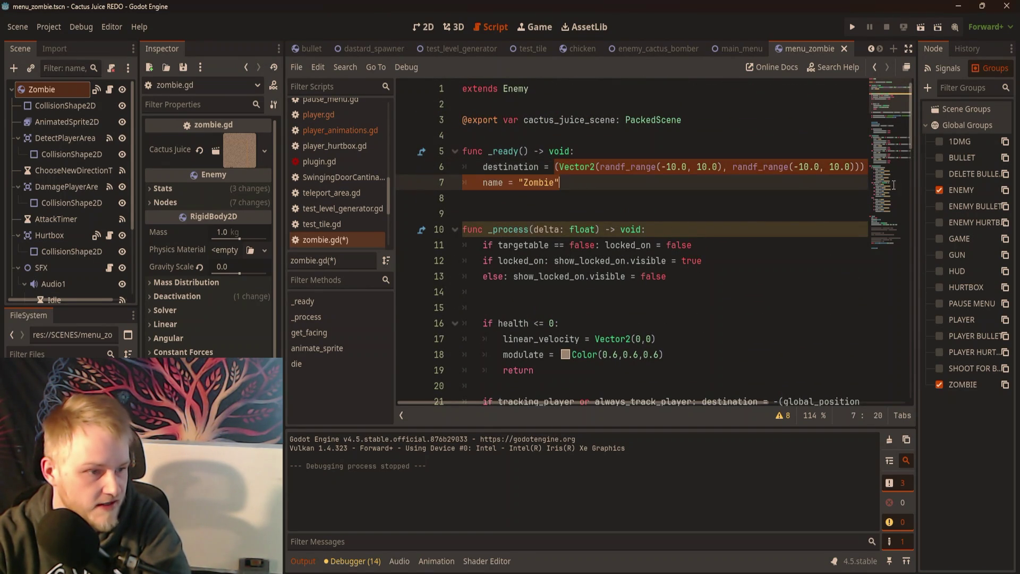
left_click(867, 167)
type(".normalized()")
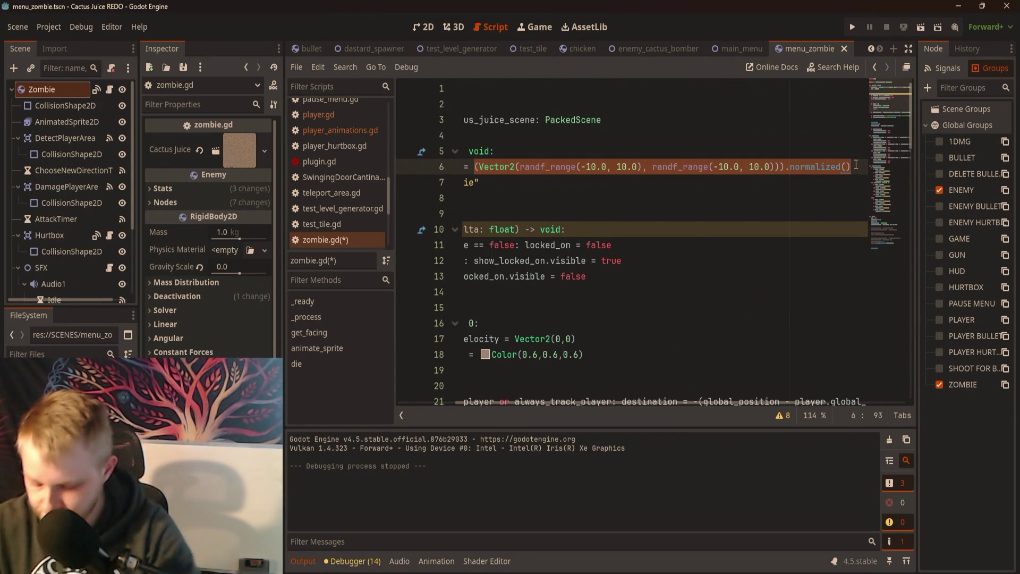
key("BackSpace")
type("Vector2(0,")
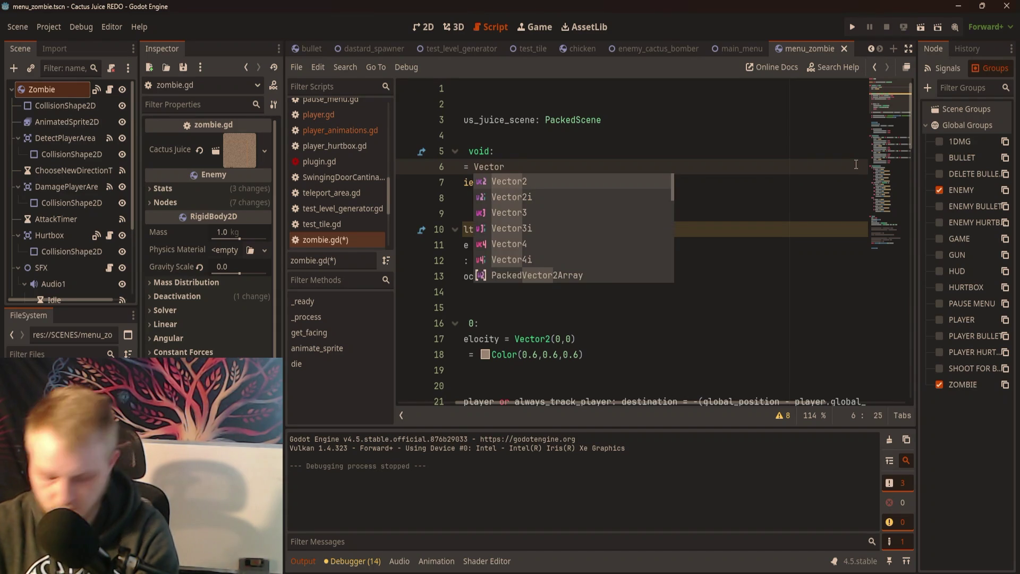
type("0")
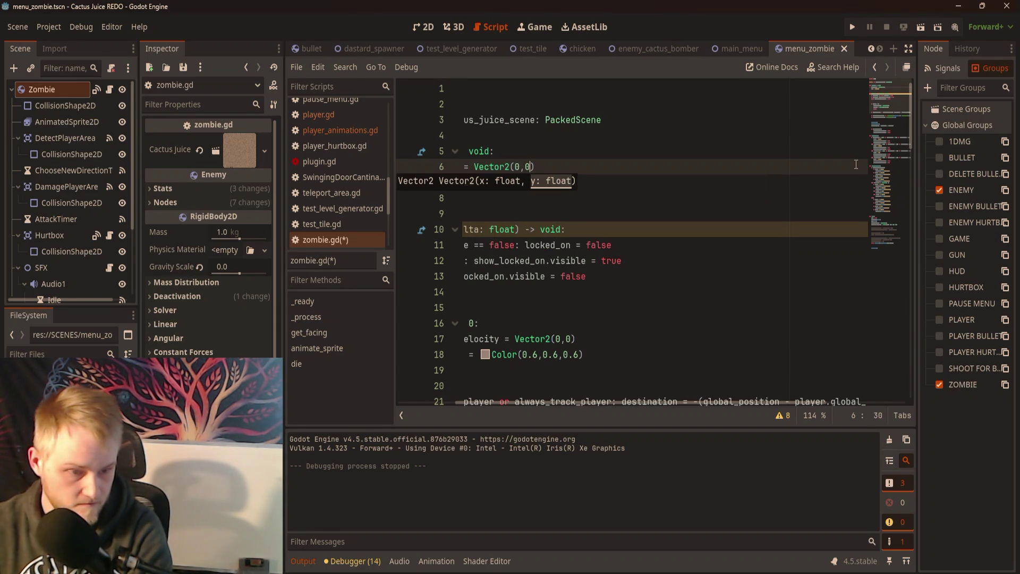
left_click_drag(638, 403, 503, 404)
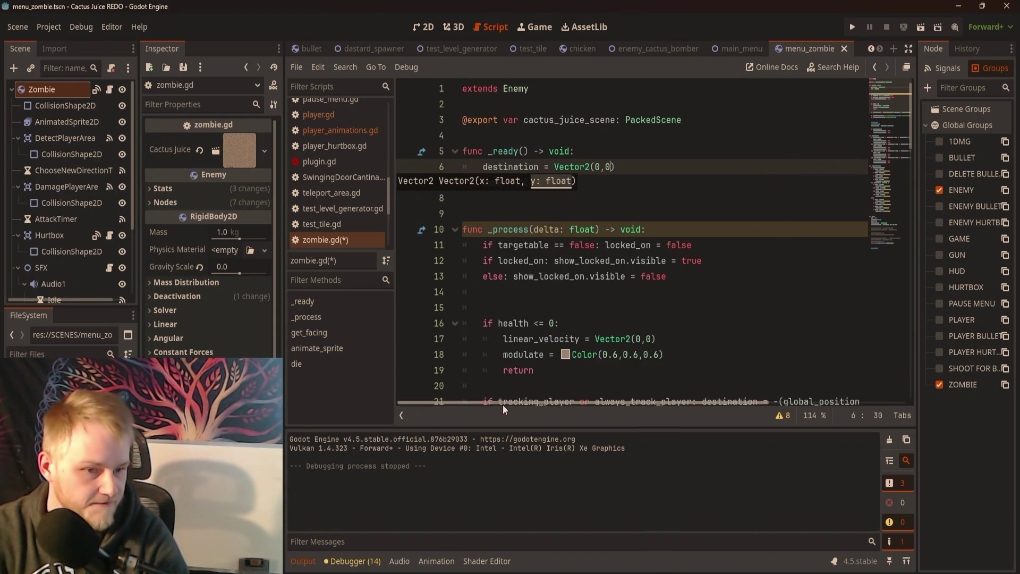
type(")")
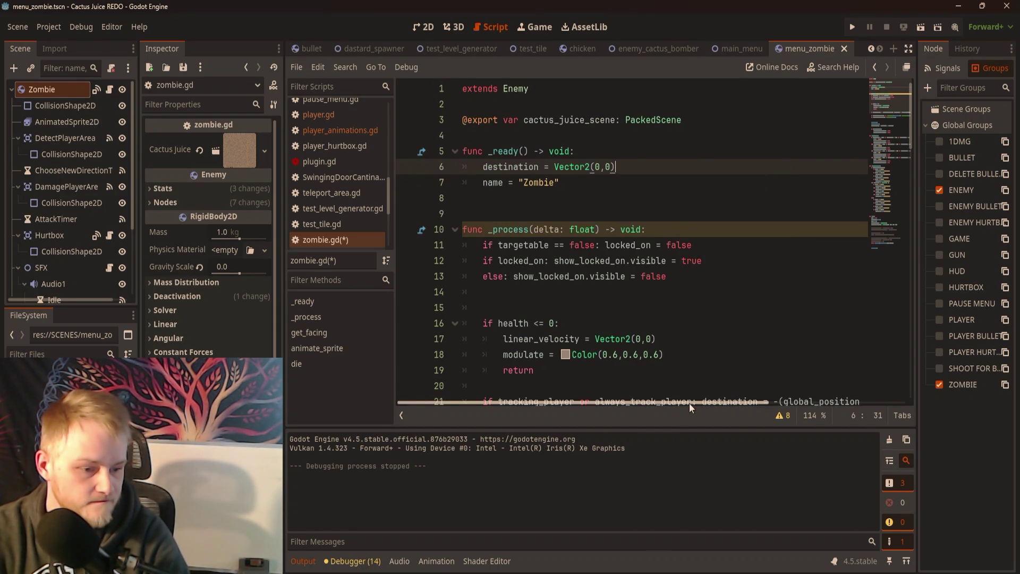
left_click(741, 45)
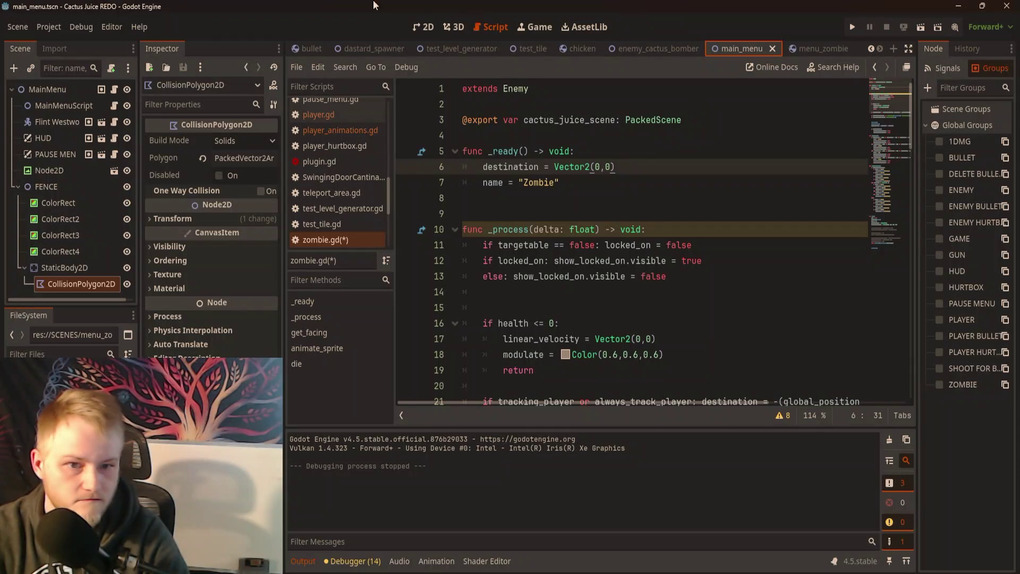
Drop menu_zombie.tscn into the fenced arena, run with F5, and shoot the zombie.
left_click(420, 27)
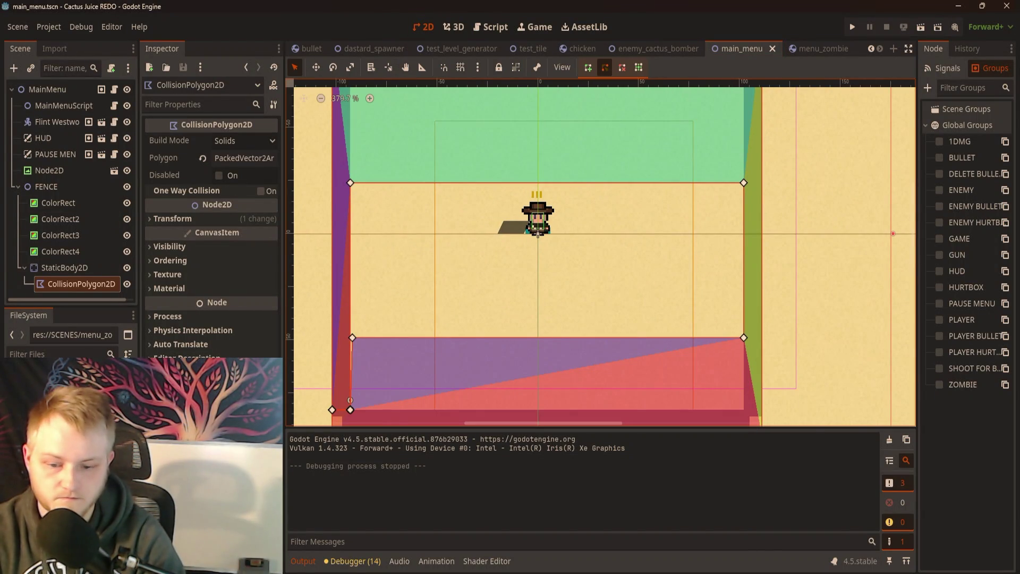
mouse_move(64, 372)
left_mouse_down()
mouse_move(611, 285)
mouse_move(675, 223)
mouse_move(672, 235)
left_mouse_up()
key("F5")
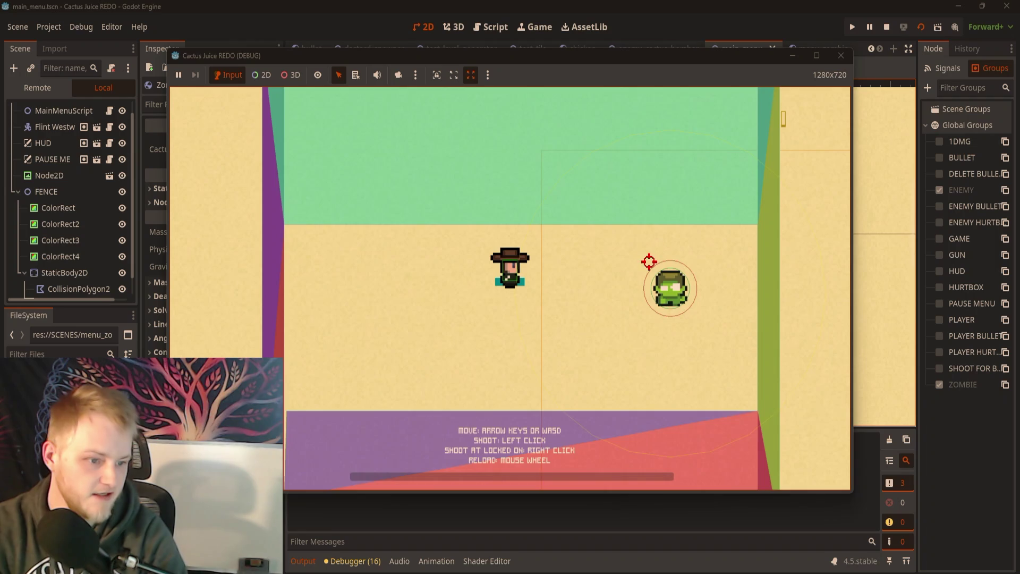
left_click(684, 260)
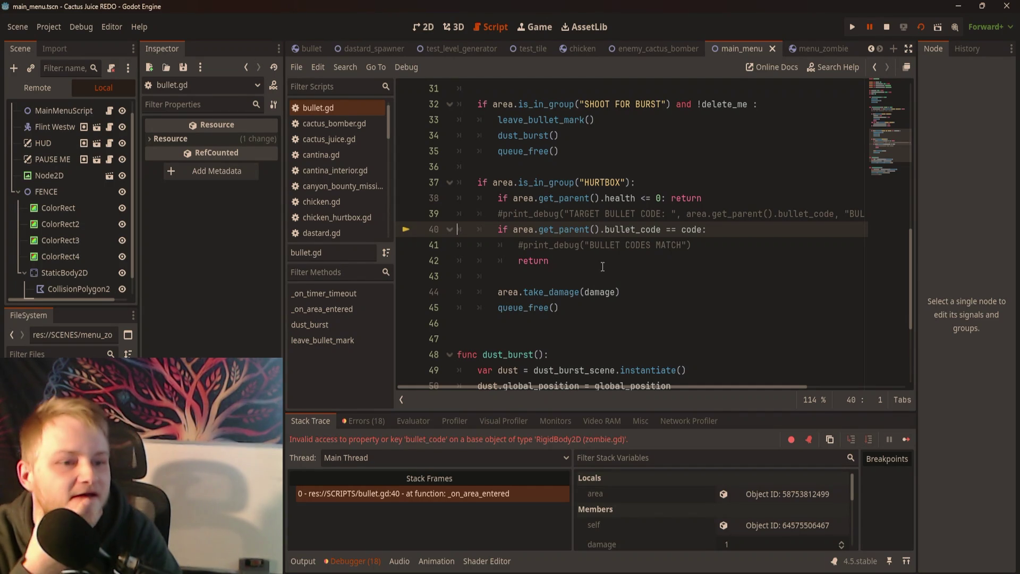
Stop the running game and return to the menu_zombie script.
left_click(893, 26)
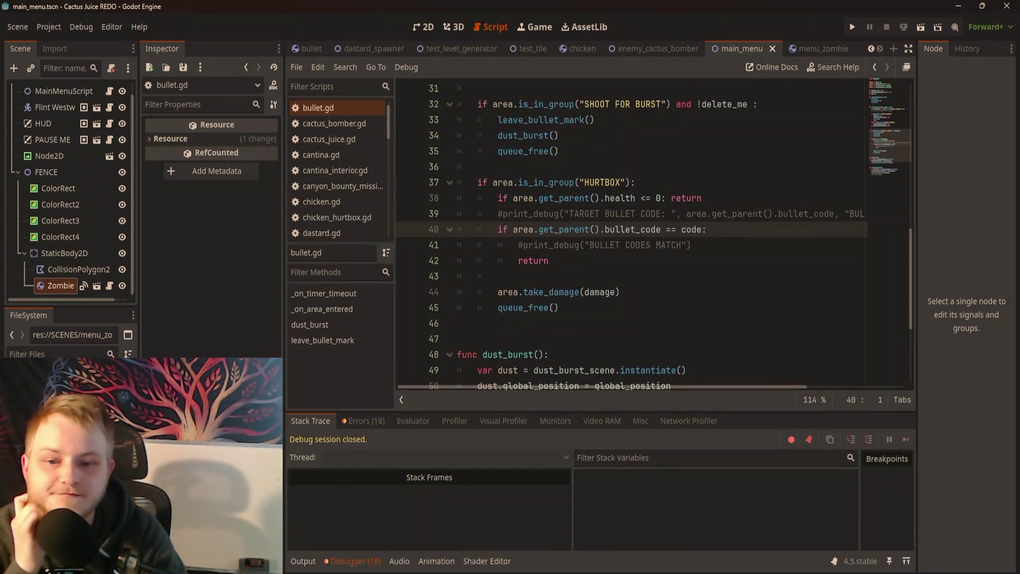
left_click(827, 49)
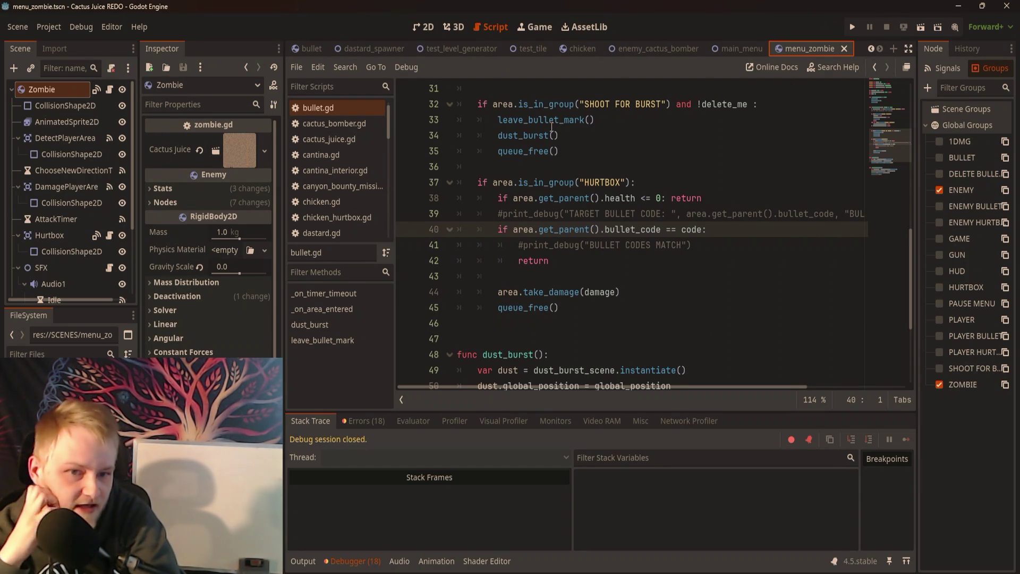
left_click(575, 165)
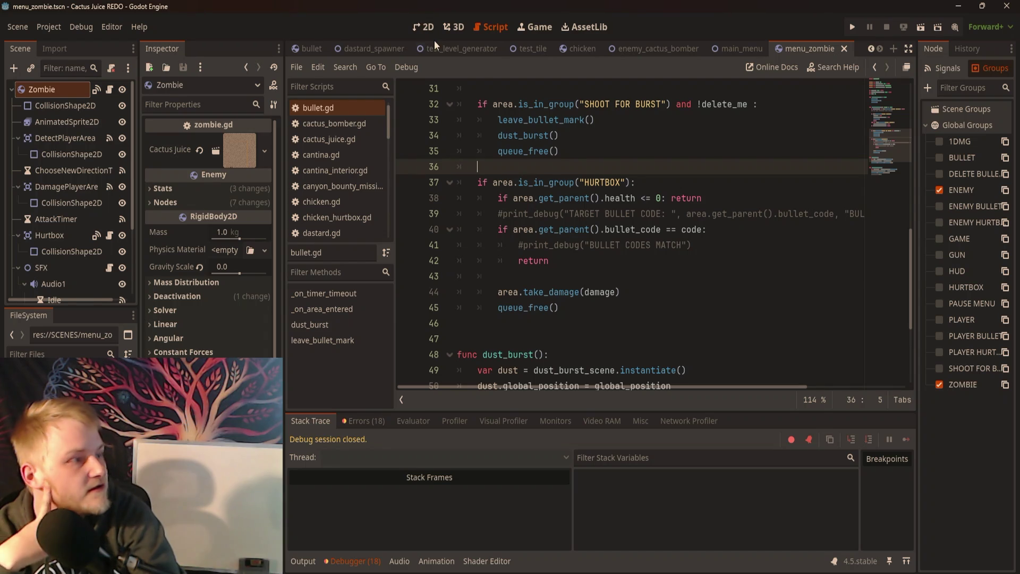
scroll(701, 182, "up", 4)
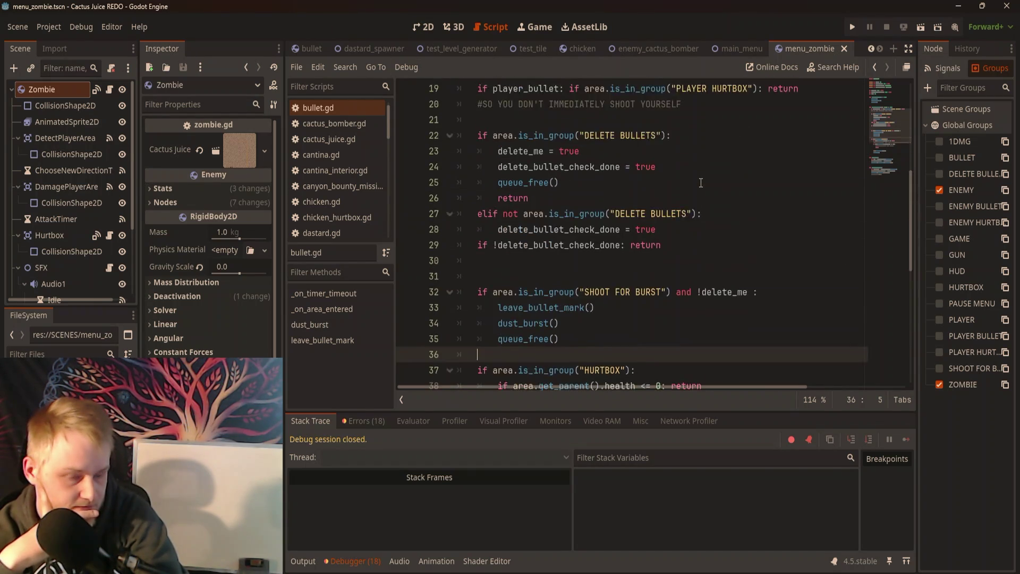
scroll(701, 182, "up", 2)
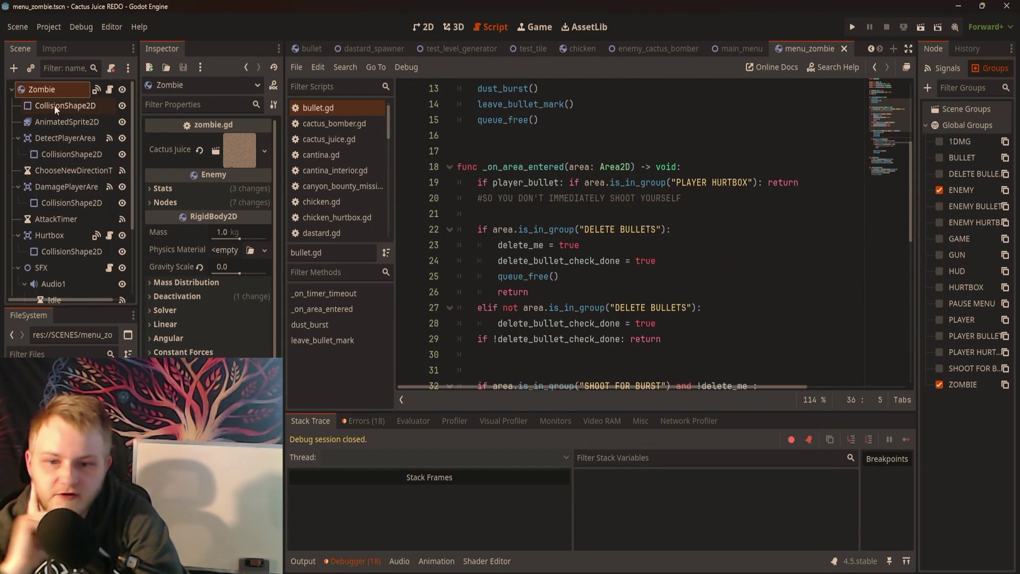
scroll(329, 161, "down", 1)
scroll(329, 163, "down", 6)
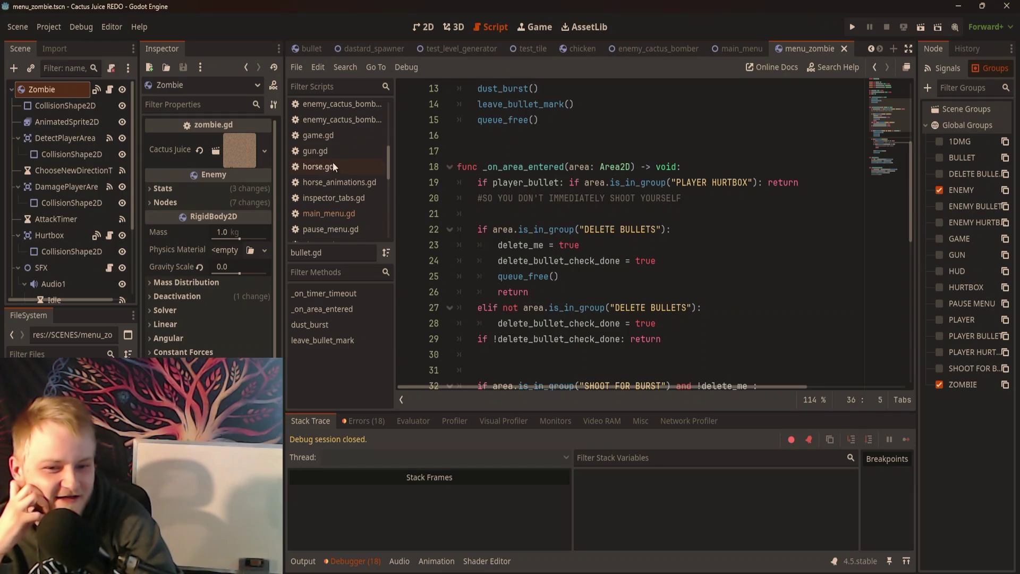
scroll(364, 175, "down", 4)
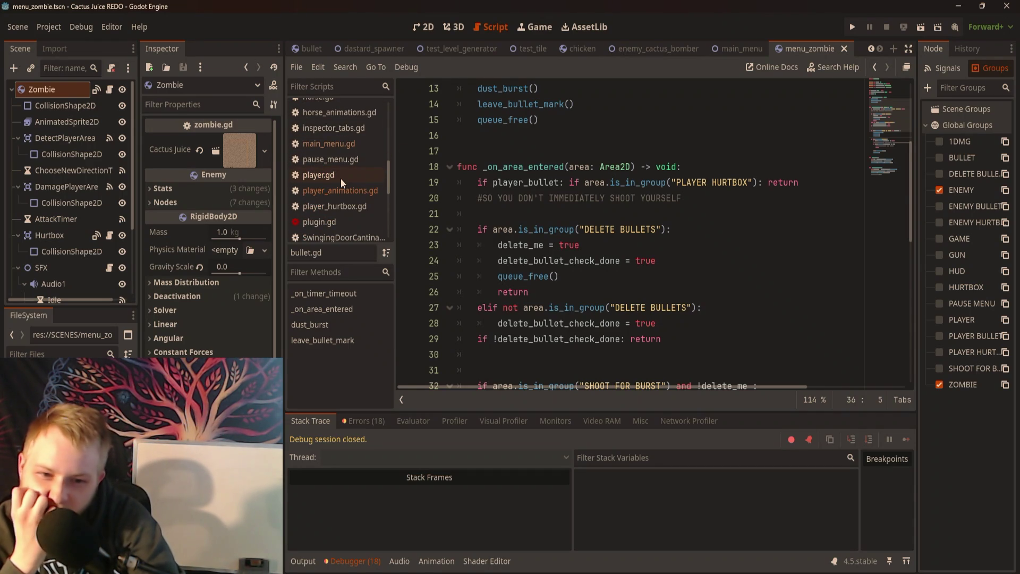
Open player.gd to look over its variable declarations.
left_click(340, 177)
scroll(646, 300, "up", 9)
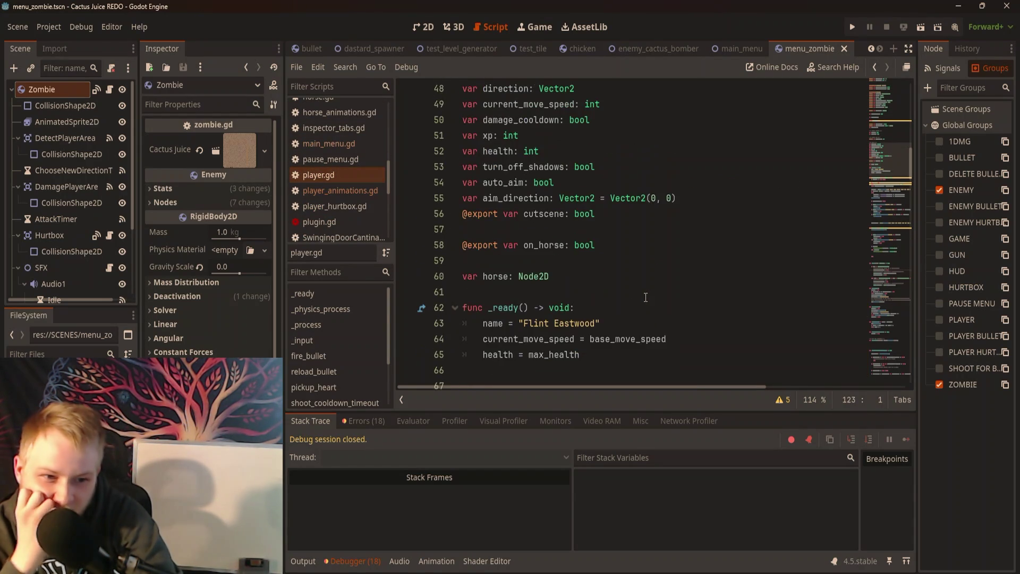
scroll(646, 297, "down", 5)
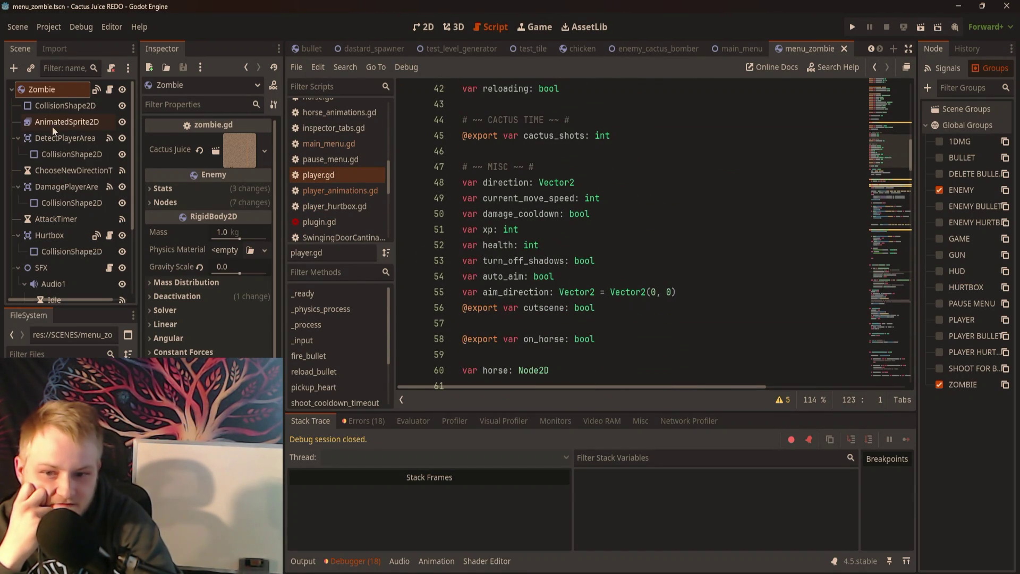
left_click(726, 48)
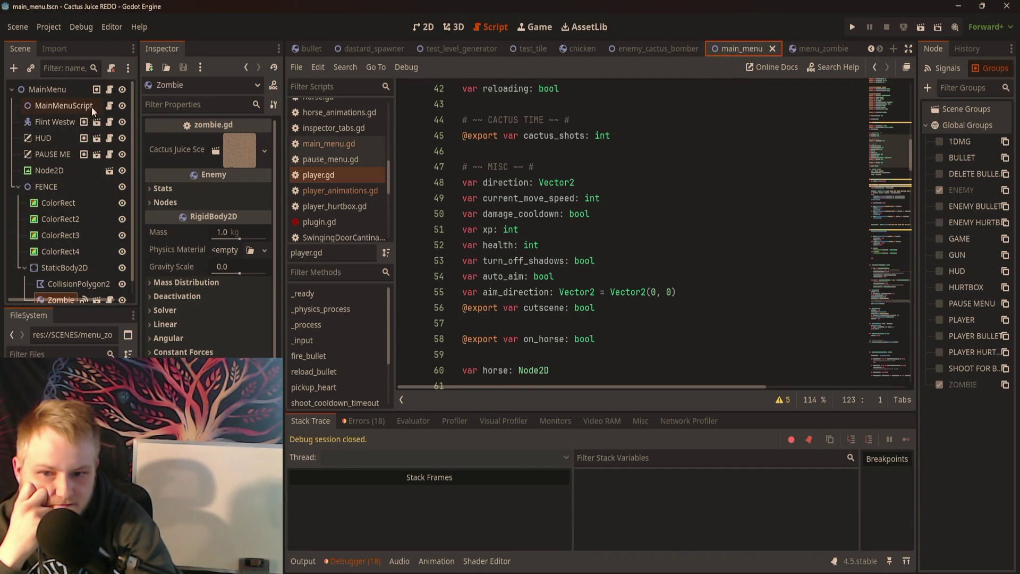
Open the player character's scene and select its root node to view its stats.
left_click(101, 123)
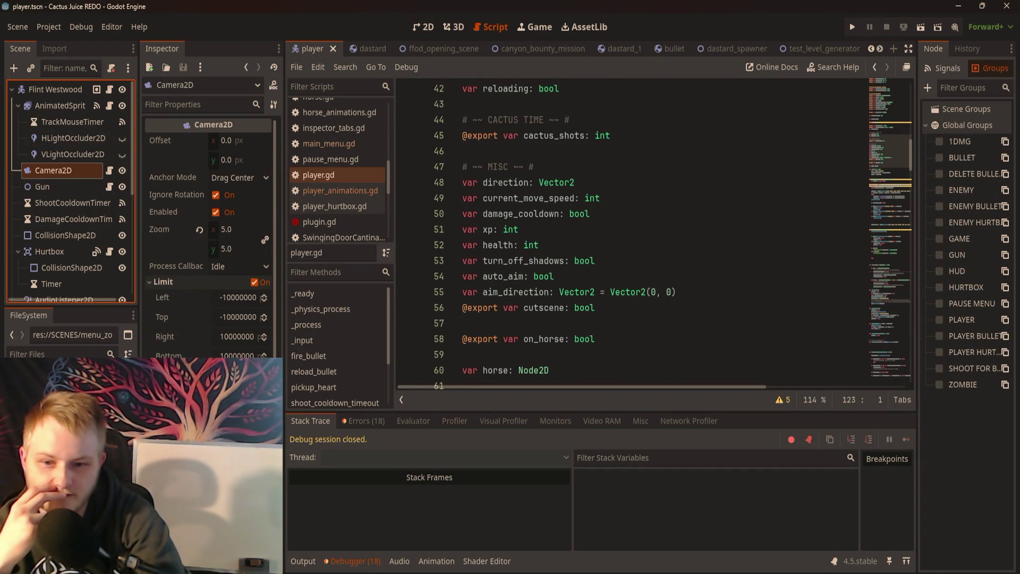
left_click(108, 90)
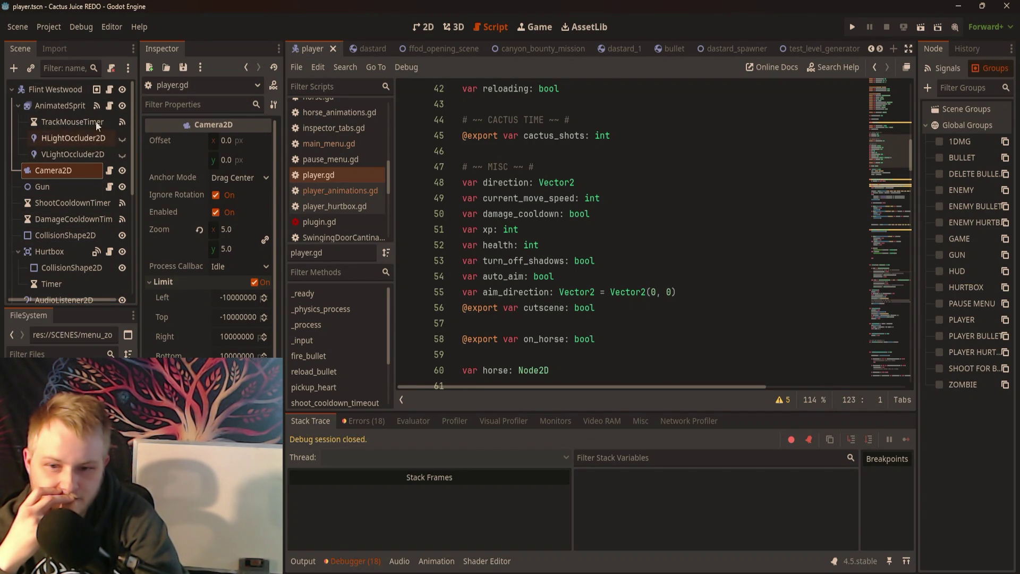
left_click(59, 90)
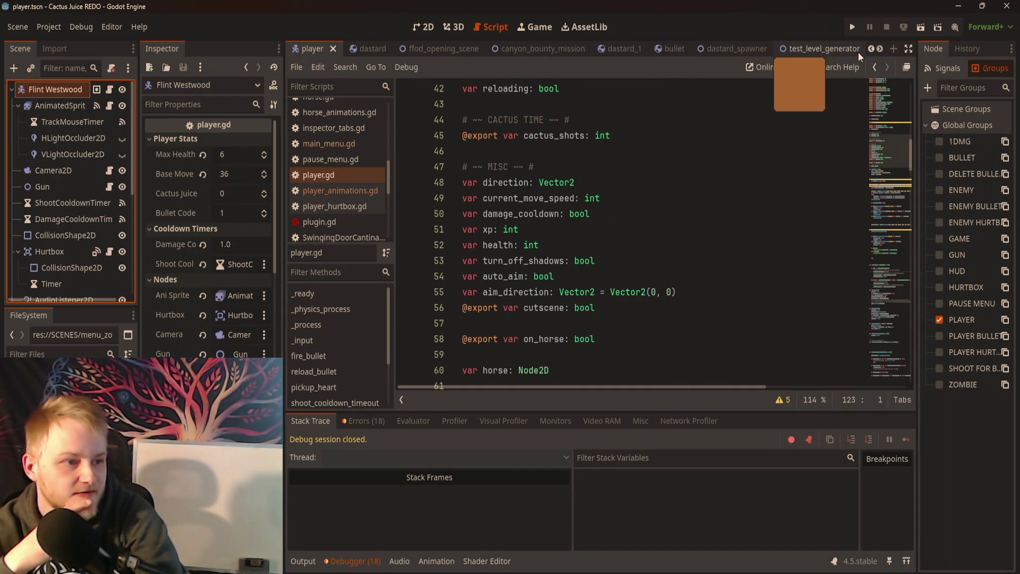
Open zombie.gd from the Scripts list.
left_click(880, 49)
left_click(880, 49)
left_click(880, 49)
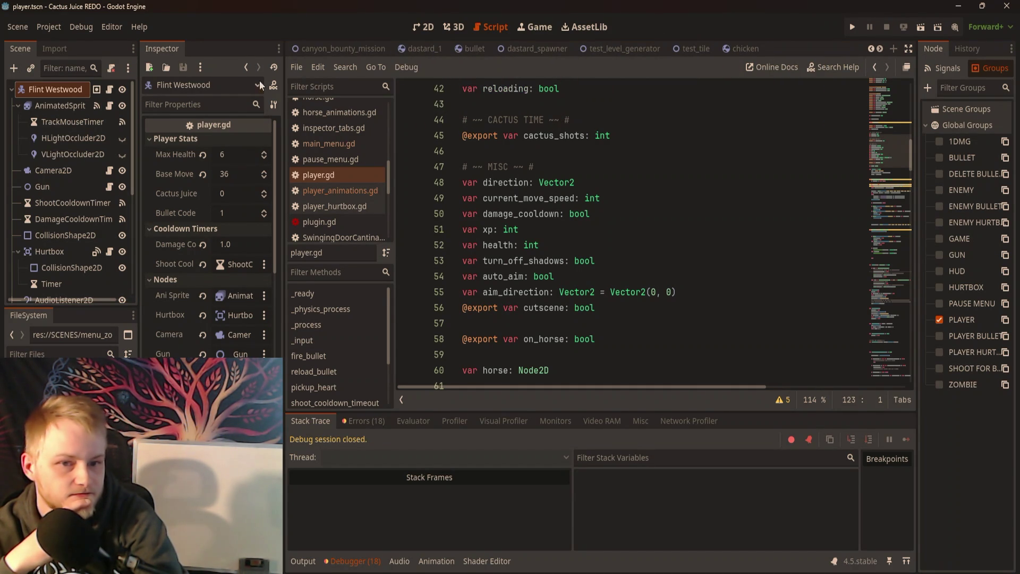
scroll(321, 202, "down", 5)
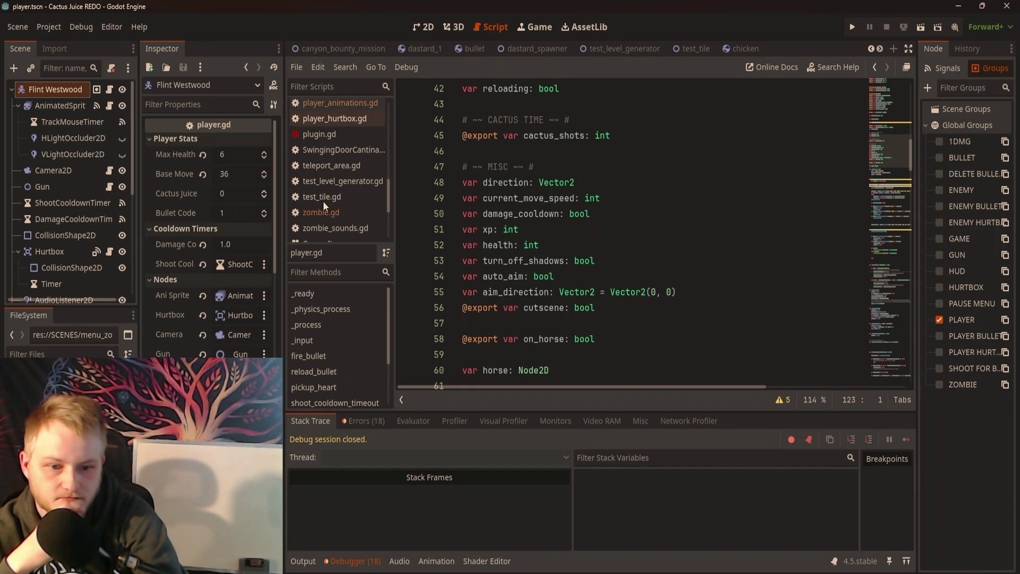
scroll(327, 186, "up", 5)
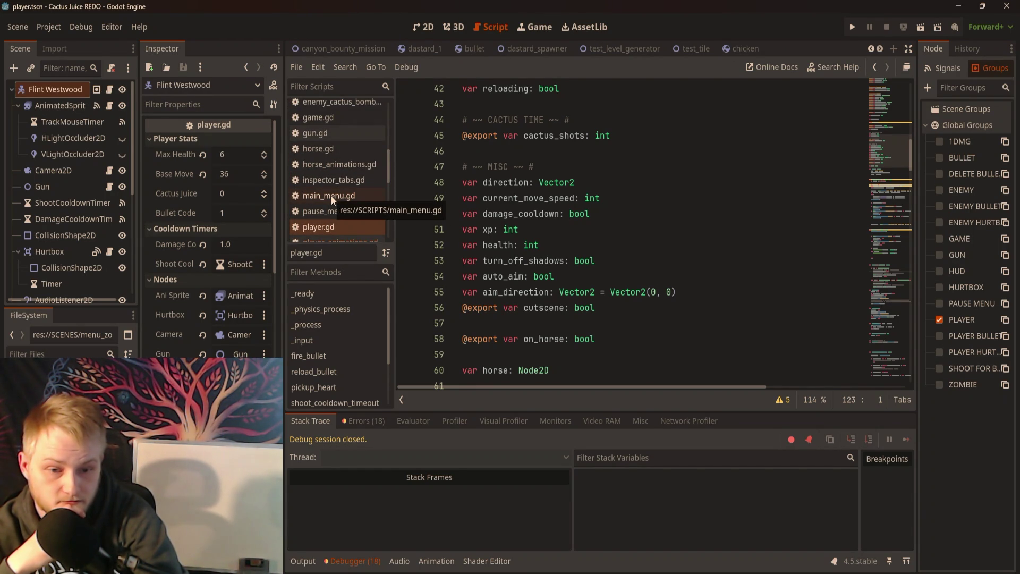
scroll(330, 195, "down", 2)
scroll(330, 197, "down", 3)
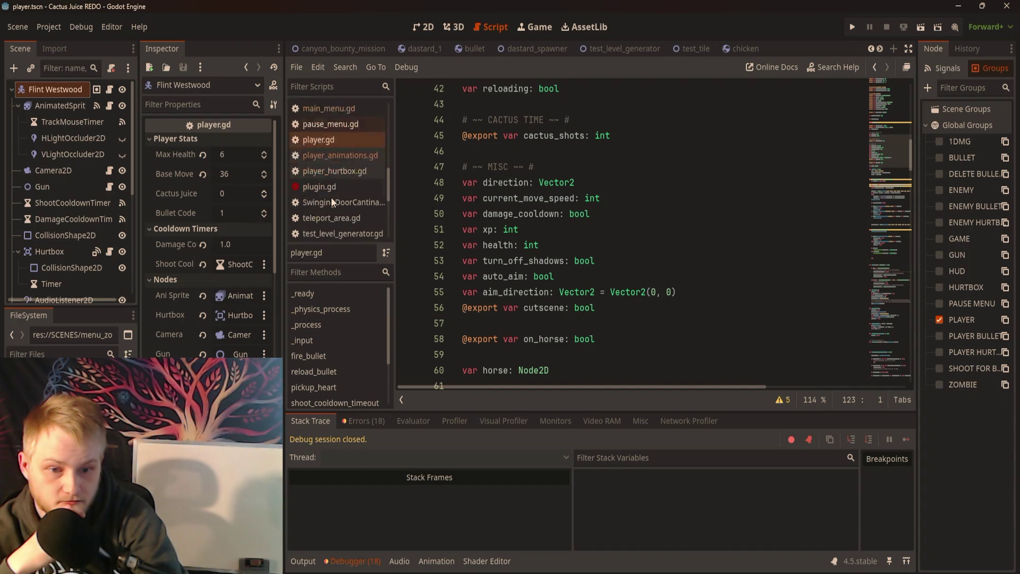
left_click(327, 213)
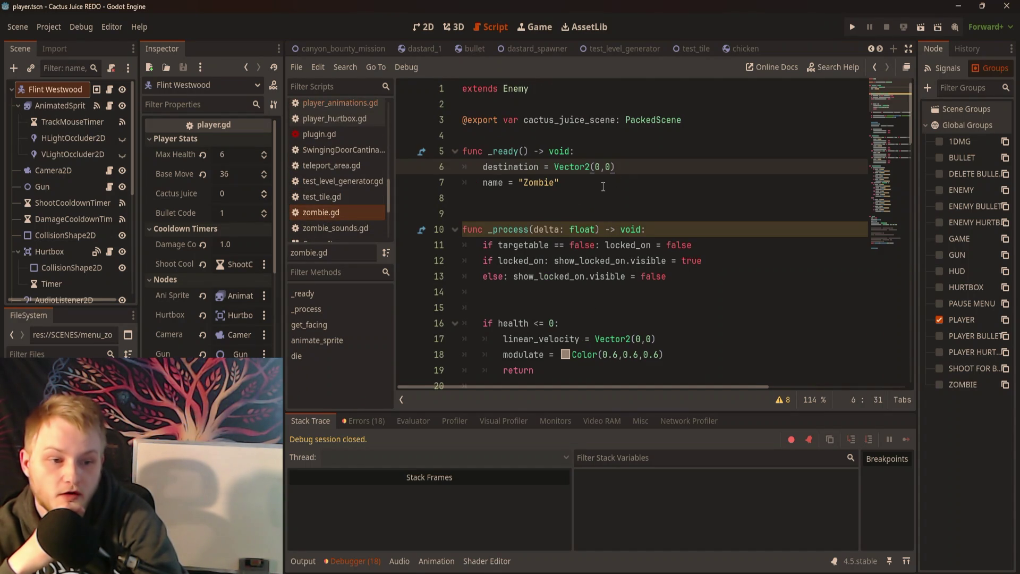
Select the entire edited zombie.gd code to copy it.
left_click(628, 202)
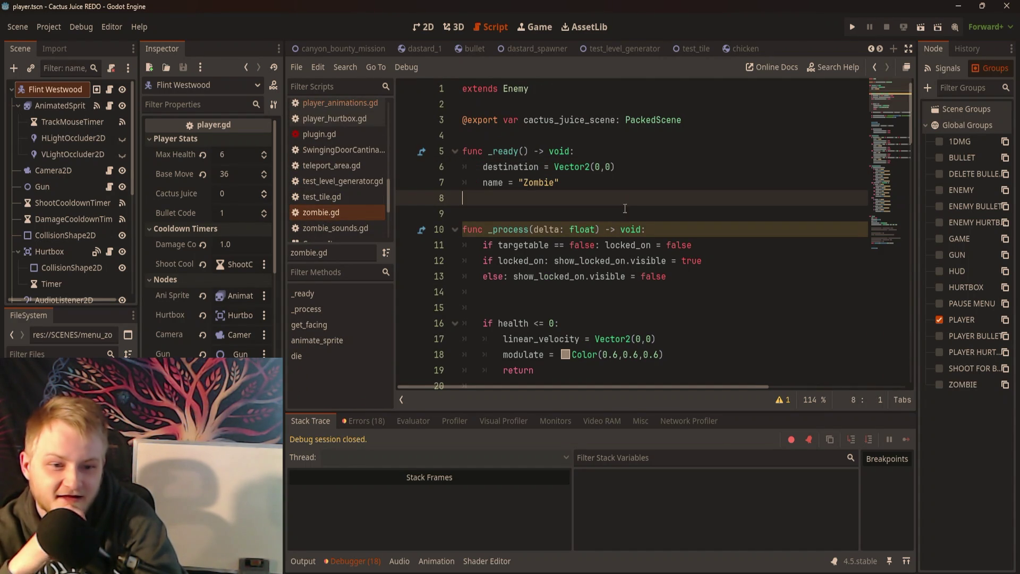
mouse_move(467, 98)
left_mouse_down()
mouse_move(465, 91)
mouse_move(531, 138)
mouse_move(608, 228)
mouse_move(760, 227)
mouse_move(734, 228)
mouse_move(723, 260)
left_mouse_up()
left_click_drag(733, 302, 720, 353)
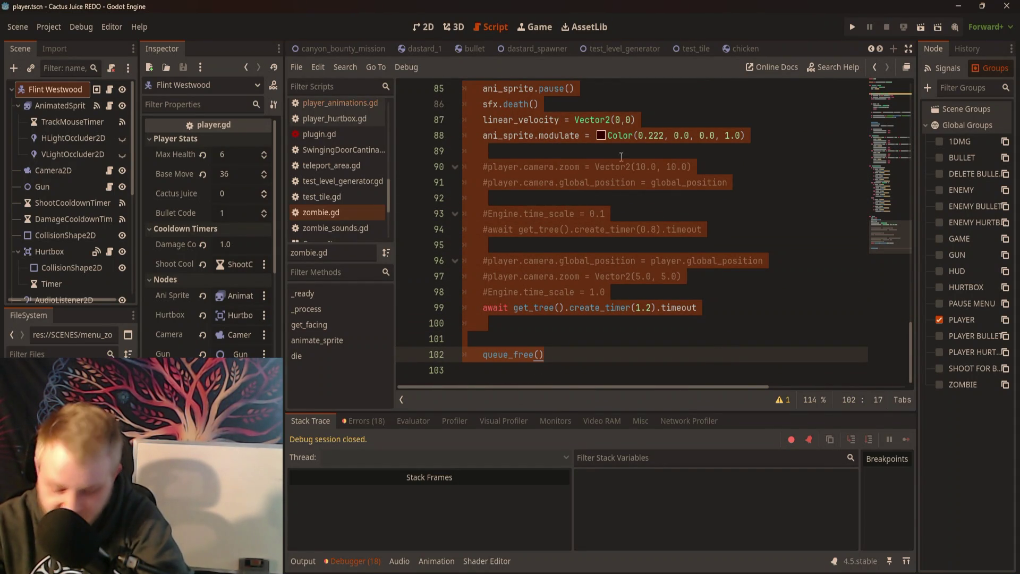
left_click(735, 271)
Undo the deletions to restore damage-number, cactus juice and attack_timer_timeout code, then switch to menu_zombie.
key("ctrl+z")
key("ctrl+z")
key("ctrl+z")
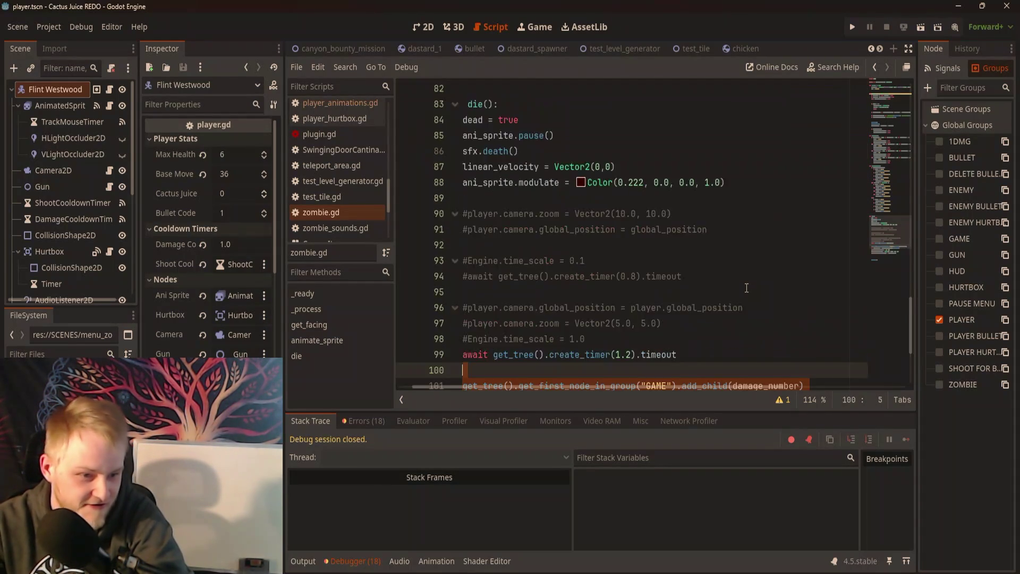
key("ctrl+z")
key("ctrl+z")
key("ctrl+z")
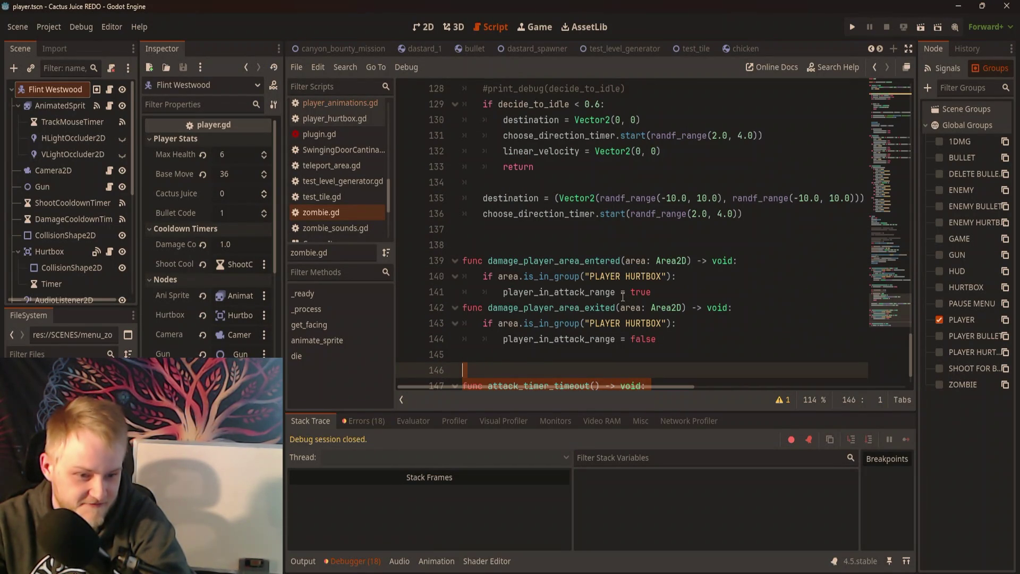
key("ctrl+z")
key("ctrl+z")
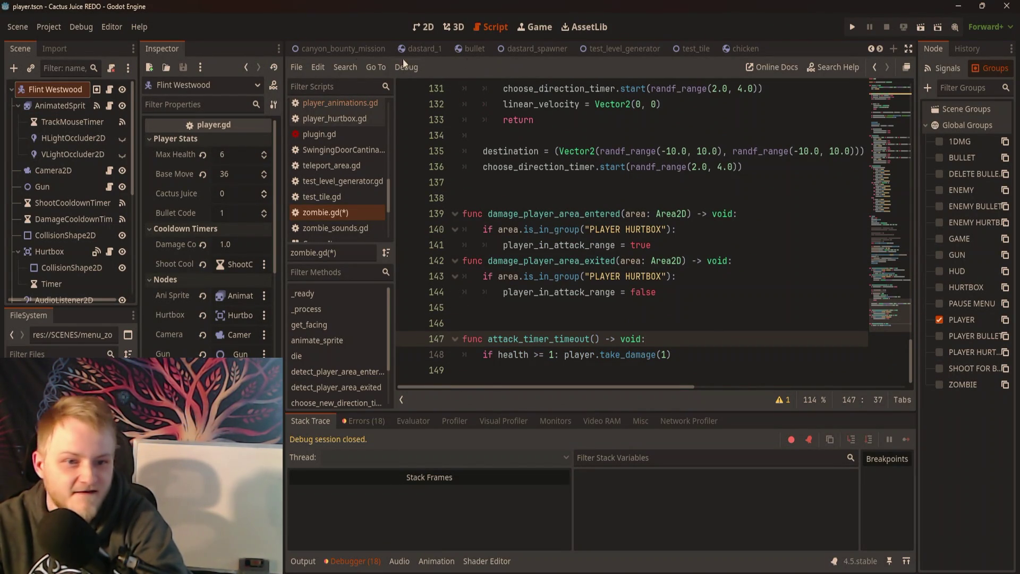
left_click(881, 49)
left_click(882, 49)
left_click(784, 53)
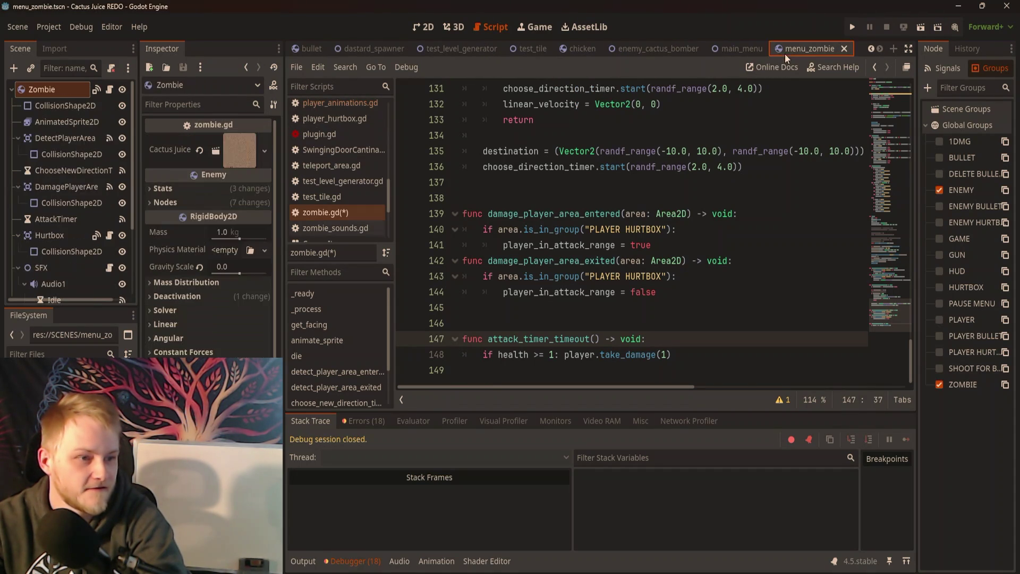
Detach Zombie's shared script and attach a new res://SCRIPTS/menu_zombie.gd script.
left_click(110, 68)
left_click(111, 68)
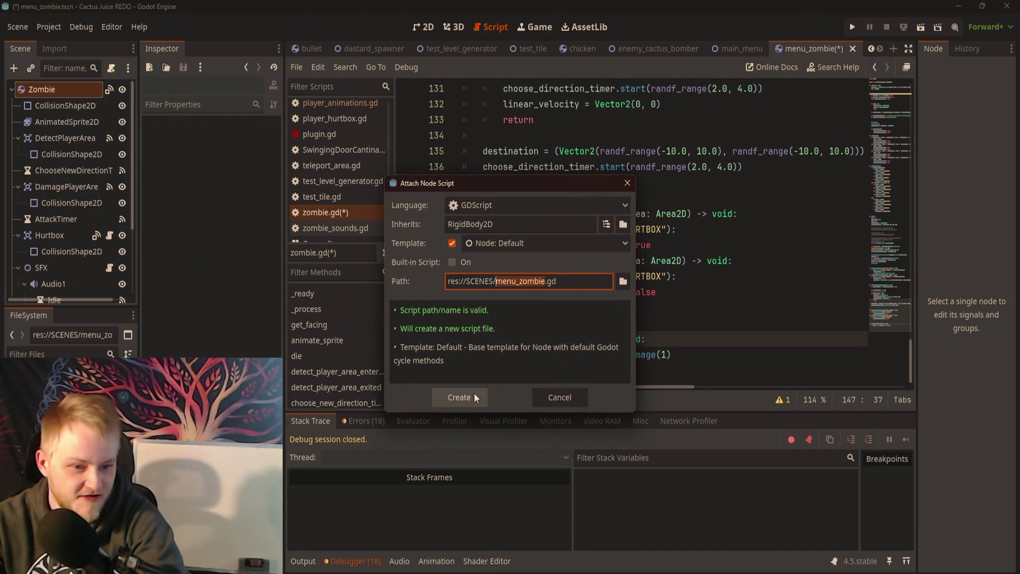
left_click(623, 281)
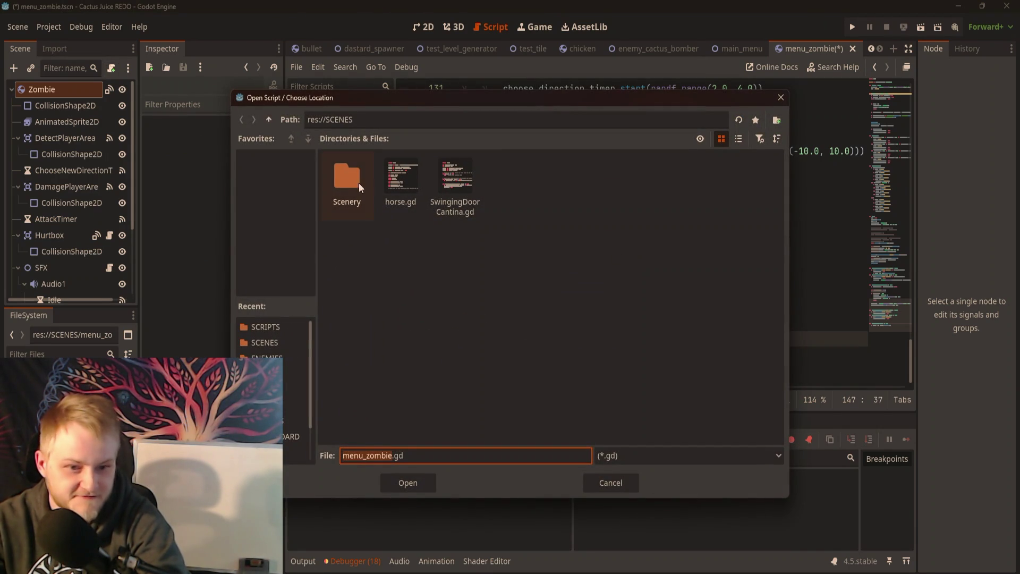
left_click(269, 120)
double_click(391, 233)
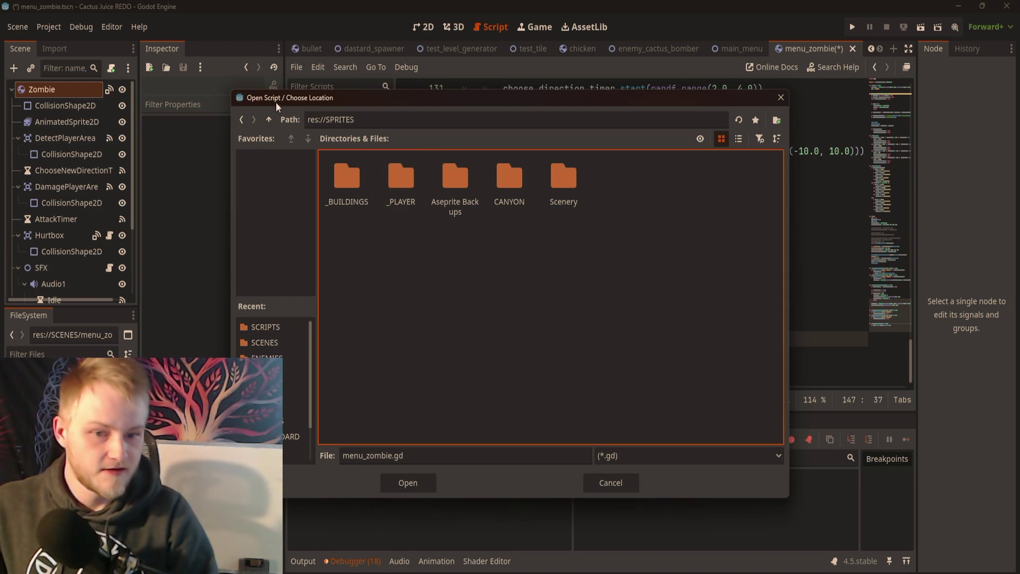
left_click(269, 120)
double_click(744, 184)
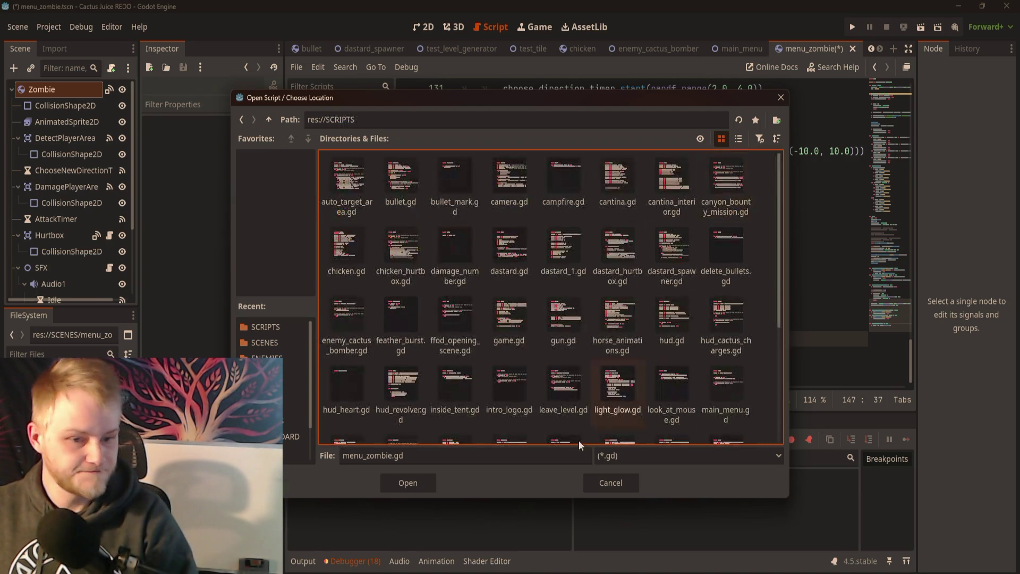
left_click(429, 480)
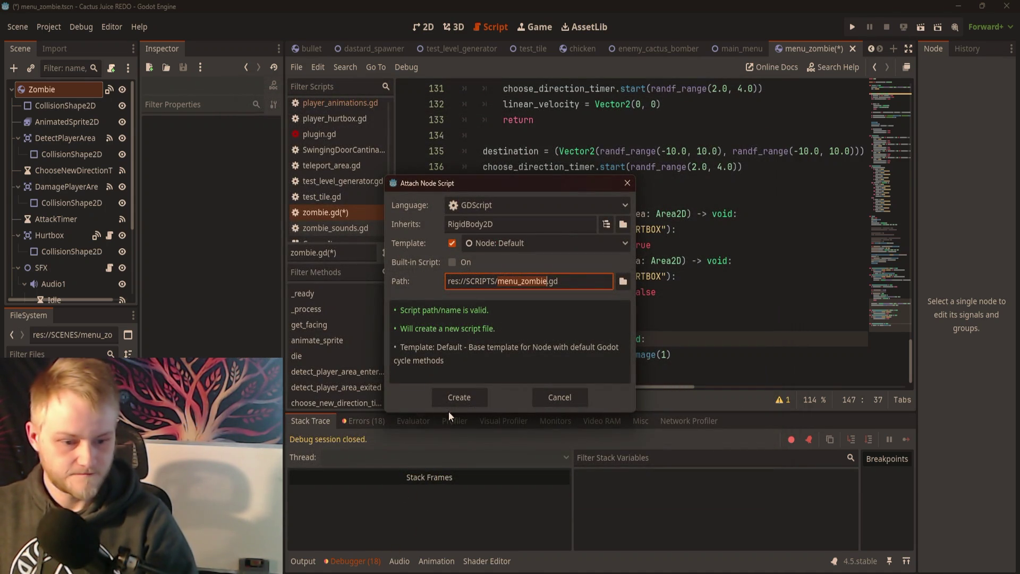
left_click(471, 398)
Replace menu_zombie.gd's template with the copied zombie code and save.
mouse_move(552, 253)
left_mouse_down()
mouse_move(478, 210)
mouse_move(412, 71)
left_mouse_up()
key("ctrl+v")
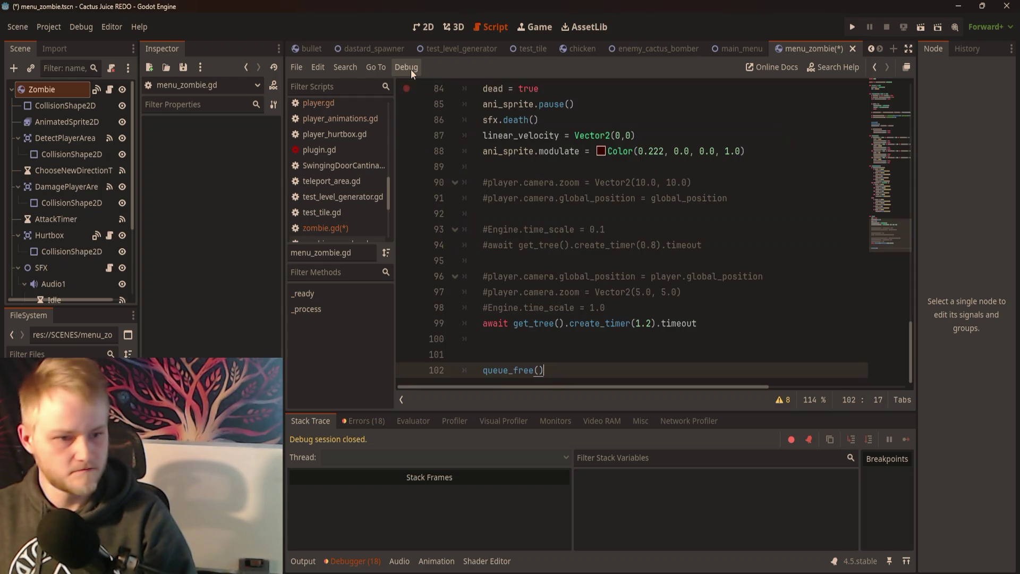
key("ctrl+s")
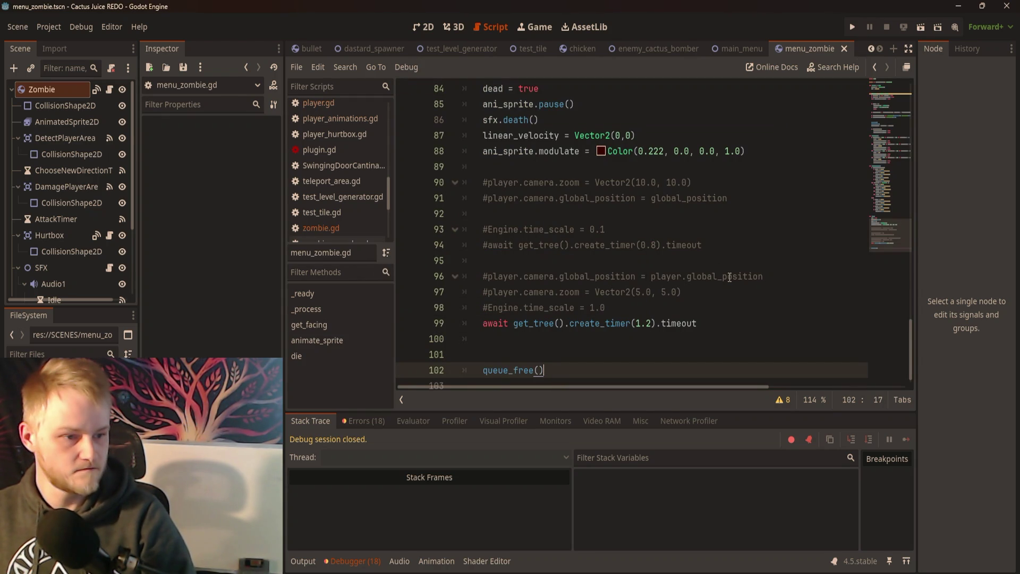
Switch to the menu_zombie scene and select its Zombie root node.
left_click(732, 49)
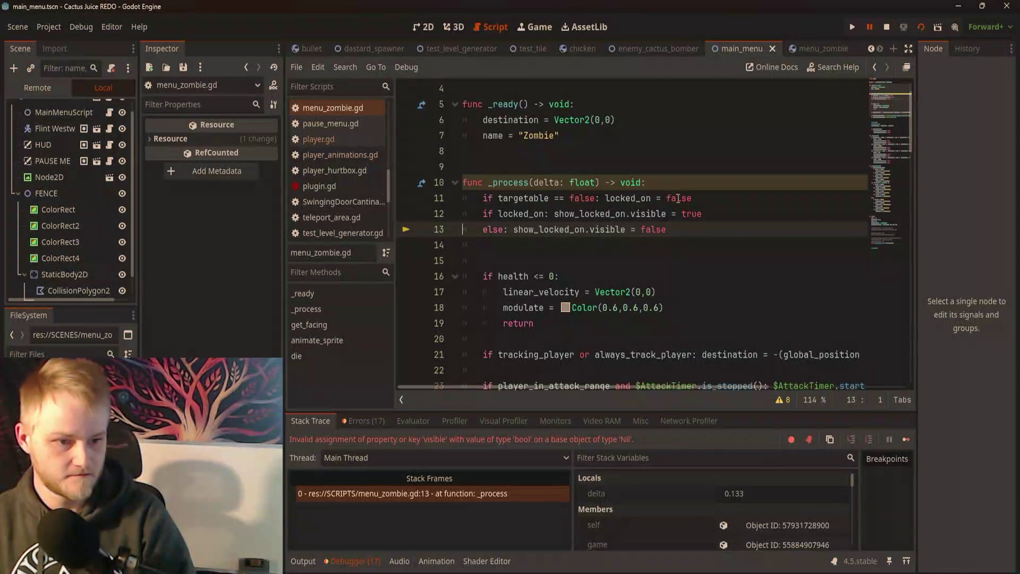
left_click(691, 247)
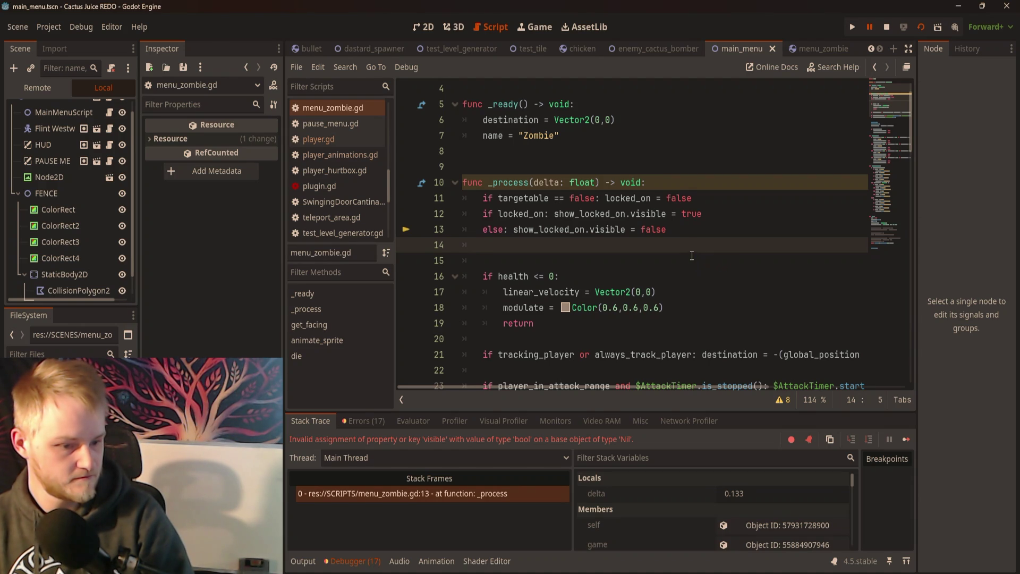
left_click(838, 47)
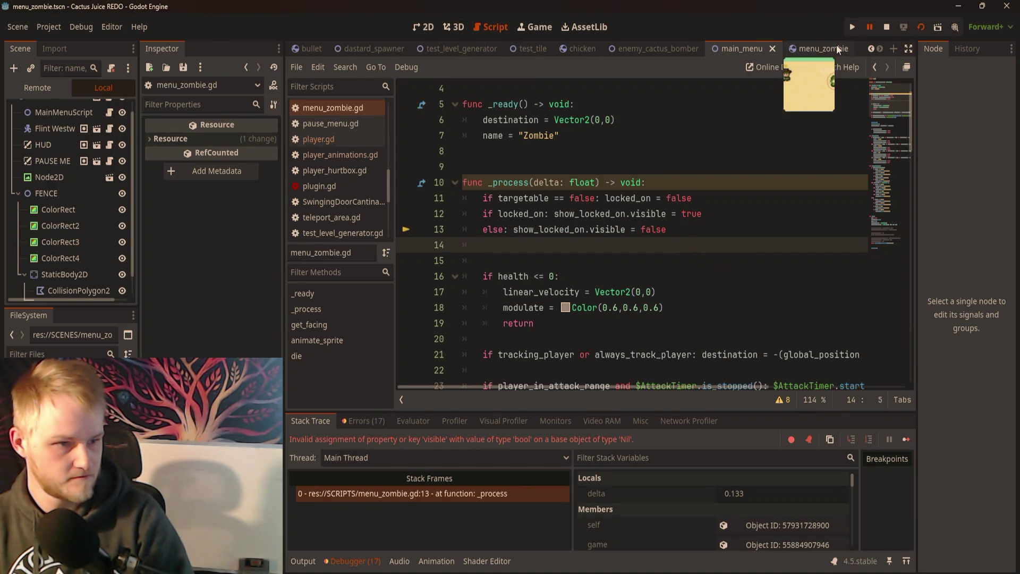
left_click(80, 135)
left_click(66, 109)
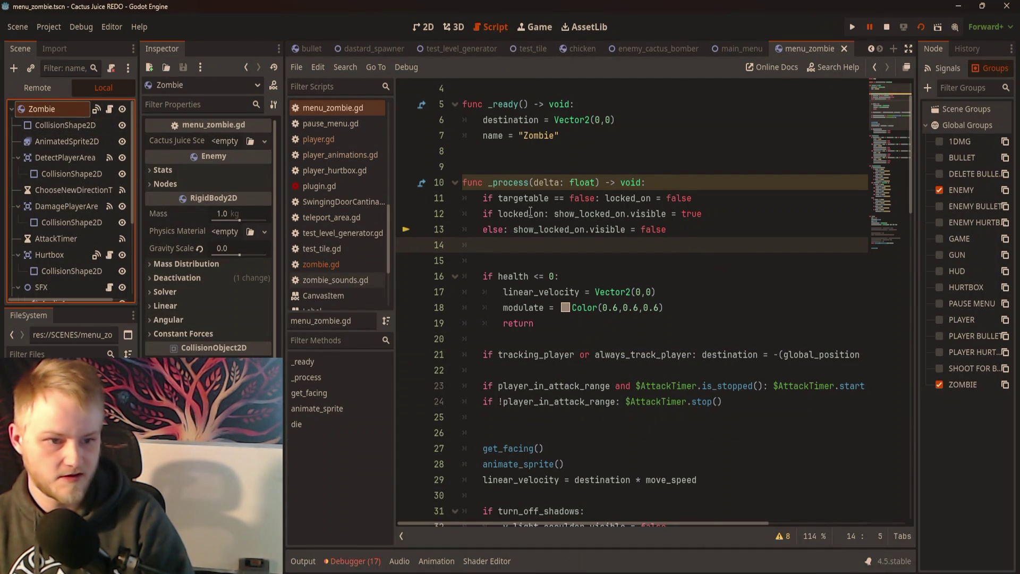
Delete the cactus_juice_scene export line and the old _process logic (lines 10–25).
scroll(569, 208, "up", 2)
triple_click(469, 123)
key("BackSpace")
key("BackSpace")
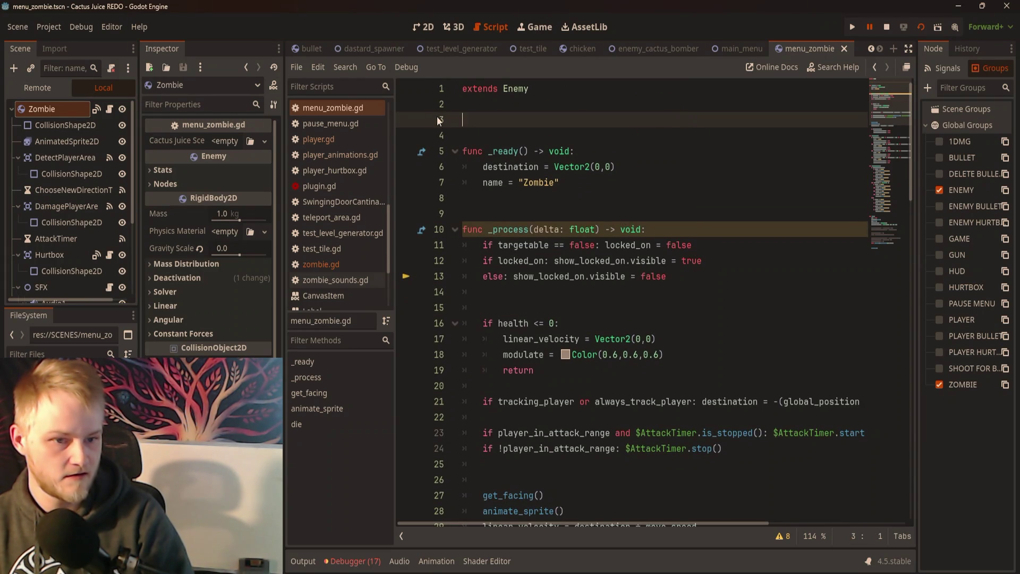
left_click(626, 284)
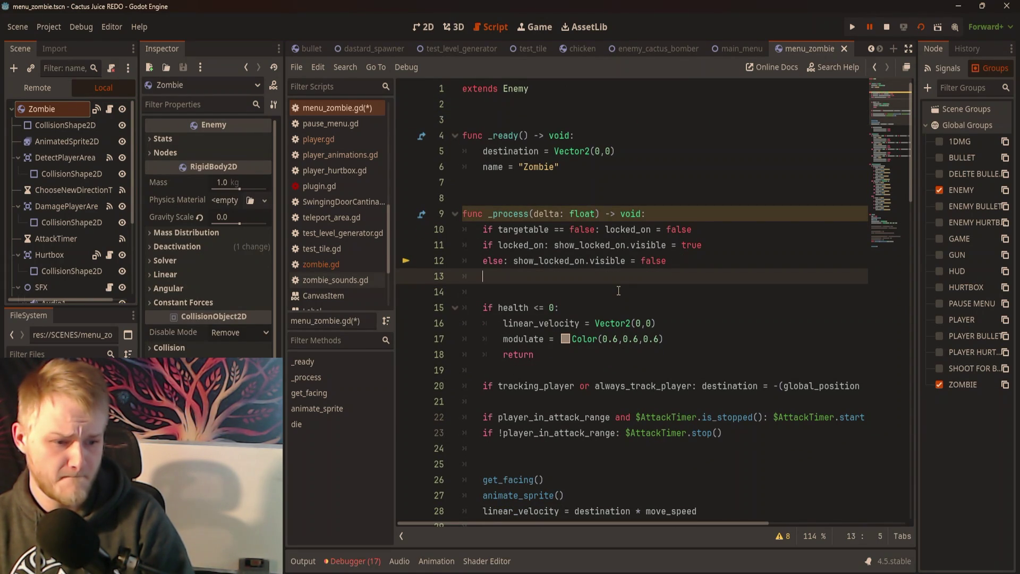
scroll(627, 289, "down", 1)
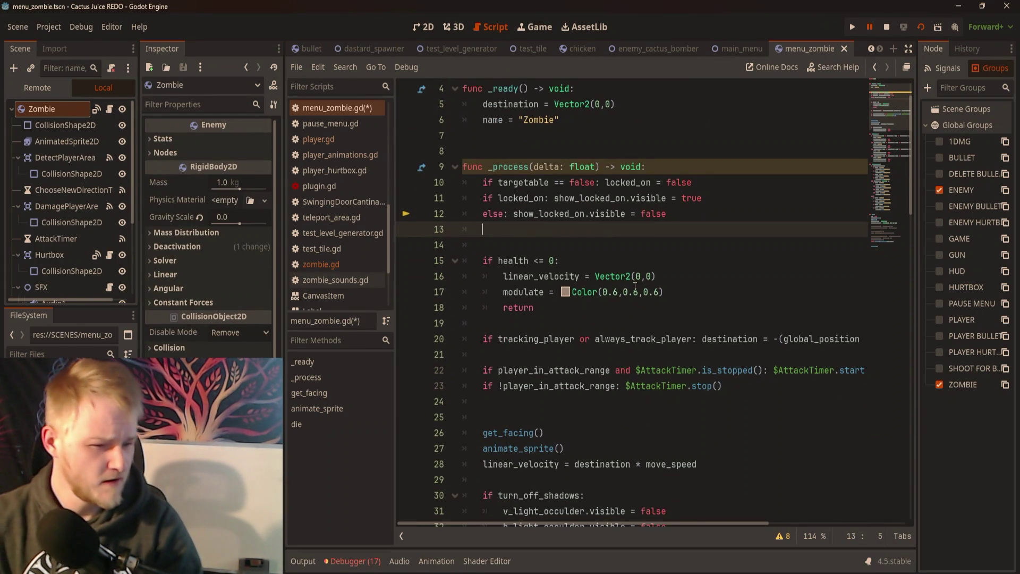
scroll(636, 286, "down", 3)
scroll(519, 368, "up", 2)
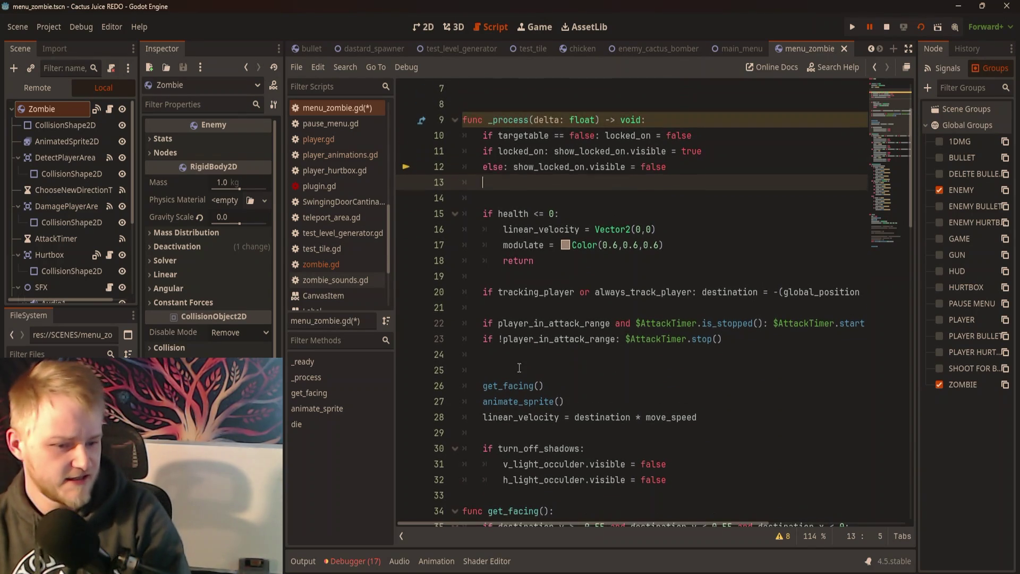
left_click_drag(519, 368, 481, 130)
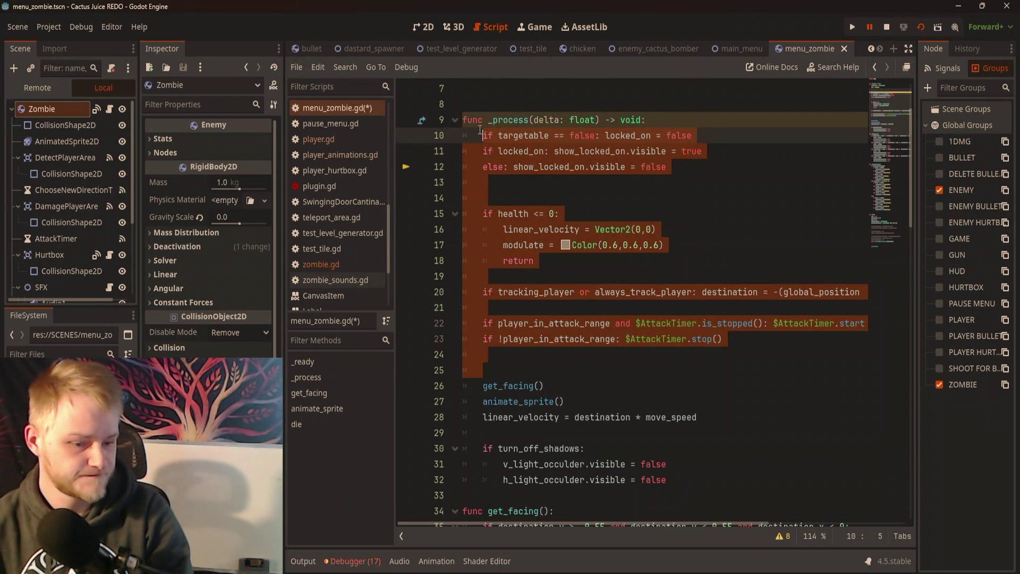
key("BackSpace")
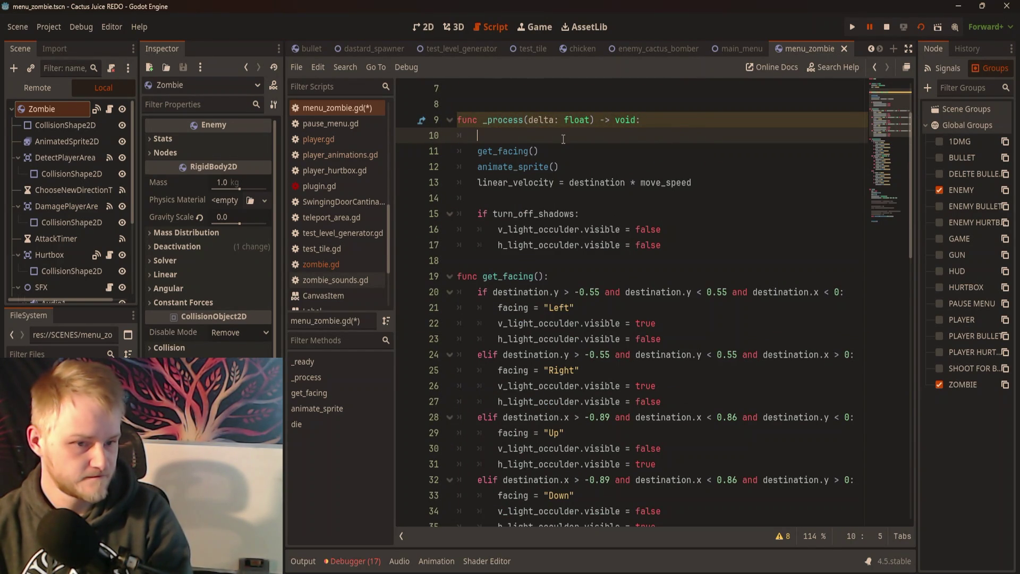
Remove the linear_velocity line and the turn_off_shadows block.
mouse_move(698, 183)
left_mouse_down()
mouse_move(460, 197)
mouse_move(456, 187)
left_mouse_up()
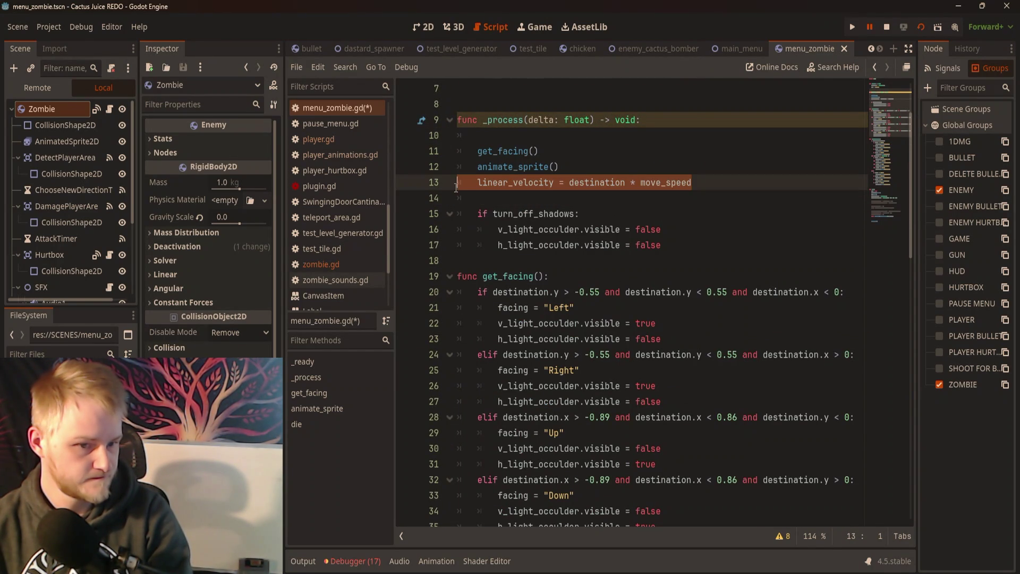
key("BackSpace")
key("Tab")
left_click(480, 197)
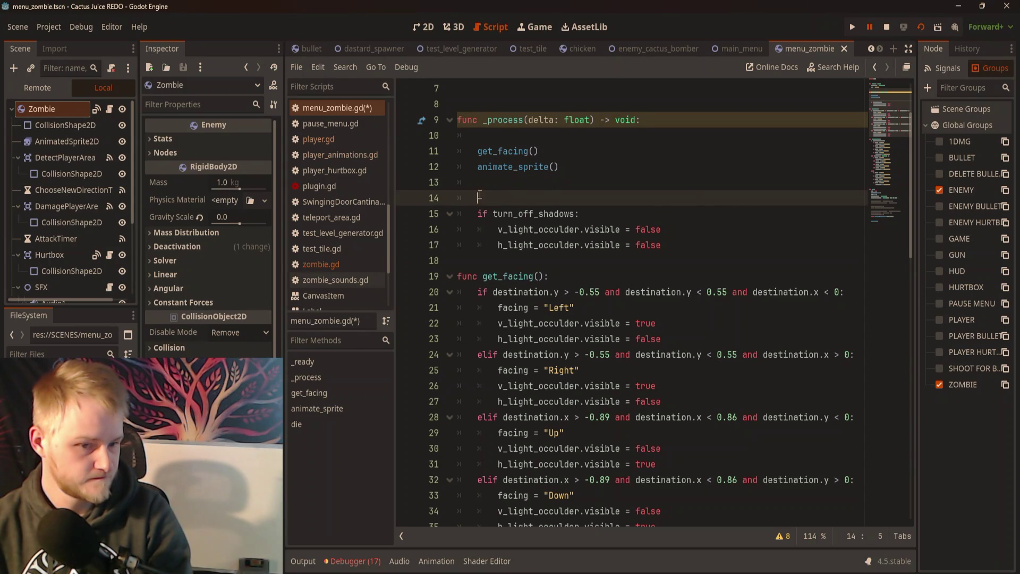
mouse_move(482, 201)
left_mouse_down()
mouse_move(724, 216)
mouse_move(766, 243)
left_mouse_up()
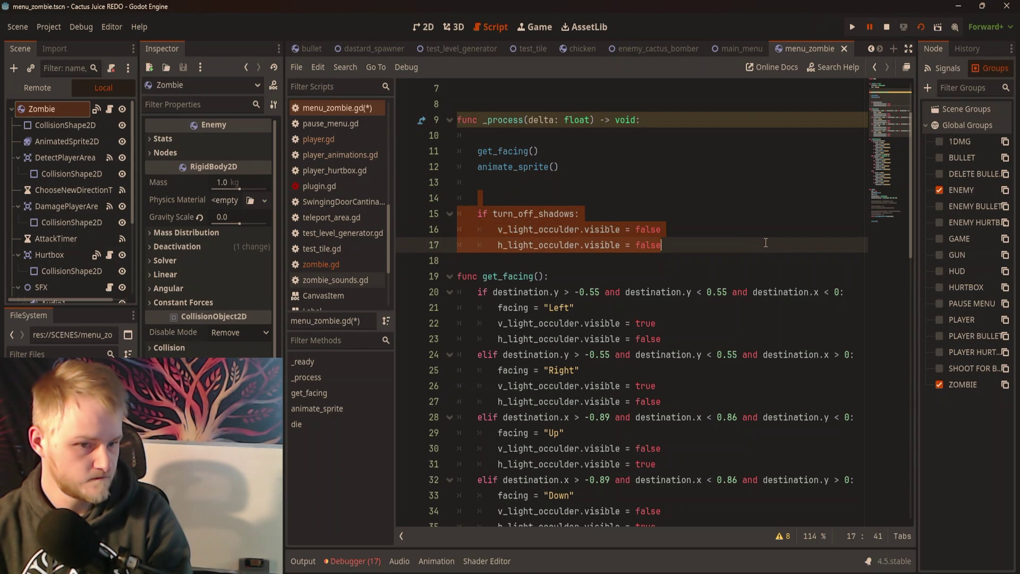
key("BackSpace")
key("BackSpace")
key("BackSpace")
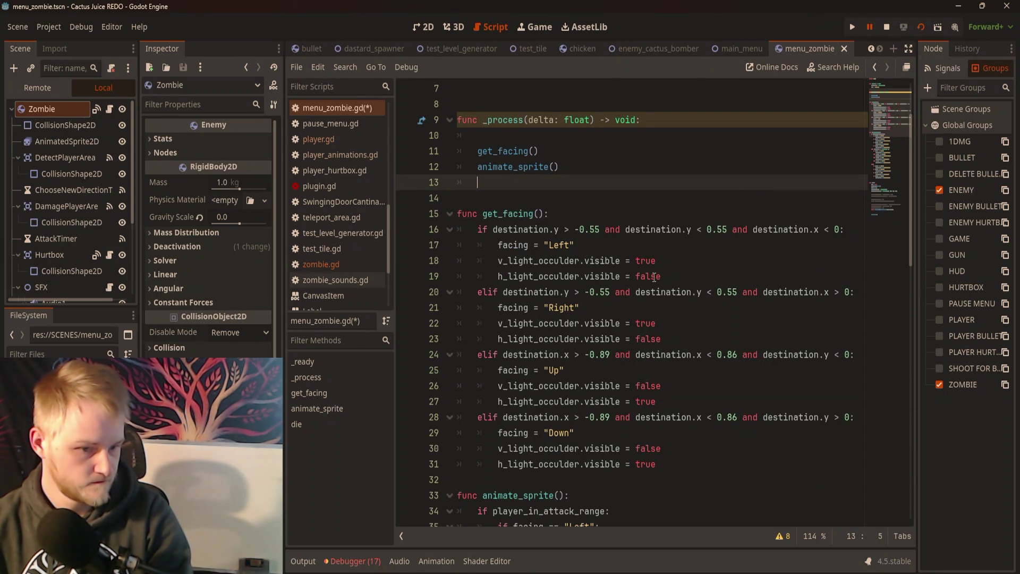
Strip the occluder lines from the Left, Right, Up and Down branches and tidy leftover blanks.
left_click_drag(685, 272, 441, 261)
key("BackSpace")
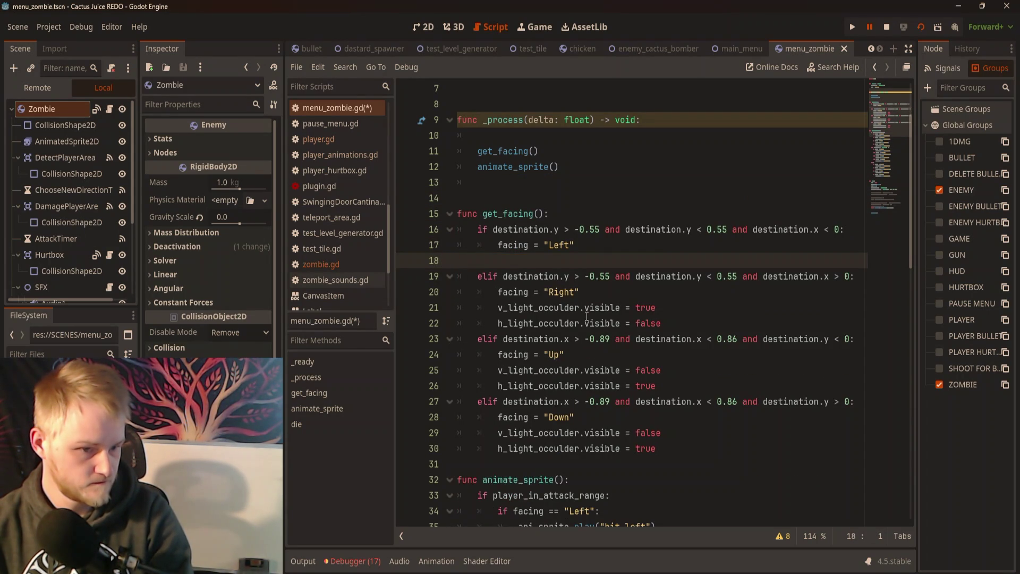
key("BackSpace")
mouse_move(672, 311)
left_mouse_down()
mouse_move(424, 309)
mouse_move(423, 295)
left_mouse_up()
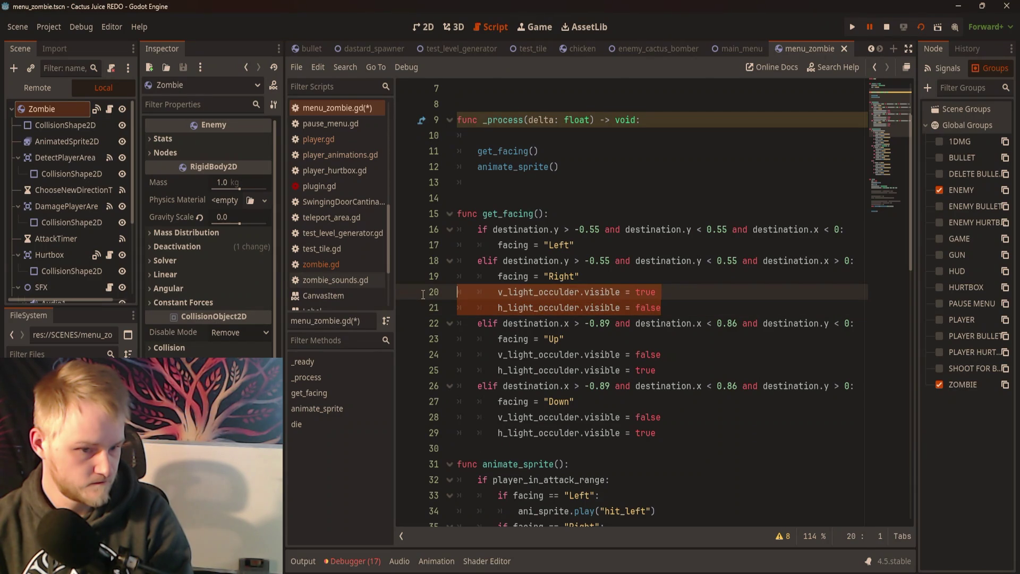
key("BackSpace")
key("BackSpace")
mouse_move(667, 341)
left_mouse_down()
mouse_move(467, 339)
mouse_move(477, 324)
left_mouse_up()
key("BackSpace")
mouse_move(661, 388)
left_mouse_down()
mouse_move(465, 363)
mouse_move(478, 370)
left_mouse_up()
key("BackSpace")
left_click(539, 324)
key("BackSpace")
key("BackSpace")
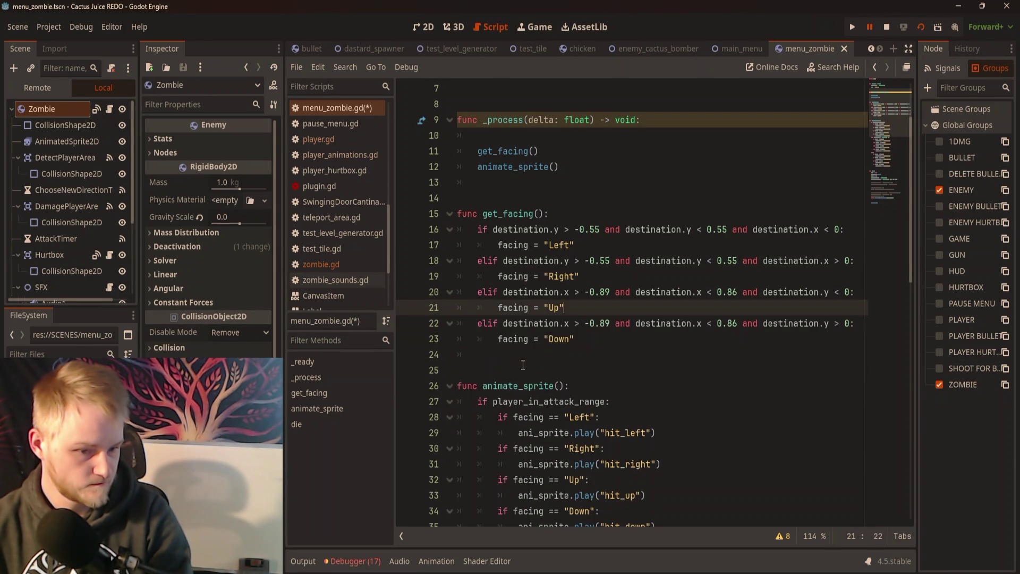
left_click(521, 354)
key("BackSpace")
Delete the get_facing function and its get_facing() call.
mouse_move(517, 350)
left_mouse_down()
mouse_move(463, 322)
mouse_move(459, 199)
left_mouse_up()
key("BackSpace")
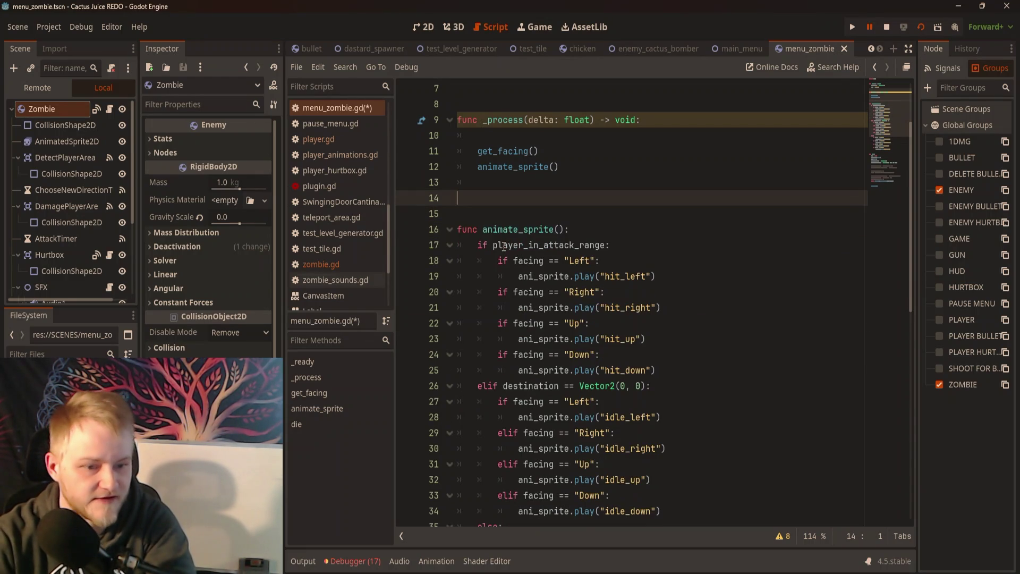
key("BackSpace")
scroll(504, 254, "up", 2)
left_click(473, 255)
key("Up")
key("shift+End")
key("BackSpace")
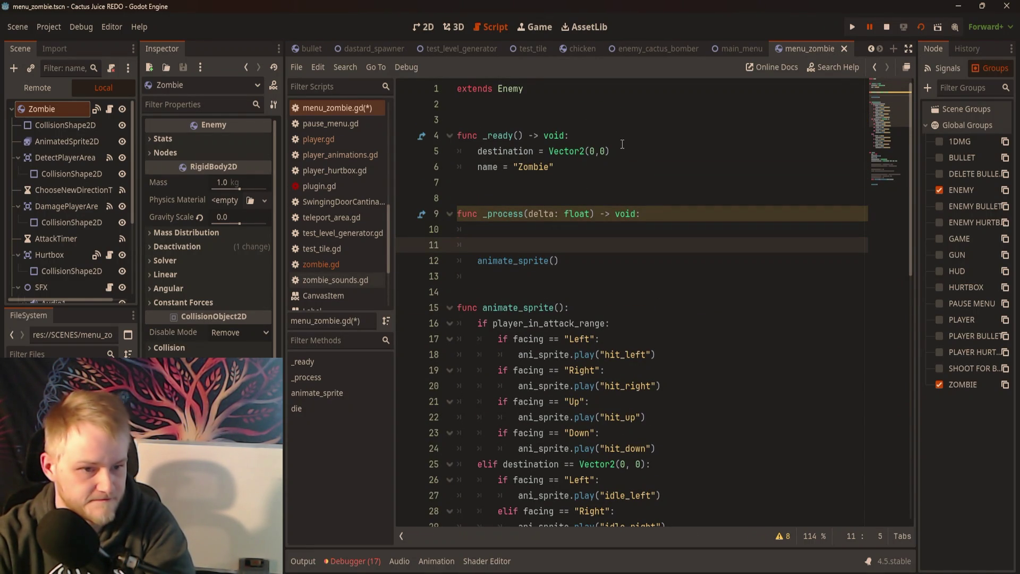
Set facing to "Left" in _ready and remove the extra empty line in _process.
left_click(632, 154)
key("Return")
type("facing == \"")
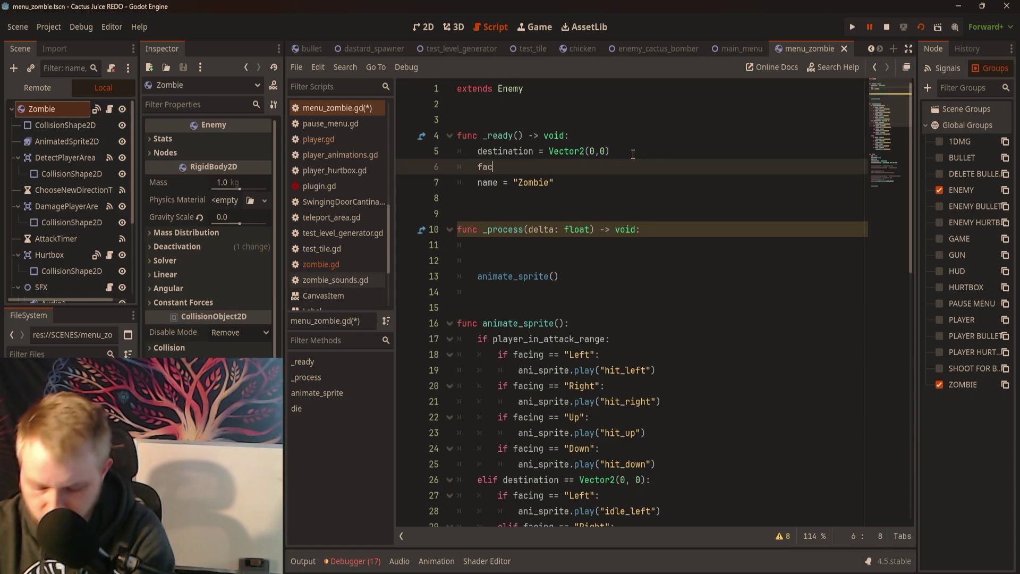
type("Left")
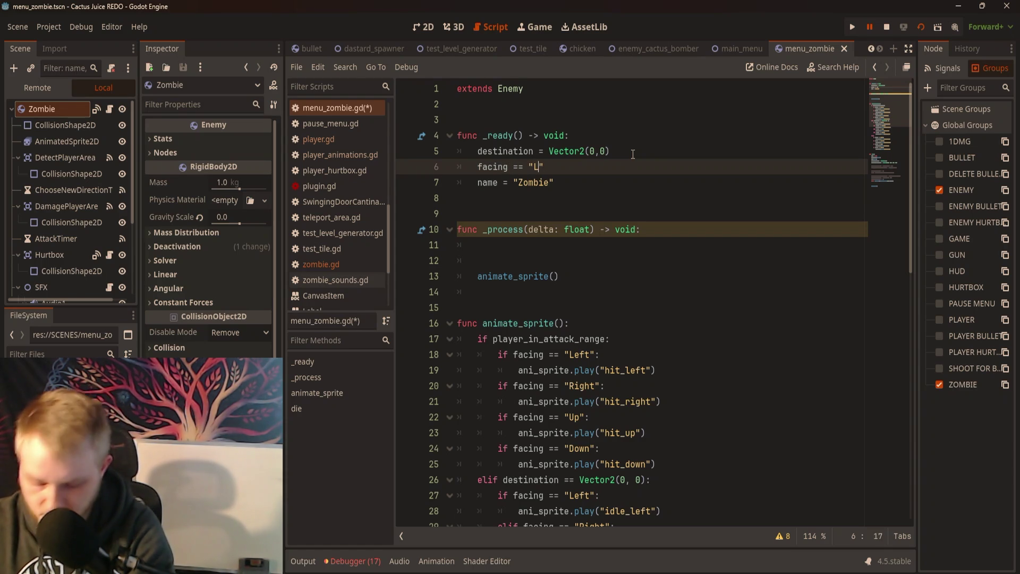
left_click(619, 260)
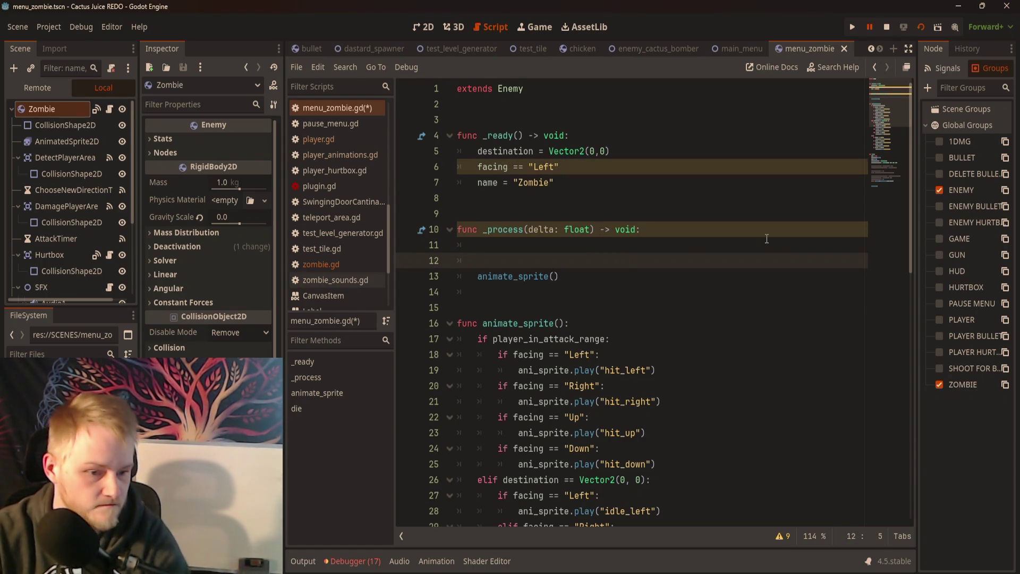
key("BackSpace")
key("BackSpace")
Reduce animate_sprite to a single ani_sprite.play("idle_left") call, deleting the other branches.
scroll(697, 231, "down", 3)
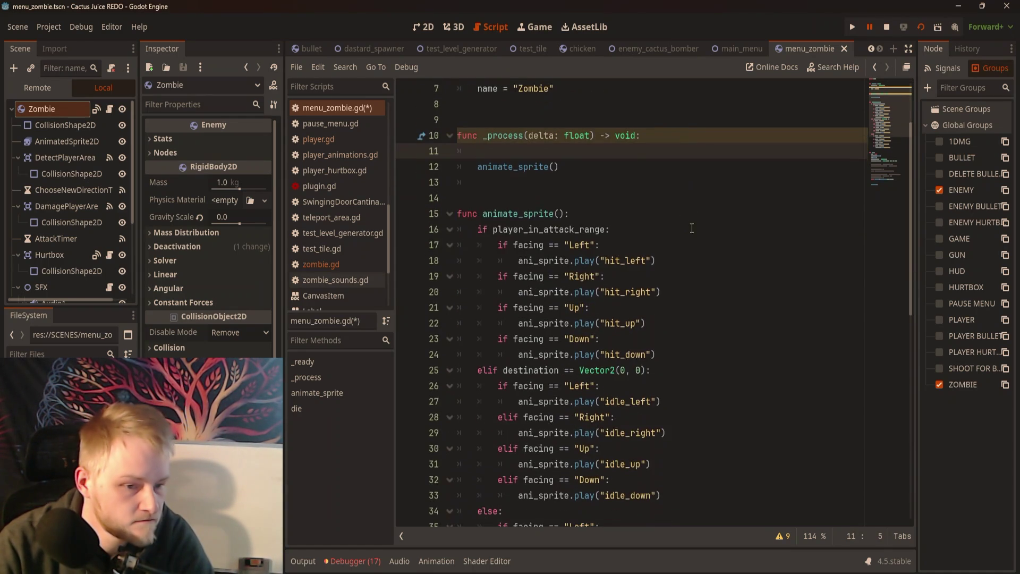
mouse_move(641, 340)
left_mouse_down()
mouse_move(611, 341)
mouse_move(488, 213)
mouse_move(478, 187)
left_mouse_up()
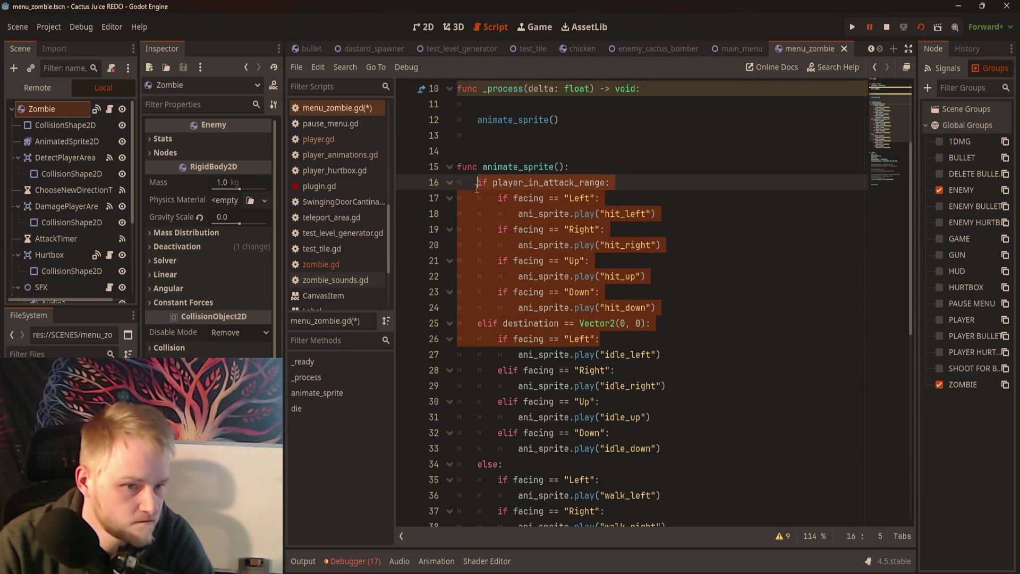
key("BackSpace")
scroll(587, 248, "up", 1)
key("BackSpace")
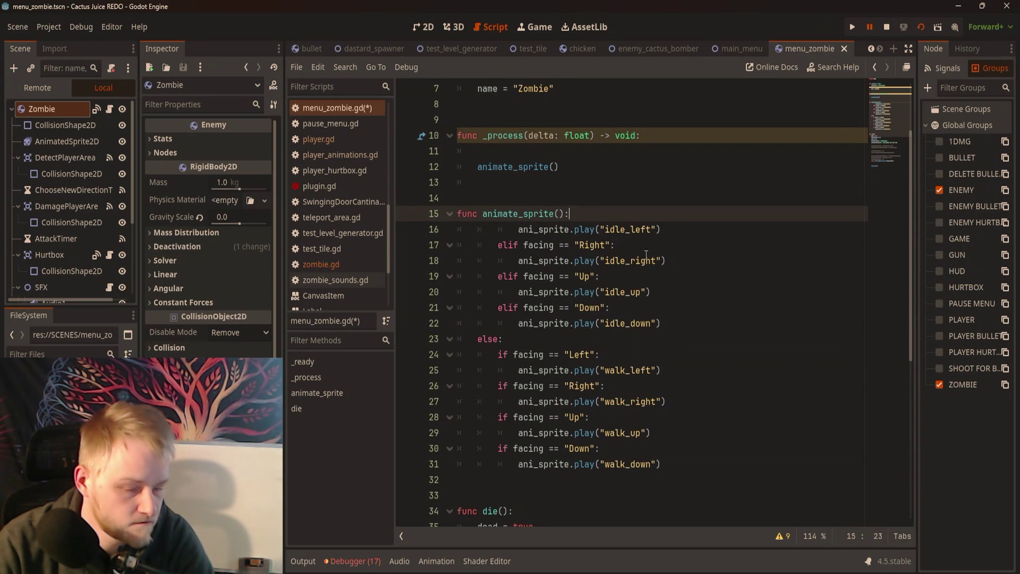
key("Down")
key("End")
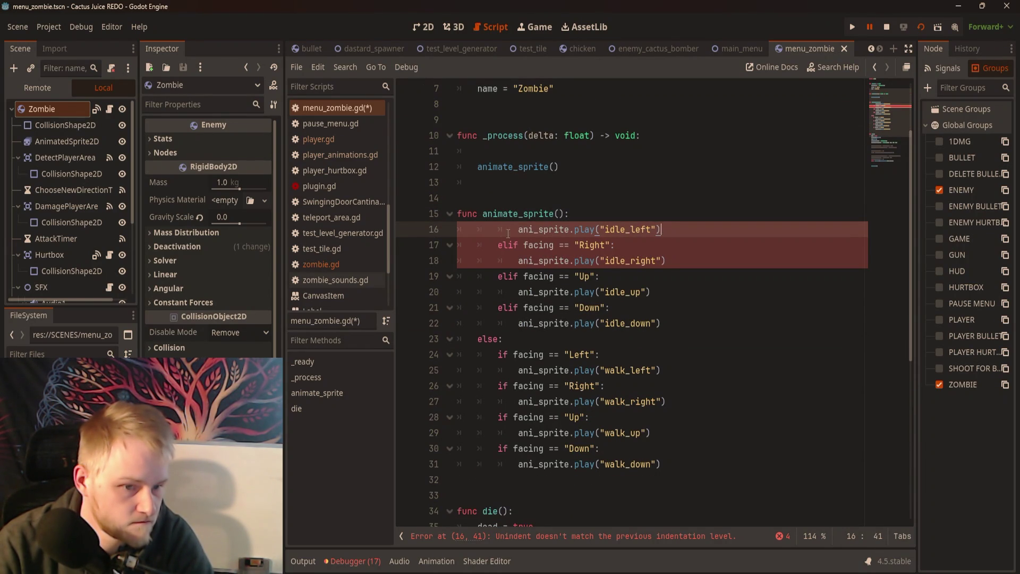
key("BackSpace")
key("BackSpace")
mouse_move(458, 245)
left_mouse_down()
mouse_move(665, 260)
mouse_move(752, 387)
left_mouse_up()
left_click_drag(752, 487, 750, 485)
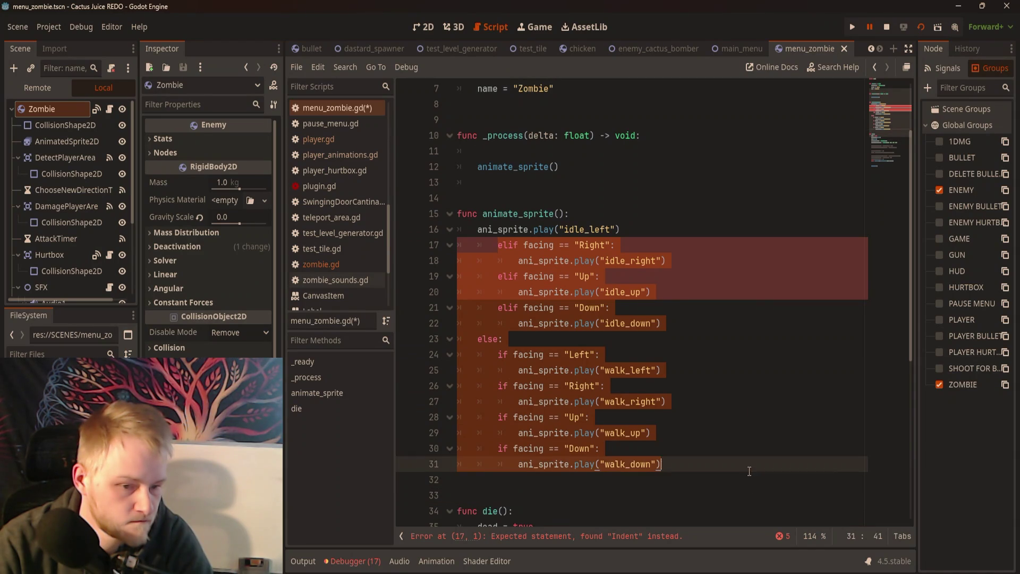
key("BackSpace")
key("Tab")
key("BackSpace")
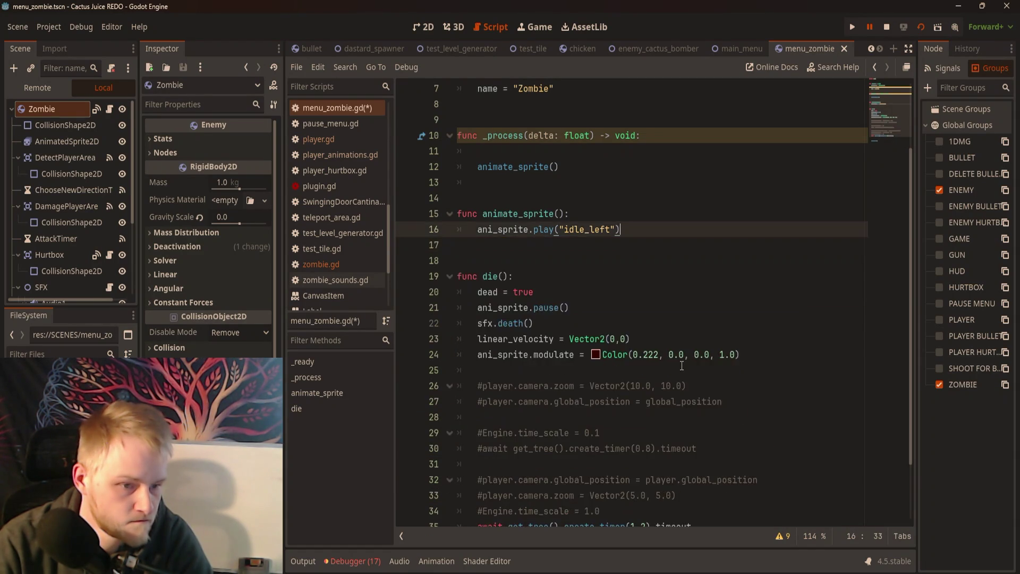
scroll(682, 365, "up", 2)
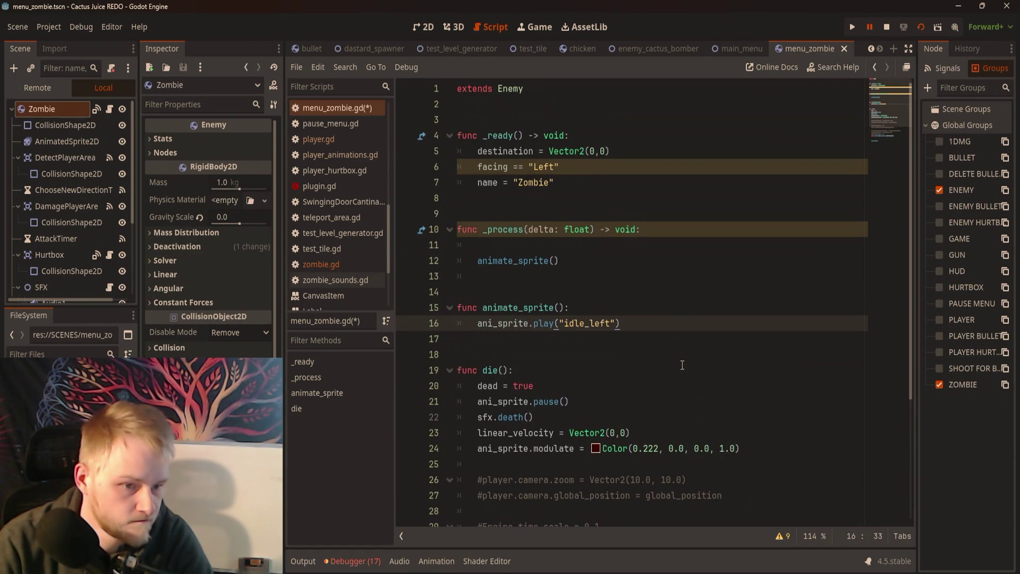
Test-run the main_menu scene with F6, then return to the menu_zombie scene.
left_click(750, 46)
key("F6")
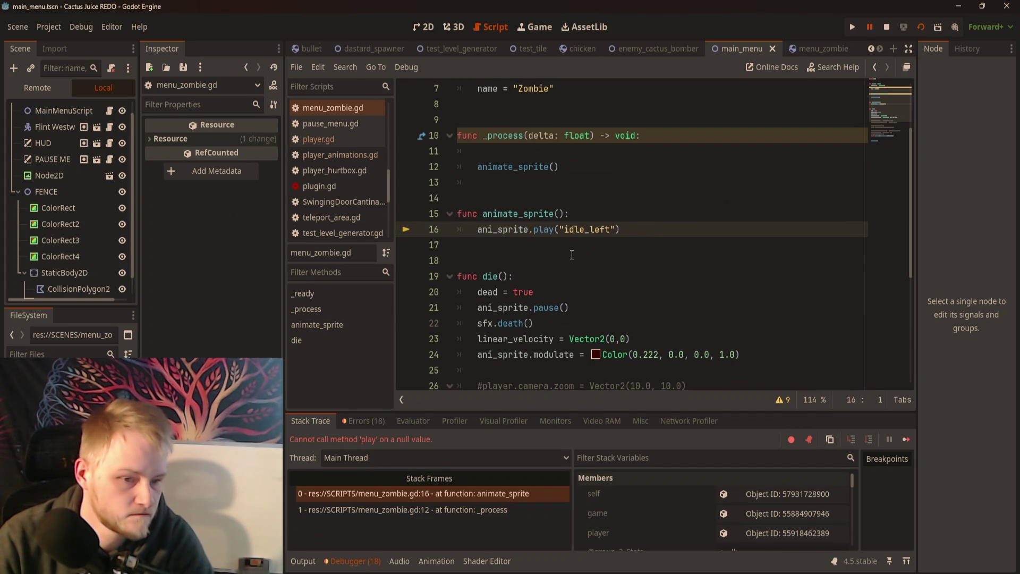
scroll(67, 176, "up", 1)
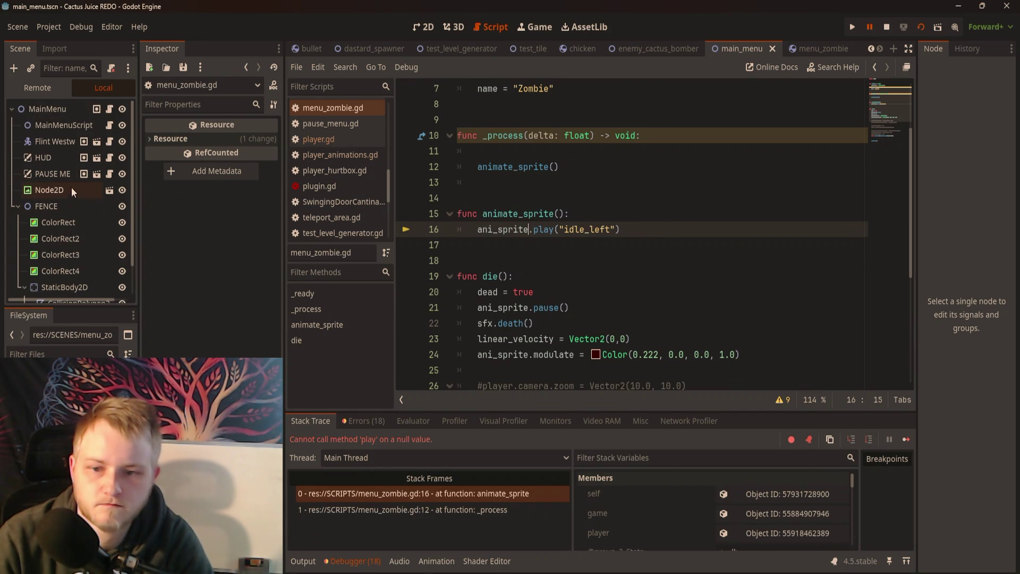
left_click(800, 51)
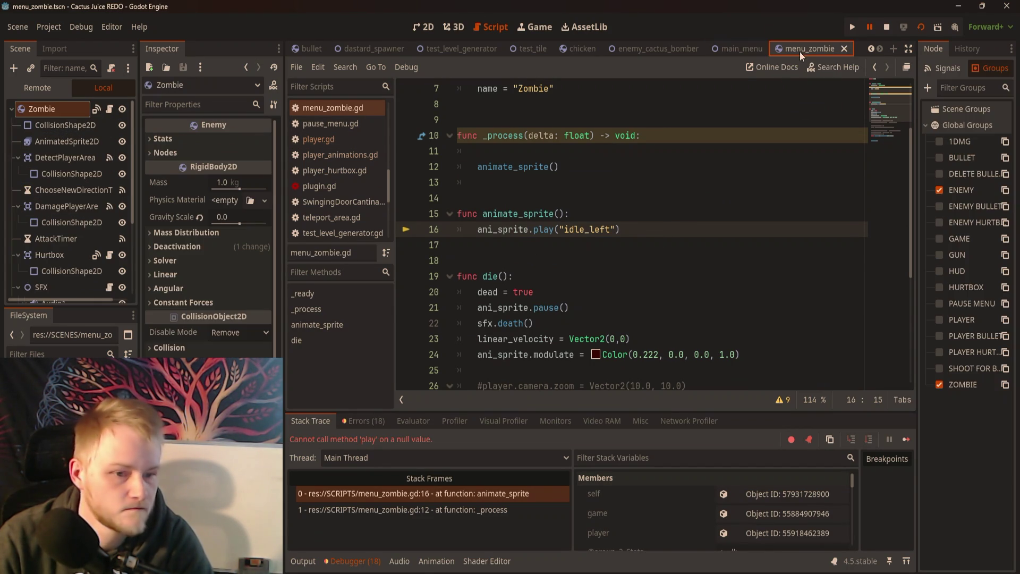
Assign AnimatedSprite2D to Ani Sprite and the SFX node to Sfx, then save and run with F5.
left_click(157, 152)
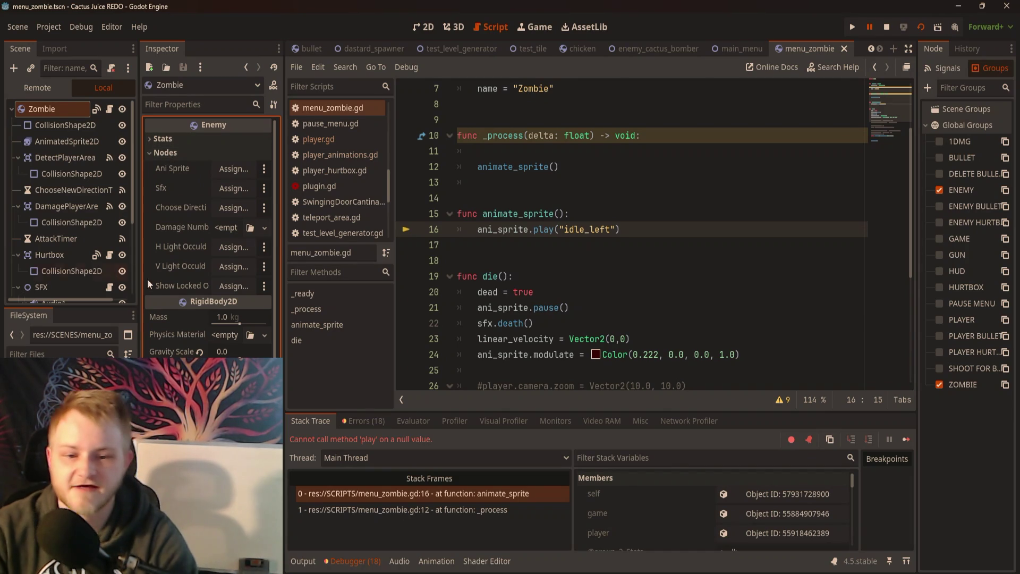
left_click(40, 110)
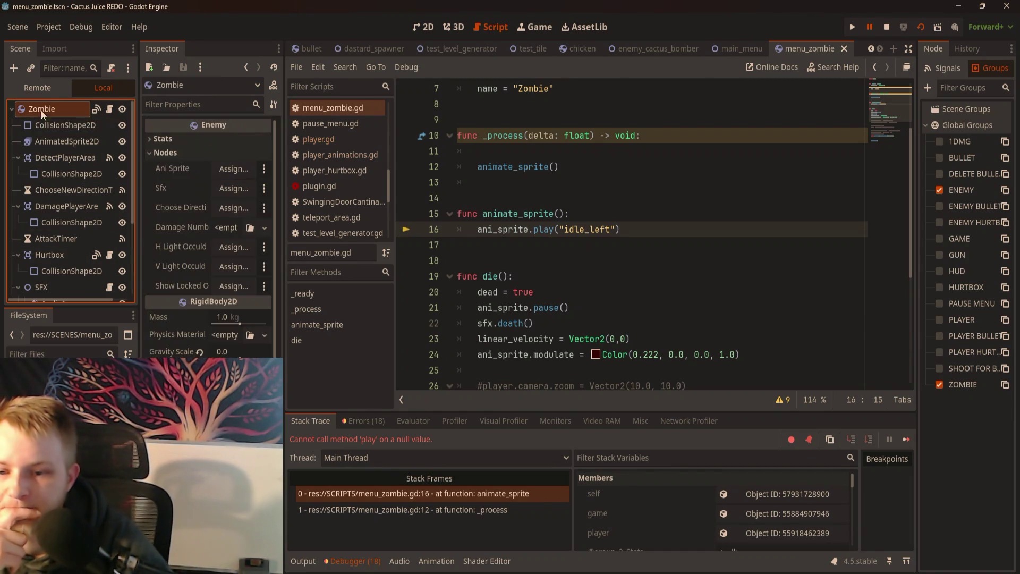
scroll(51, 160, "down", 2)
scroll(58, 189, "up", 2)
mouse_move(64, 141)
left_mouse_down()
mouse_move(126, 171)
mouse_move(234, 169)
left_mouse_up()
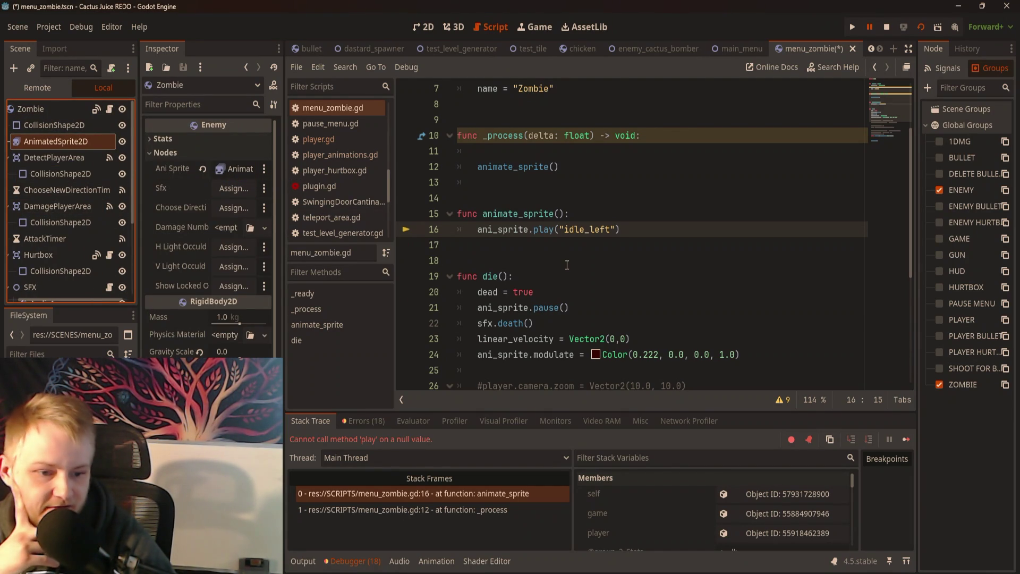
scroll(46, 199, "down", 3)
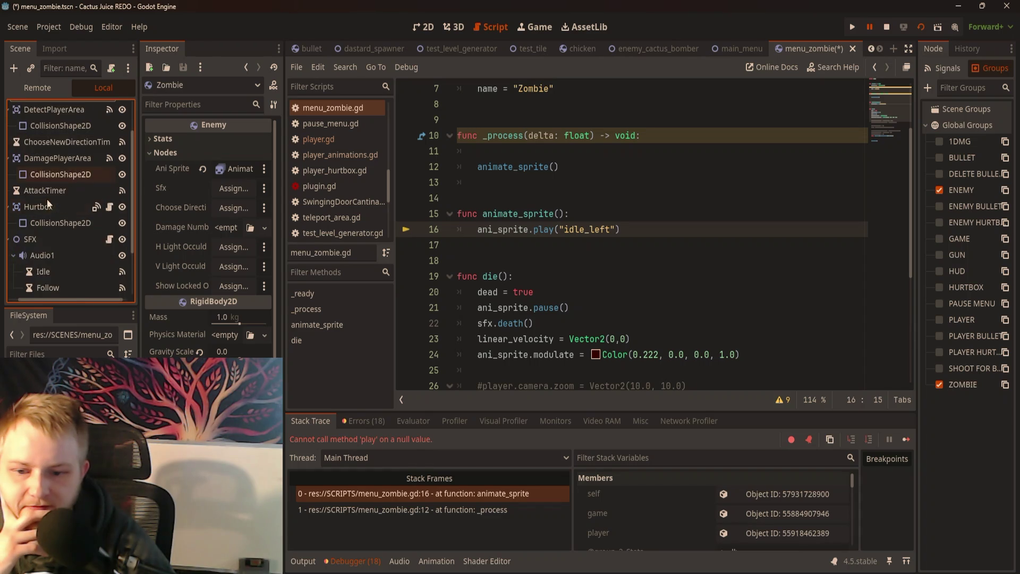
left_click_drag(52, 216, 223, 197)
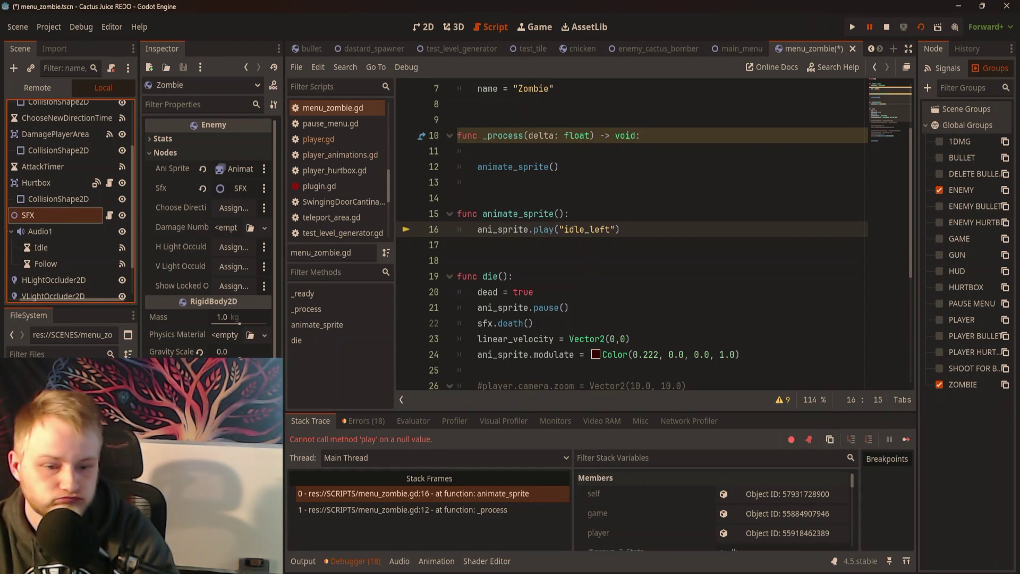
key("F5")
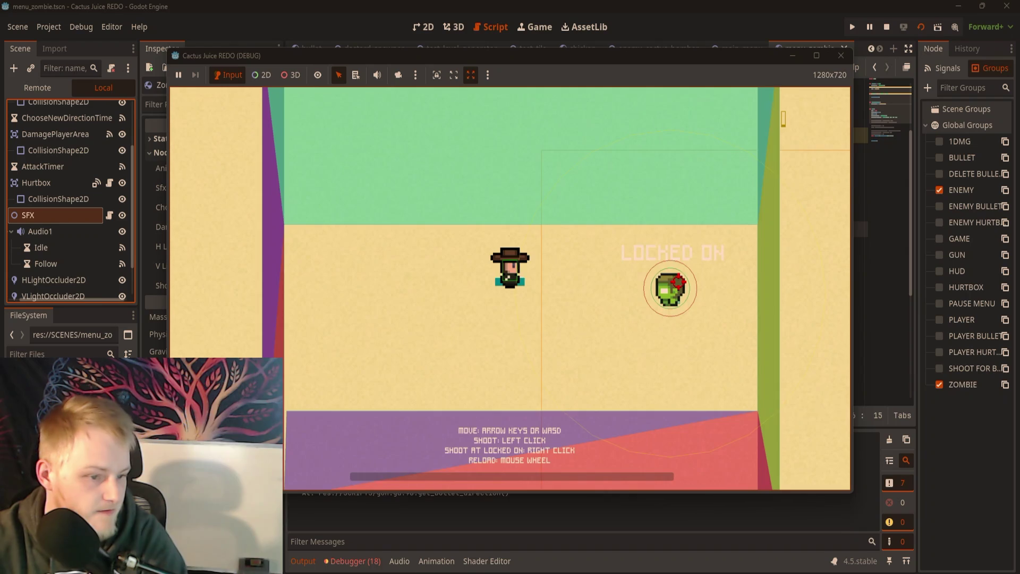
Fire two shots at the locked-on zombie, close the game, and select the Hurtbox node.
left_click(676, 282)
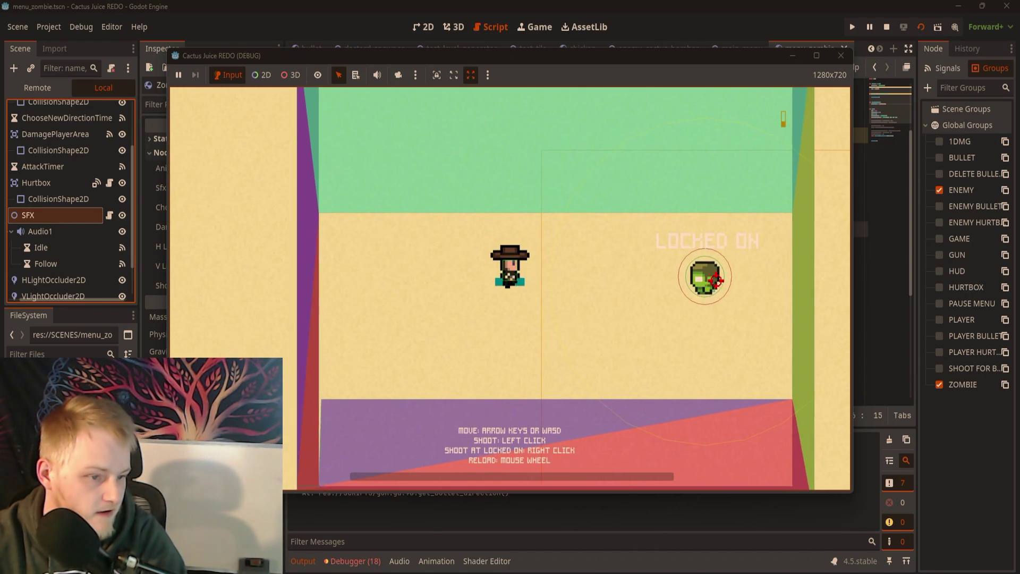
left_click(712, 276)
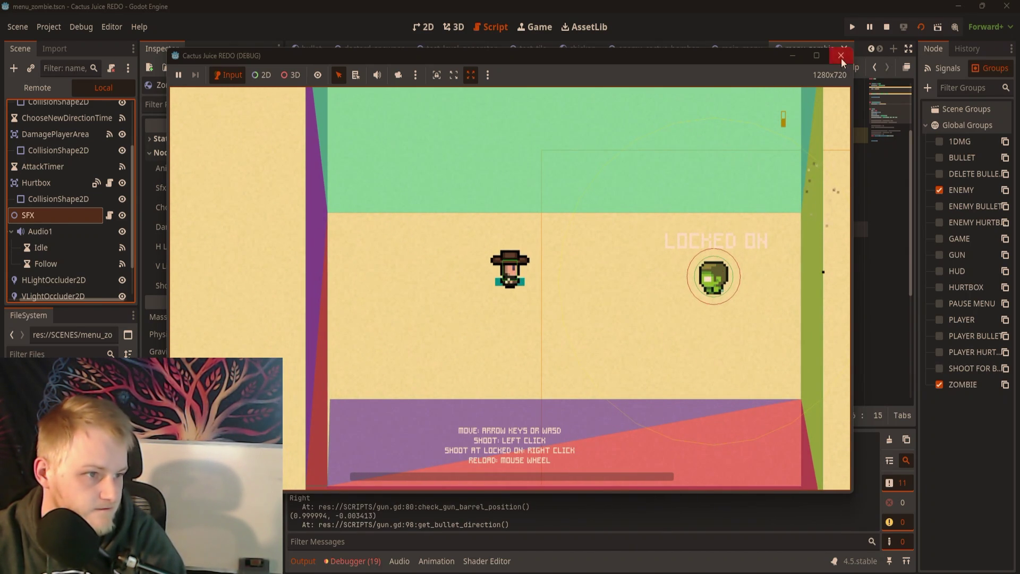
left_click(841, 57)
left_click(24, 168)
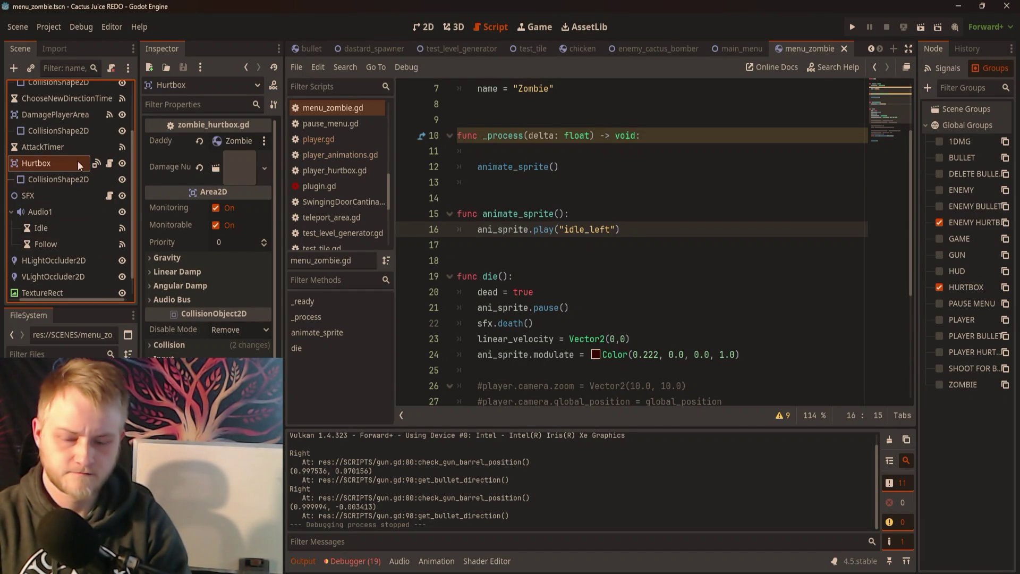
Switch to main_menu in the 2D view, then return to menu_zombie and browse its Scene tree.
scroll(59, 189, "up", 3)
scroll(85, 301, "left", 2)
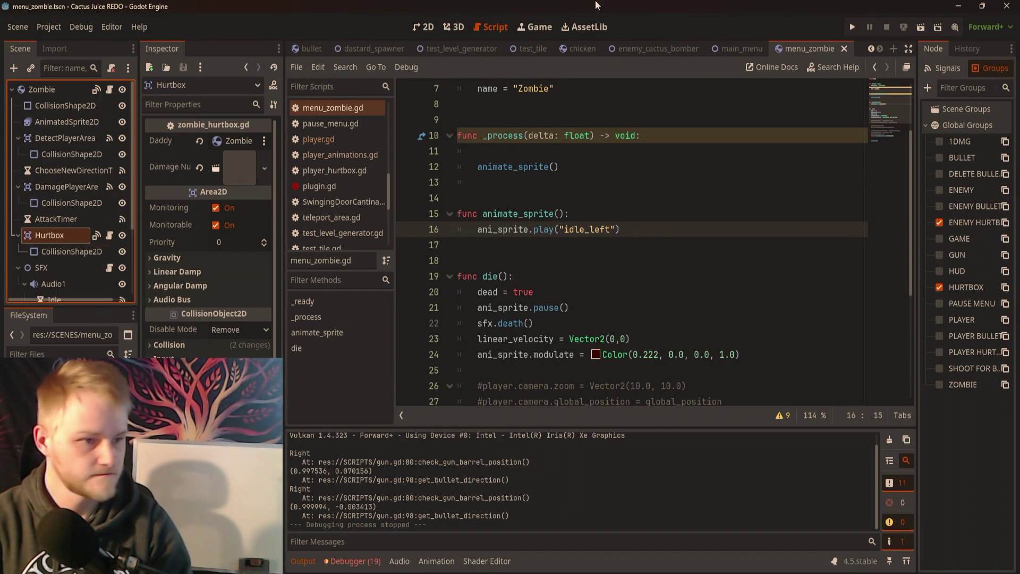
left_click(742, 49)
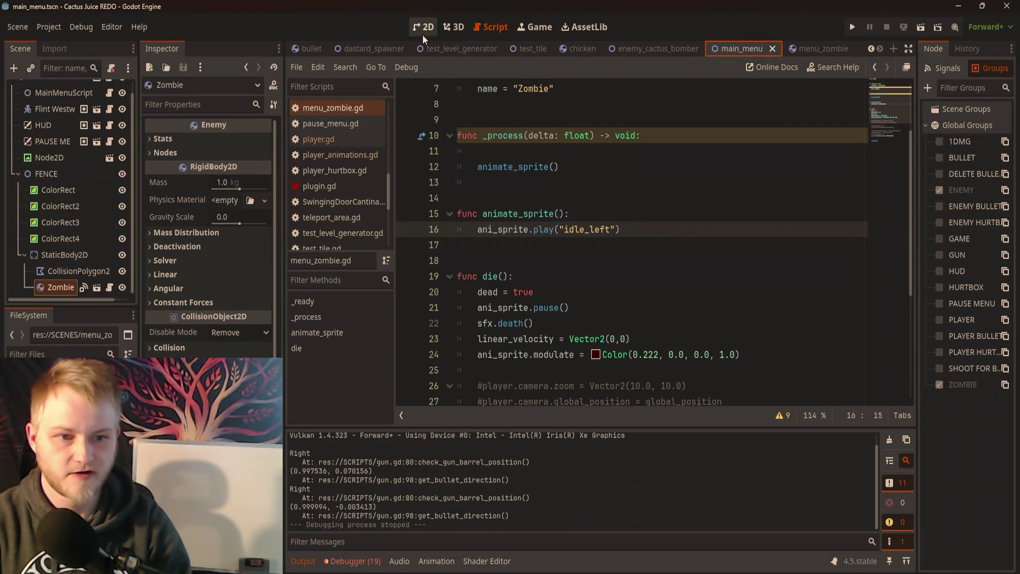
left_click(423, 27)
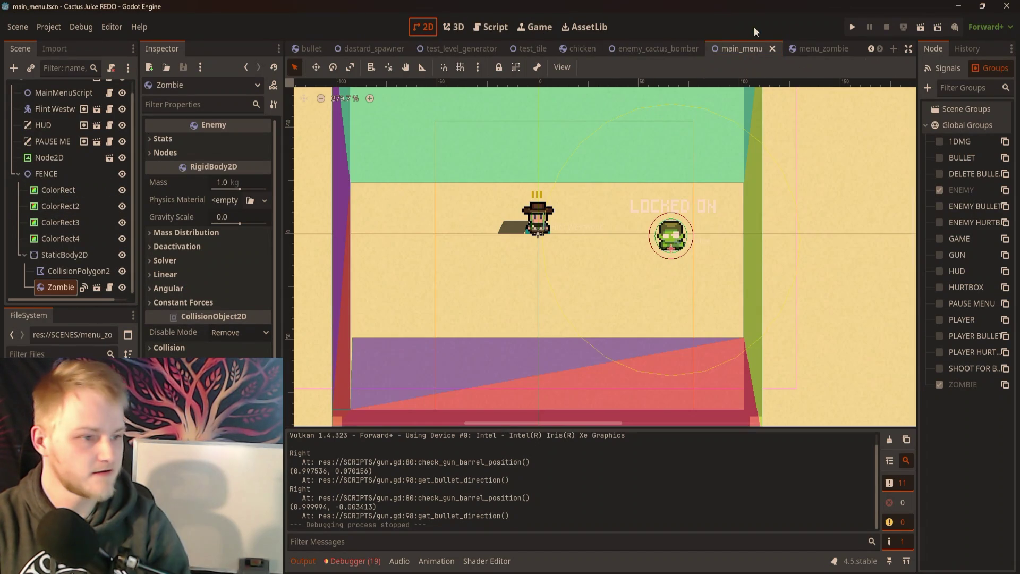
left_click(825, 53)
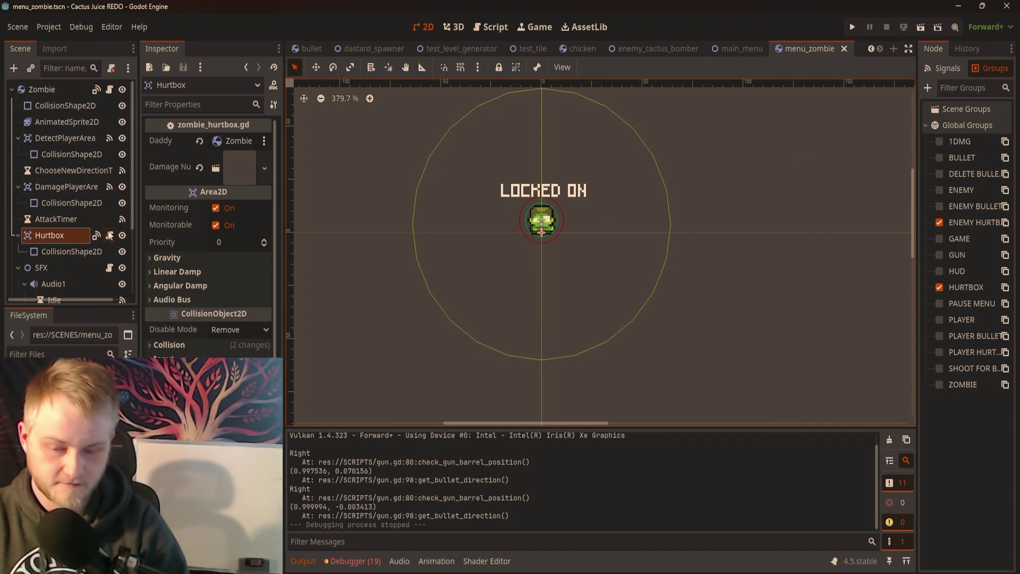
scroll(92, 251, "down", 5)
scroll(93, 245, "up", 5)
scroll(95, 237, "down", 3)
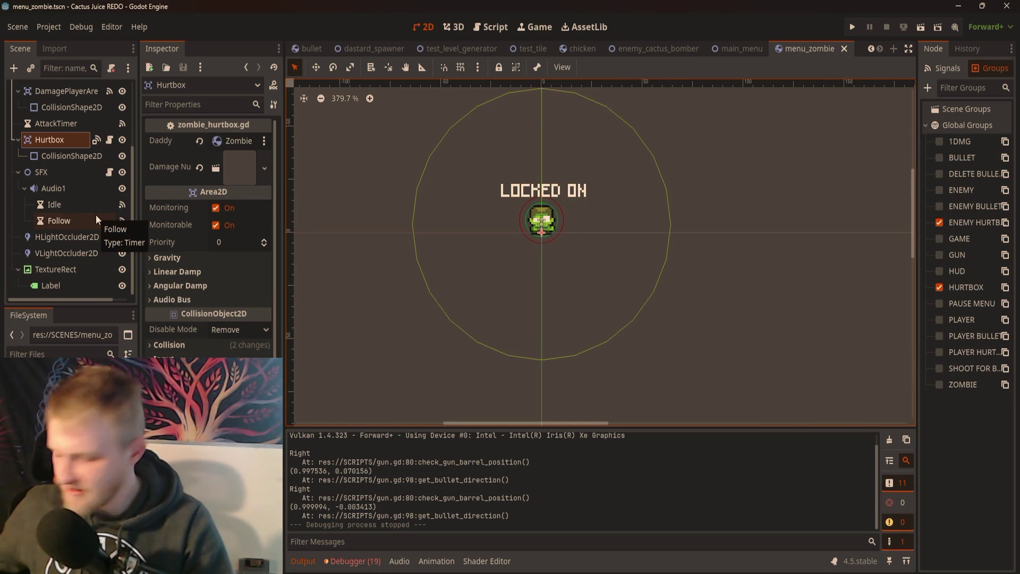
scroll(96, 217, "up", 3)
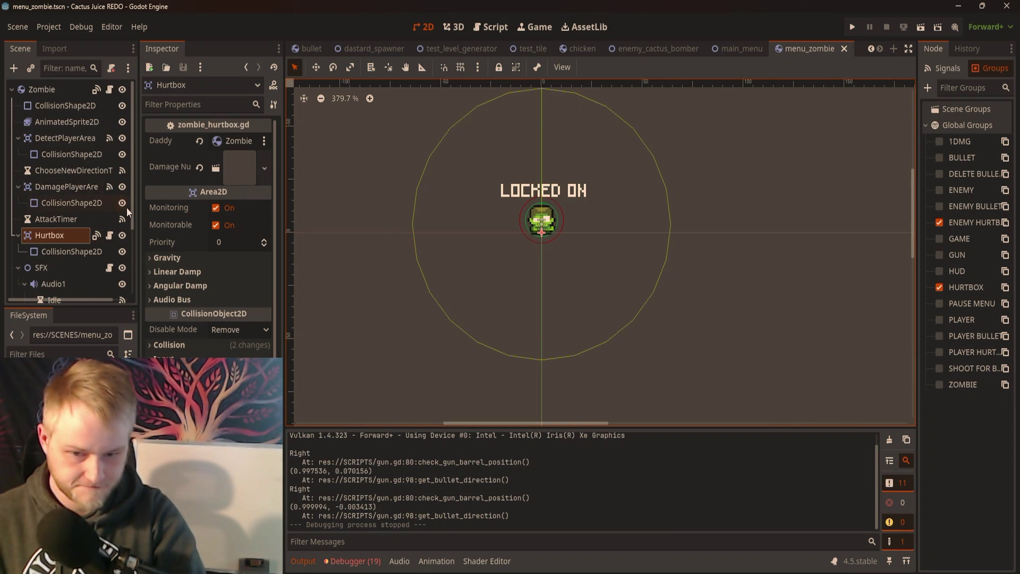
scroll(119, 244, "down", 3)
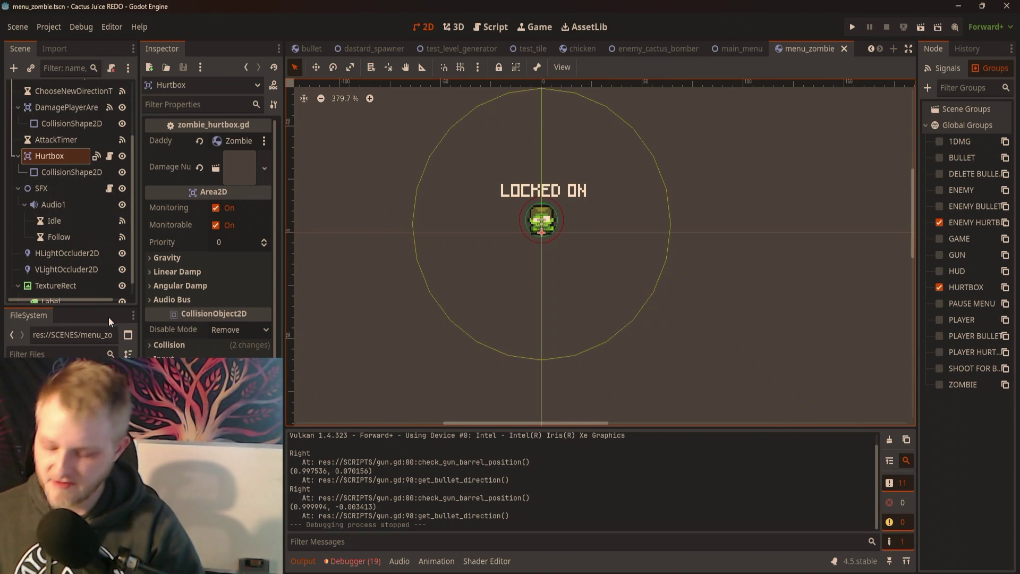
scroll(86, 238, "up", 1)
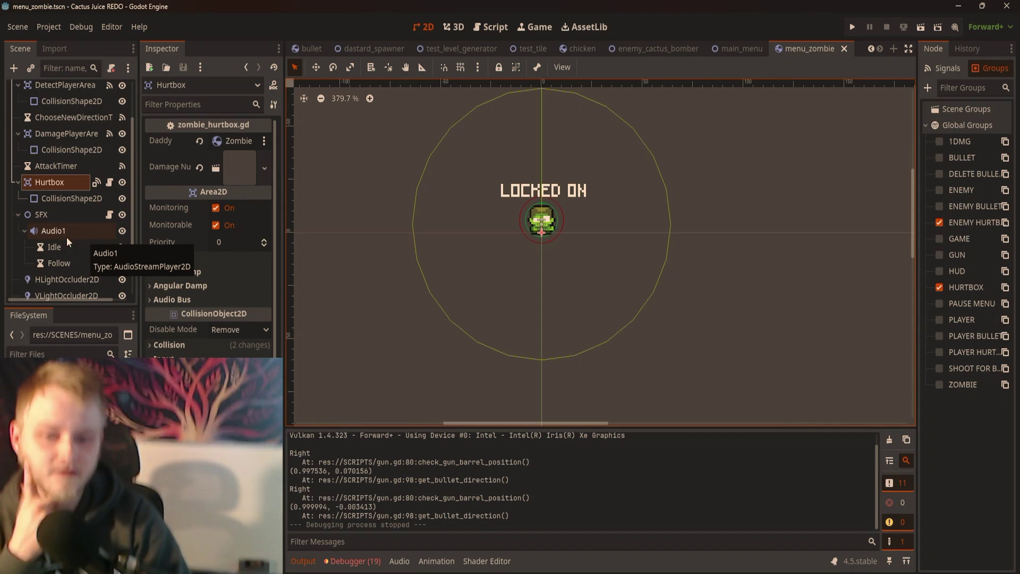
scroll(90, 222, "down", 1)
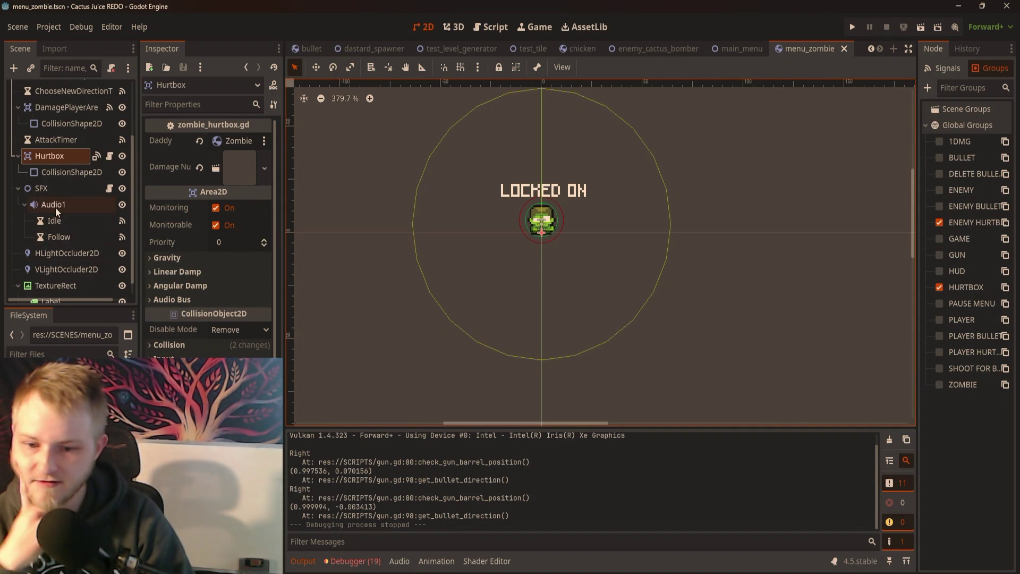
scroll(55, 207, "down", 1)
scroll(56, 207, "up", 5)
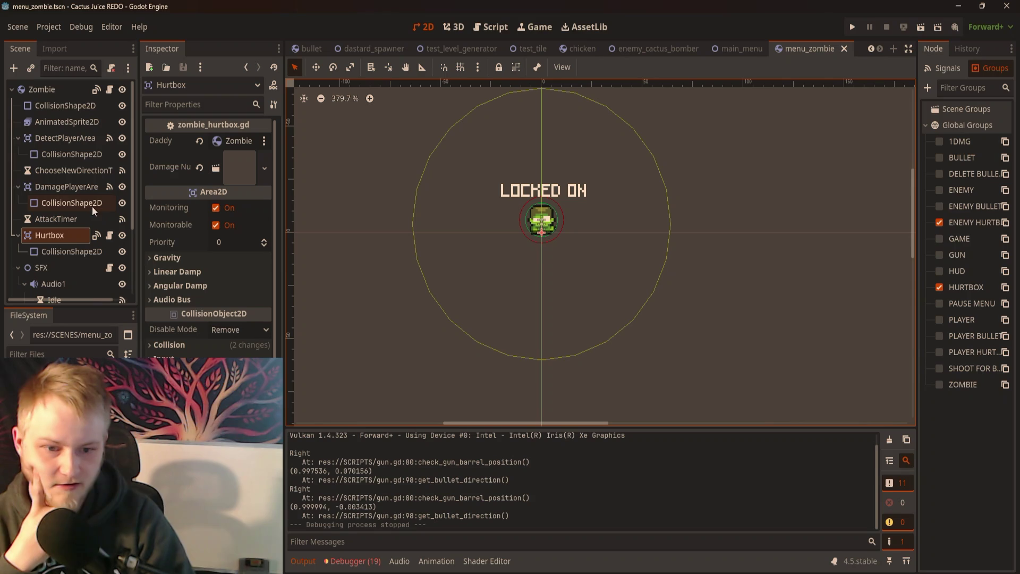
scroll(94, 203, "down", 2)
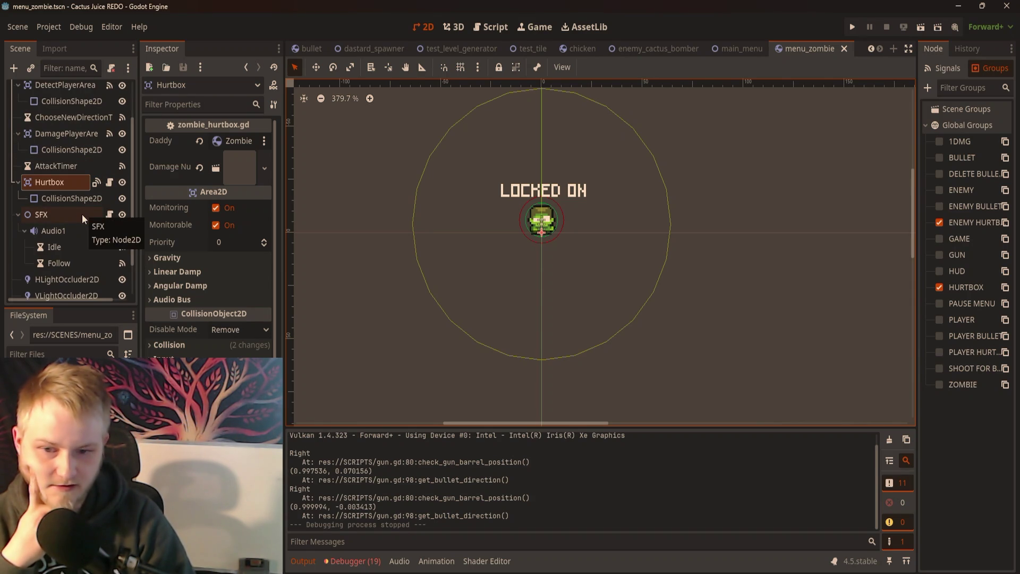
scroll(81, 216, "up", 2)
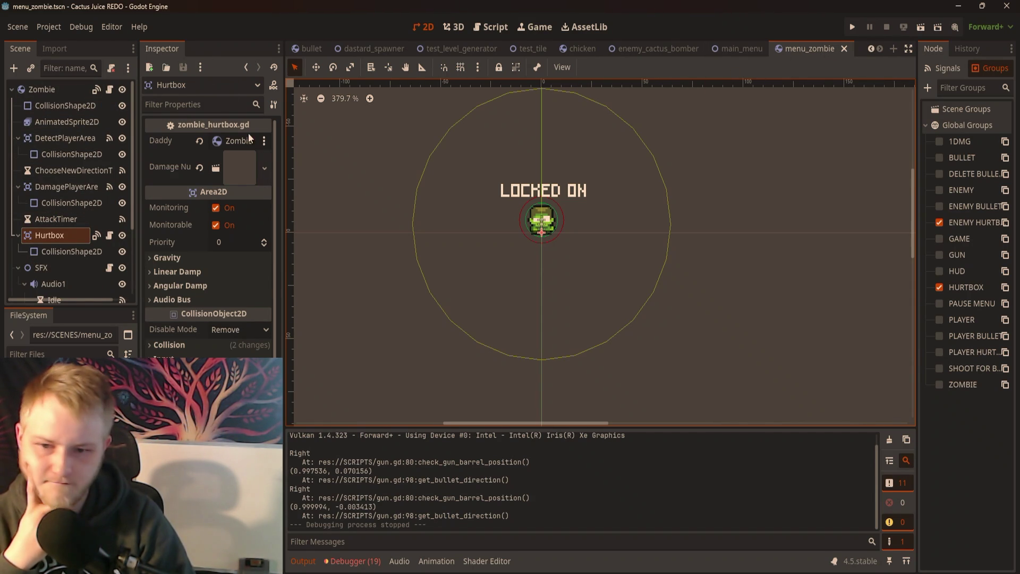
Inspect the zombie script, the Hurtbox's collision shape and the Zombie root's Stats like Health.
left_click(110, 90)
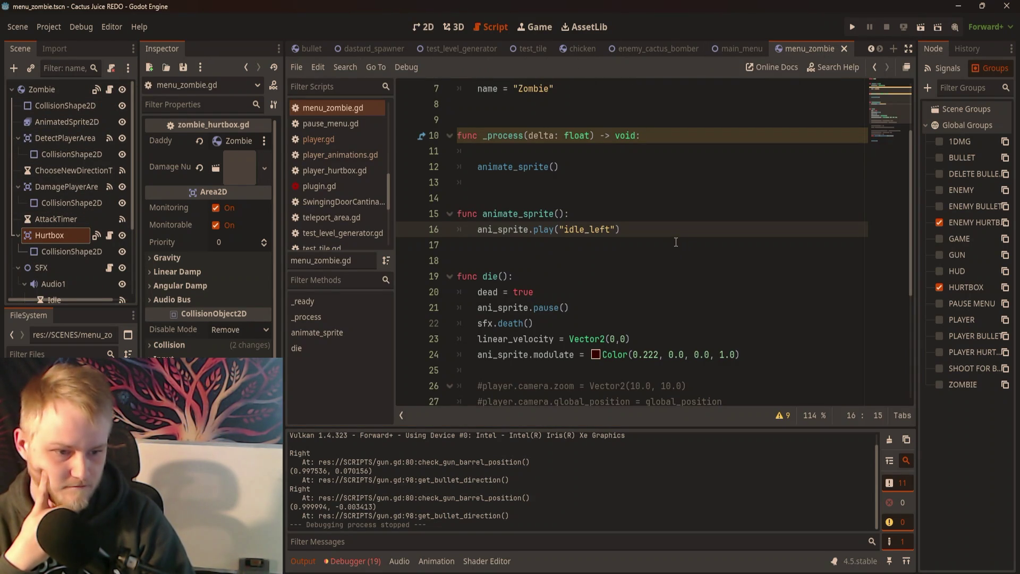
scroll(676, 242, "down", 4)
scroll(676, 242, "up", 6)
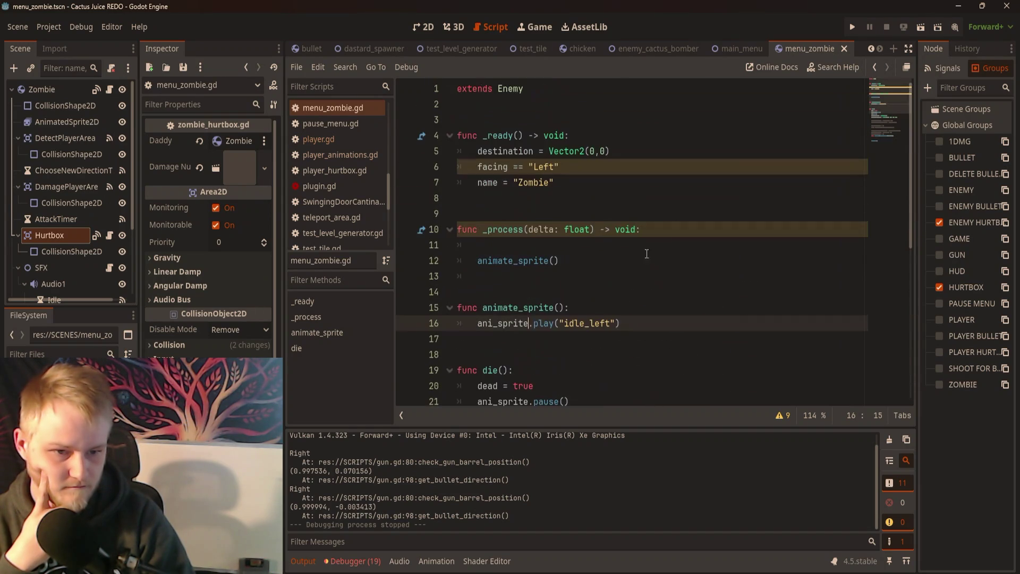
left_click(54, 239)
left_click(54, 253)
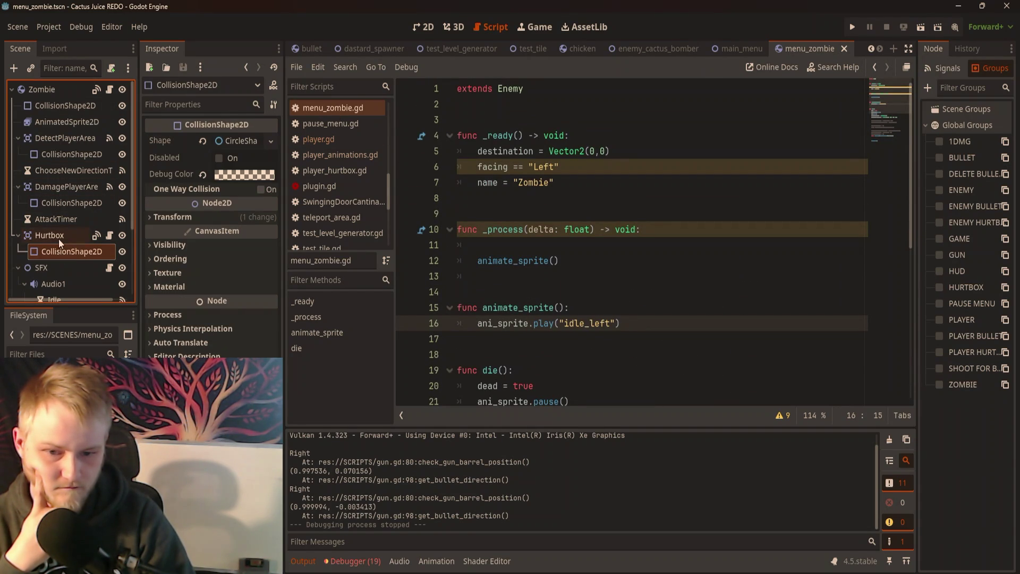
left_click(59, 238)
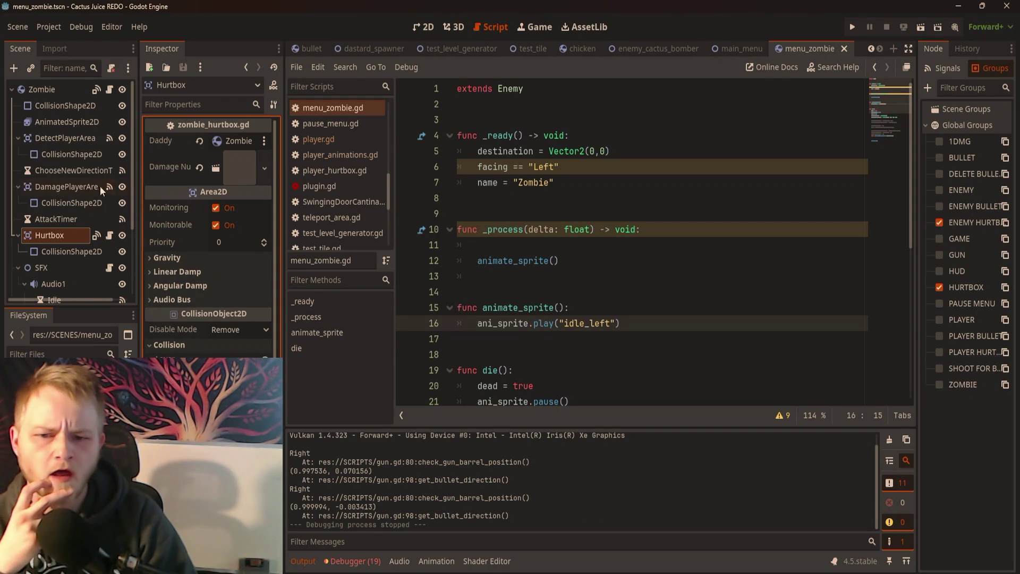
left_click(68, 93)
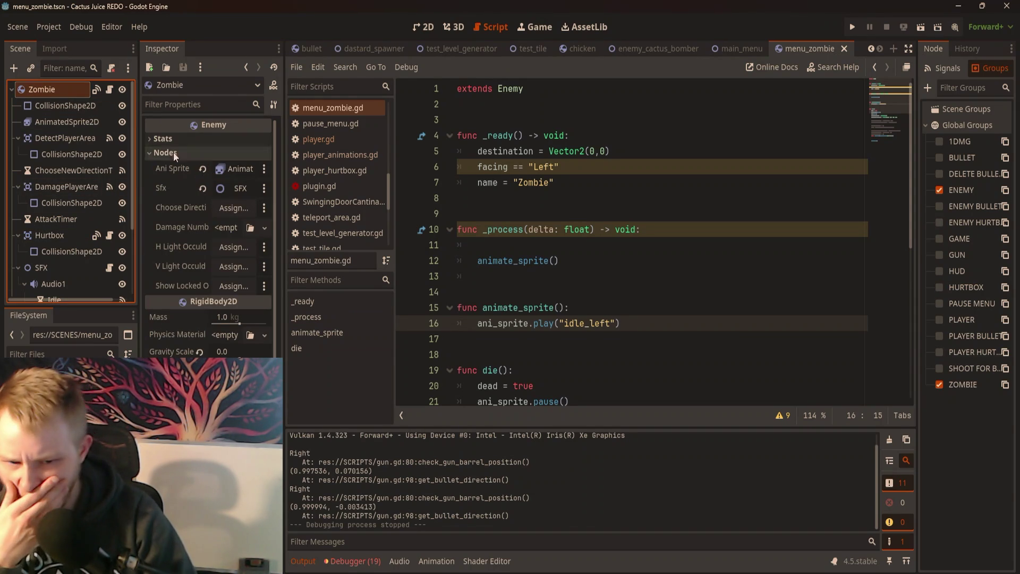
left_click(163, 139)
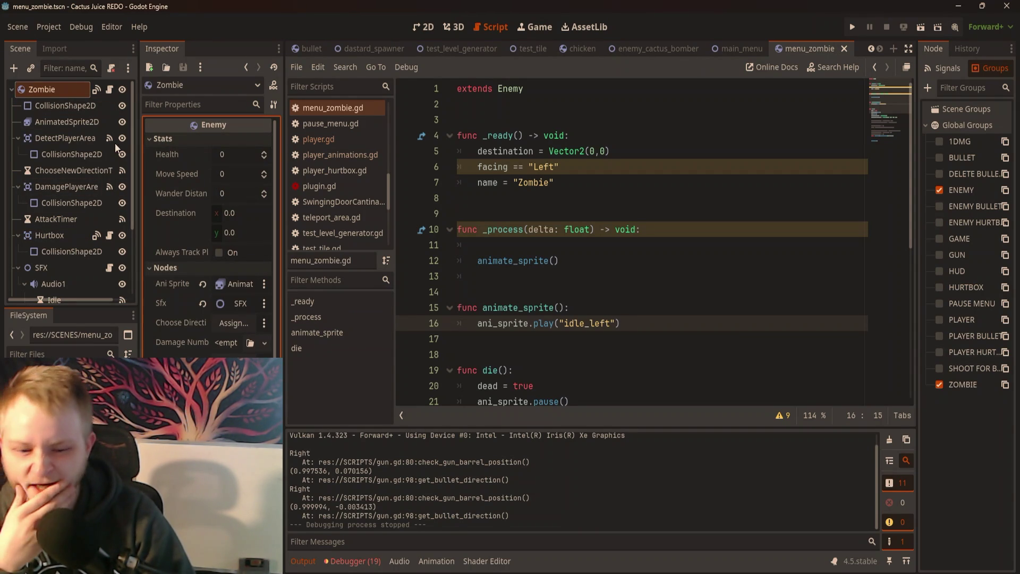
Add an exported int bullet_code defaulting to 2, save menu_zombie.gd and run the scene.
left_click(644, 137)
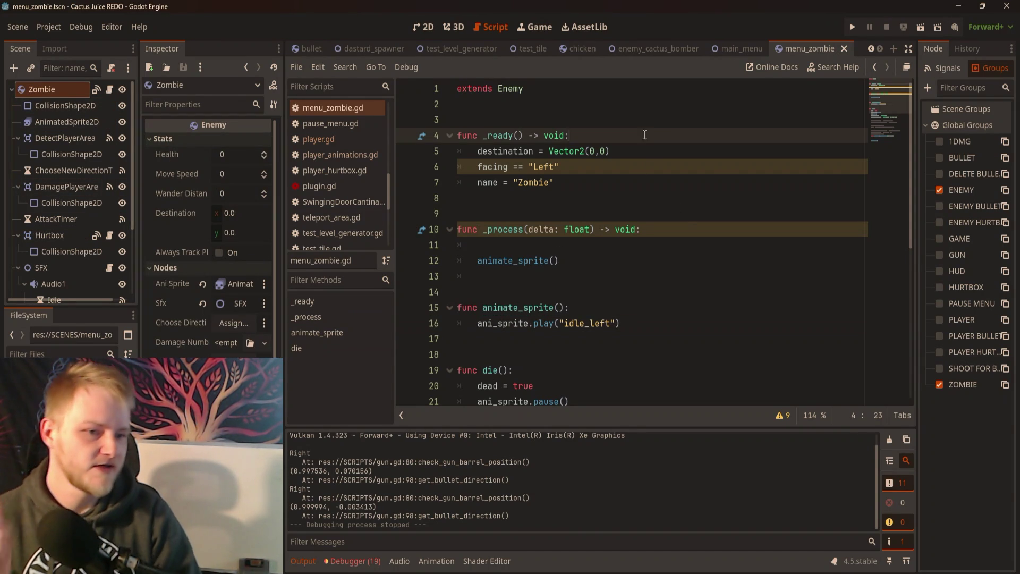
left_click(654, 118)
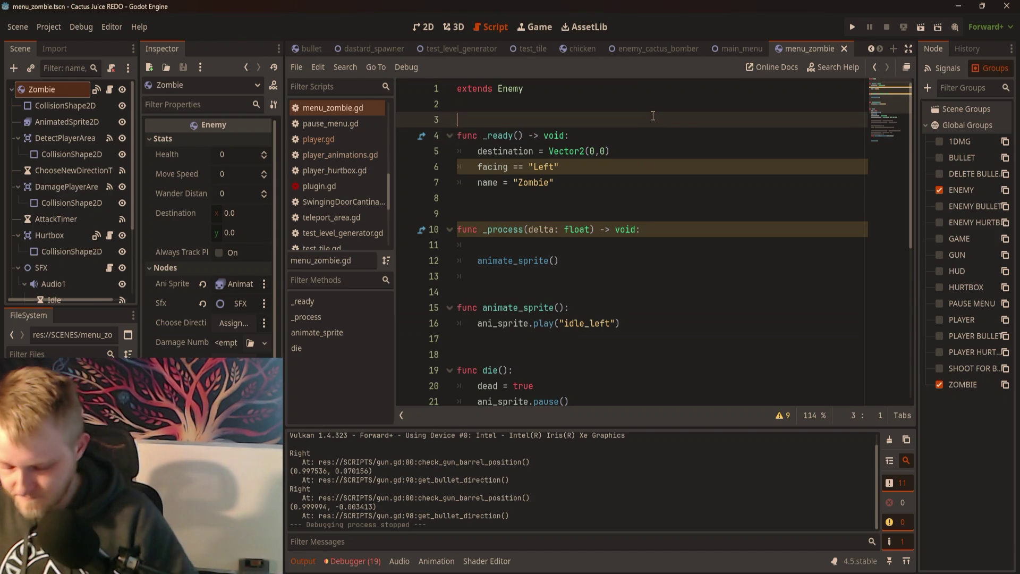
type("@export var bull")
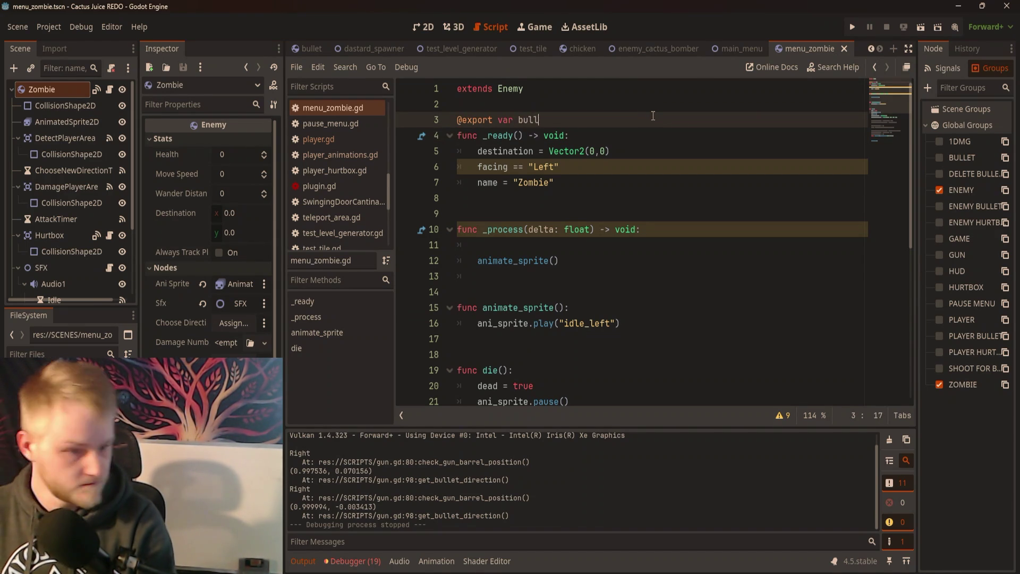
type("et ")
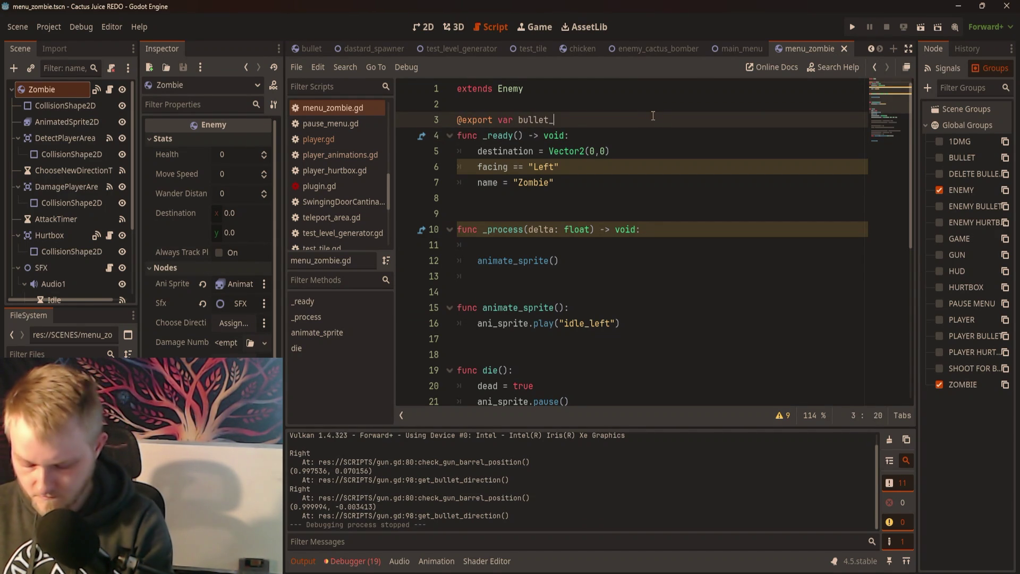
type("co")
type(": in")
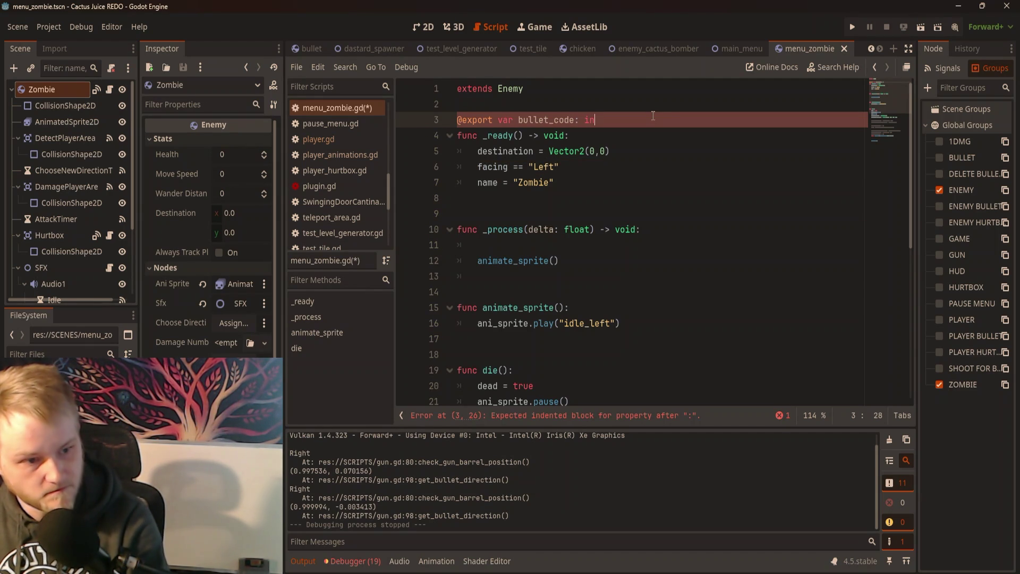
type(" t = ")
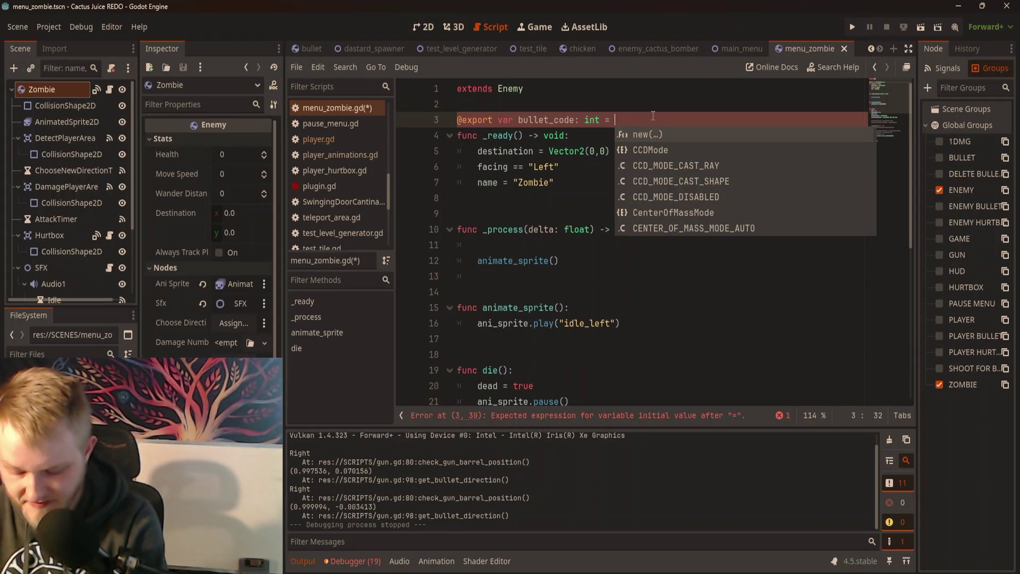
type("2")
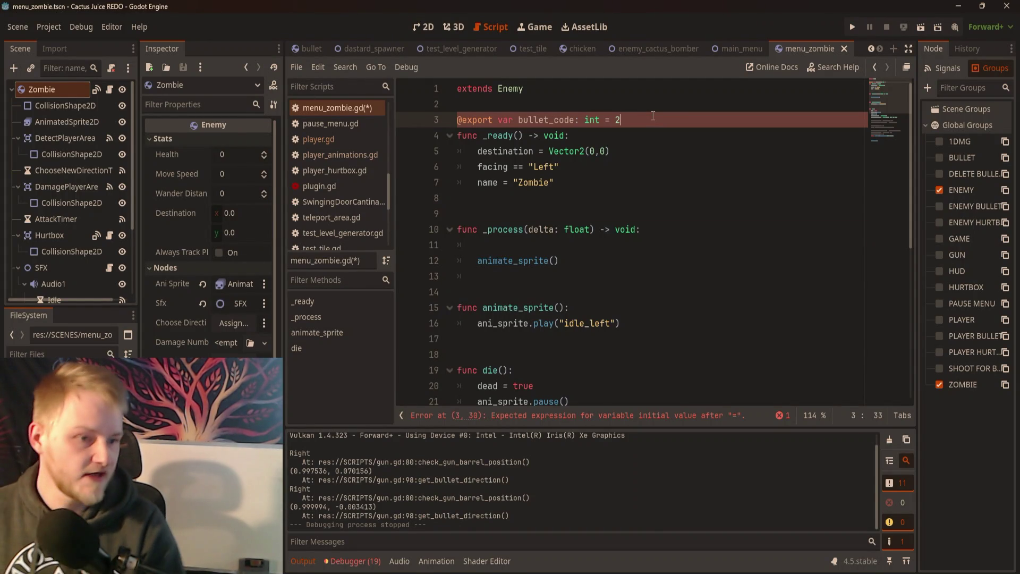
left_click(717, 212)
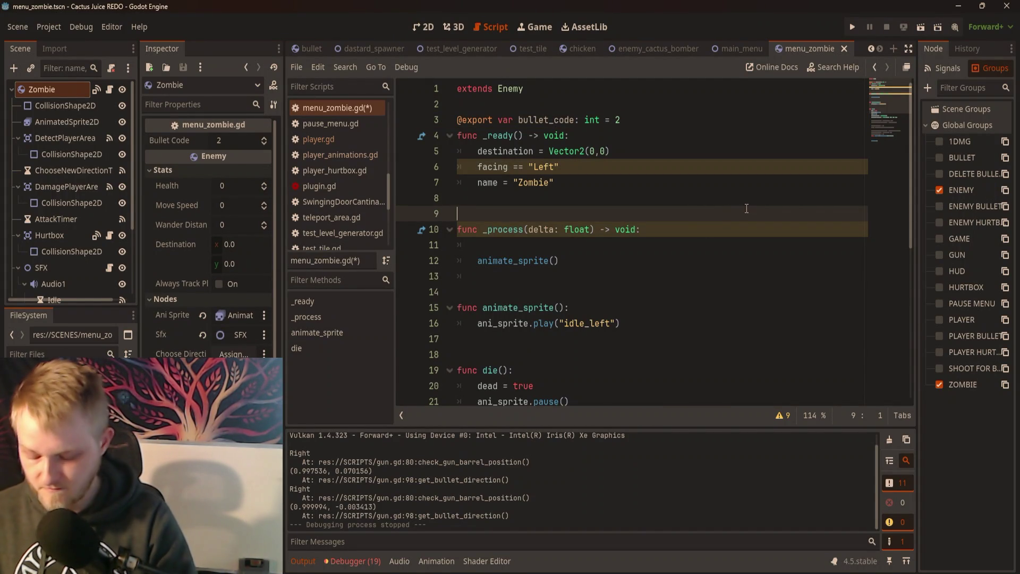
key("ctrl+s")
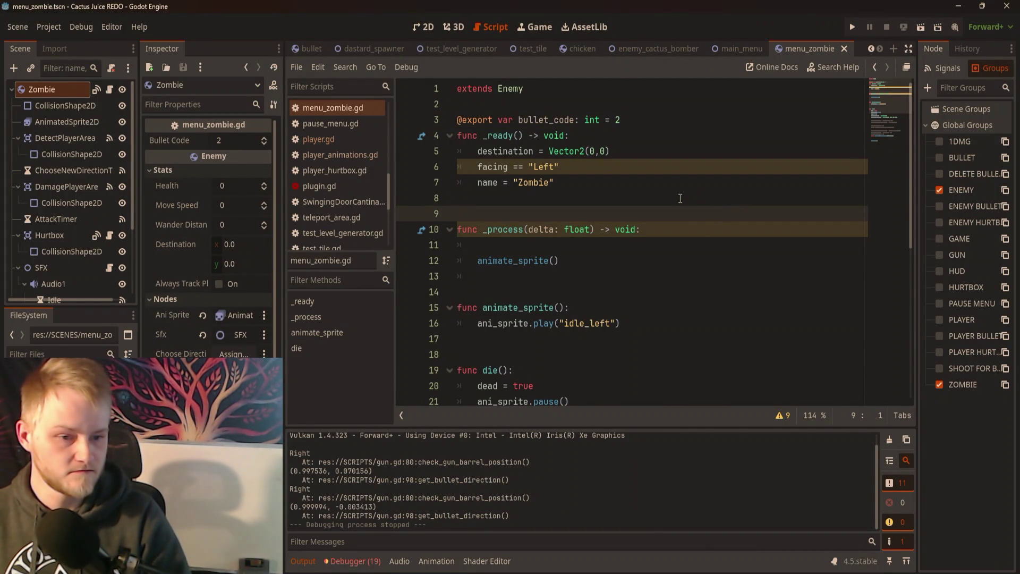
key("F6")
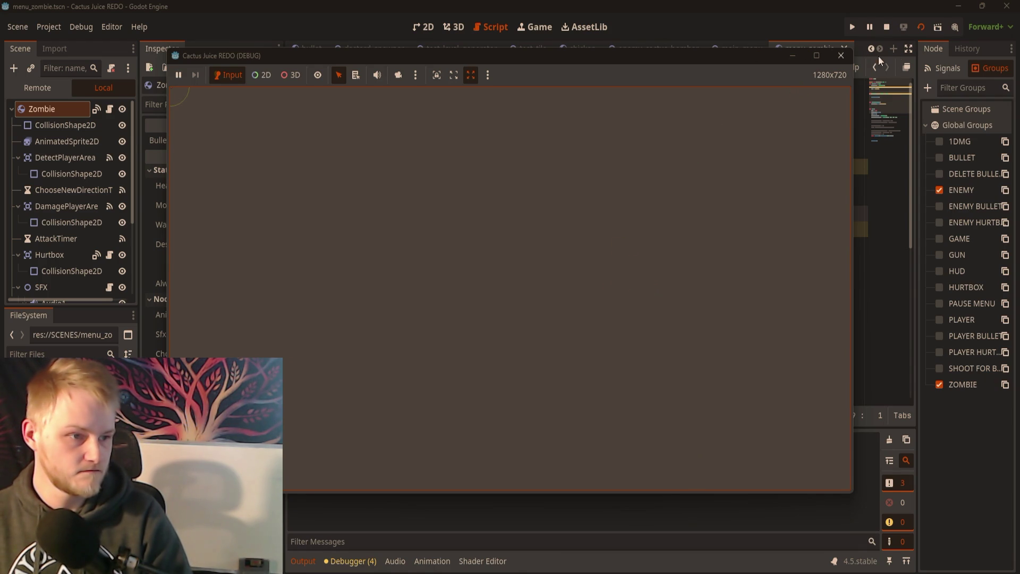
Relaunch the main_menu scene and shoot the locked-on zombie three times while walking left.
left_click(842, 55)
left_click(735, 53)
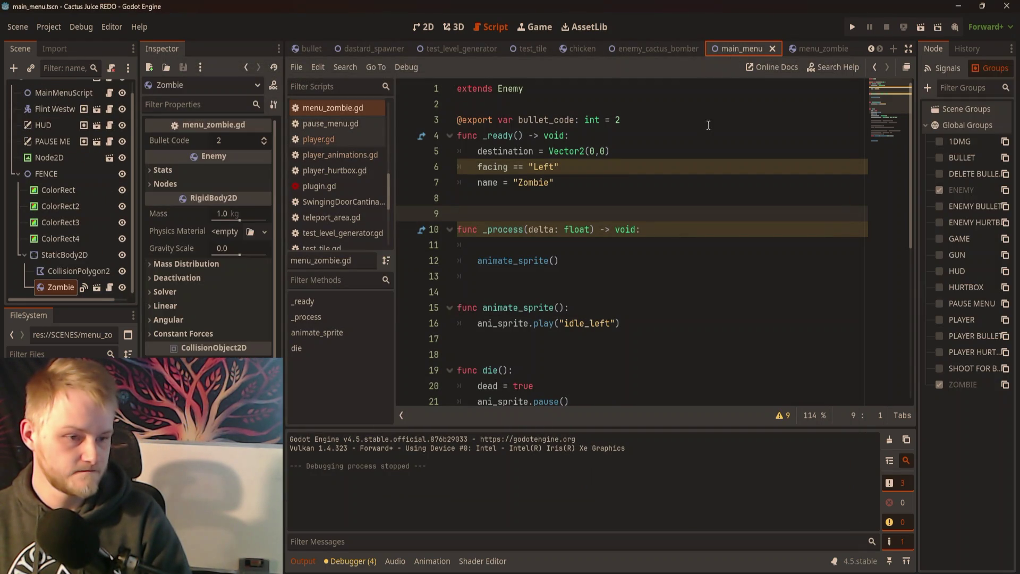
key("F6")
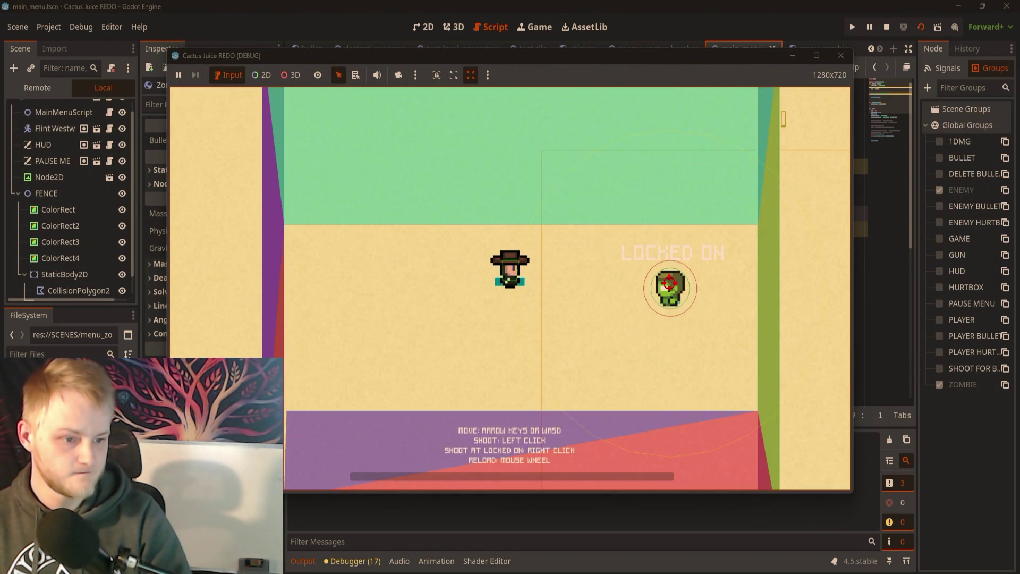
left_click(671, 294)
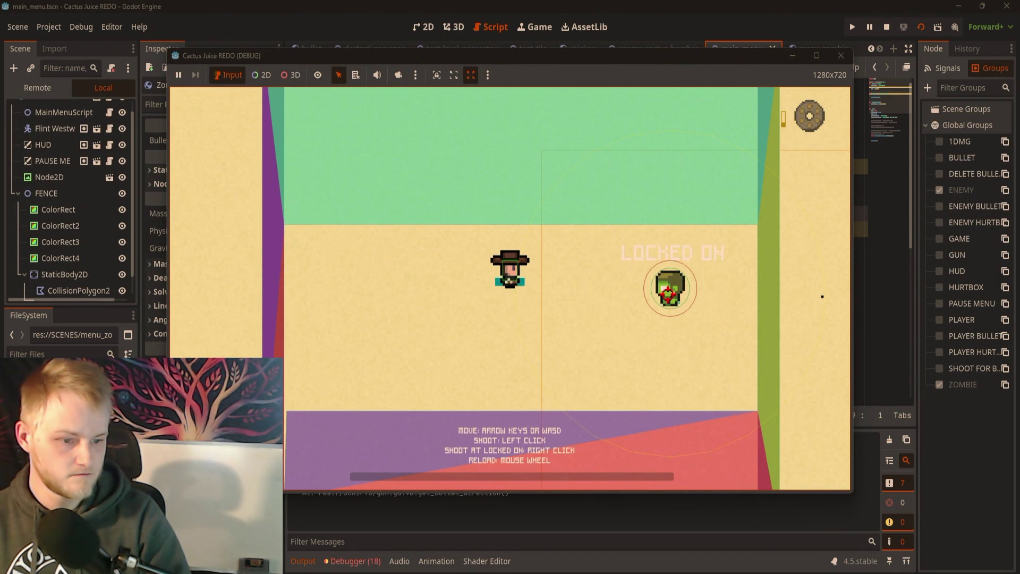
left_click(670, 294)
key("a")
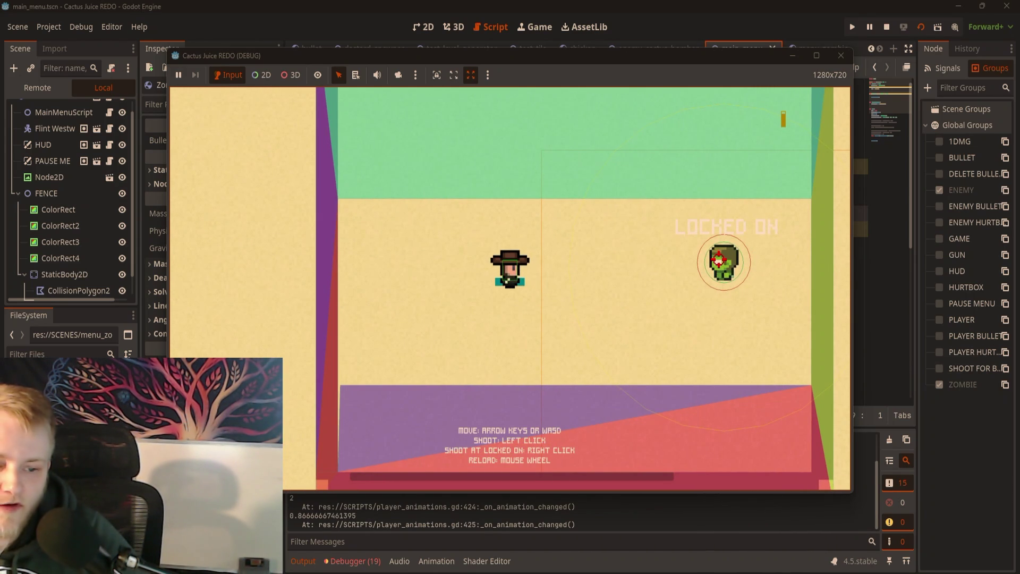
left_click(719, 259)
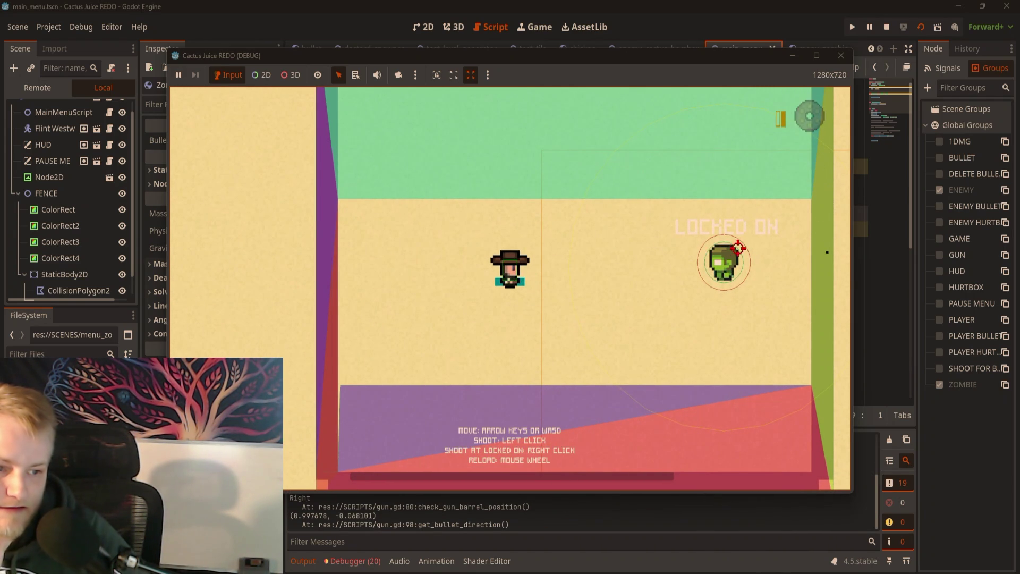
Stop the game and return to the main_menu scene's 2D view.
left_click(837, 57)
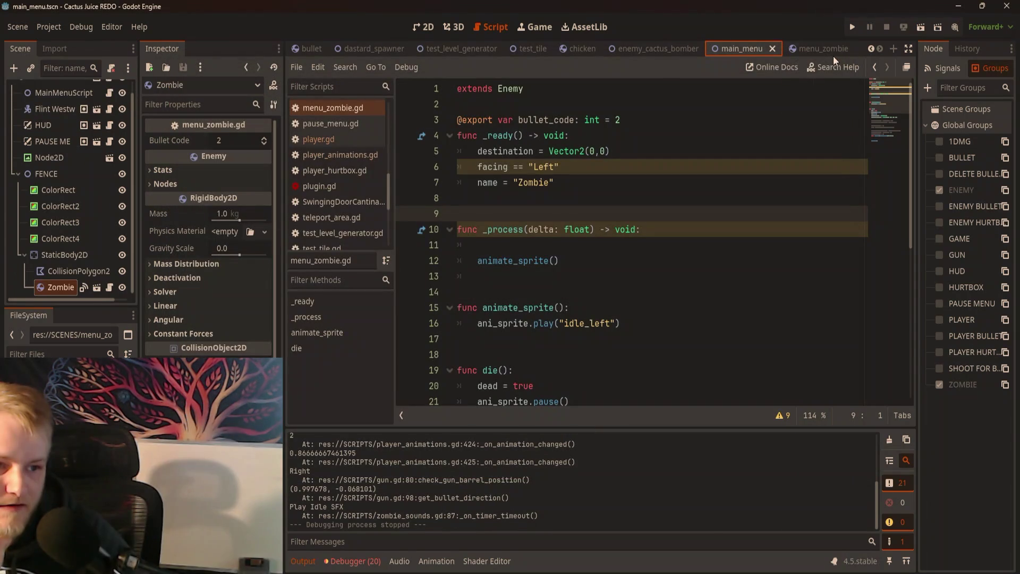
left_click(423, 27)
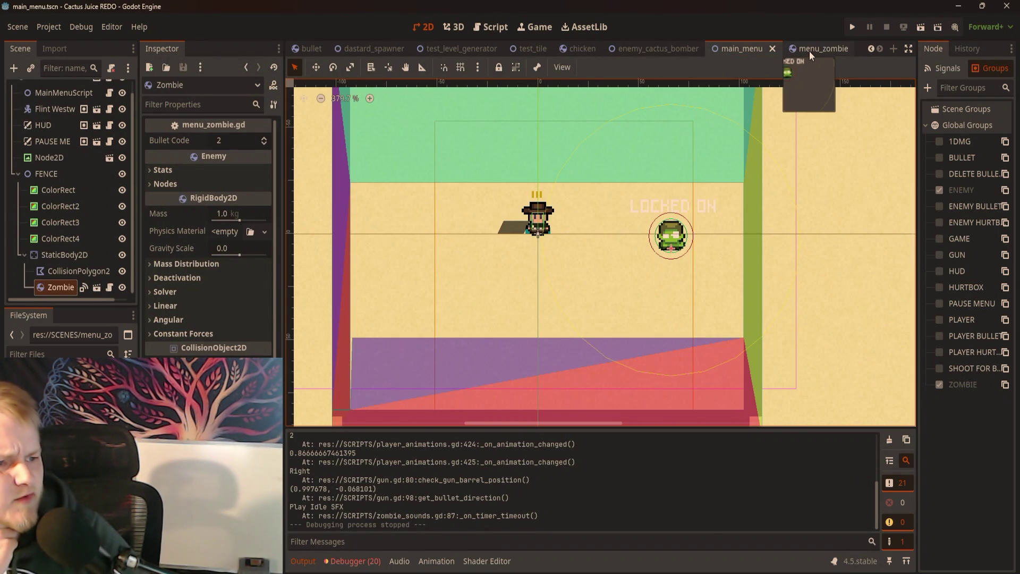
scroll(95, 215, "up", 1)
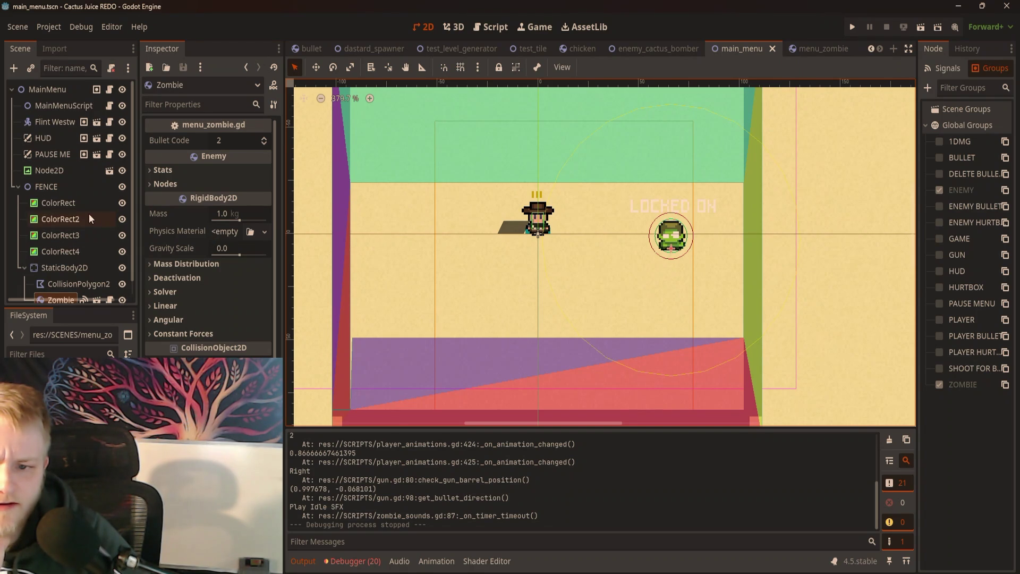
scroll(39, 195, "down", 1)
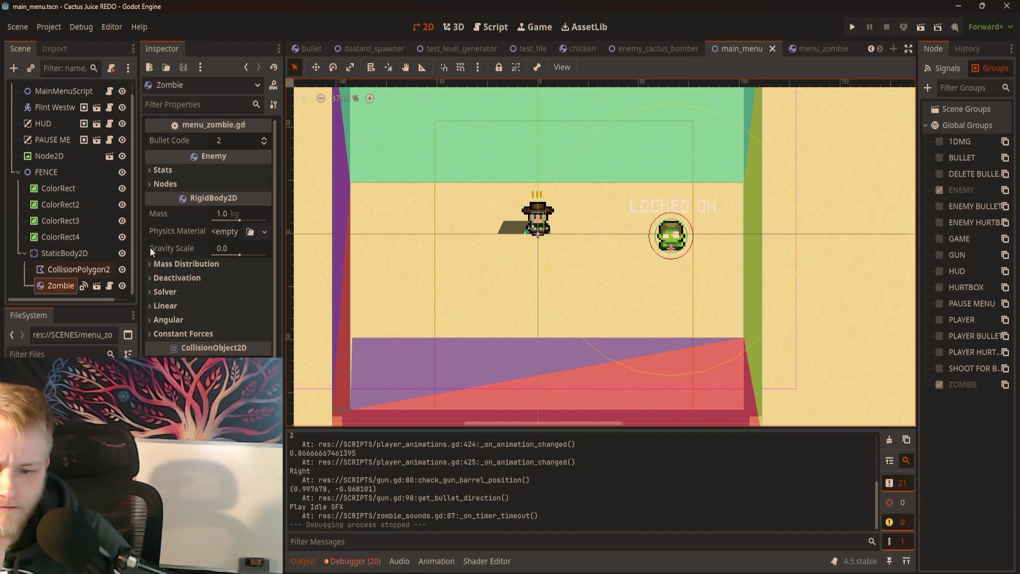
Open bullet.gd from the bullet scene and read its _on_area_entered hurtbox and bullet_code checks.
left_click(312, 49)
left_click(116, 90)
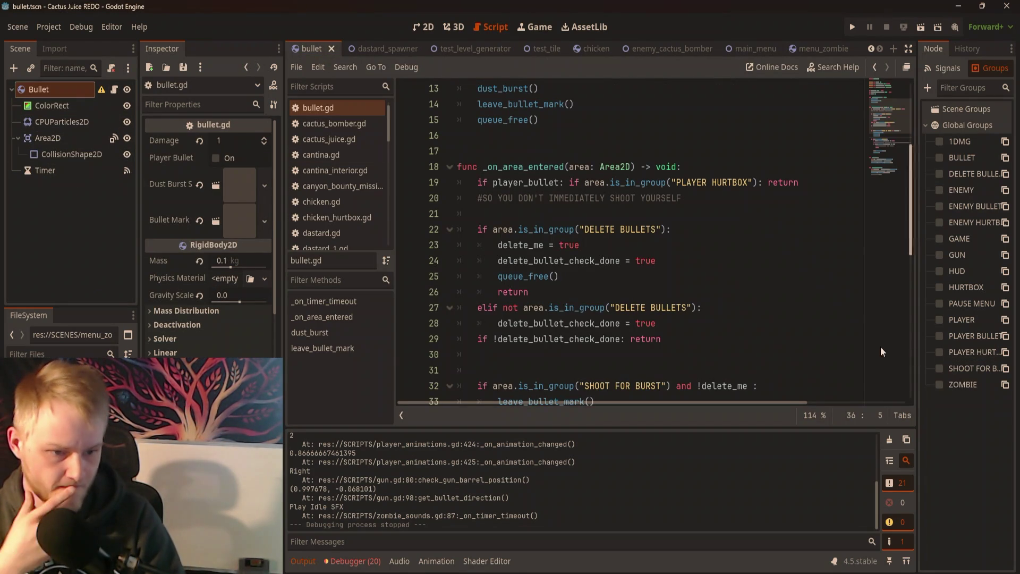
scroll(786, 292, "up", 1)
scroll(786, 293, "up", 4)
scroll(785, 290, "down", 10)
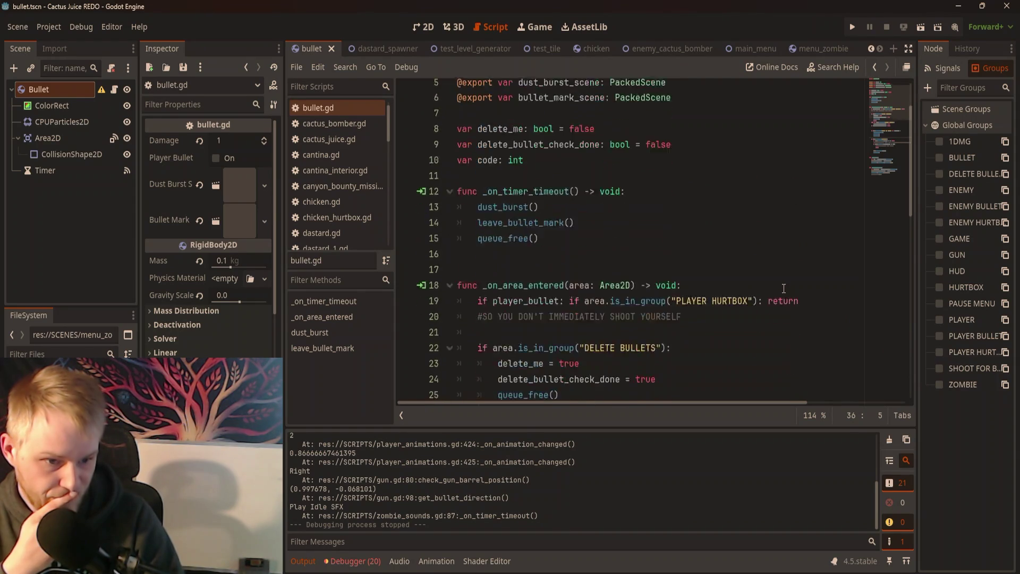
scroll(784, 286, "down", 3)
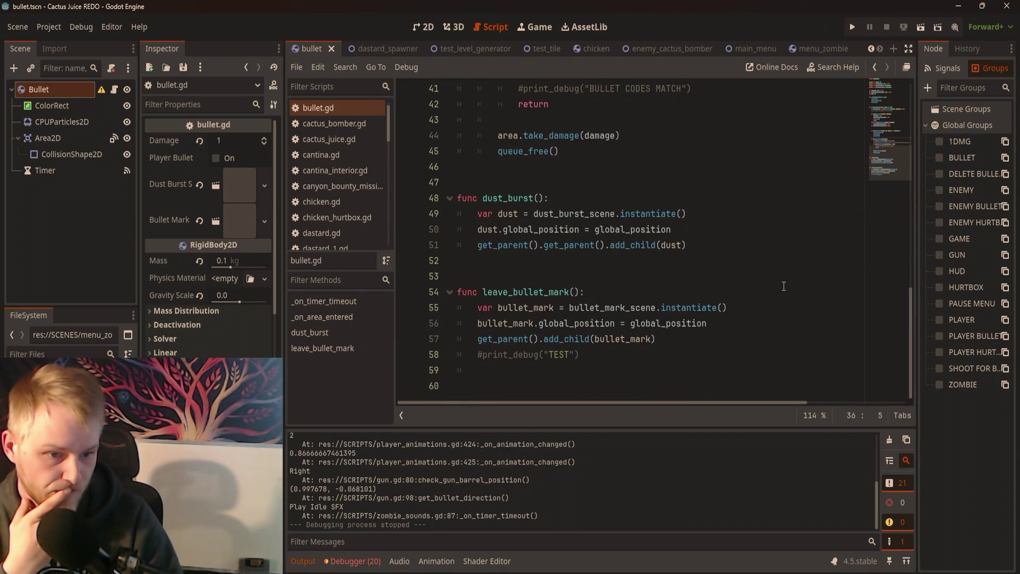
scroll(784, 286, "up", 7)
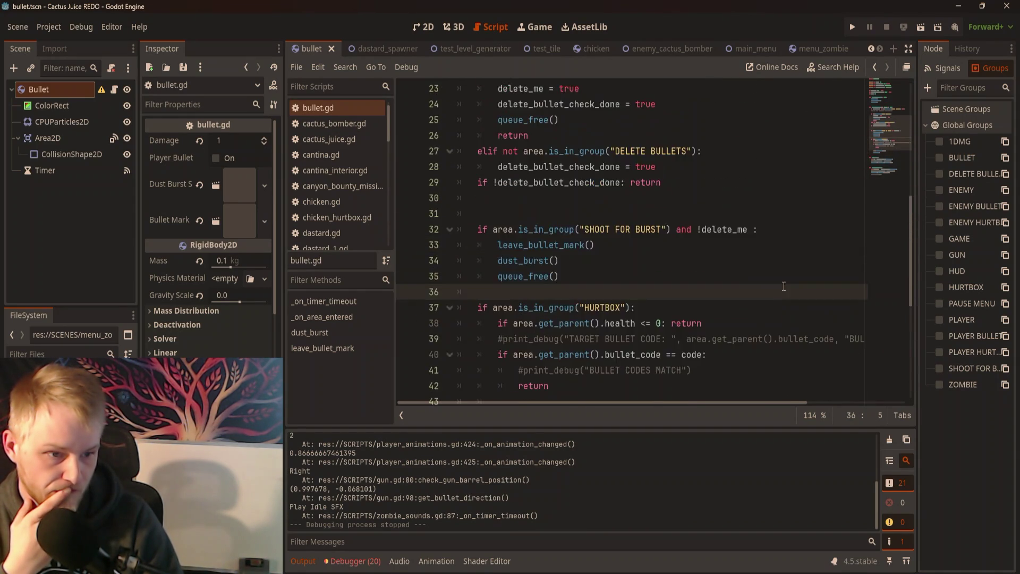
scroll(784, 286, "up", 1)
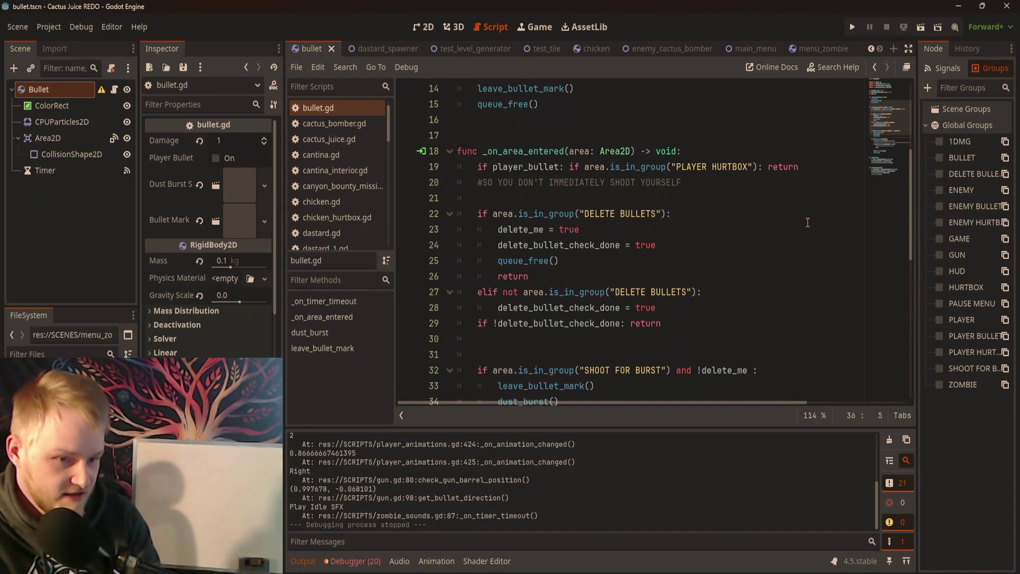
scroll(809, 310, "down", 3)
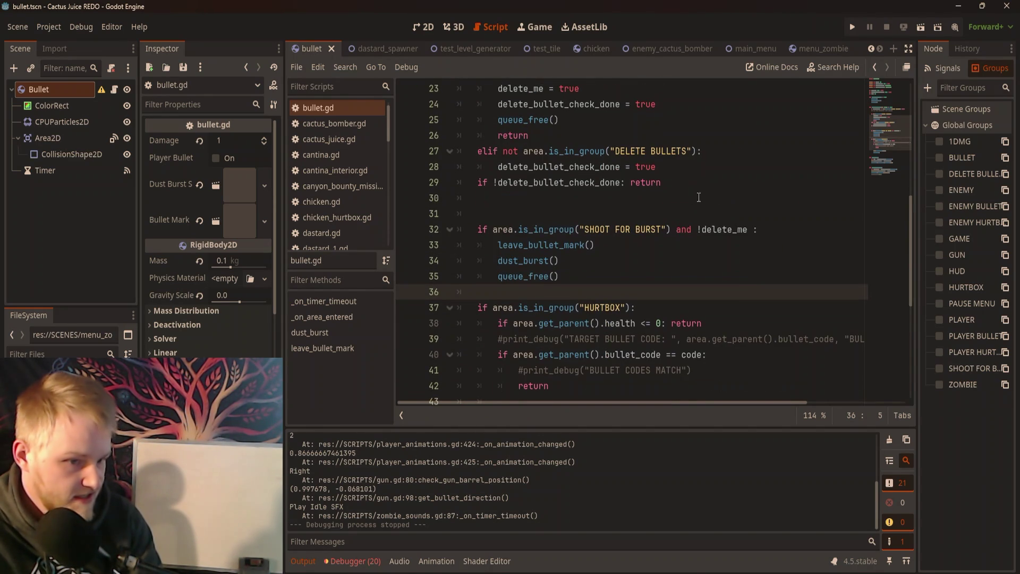
scroll(725, 246, "down", 1)
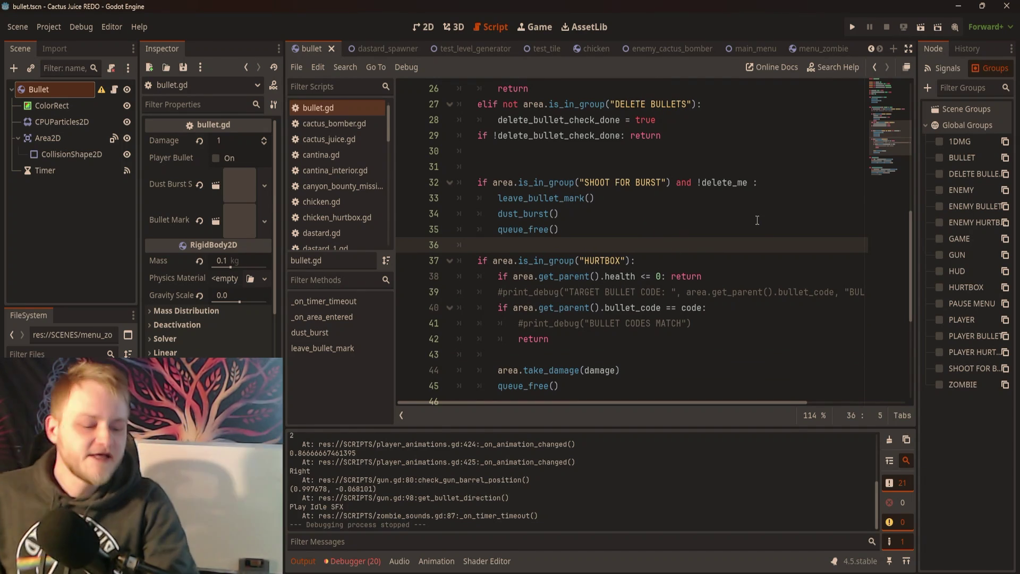
left_click(823, 53)
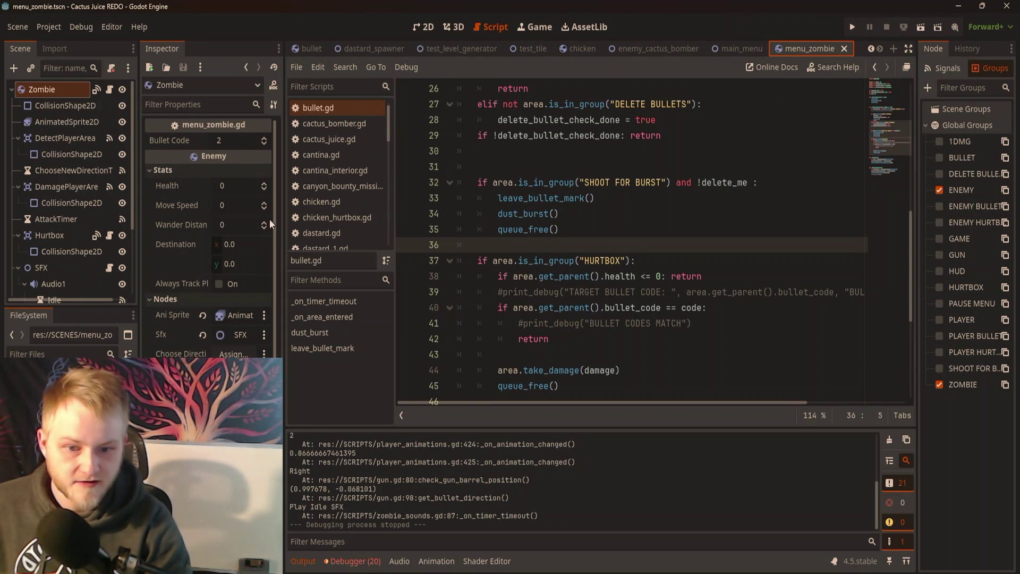
Set the zombie's Health to 1, then run main_menu and shoot the zombie to confirm it dies.
left_click(263, 184)
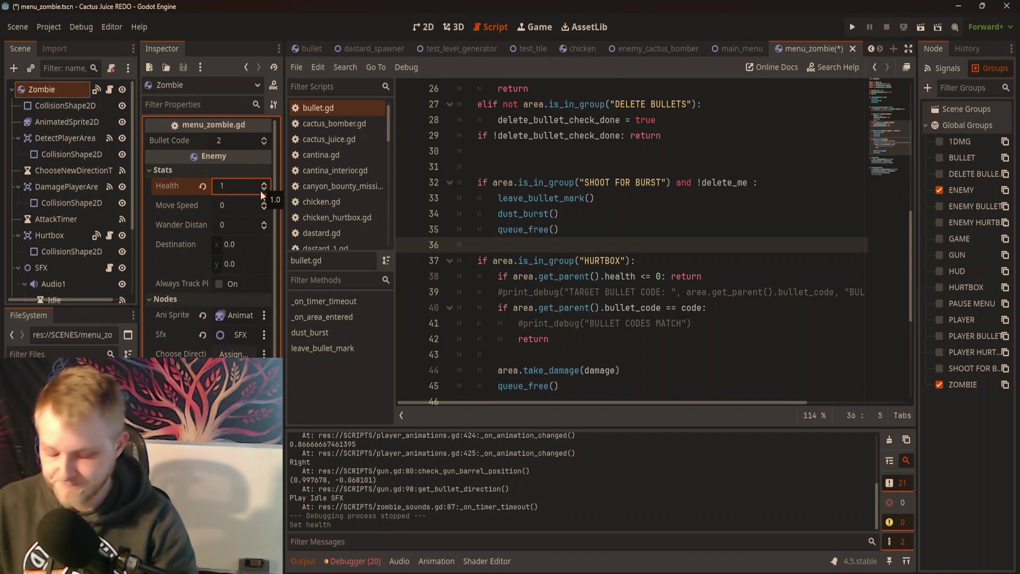
key("F5")
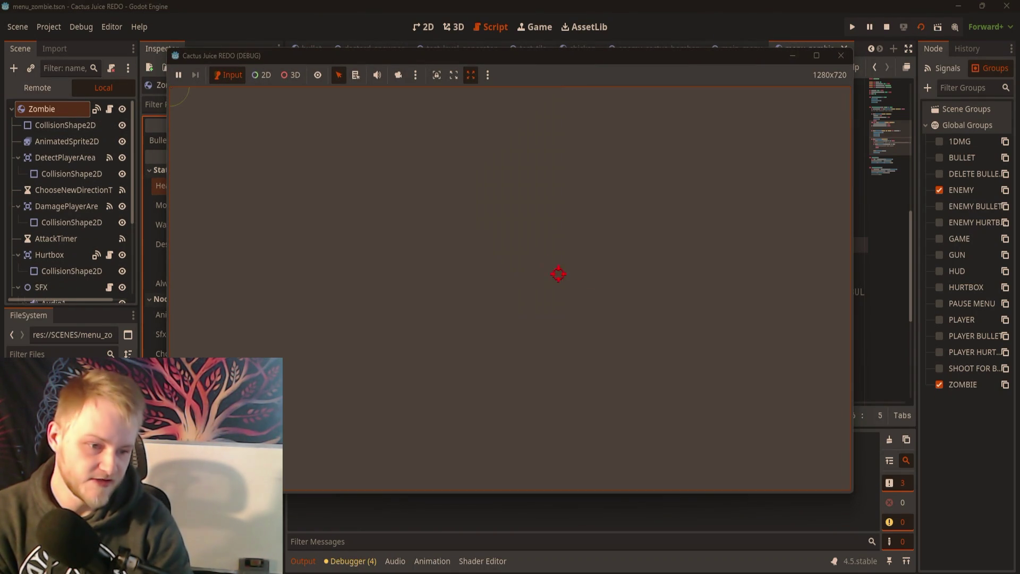
left_click(837, 56)
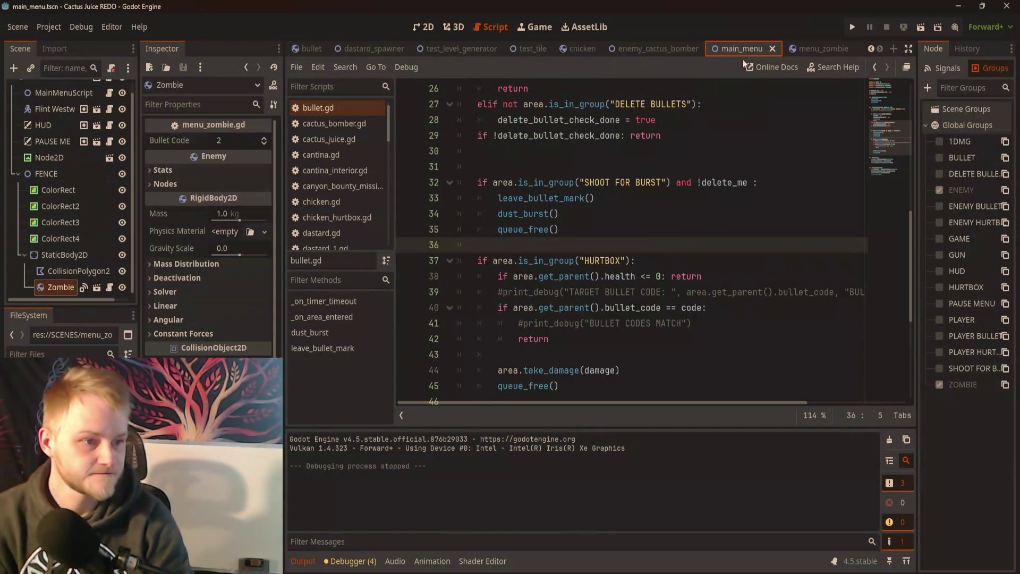
key("F5")
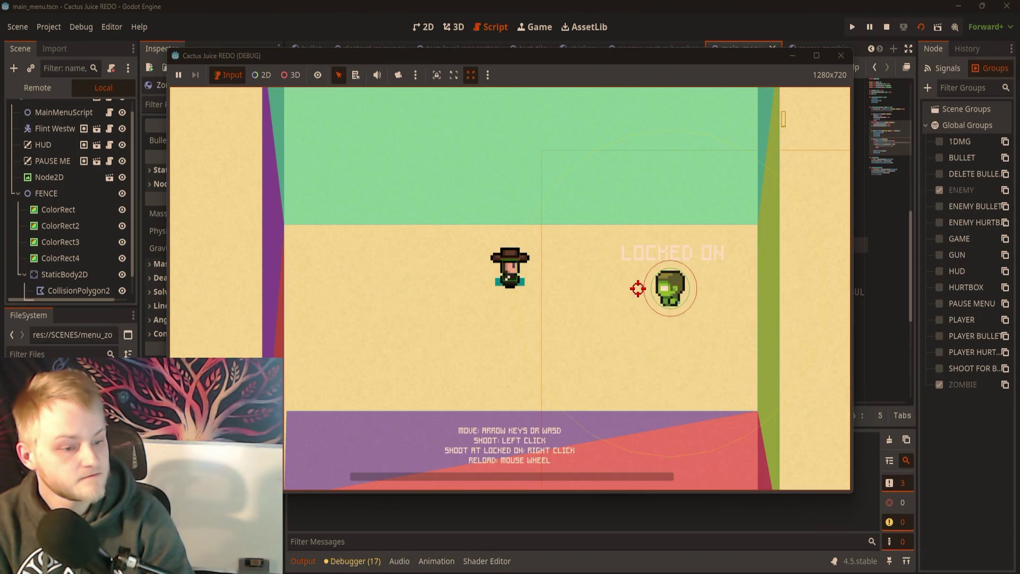
left_click(675, 290)
right_click(655, 240)
key("a")
key("s")
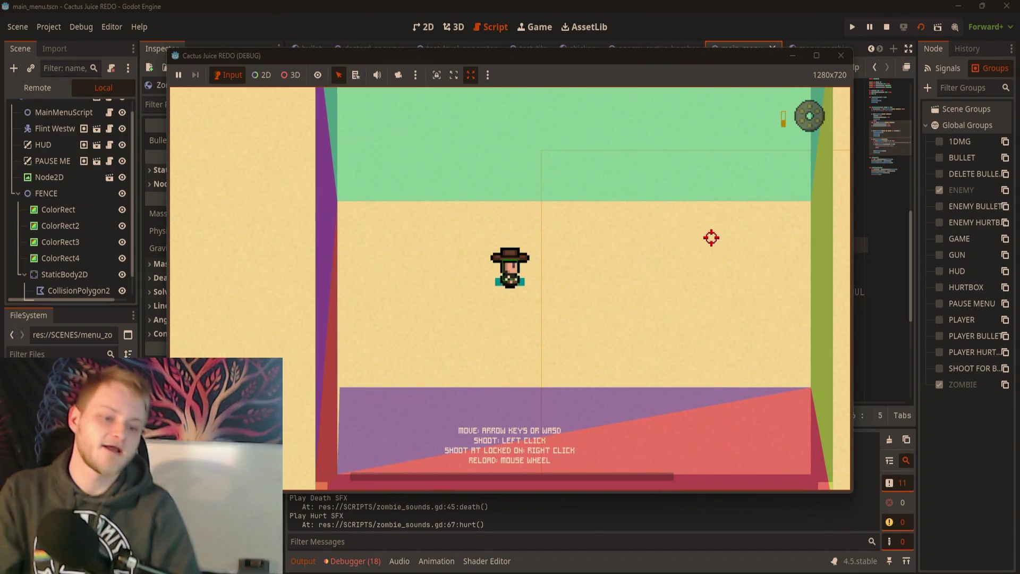